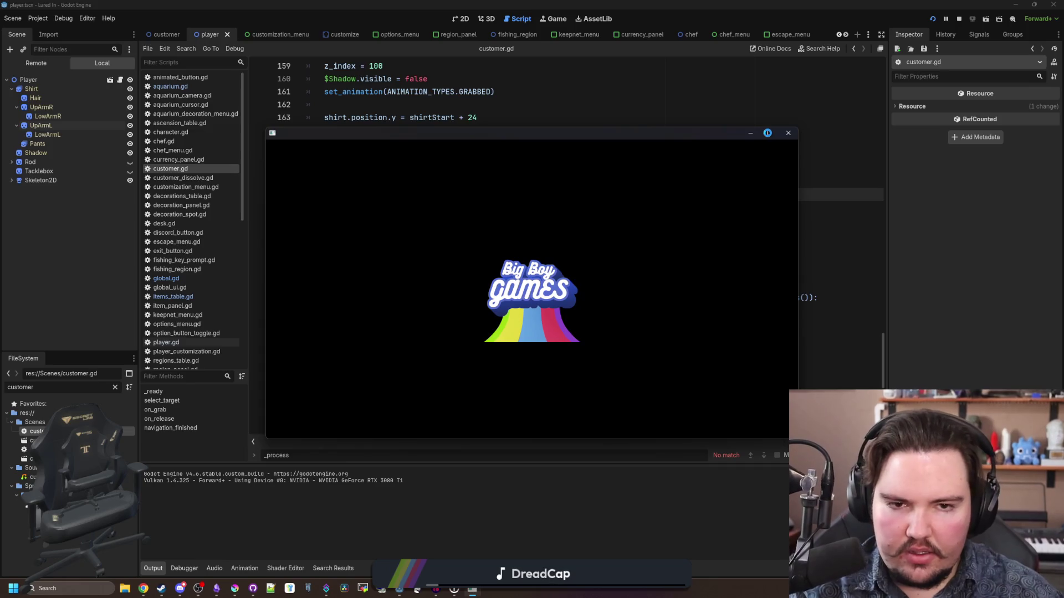
Maximize the Lured In game window and dismiss the Welcome Back earnings message.
{"action": "mouse_move", "coordinate": [769, 136]}
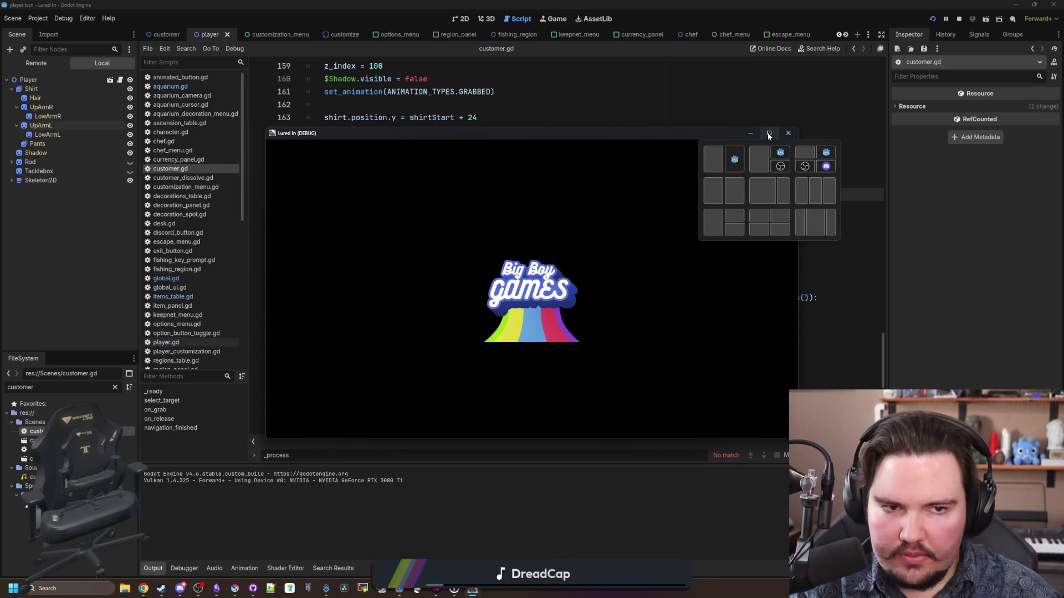
{"action": "left_click", "coordinate": [769, 136]}
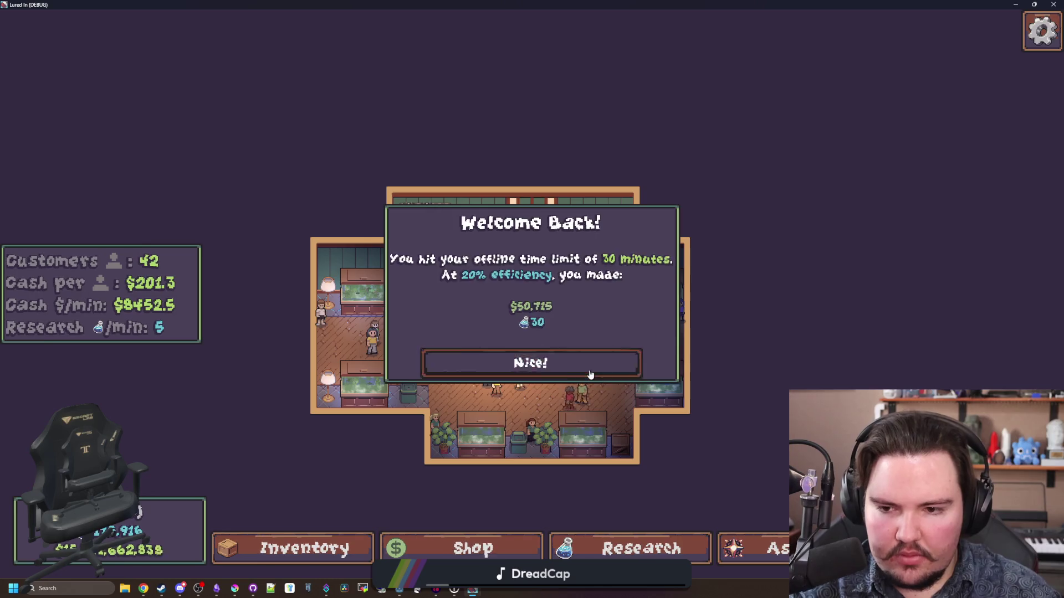
{"action": "left_click", "coordinate": [590, 375]}
Zoom into the shop floor, pan right and down, pick up a customer, and return to Godot.
{"action": "scroll", "scroll_direction": "up", "scroll_amount": 3}
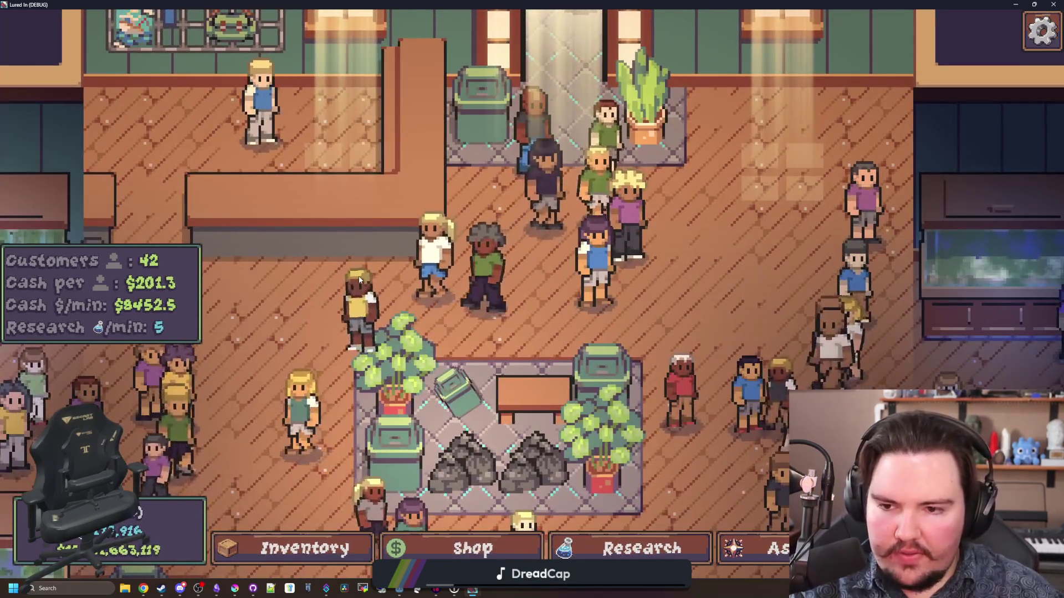
{"action": "key", "text": "d"}
{"action": "key", "text": "s"}
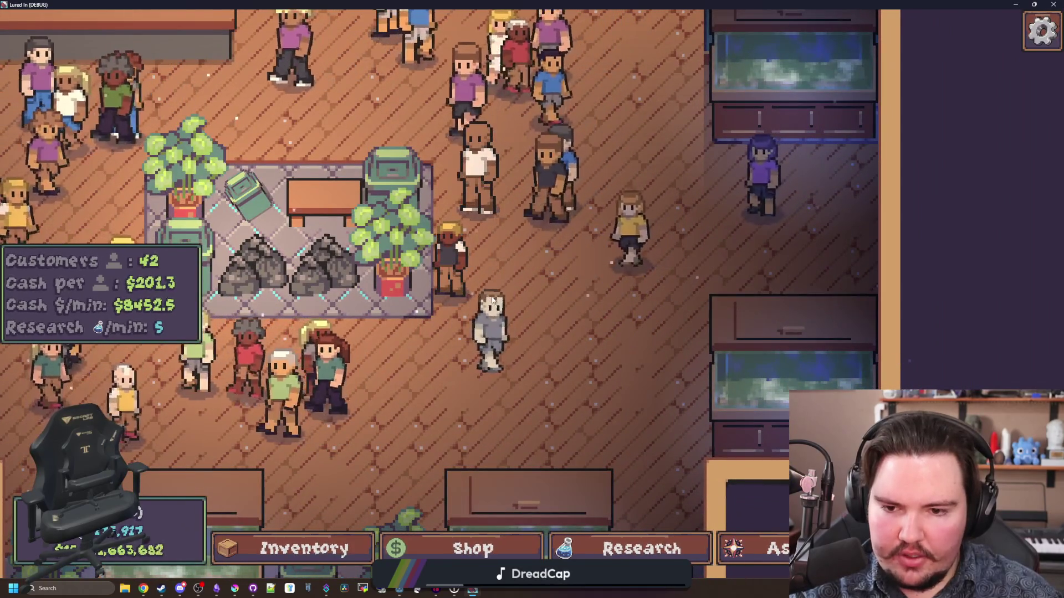
{"action": "left_click_drag", "start_coordinate": [493, 300], "coordinate": [585, 383]}
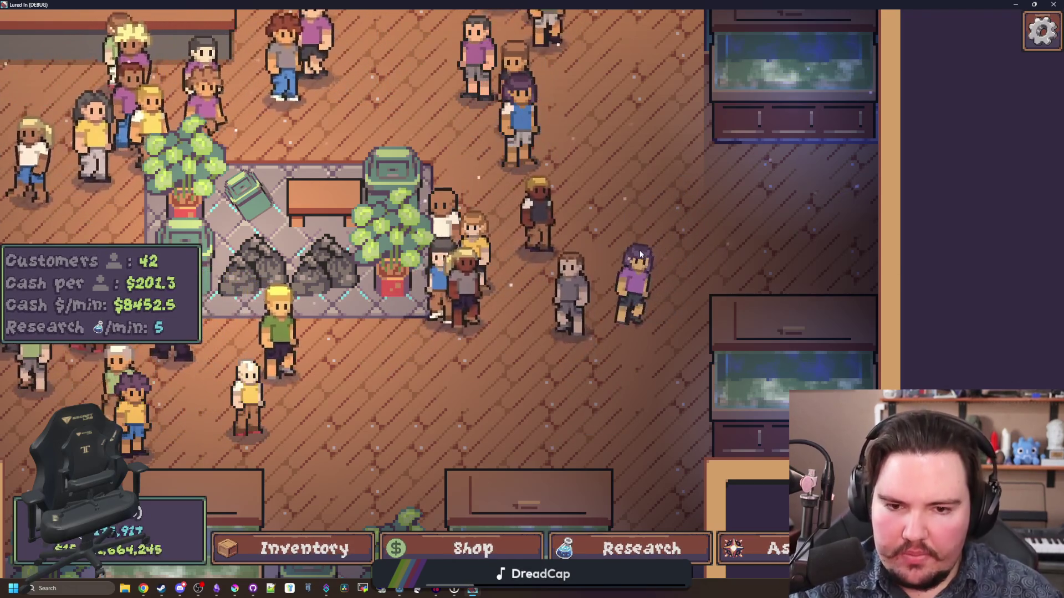
{"action": "key", "text": "alt+Tab"}
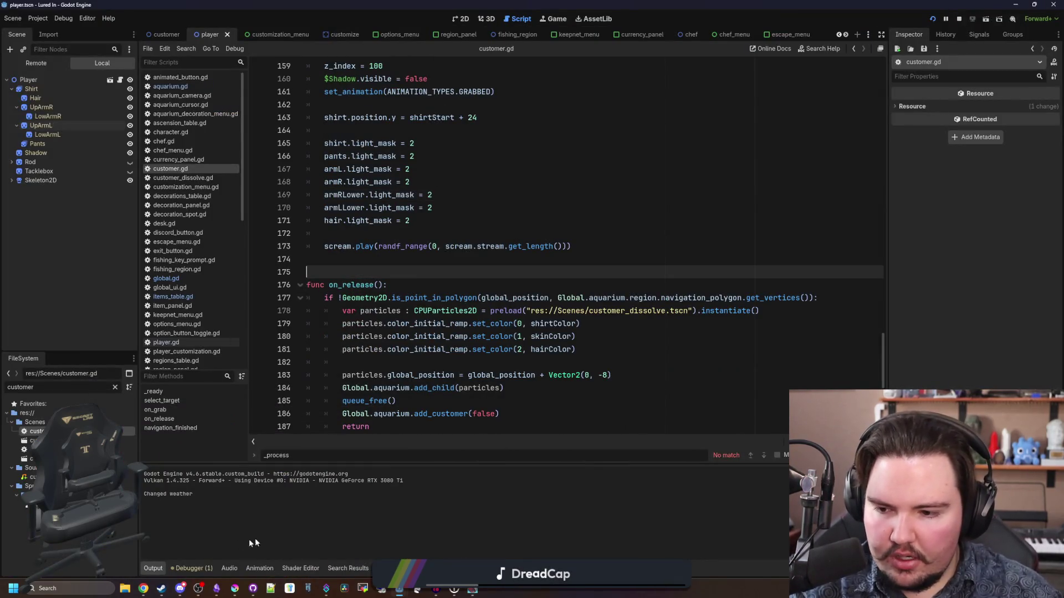
In set_animation, add an elif branch for ANIMATION_TYPES.GRABBED after the idle branch.
{"action": "scroll", "scroll_direction": "up", "scroll_amount": 3}
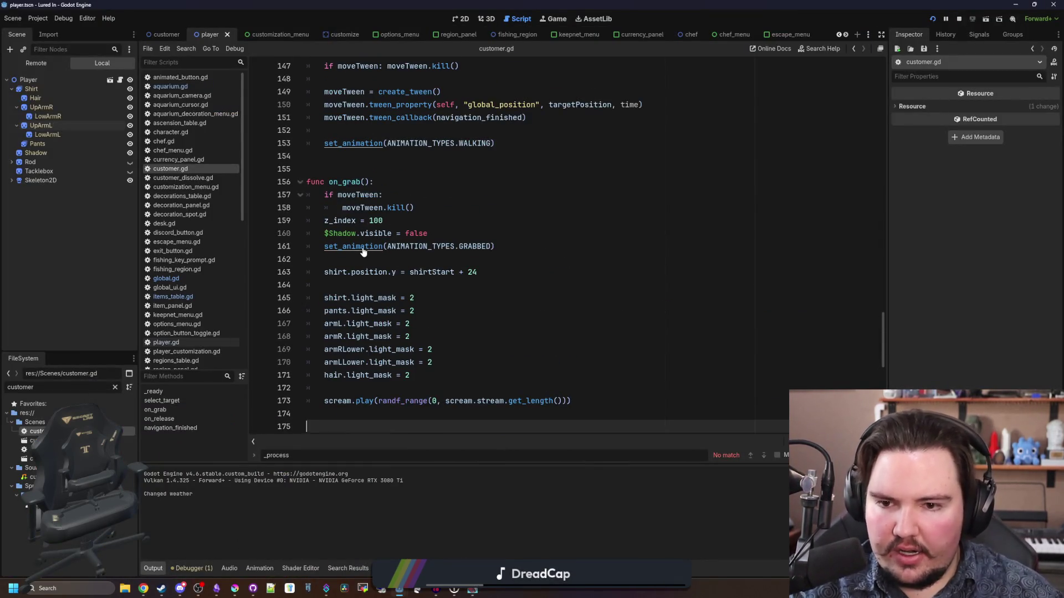
{"action": "left_click", "coordinate": [362, 247]}
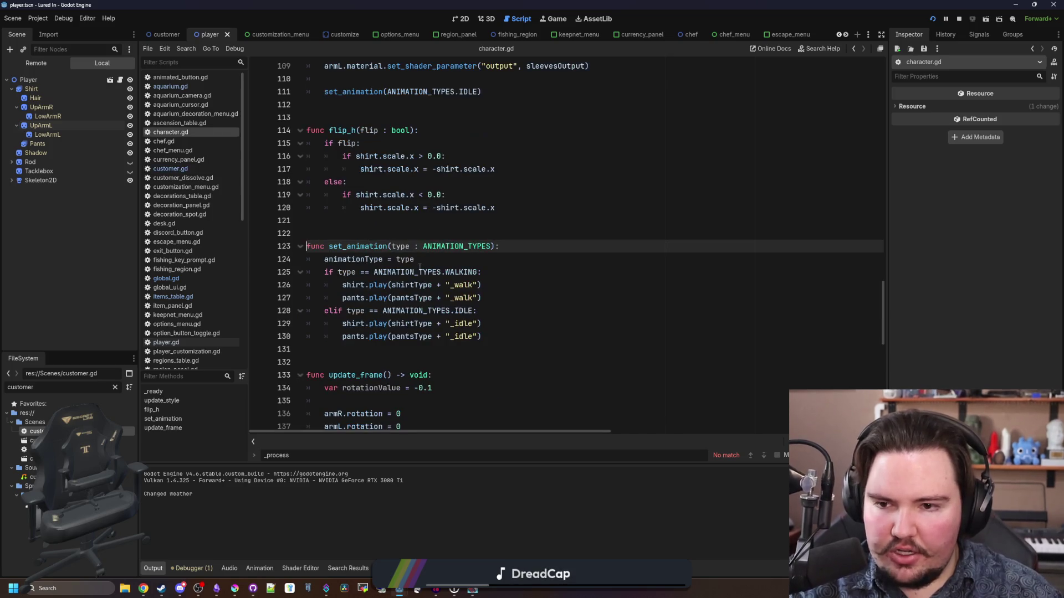
{"action": "left_click", "coordinate": [506, 343]}
{"action": "key", "text": "Return"}
{"action": "type", "text": "elif type =="}
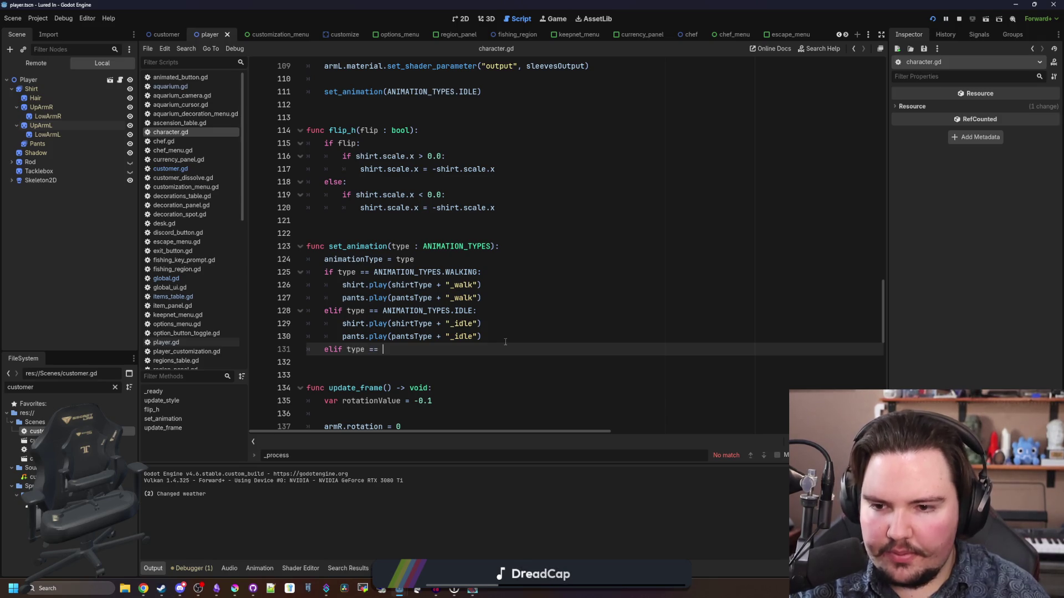
{"action": "type", "text": "ANIMATION_TYPES.G"}
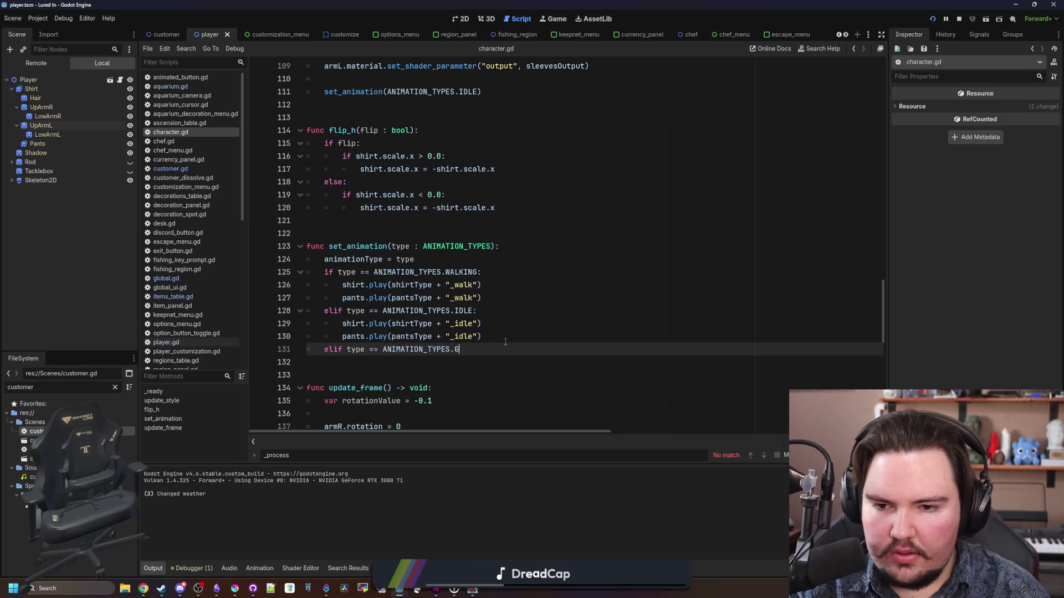
{"action": "type", "text": "RABBED:"}
{"action": "key", "text": "Return"}
Copy the idle branch's shirt and pants play lines under the GRABBED branch.
{"action": "left_click", "coordinate": [506, 342]}
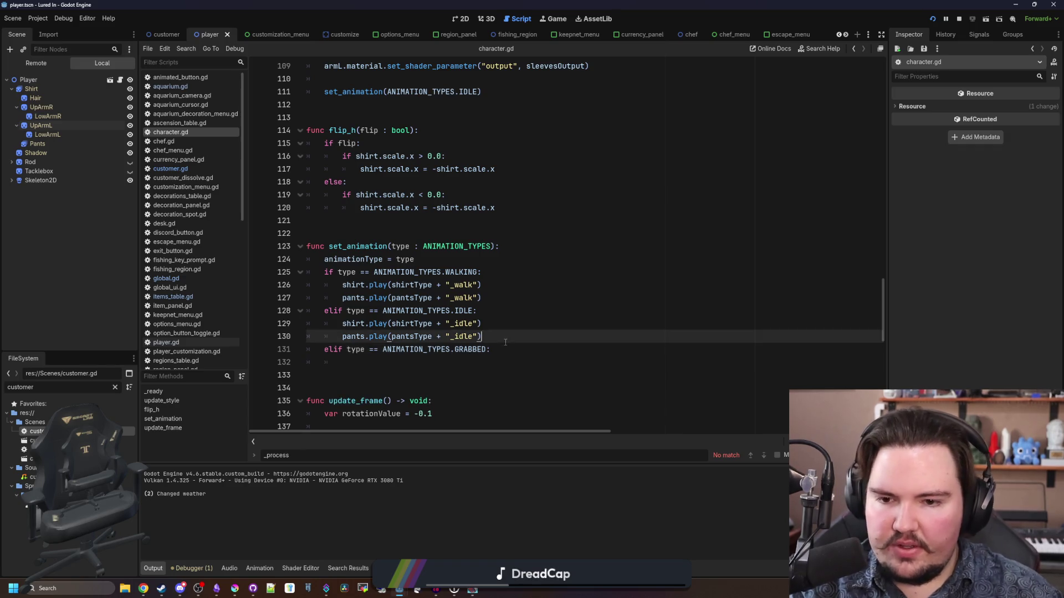
{"action": "left_click_drag", "start_coordinate": [505, 342], "coordinate": [201, 327]}
{"action": "key", "text": "ctrl+c"}
{"action": "left_click", "coordinate": [332, 362]}
{"action": "key", "text": "ctrl+v"}
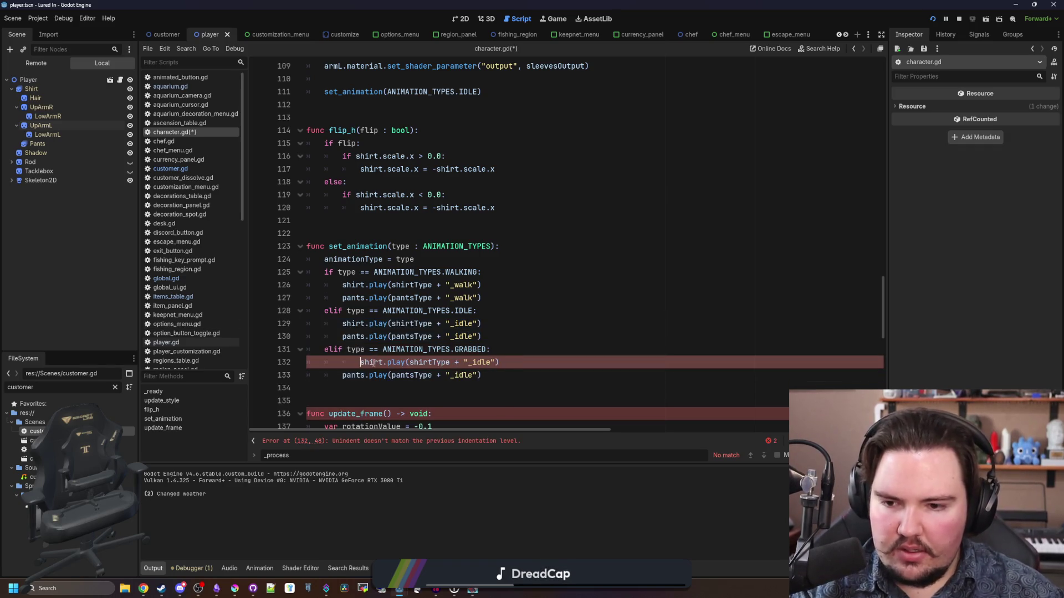
Change both copied animation names from _idle to _grabbed and save character.gd.
{"action": "key", "text": "BackSpace"}
{"action": "double_click", "coordinate": [463, 362]}
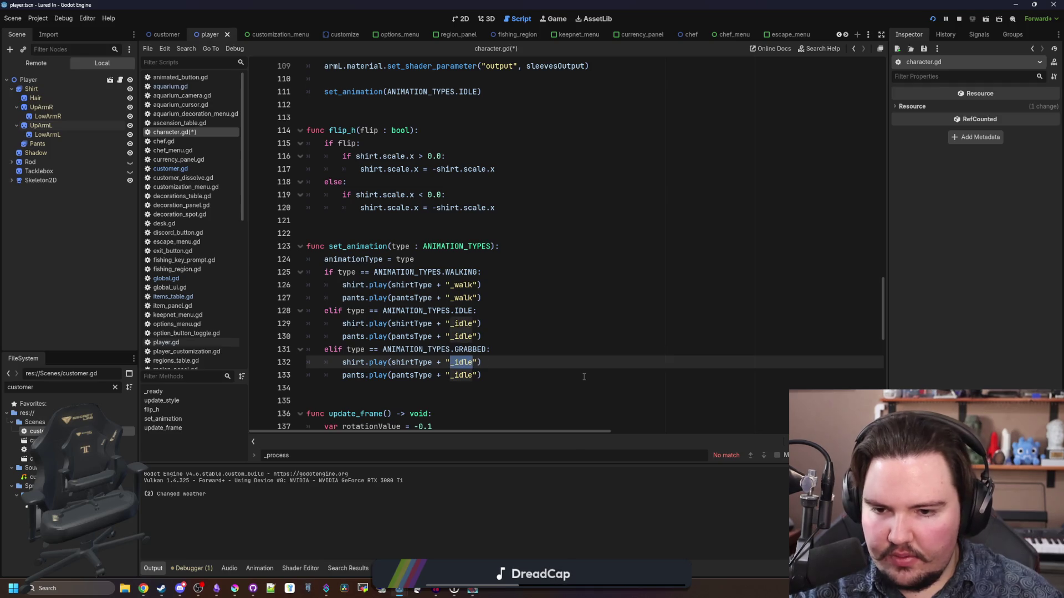
{"action": "key", "text": "Right"}
{"action": "key", "text": "BackSpace"}
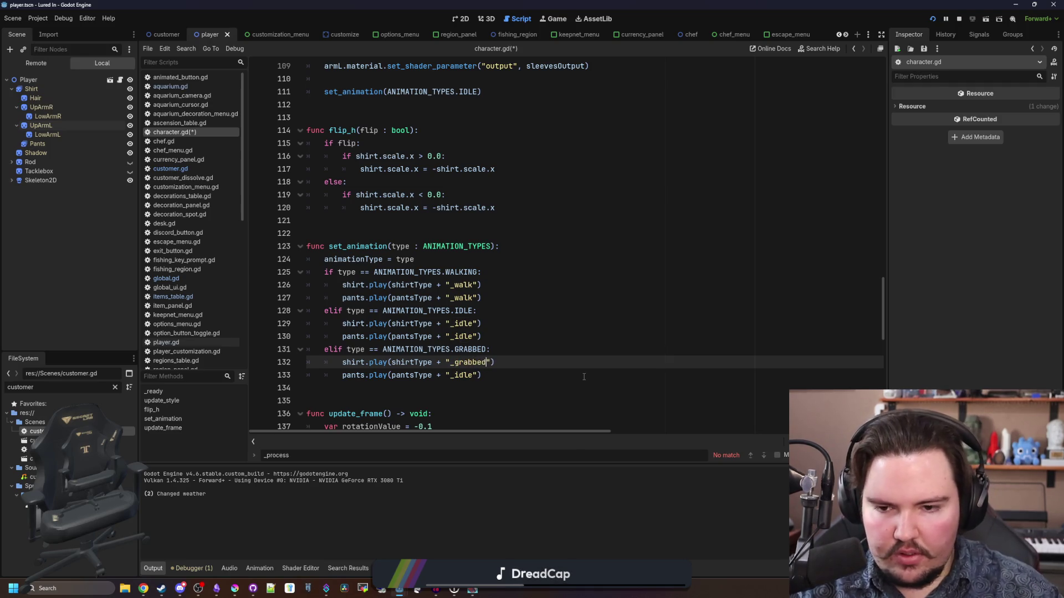
{"action": "double_click", "coordinate": [468, 363]}
{"action": "key", "text": "ctrl+c"}
{"action": "double_click", "coordinate": [463, 375]}
{"action": "key", "text": "ctrl+v"}
{"action": "left_click", "coordinate": [549, 349]}
{"action": "key", "text": "ctrl+s"}
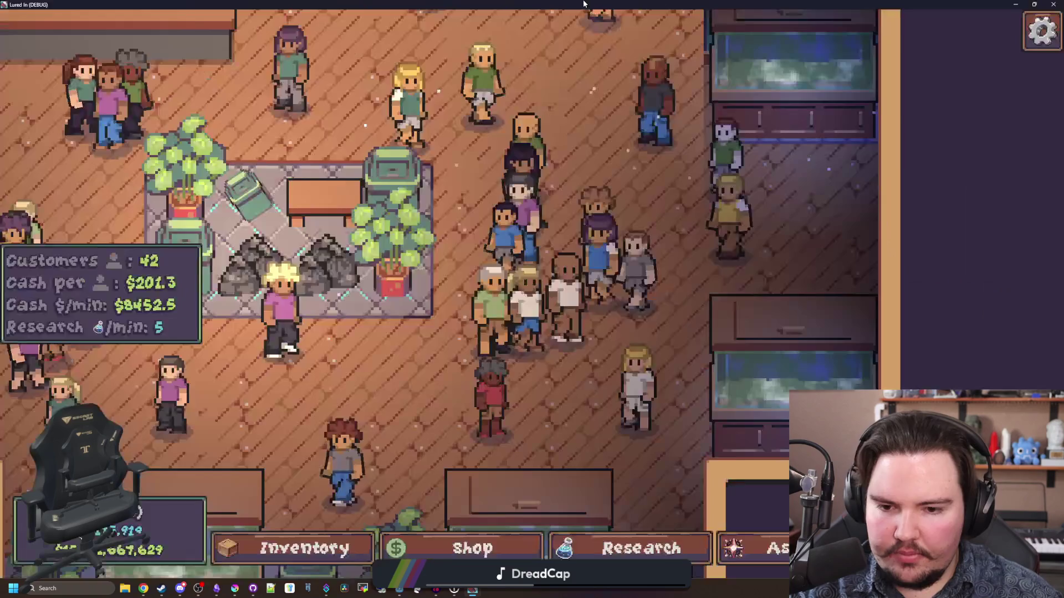
Grab the white-clad customer, drop it so it dissolves in confetti, and pan the view left.
{"action": "left_click_drag", "start_coordinate": [656, 377], "coordinate": [421, 332]}
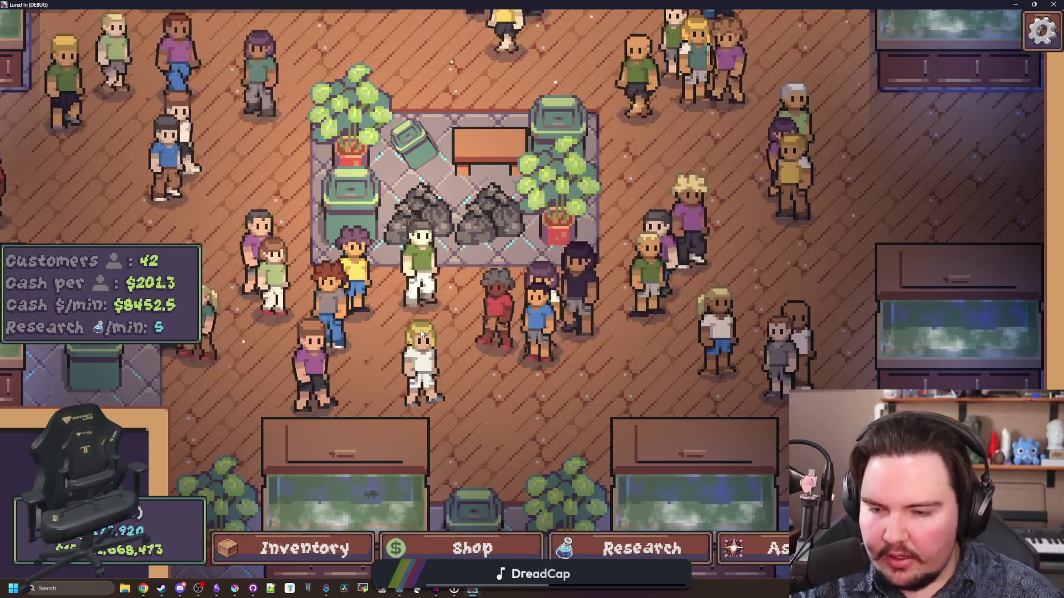
{"action": "left_click", "coordinate": [420, 330]}
{"action": "key", "text": "w"}
{"action": "key", "text": "a"}
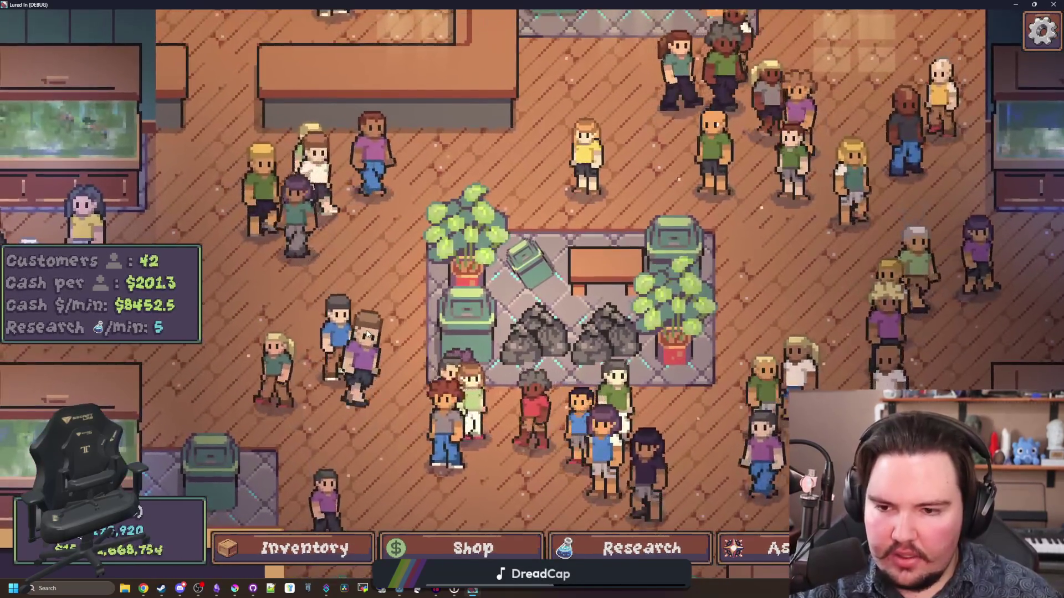
{"action": "key", "text": "a"}
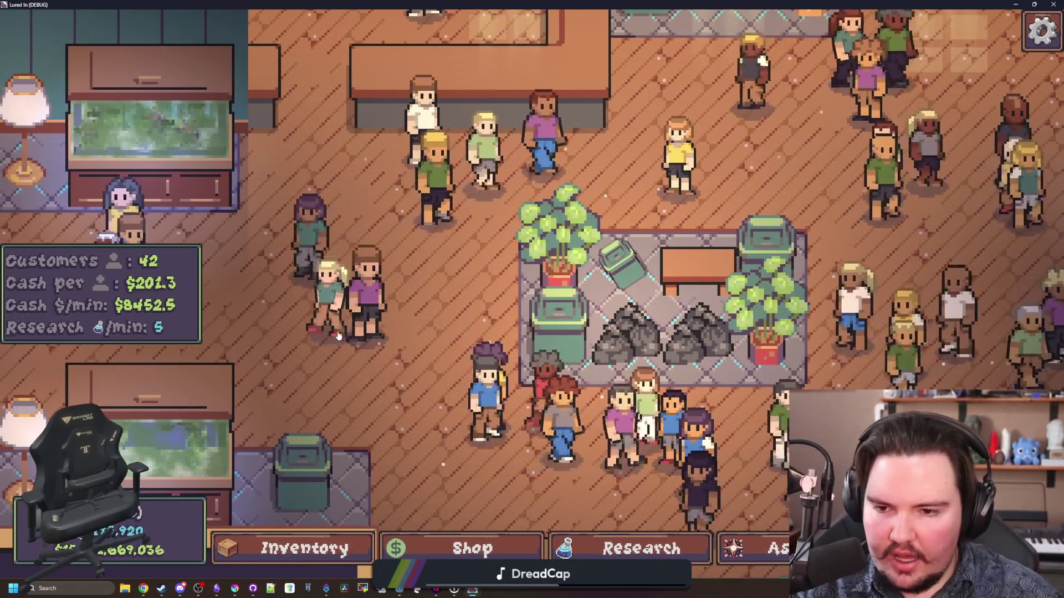
Pick up the blonde and purple-shirted customers, then switch back to Godot.
{"action": "left_click_drag", "start_coordinate": [339, 332], "coordinate": [336, 325]}
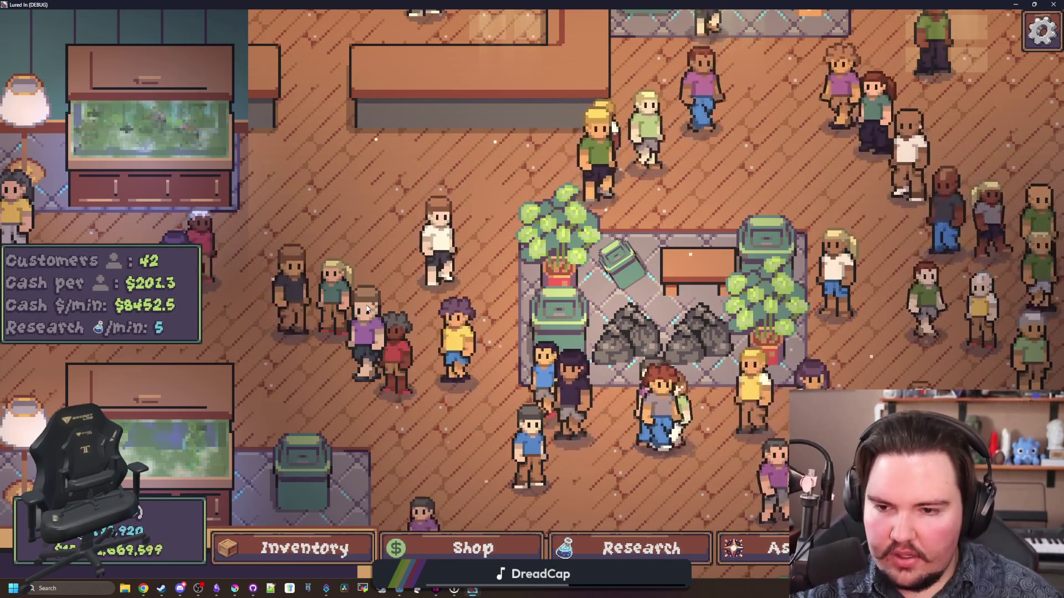
{"action": "left_click_drag", "start_coordinate": [367, 308], "coordinate": [392, 193]}
{"action": "key", "text": "alt+Tab"}
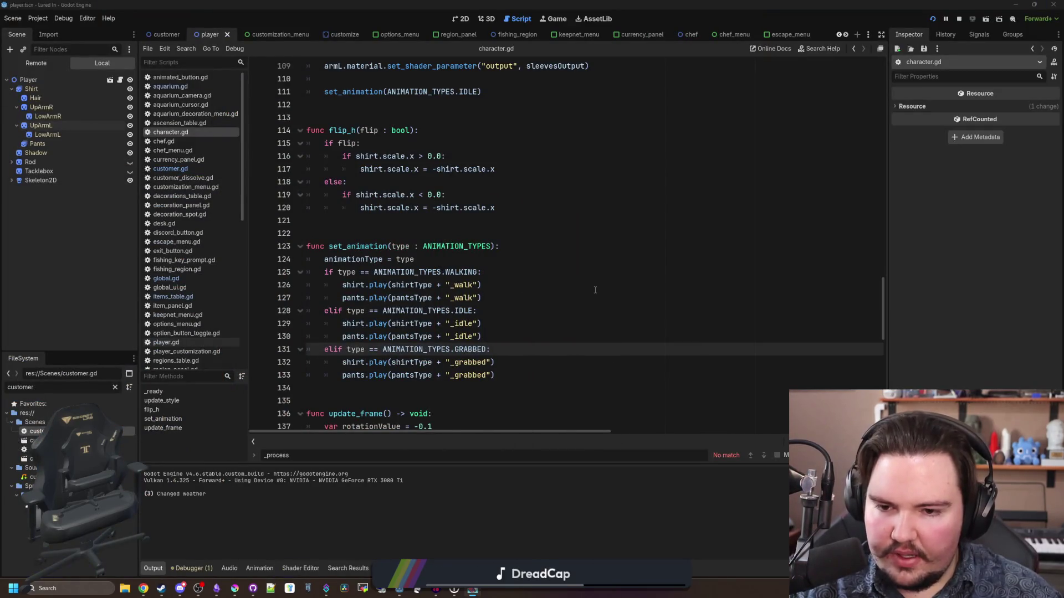
Scroll through set_animation and the update_frame arm rotations in character.gd, then open global.gd.
{"action": "left_click", "coordinate": [595, 290]}
{"action": "key", "text": "Down"}
{"action": "key", "text": "Down"}
{"action": "key", "text": "Down"}
{"action": "left_click", "coordinate": [406, 233]}
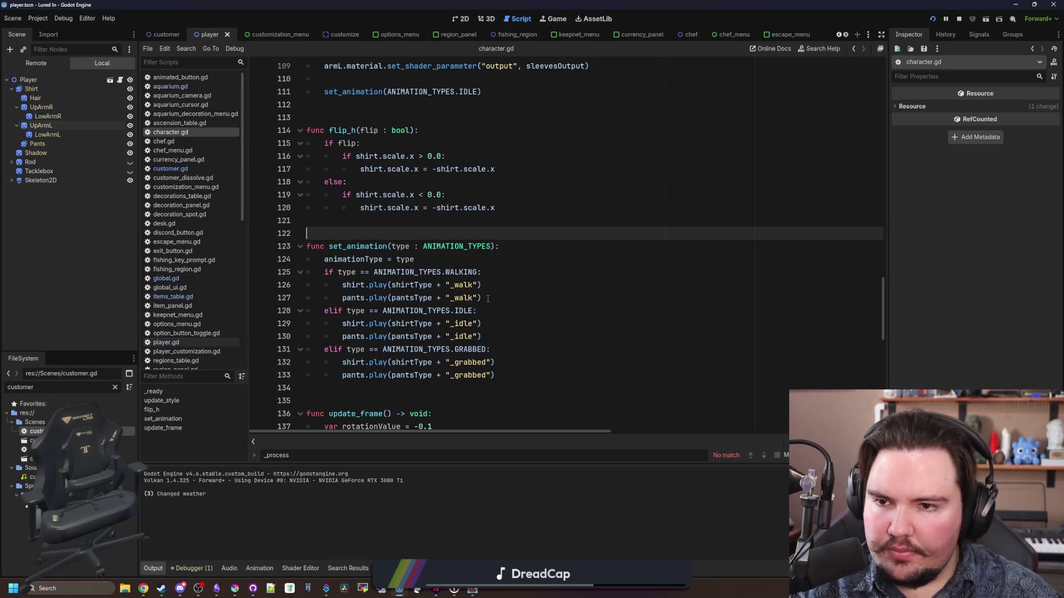
{"action": "scroll", "scroll_direction": "down", "scroll_amount": 3}
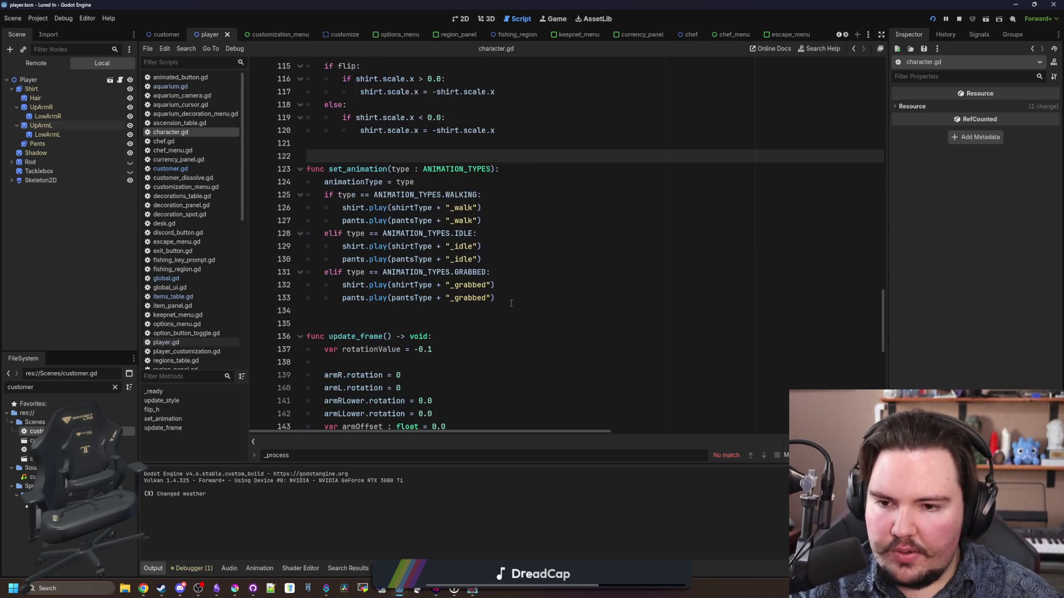
{"action": "left_click", "coordinate": [343, 313]}
{"action": "scroll", "scroll_direction": "down", "scroll_amount": 3}
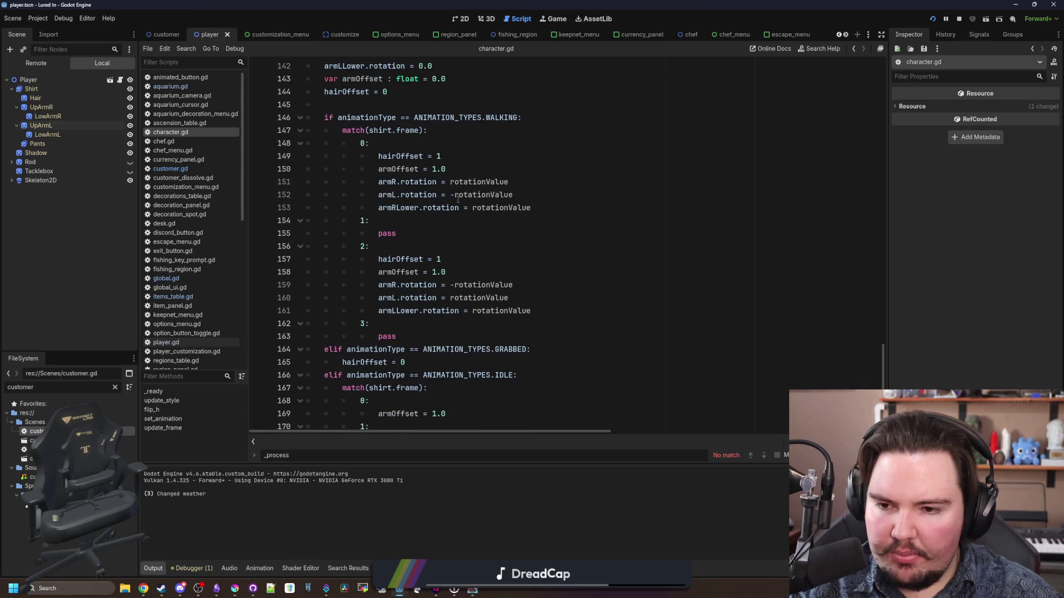
{"action": "scroll", "scroll_direction": "up", "scroll_amount": 3}
{"action": "left_click", "coordinate": [327, 208]}
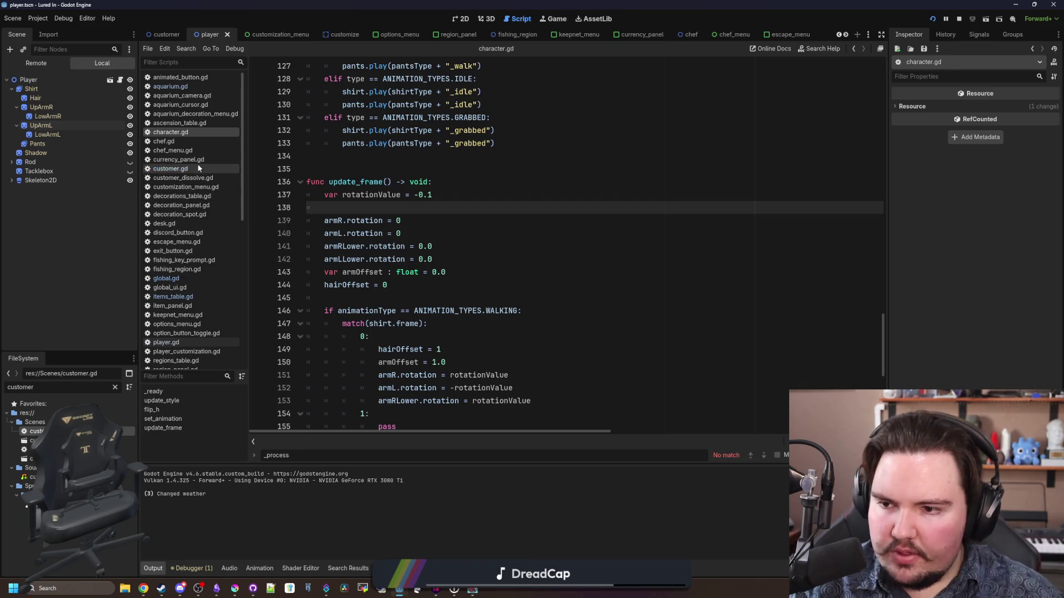
{"action": "left_click", "coordinate": [176, 278]}
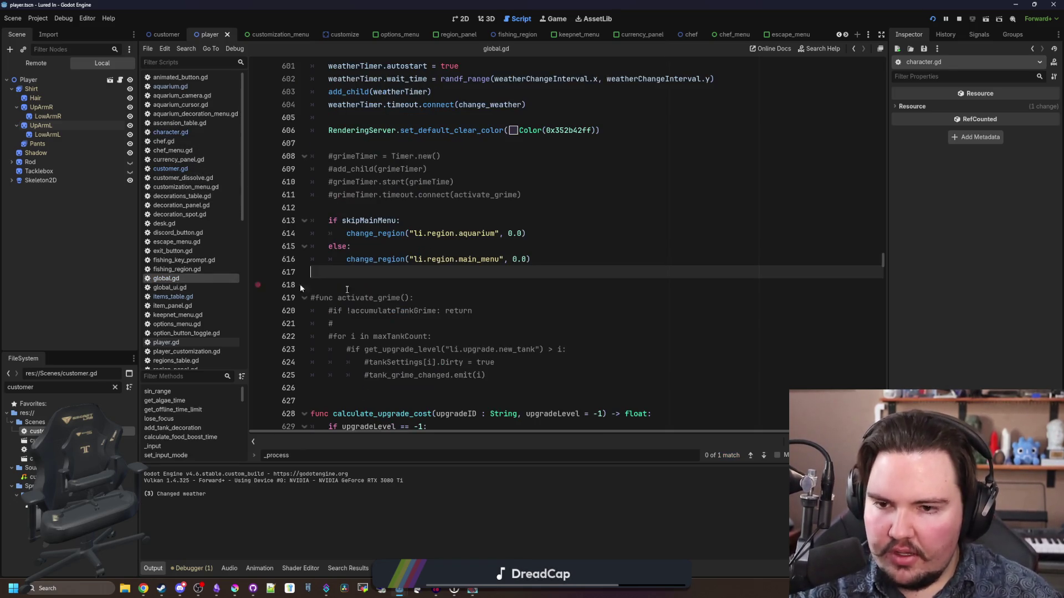
Search global.gd for 'animations' to find the animation-building code.
{"action": "left_click", "coordinate": [554, 286]}
{"action": "scroll", "scroll_direction": "up", "scroll_amount": 3}
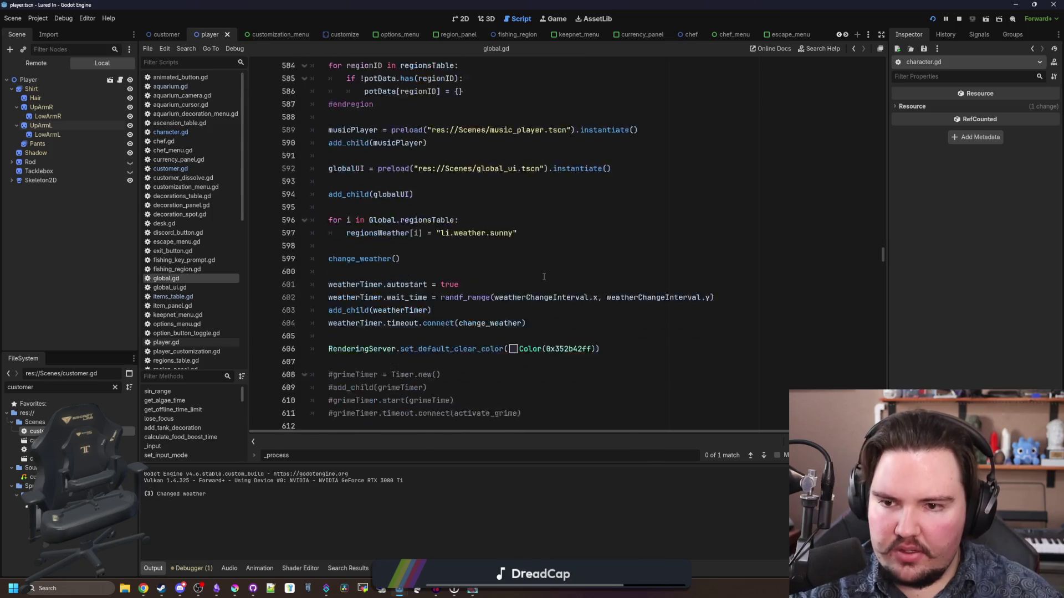
{"action": "scroll", "scroll_direction": "down", "scroll_amount": 3}
{"action": "scroll", "scroll_direction": "down", "scroll_amount": 3}
{"action": "left_click", "coordinate": [571, 246]}
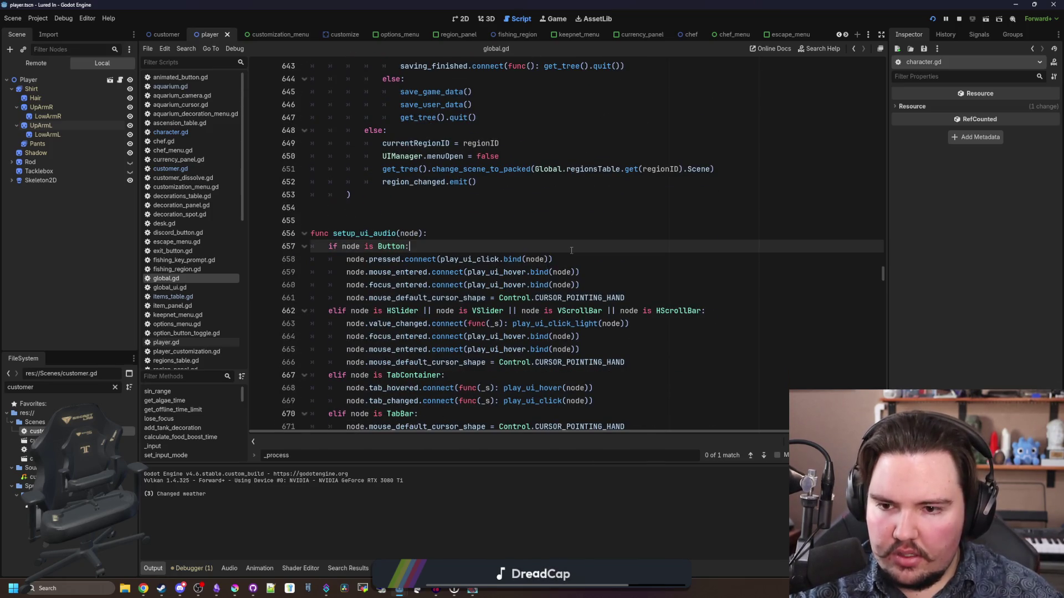
{"action": "key", "text": "ctrl+f"}
{"action": "type", "text": "genera"}
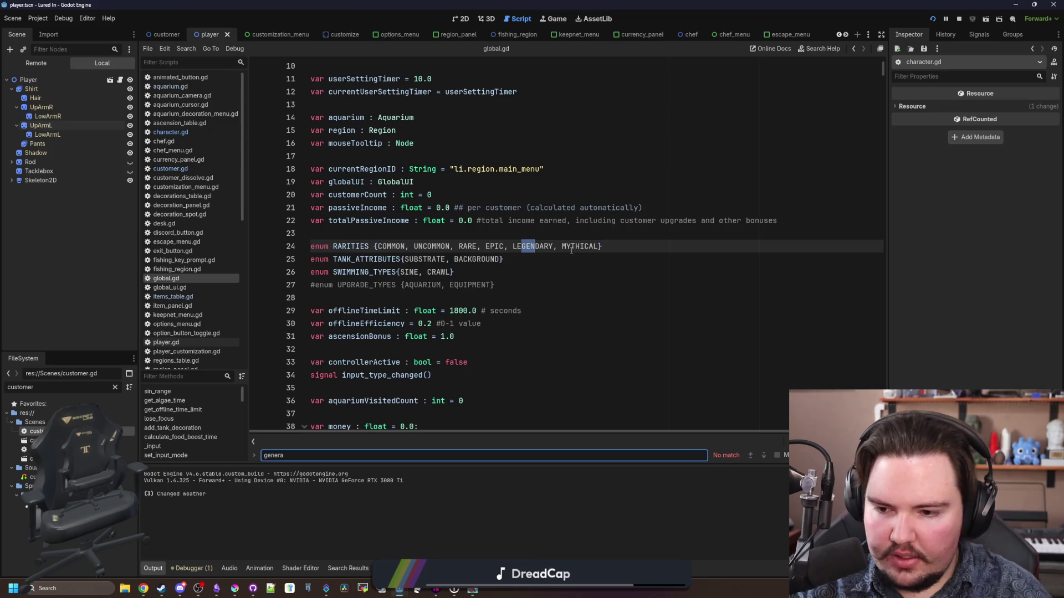
{"action": "key", "text": "BackSpace"}
{"action": "key", "text": "BackSpace"}
{"action": "key", "text": "BackSpace"}
{"action": "type", "text": "animations"}
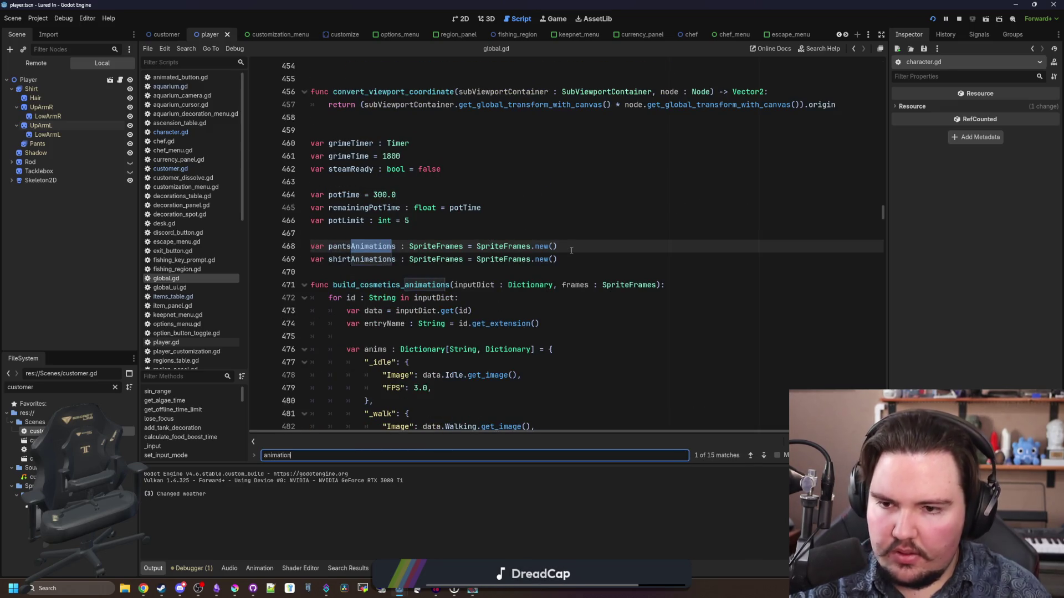
{"action": "scroll", "scroll_direction": "down", "scroll_amount": 3}
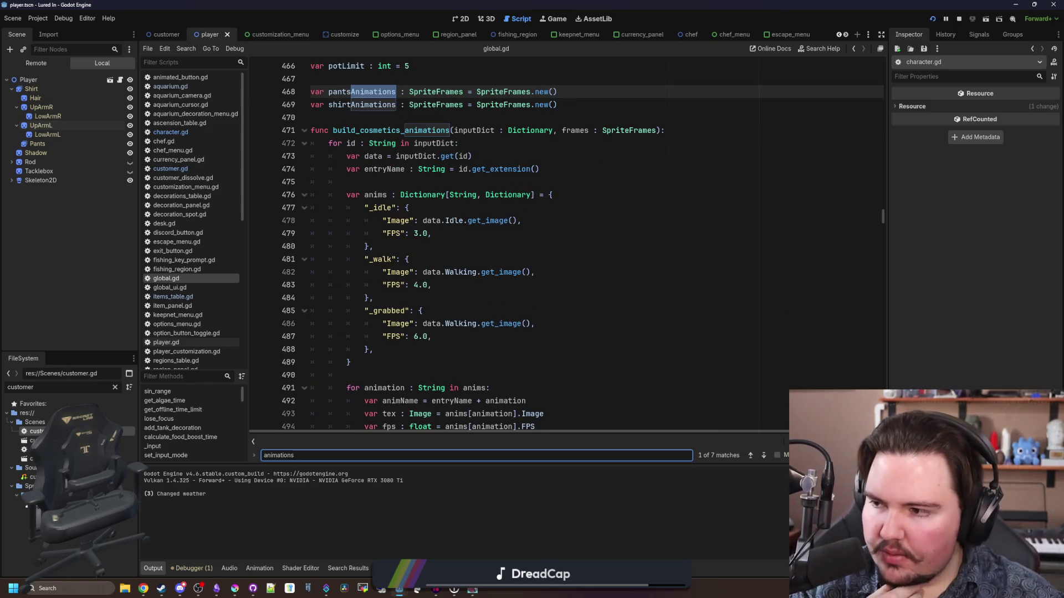
{"action": "scroll", "scroll_direction": "down", "scroll_amount": 3}
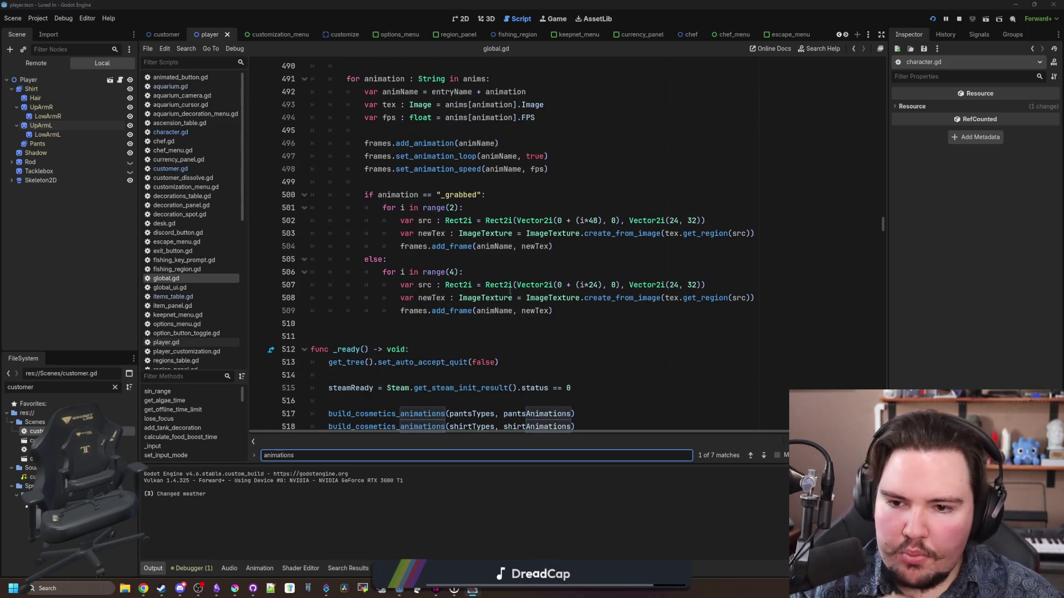
Review the _grabbed animation entry in build_cosmetics_animations around line 490.
{"action": "left_click", "coordinate": [499, 260]}
{"action": "scroll", "scroll_direction": "up", "scroll_amount": 3}
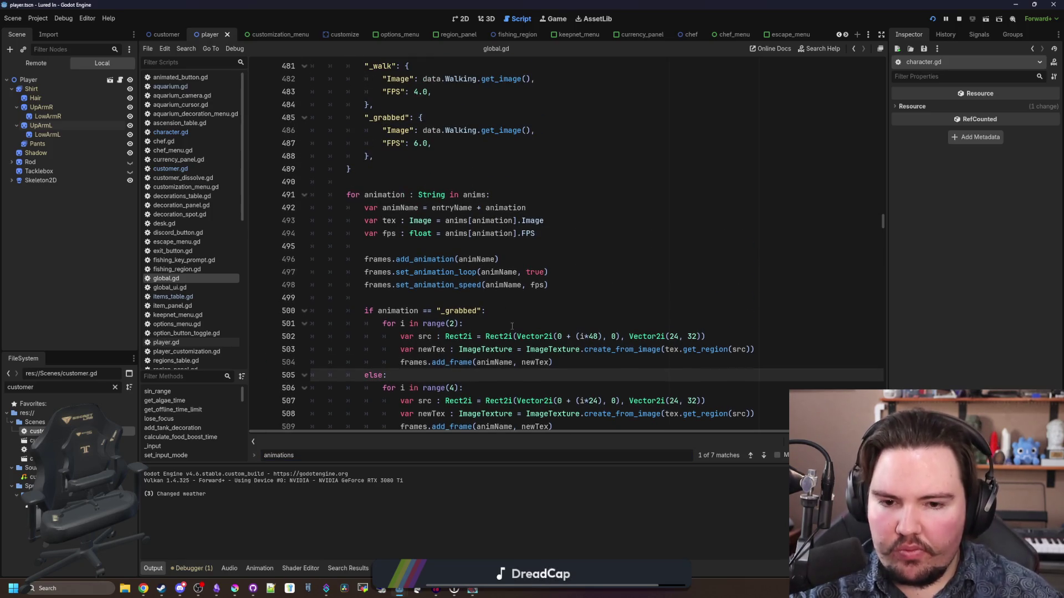
{"action": "left_click", "coordinate": [545, 313]}
{"action": "left_click", "coordinate": [461, 318]}
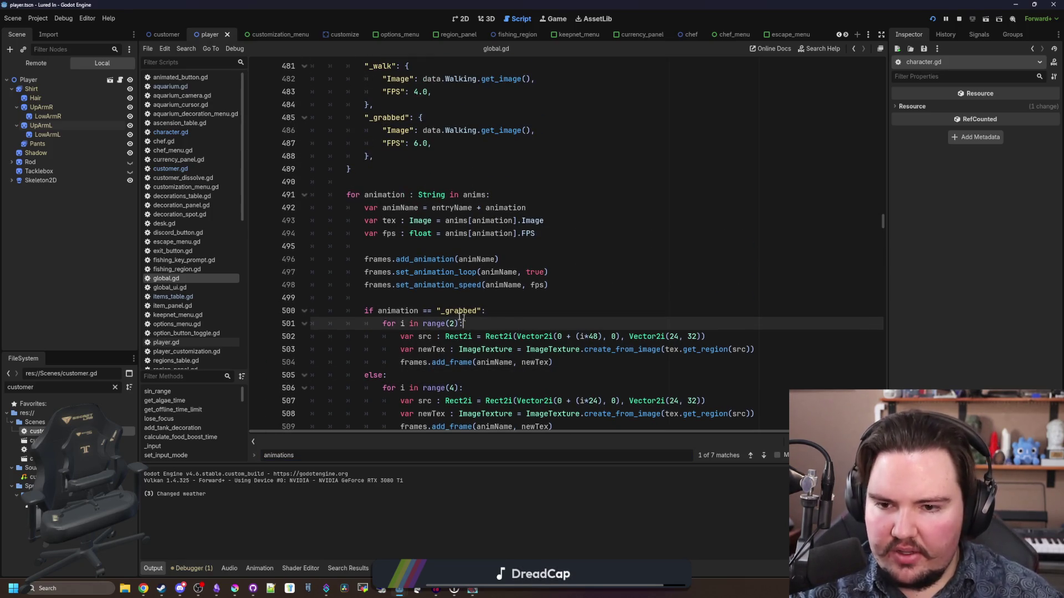
{"action": "scroll", "scroll_direction": "up", "scroll_amount": 3}
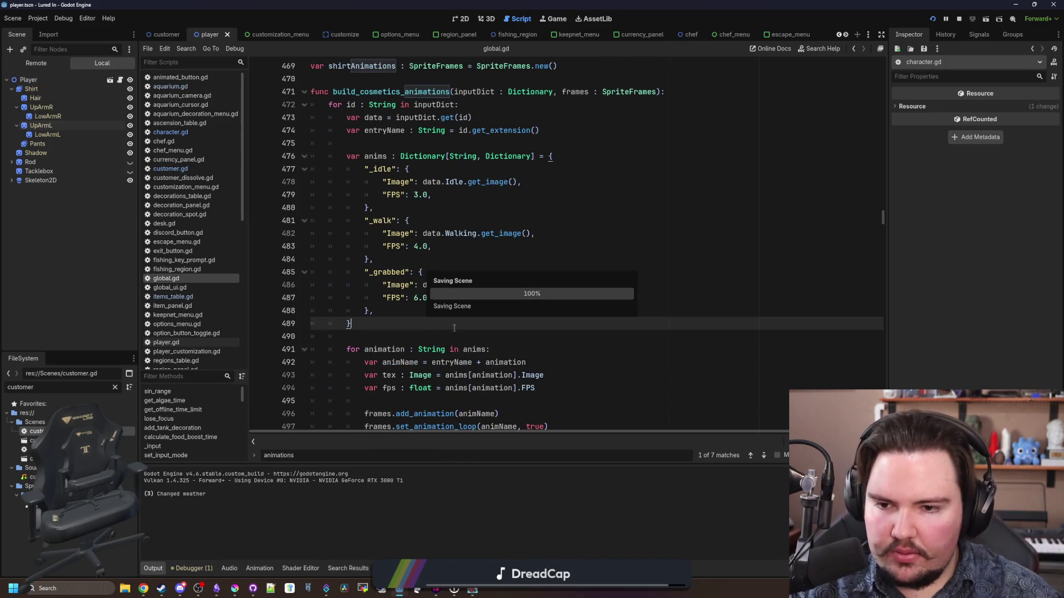
{"action": "left_click", "coordinate": [418, 336]}
Run the game with F5, pick up the blond customer, then close the game.
{"action": "key", "text": "F5"}
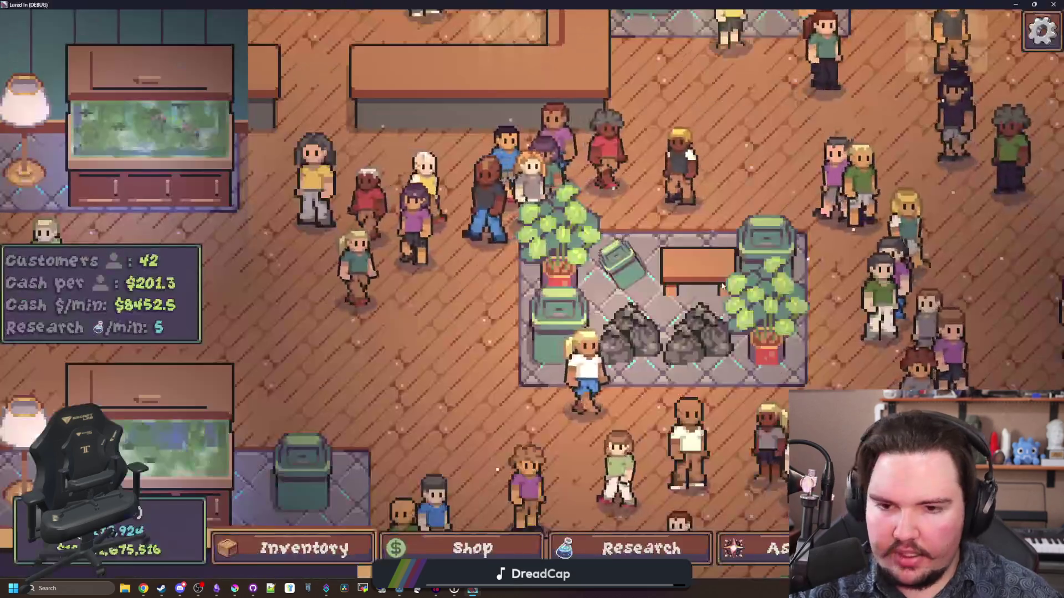
{"action": "left_click_drag", "start_coordinate": [619, 386], "coordinate": [388, 331]}
{"action": "key", "text": "alt+F4"}
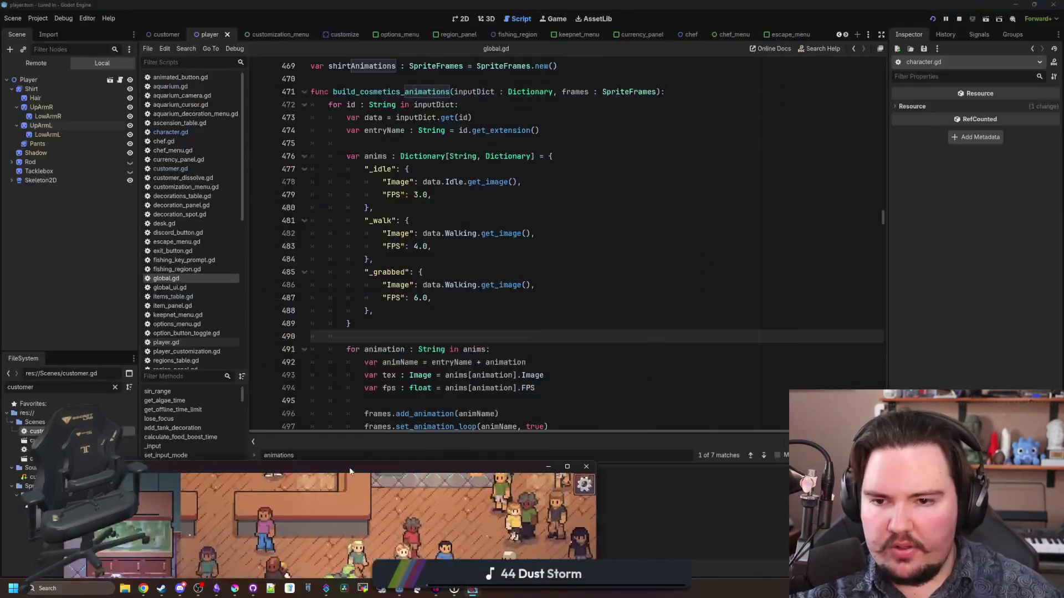
Look through the customer.gd, character.gd and global.gd scripts.
{"action": "key", "text": "Up"}
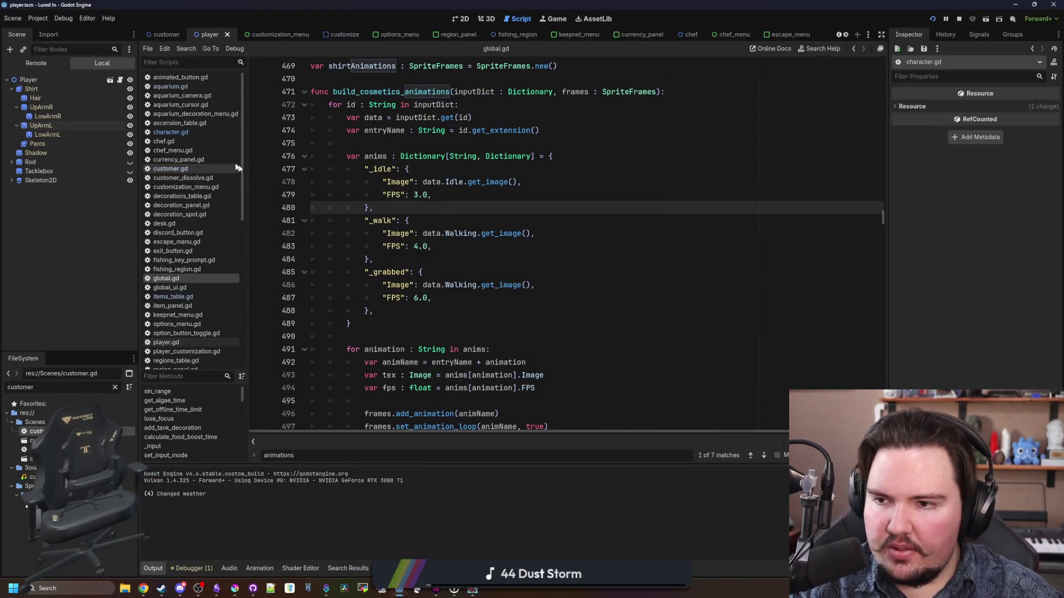
{"action": "left_click", "coordinate": [176, 168]}
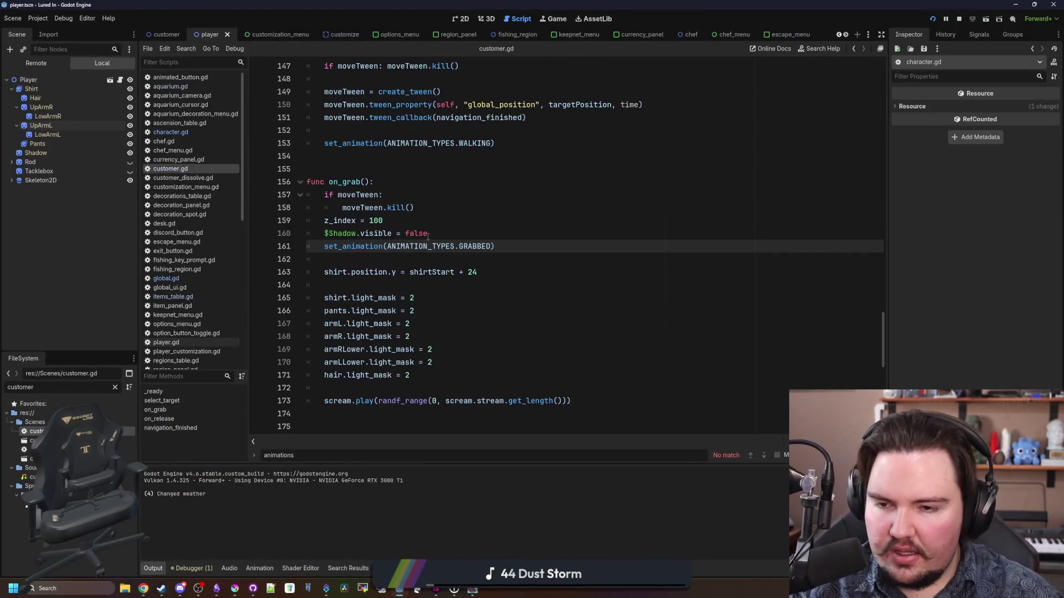
{"action": "left_click", "coordinate": [171, 132]}
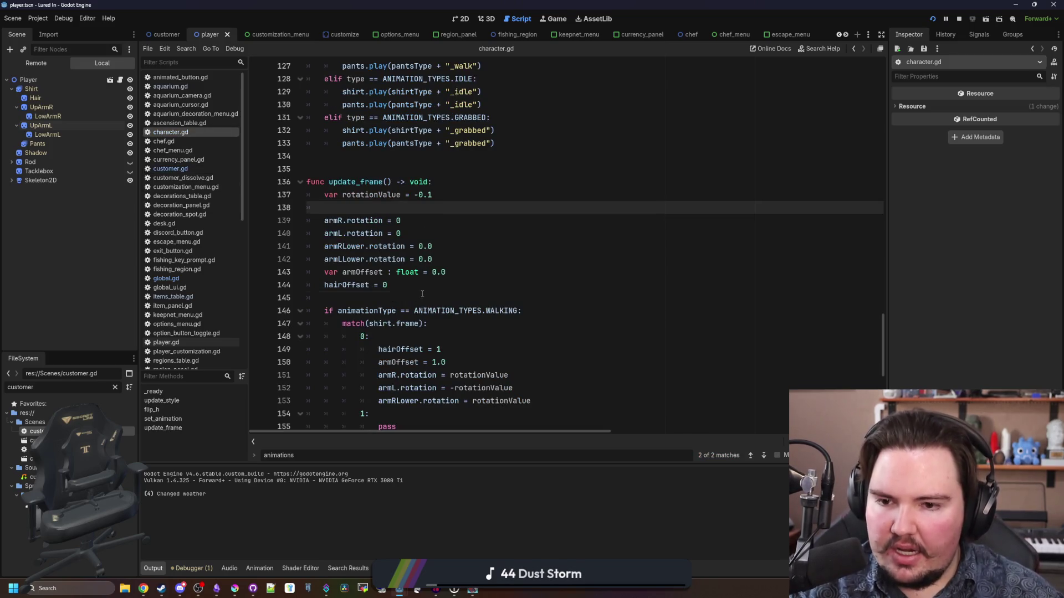
{"action": "left_click", "coordinate": [423, 294]}
{"action": "scroll", "scroll_direction": "down", "scroll_amount": 3}
{"action": "scroll", "scroll_direction": "up", "scroll_amount": 3}
{"action": "left_click", "coordinate": [210, 169]}
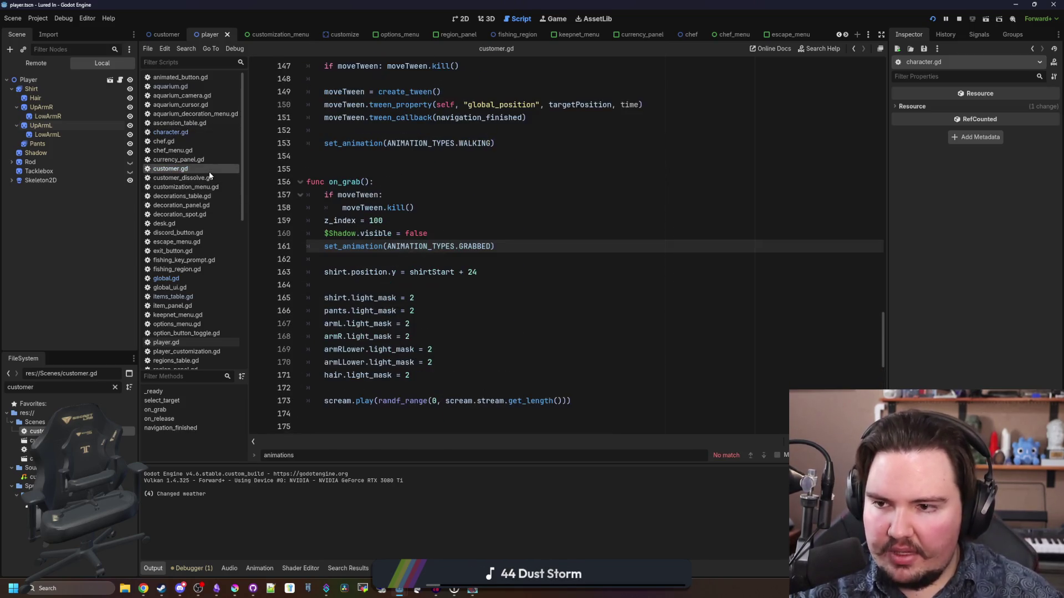
{"action": "left_click", "coordinate": [169, 278]}
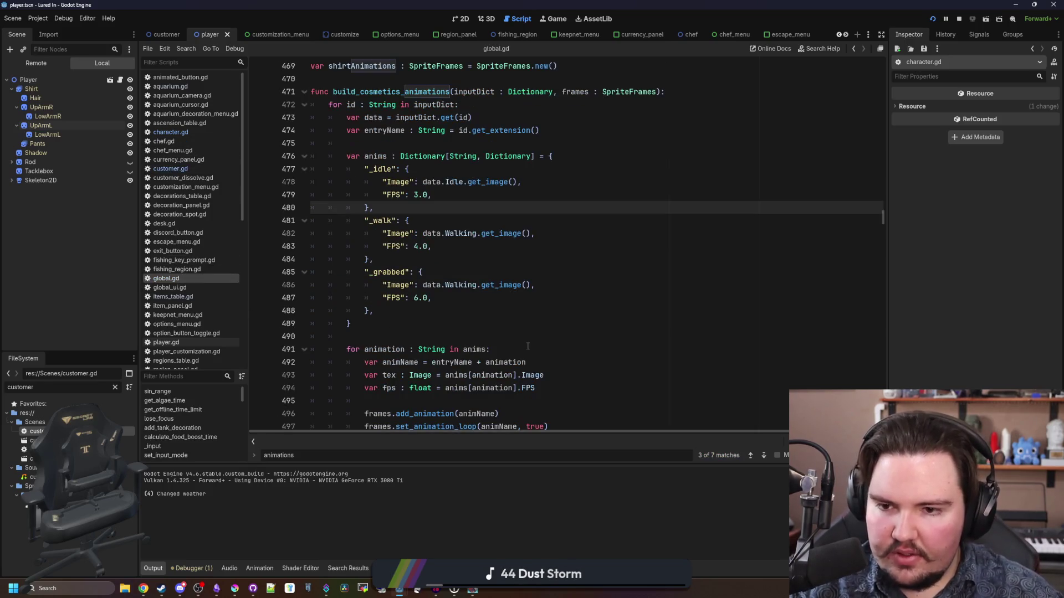
Review global.gd lines 484–499 and save the project.
{"action": "left_click", "coordinate": [412, 258]}
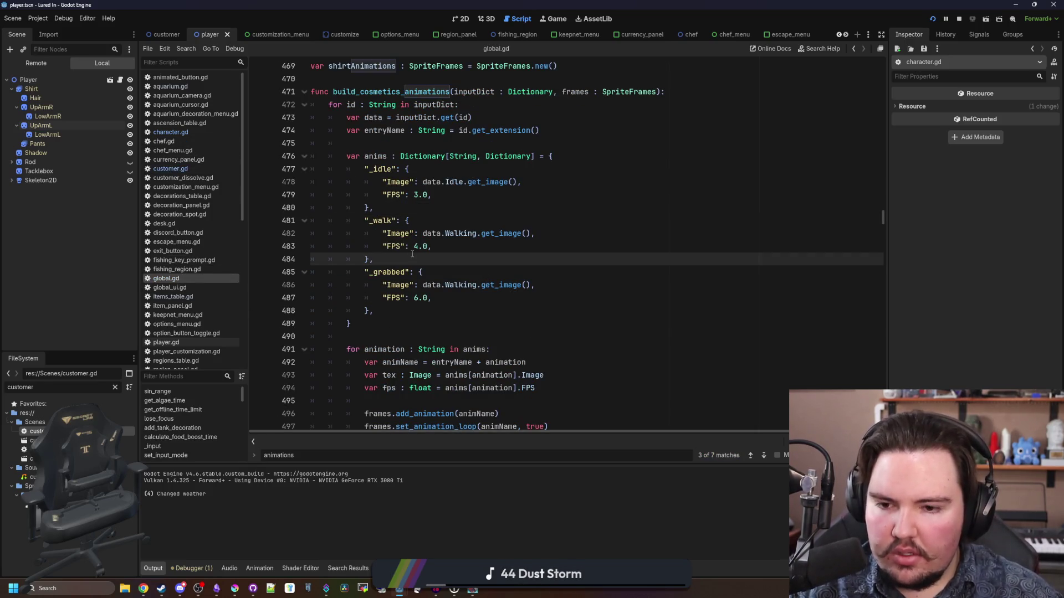
{"action": "scroll", "scroll_direction": "down", "scroll_amount": 3}
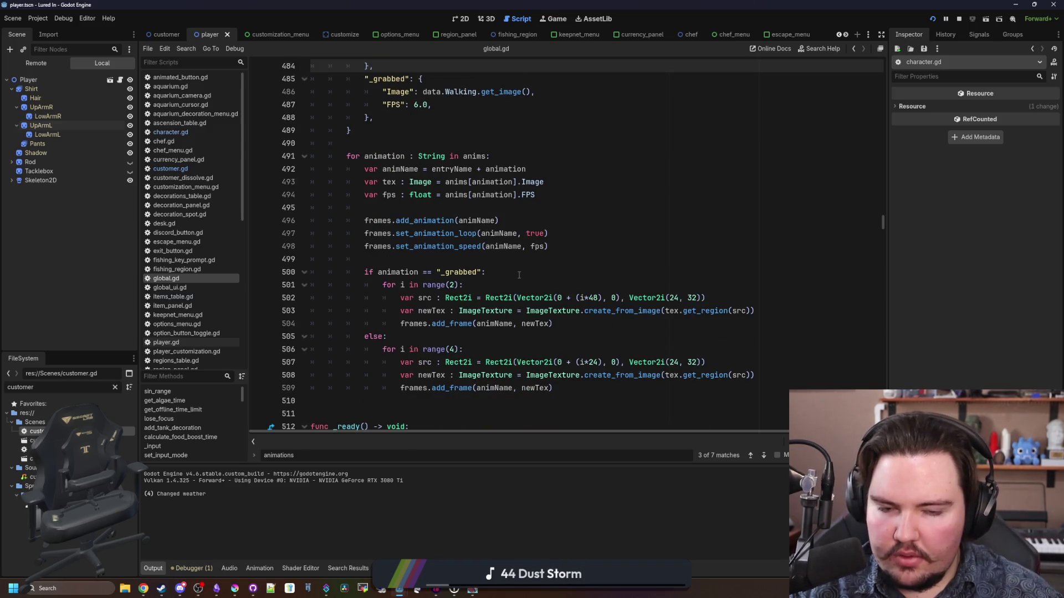
{"action": "left_click", "coordinate": [409, 249]}
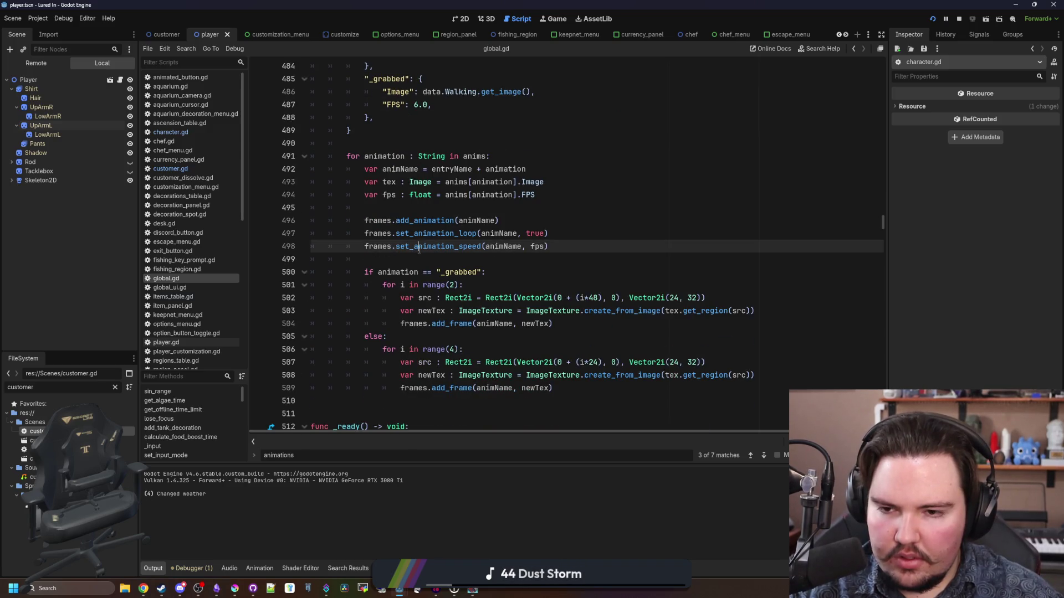
{"action": "left_click", "coordinate": [393, 255]}
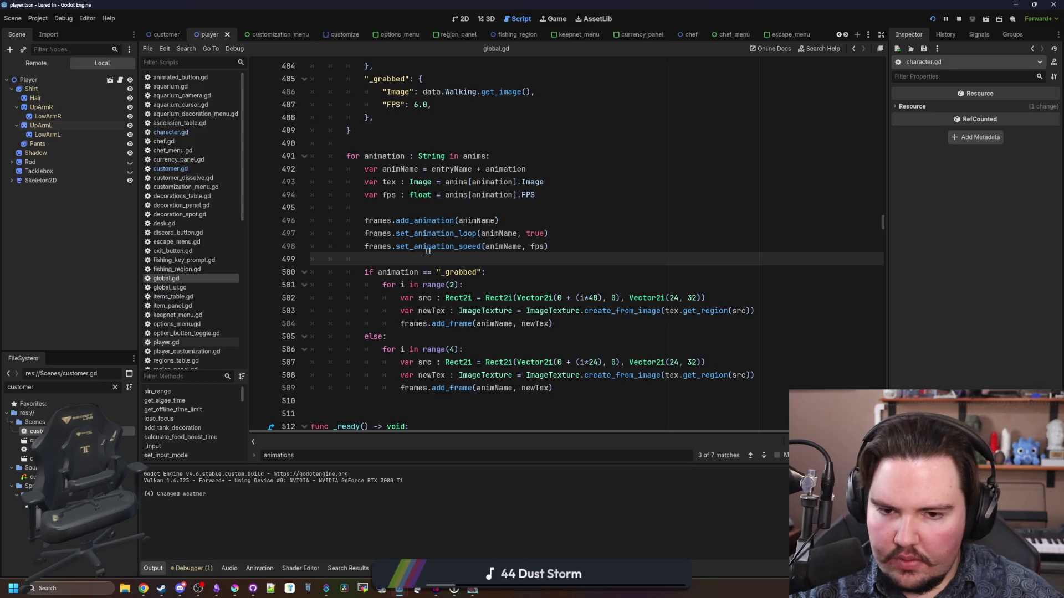
{"action": "scroll", "scroll_direction": "up", "scroll_amount": 3}
{"action": "left_click", "coordinate": [421, 258]}
{"action": "key", "text": "ctrl+s"}
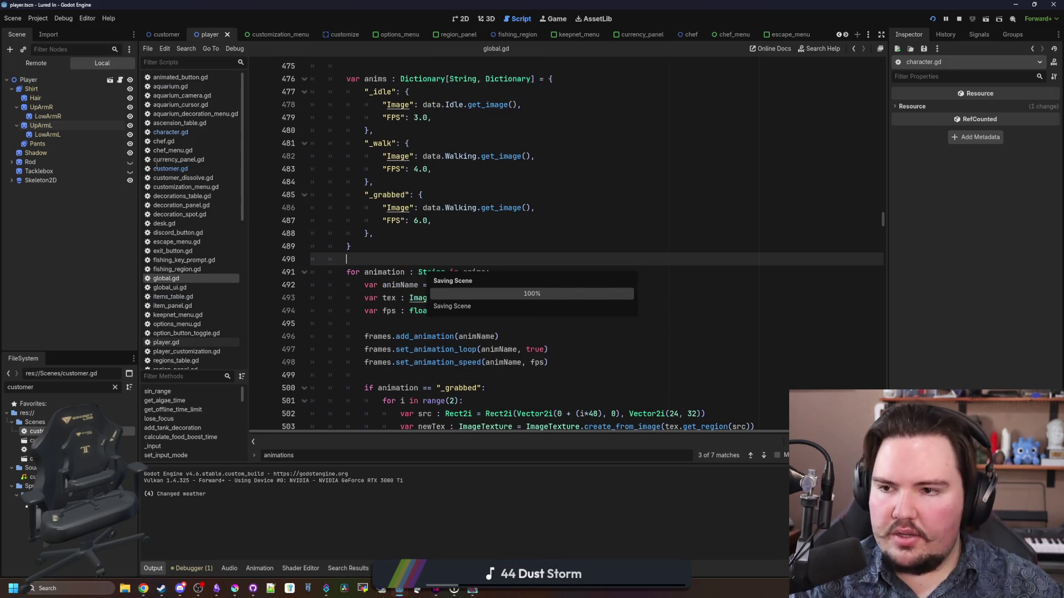
In character.gd's GRABBED branch, change hairOffset from 0 to 1.
{"action": "left_click", "coordinate": [197, 169]}
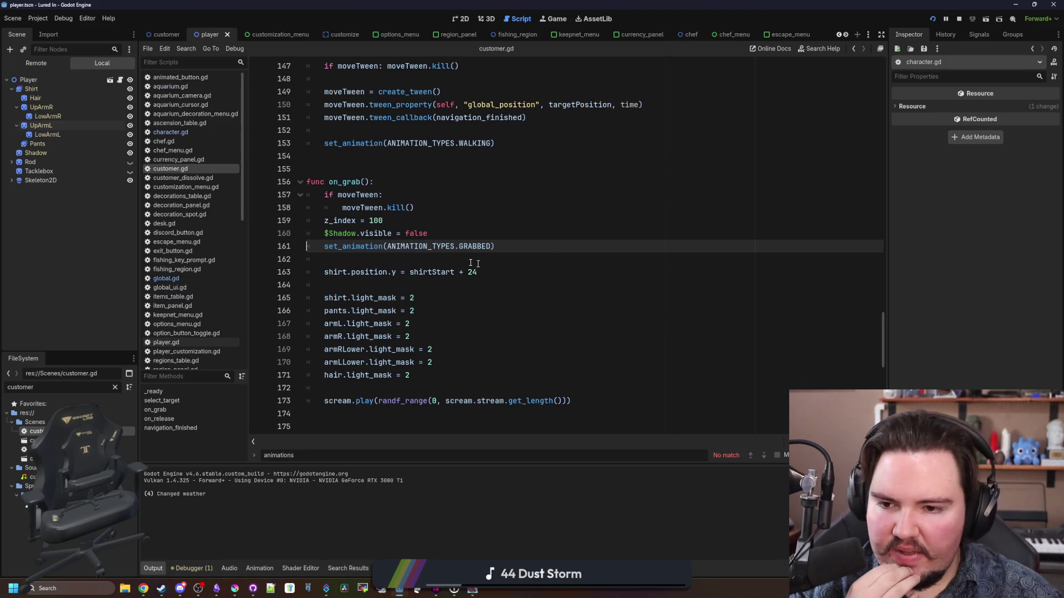
{"action": "scroll", "scroll_direction": "down", "scroll_amount": 3}
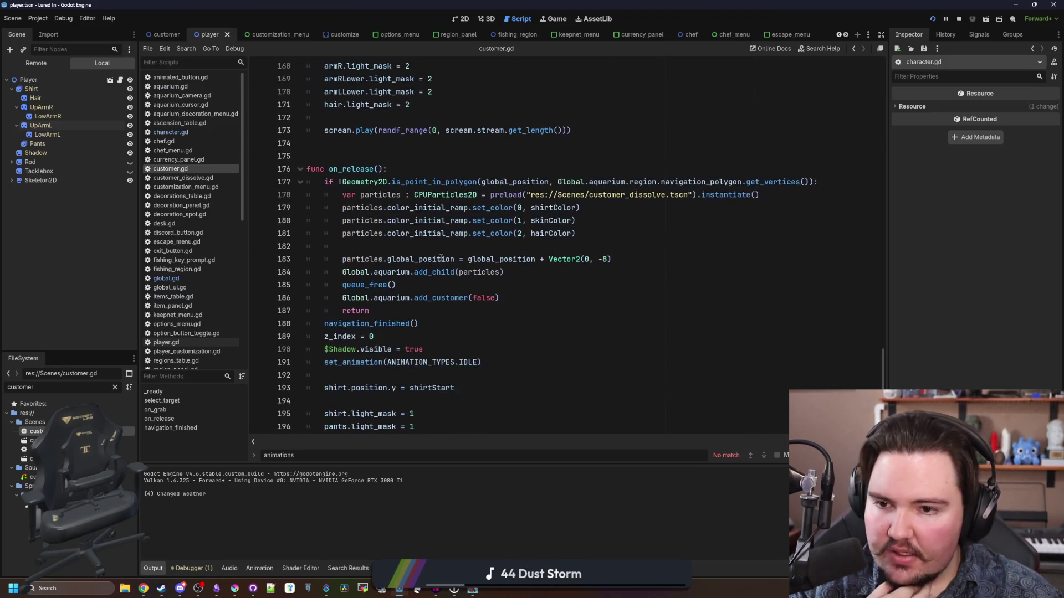
{"action": "scroll", "scroll_direction": "down", "scroll_amount": 3}
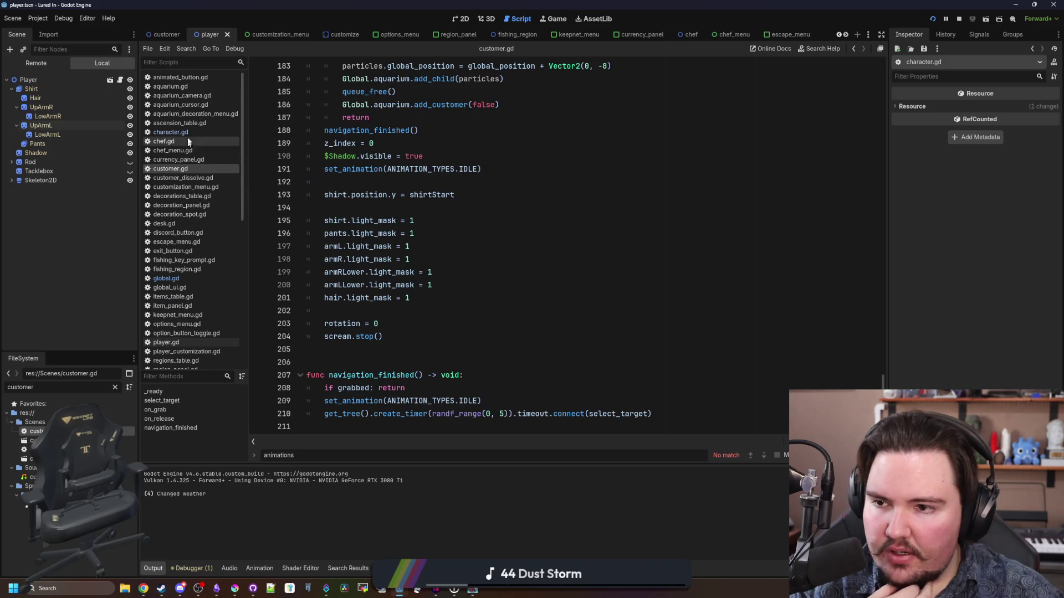
{"action": "left_click", "coordinate": [190, 131]}
{"action": "scroll", "scroll_direction": "down", "scroll_amount": 3}
{"action": "scroll", "scroll_direction": "down", "scroll_amount": 3}
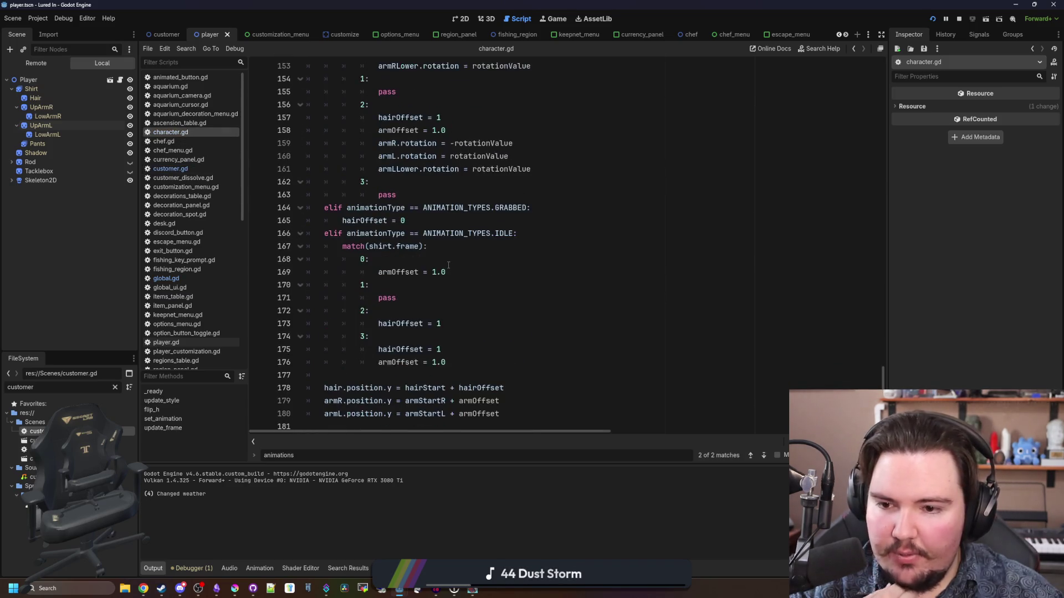
{"action": "scroll", "scroll_direction": "up", "scroll_amount": 3}
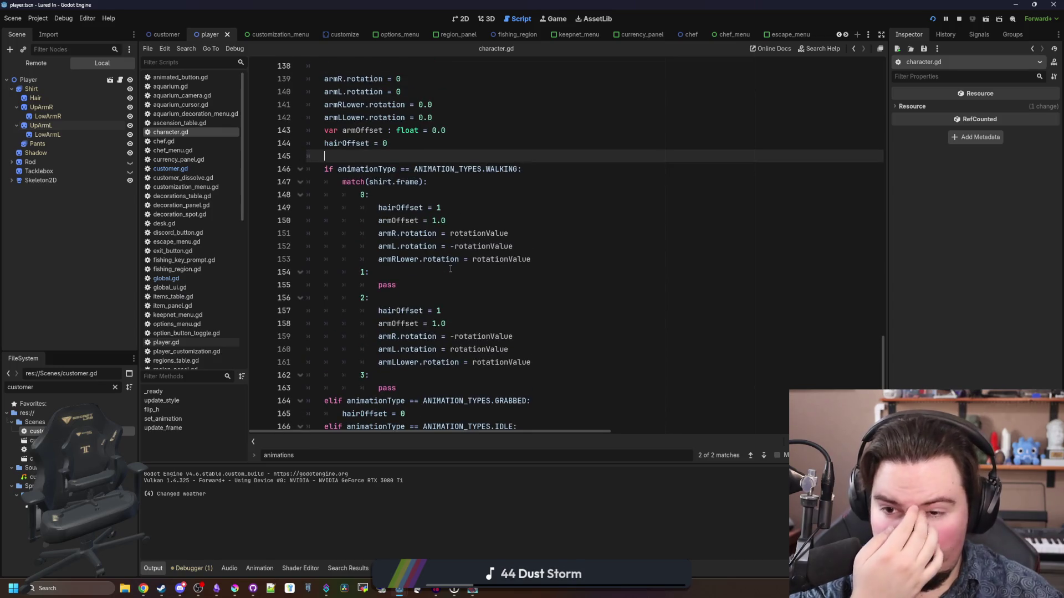
{"action": "scroll", "scroll_direction": "down", "scroll_amount": 3}
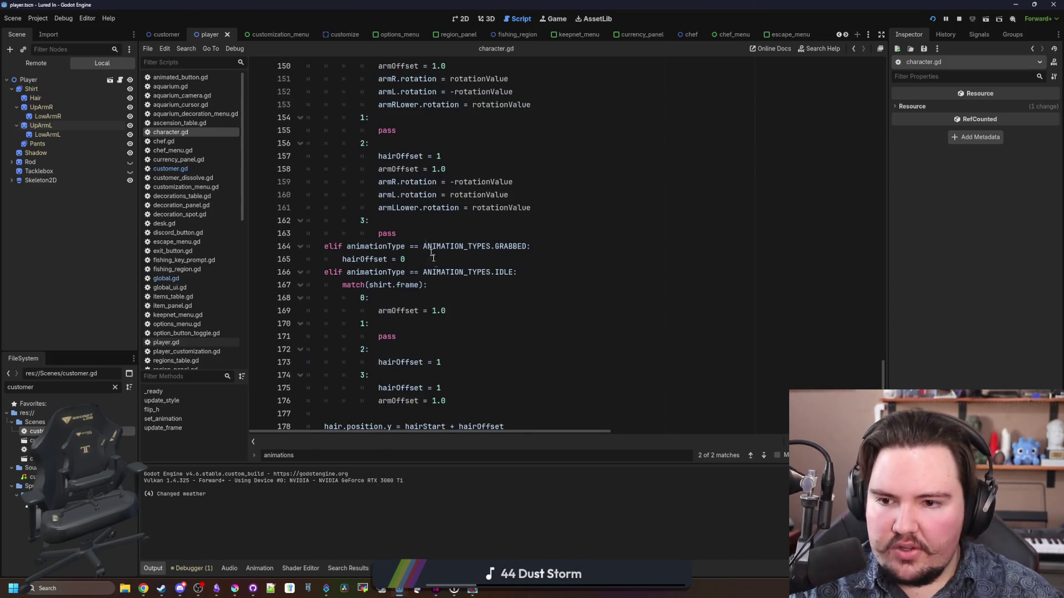
{"action": "left_click", "coordinate": [411, 260]}
{"action": "type", "text": "1"}
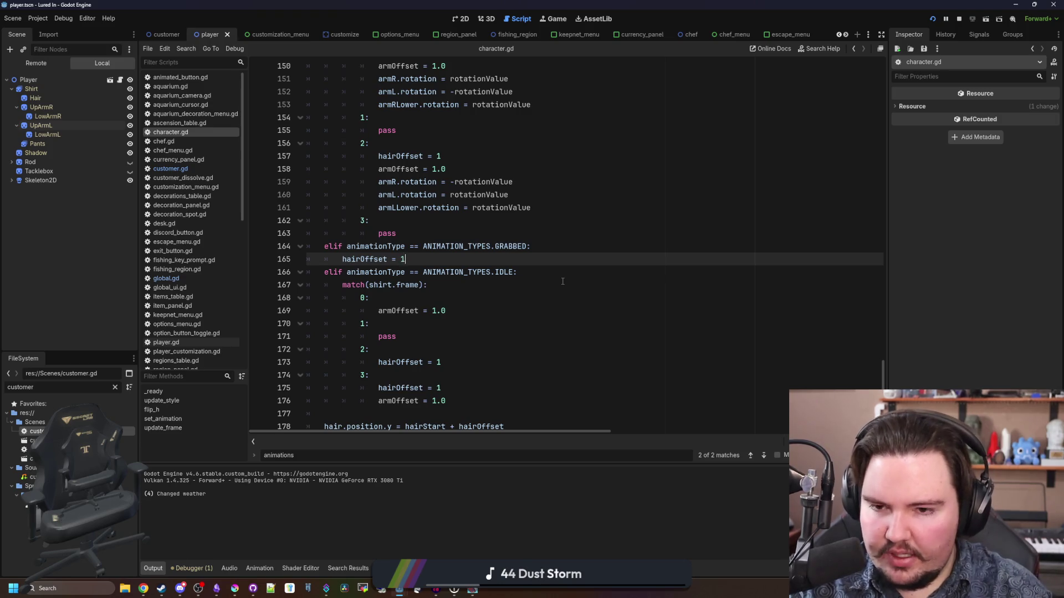
Run the game to test the hair offset, un-fullscreen it, and return to the script editor.
{"action": "key", "text": "F5"}
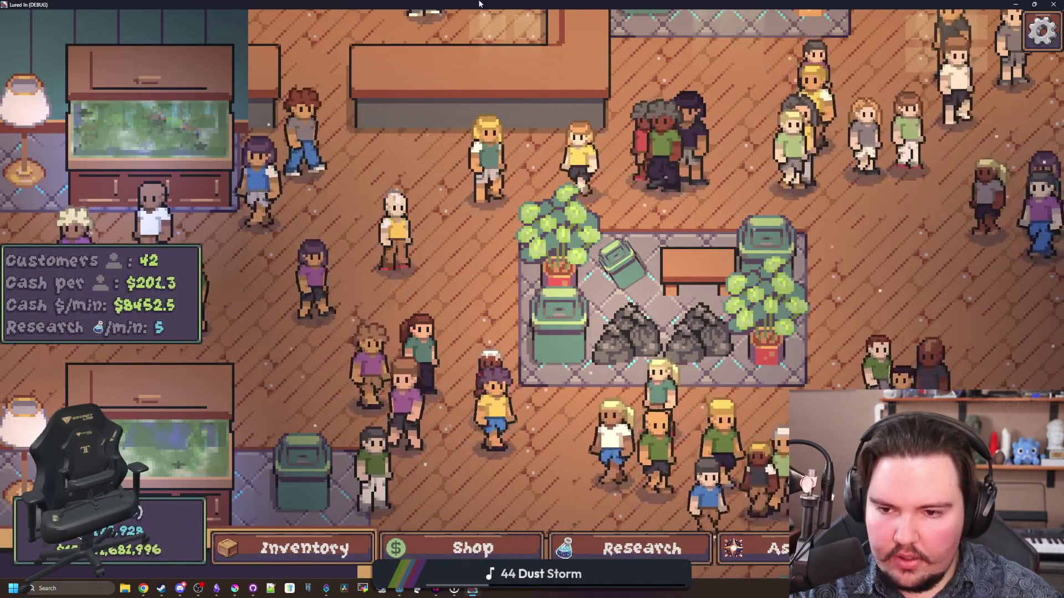
{"action": "key", "text": "super+Down"}
{"action": "key", "text": "super+Down"}
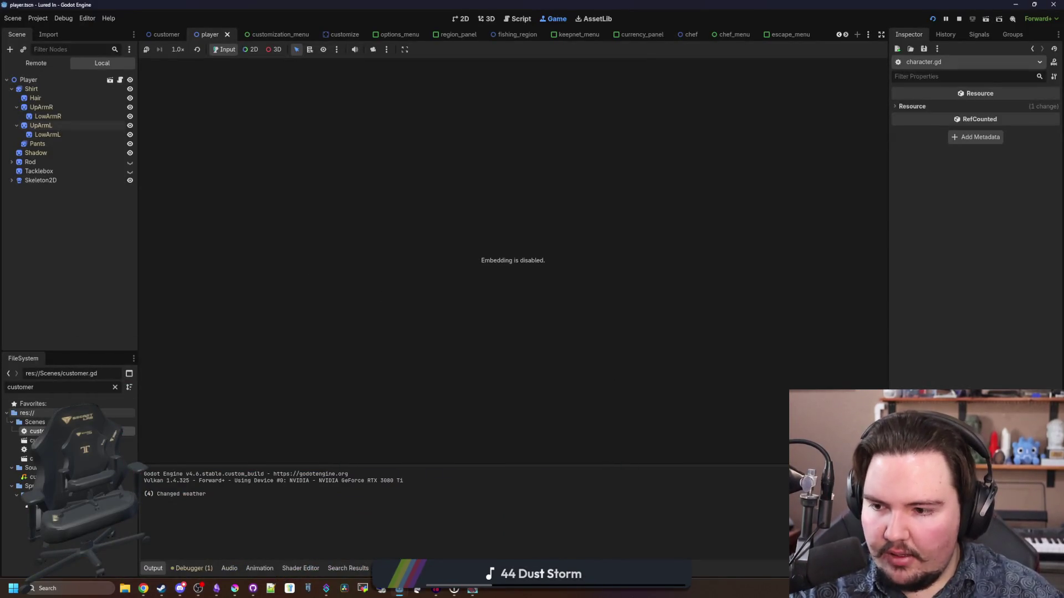
{"action": "key", "text": "ctrl+F3"}
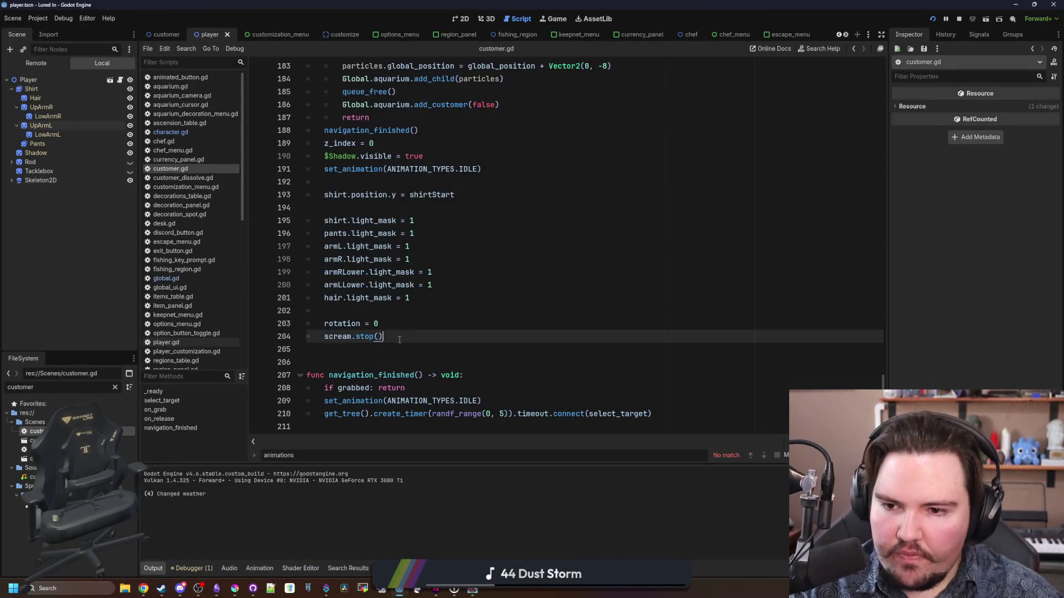
Look over customer.gd, then go to the hairOffset = 1 line in character.gd's GRABBED branch.
{"action": "left_click", "coordinate": [409, 336]}
{"action": "left_click", "coordinate": [409, 311]}
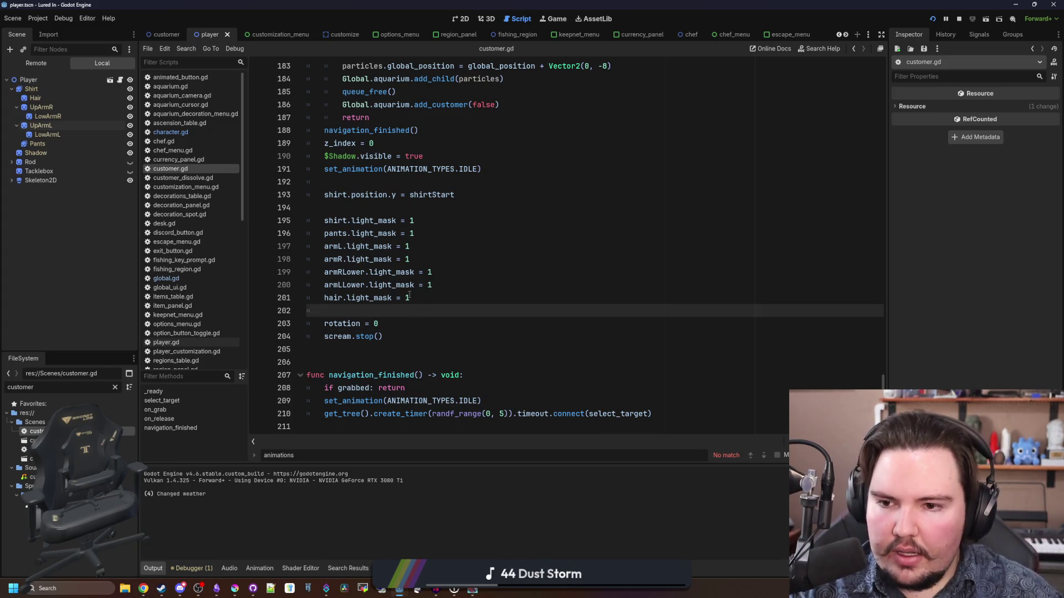
{"action": "scroll", "scroll_direction": "up", "scroll_amount": 3}
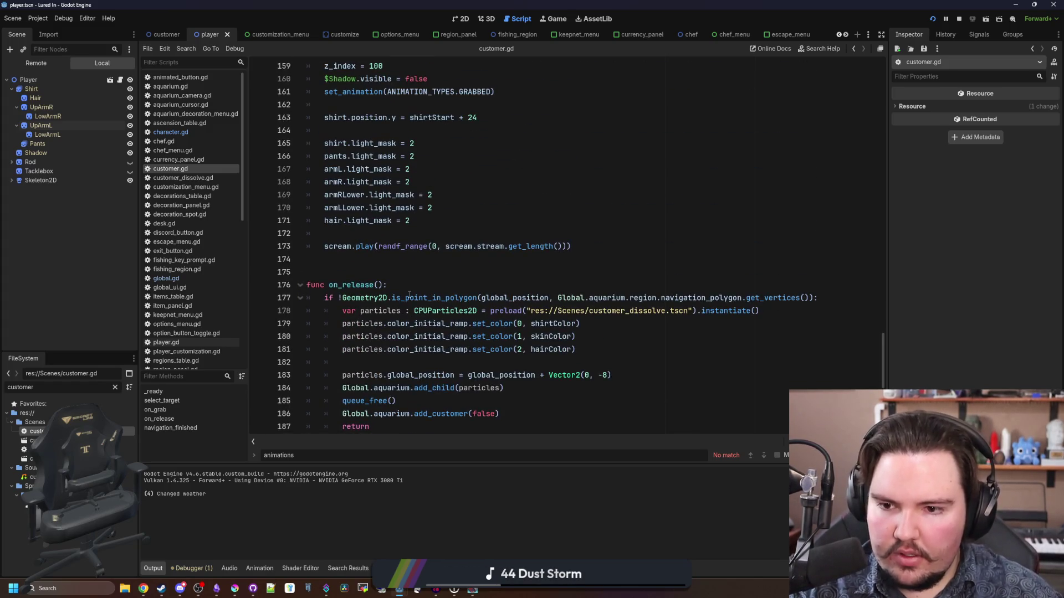
{"action": "scroll", "scroll_direction": "down", "scroll_amount": 3}
{"action": "left_click", "coordinate": [171, 132]}
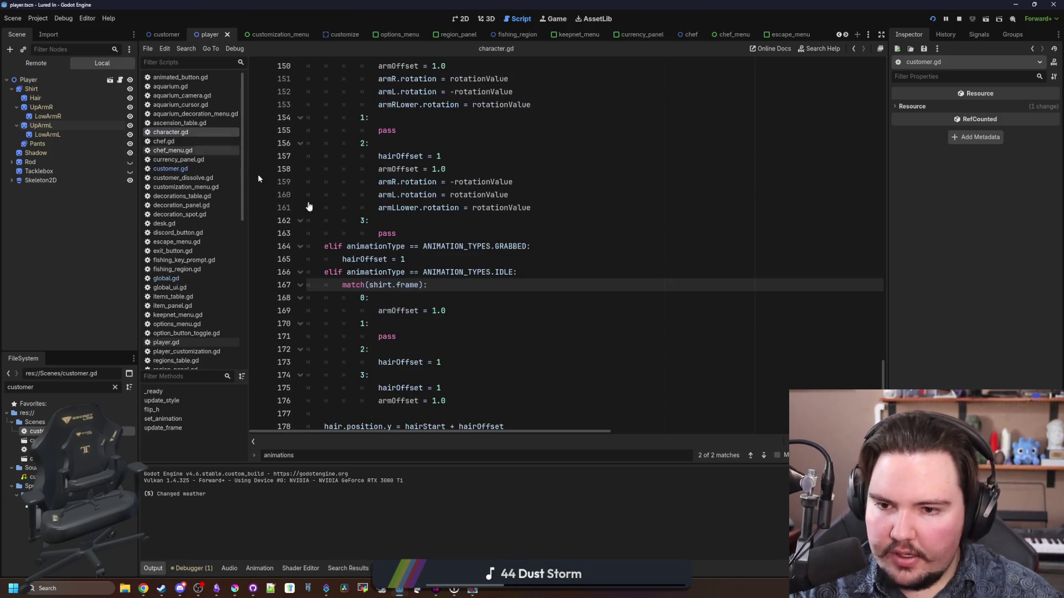
{"action": "scroll", "scroll_direction": "down", "scroll_amount": 3}
{"action": "scroll", "scroll_direction": "up", "scroll_amount": 3}
{"action": "left_click", "coordinate": [456, 274]}
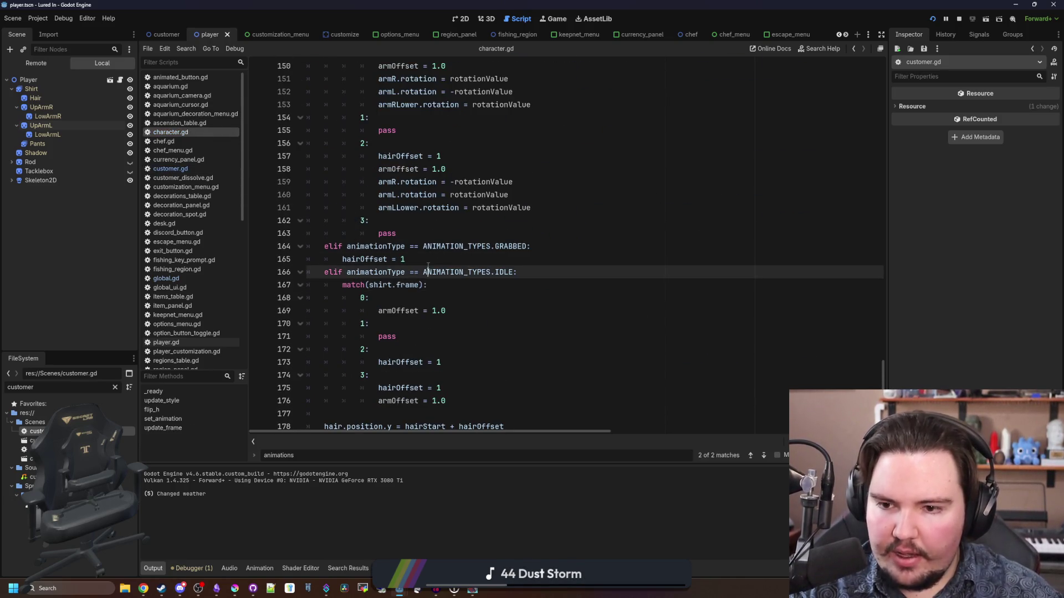
{"action": "left_click", "coordinate": [457, 258]}
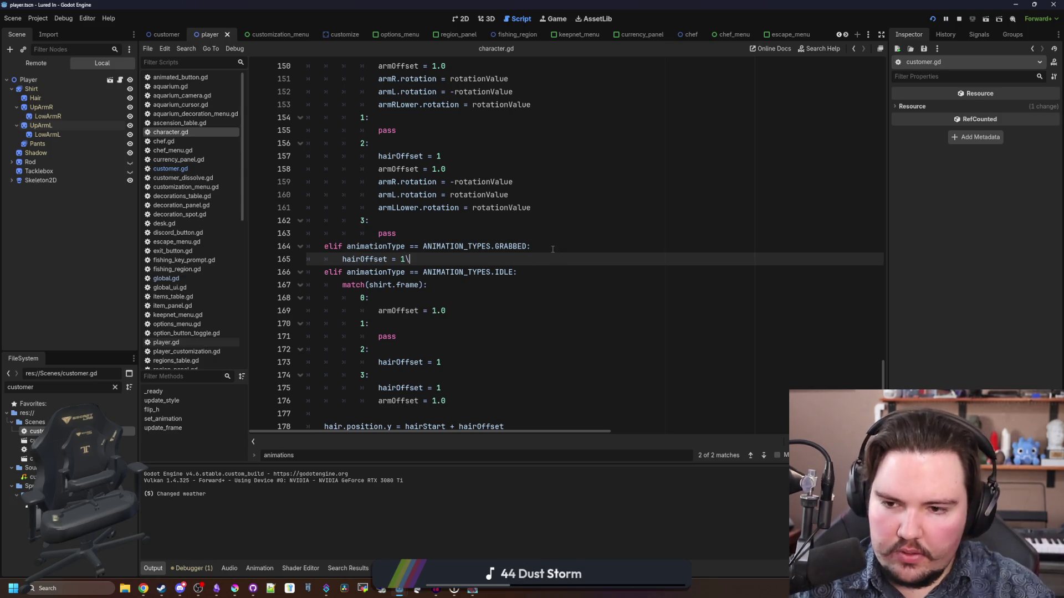
Below hairOffset = 1, add match(shirt.frame) with cases for frames 0 through 3.
{"action": "key", "text": "Return"}
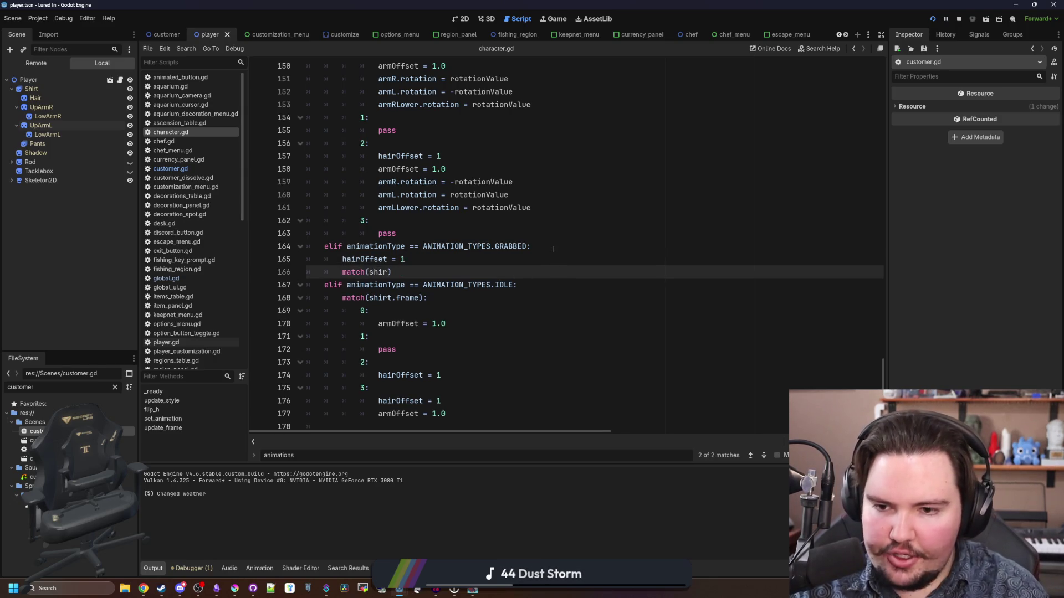
{"action": "type", "text": "):"}
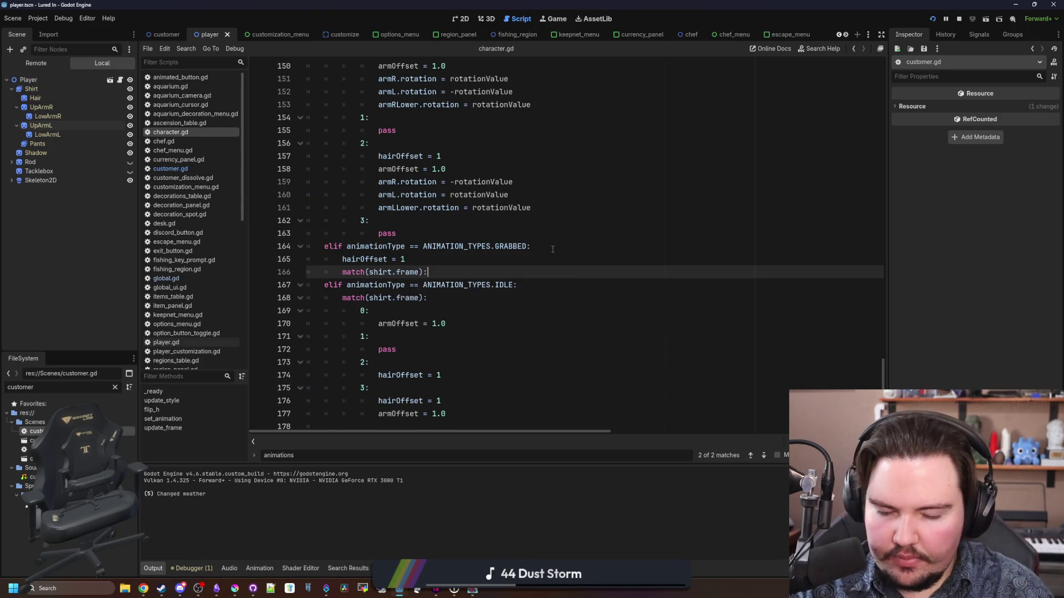
{"action": "key", "text": "Return"}
{"action": "type", "text": "0:"}
{"action": "key", "text": "Return"}
{"action": "type", "text": "1"}
{"action": "type", "text": ":"}
{"action": "key", "text": "Return"}
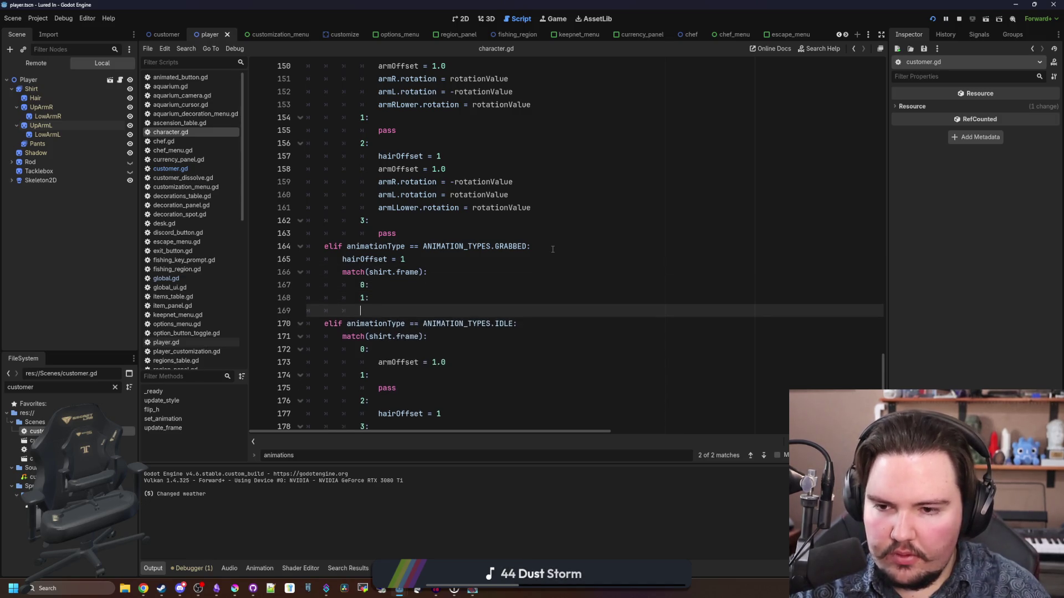
{"action": "key", "text": "Return"}
{"action": "type", "text": "3:"}
Put an armR.rotation statement on its own line under each frame case.
{"action": "key", "text": "Up"}
{"action": "key", "text": "Up"}
{"action": "key", "text": "Up"}
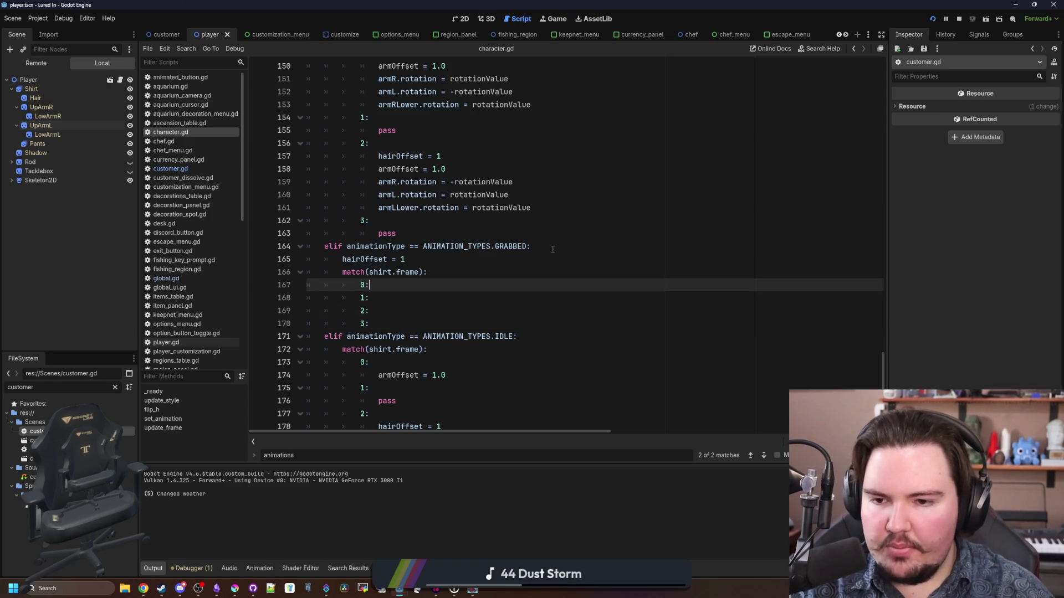
{"action": "type", "text": "mR"}
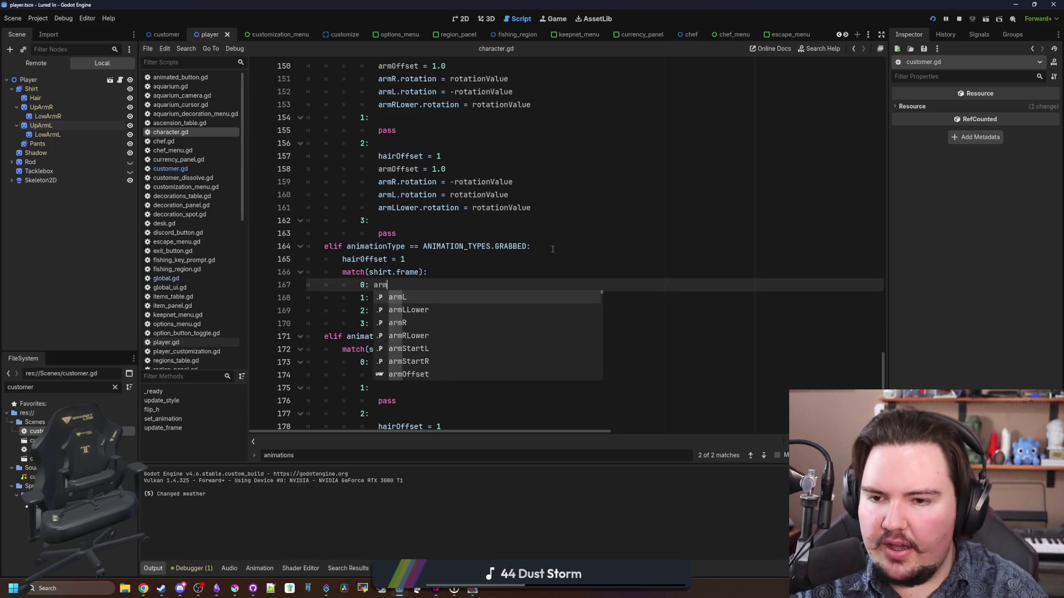
{"action": "type", "text": ".rotation = "}
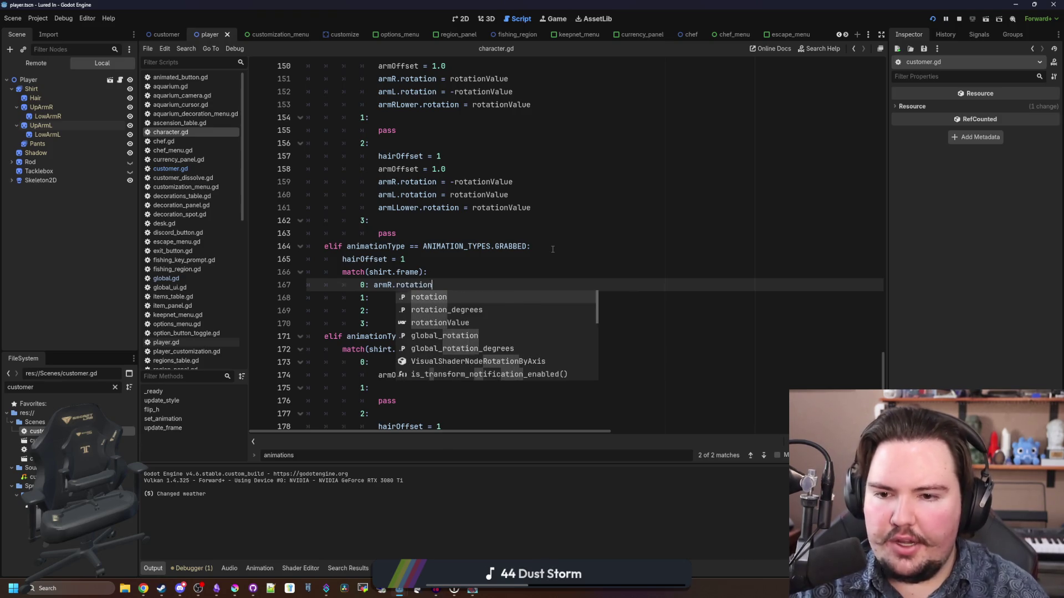
{"action": "type", "text": "9"}
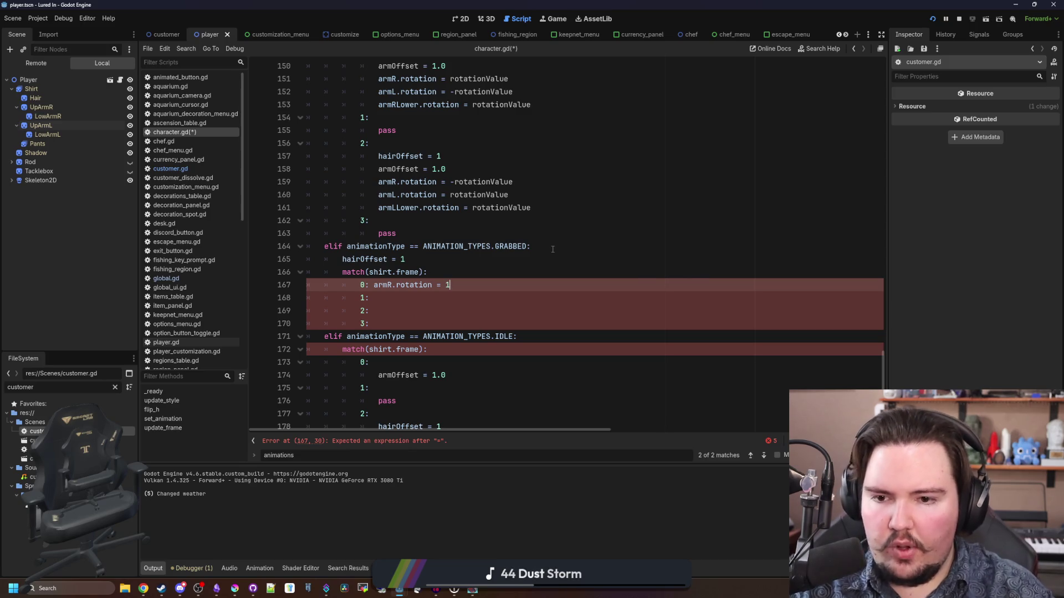
{"action": "left_click_drag", "start_coordinate": [455, 289], "coordinate": [375, 287]}
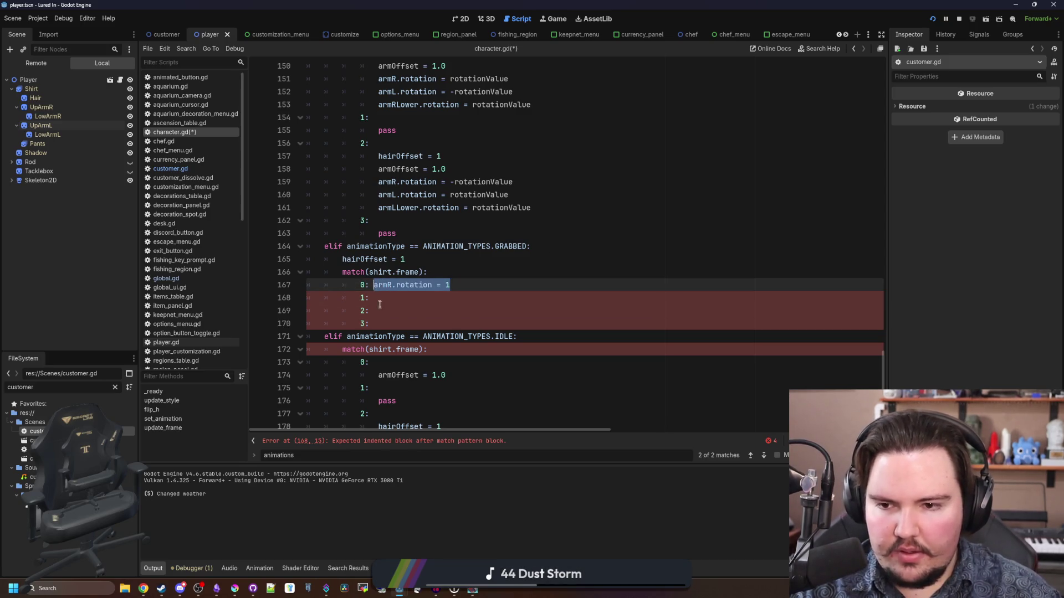
{"action": "left_click", "coordinate": [383, 312]}
{"action": "left_click", "coordinate": [388, 299]}
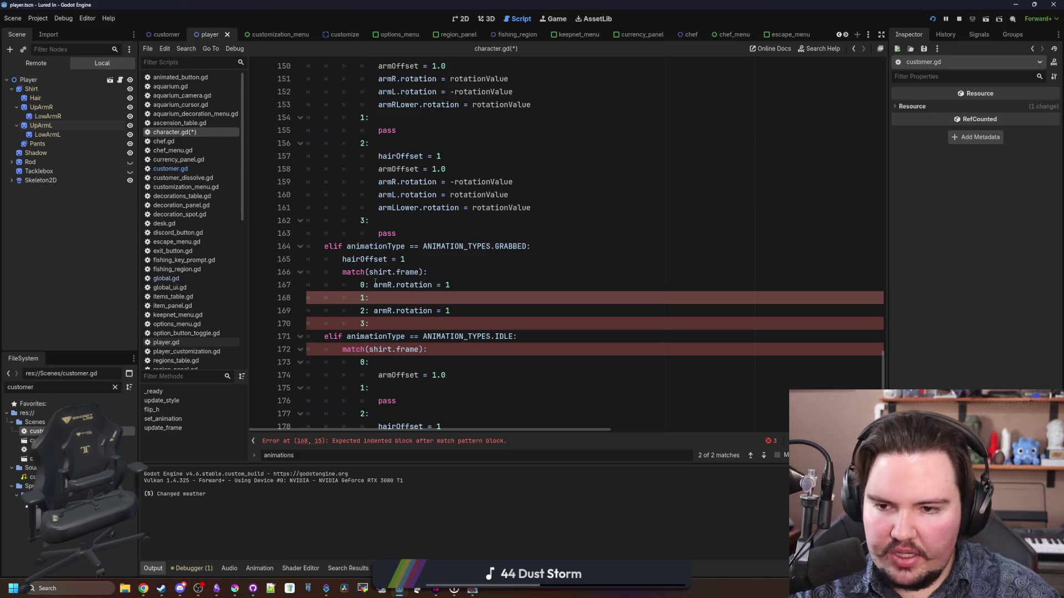
{"action": "left_click", "coordinate": [374, 285]}
{"action": "key", "text": "Return"}
{"action": "left_click", "coordinate": [396, 310]}
{"action": "key", "text": "Return"}
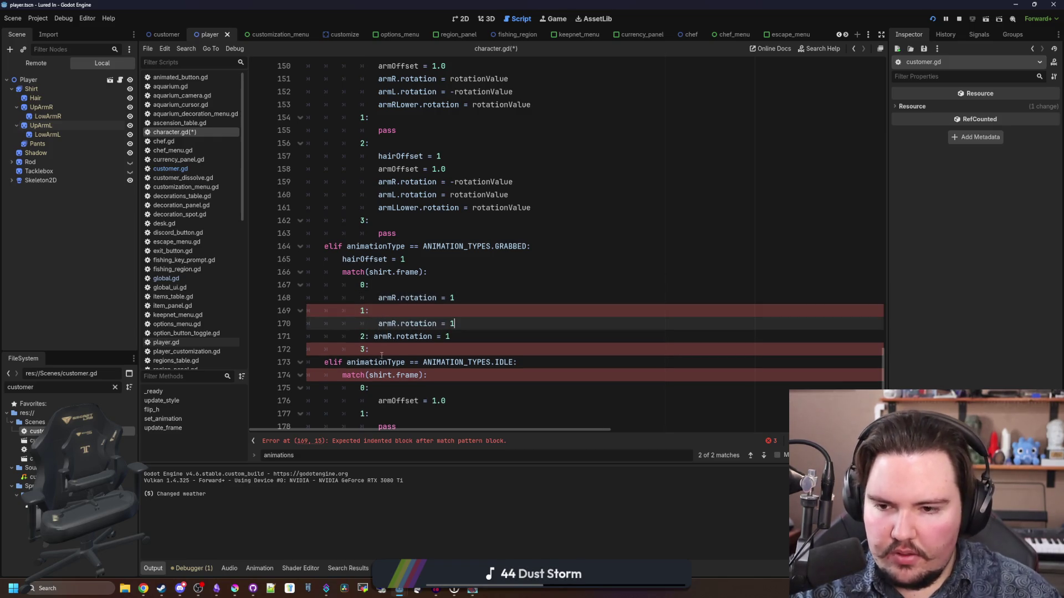
{"action": "left_click", "coordinate": [369, 336]}
{"action": "key", "text": "Return"}
{"action": "left_click", "coordinate": [370, 361]}
{"action": "key", "text": "Return"}
{"action": "key", "text": "ctrl+v"}
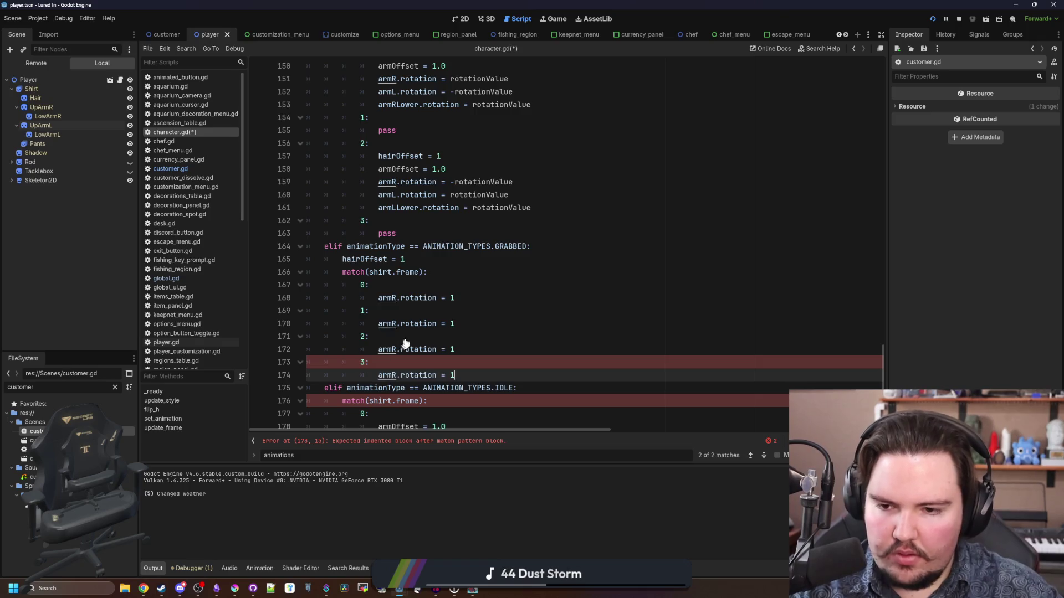
Set the frame rotations to 1, 0, 1, 0, save, and run the game.
{"action": "left_click", "coordinate": [500, 325]}
{"action": "type", "text": "0"}
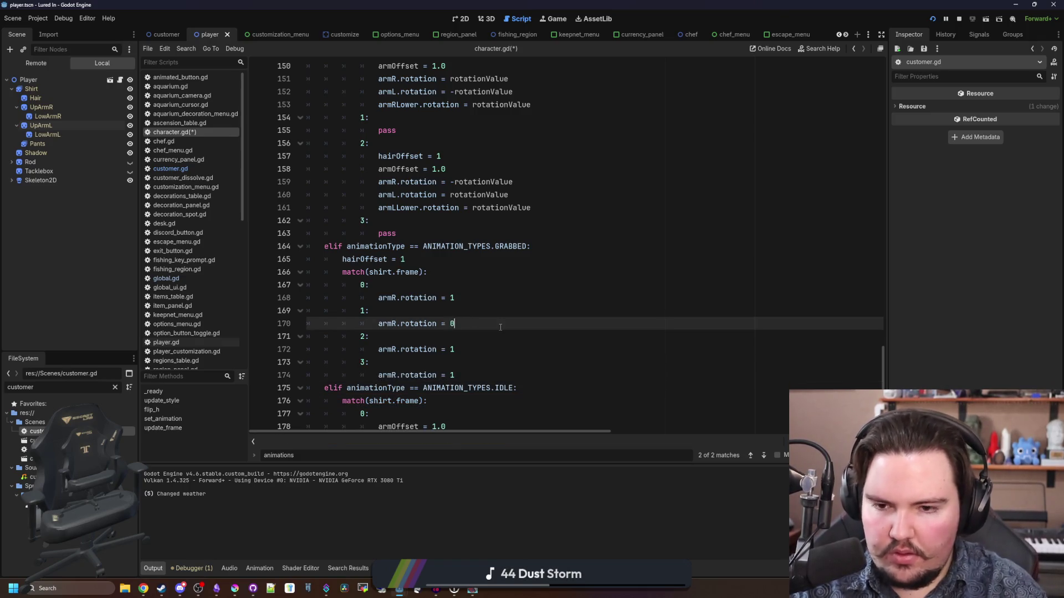
{"action": "left_click", "coordinate": [478, 375]}
{"action": "type", "text": "0"}
{"action": "scroll", "scroll_direction": "right", "scroll_amount": 3}
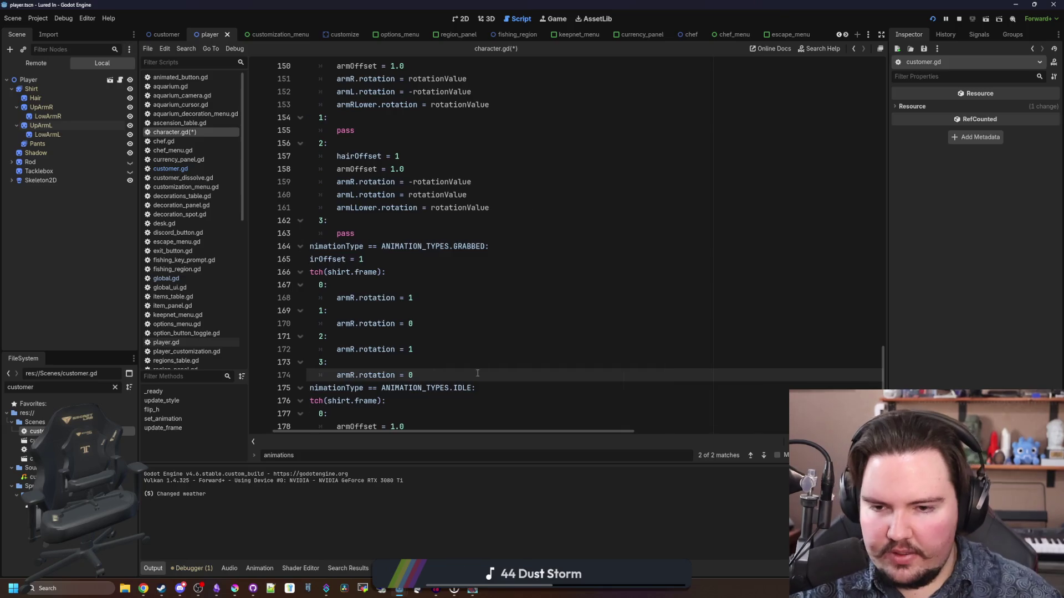
{"action": "left_click", "coordinate": [465, 348]}
{"action": "key", "text": "ctrl+s"}
{"action": "key", "text": "F5"}
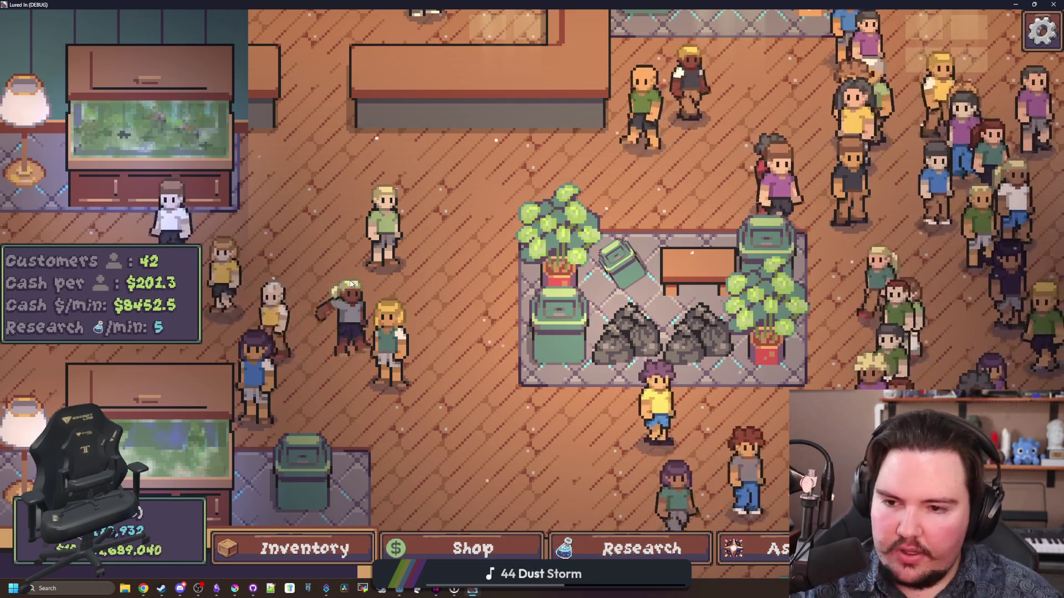
Change the grabbed frame 1 and frame 3 armR.rotation values to 0.8 and save the script.
{"action": "key", "text": "super+Down"}
{"action": "key", "text": "super+Down"}
{"action": "left_click", "coordinate": [459, 360]}
{"action": "left_click", "coordinate": [458, 298]}
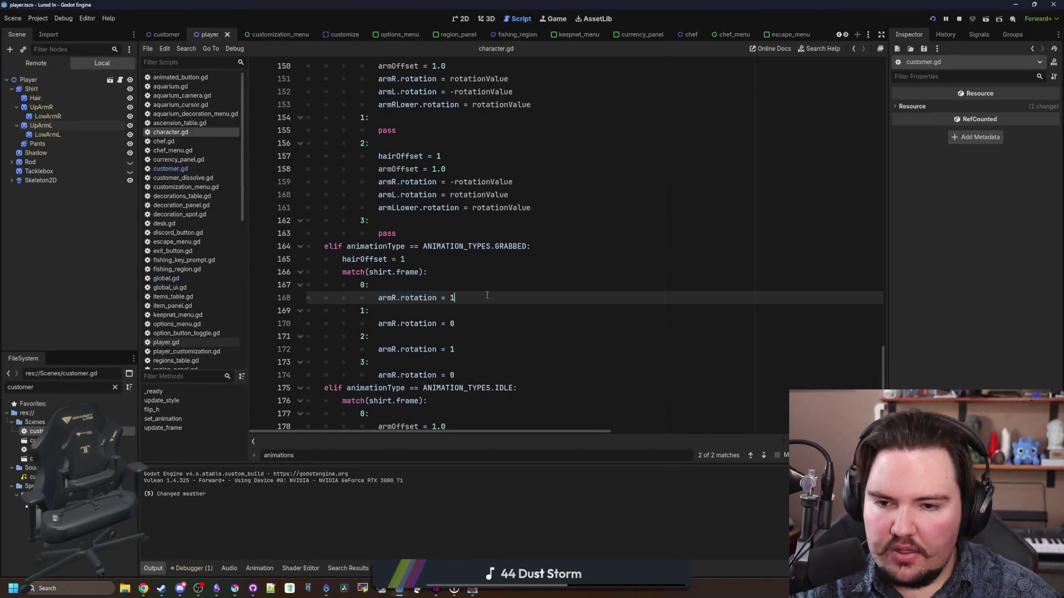
{"action": "left_click", "coordinate": [462, 327]}
{"action": "type", "text": ".8"}
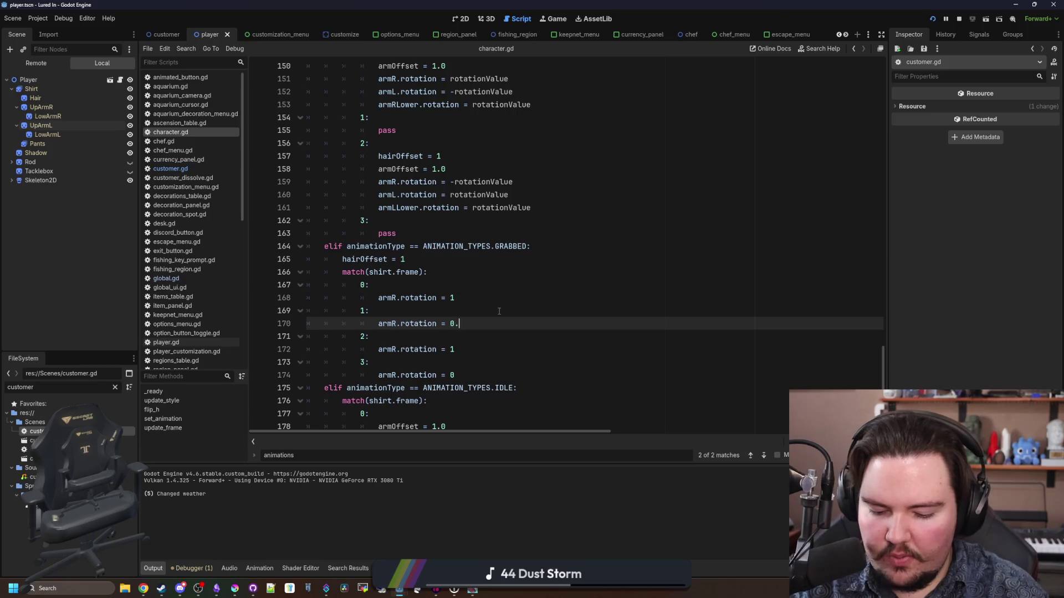
{"action": "key", "text": "Down"}
{"action": "key", "text": "Down"}
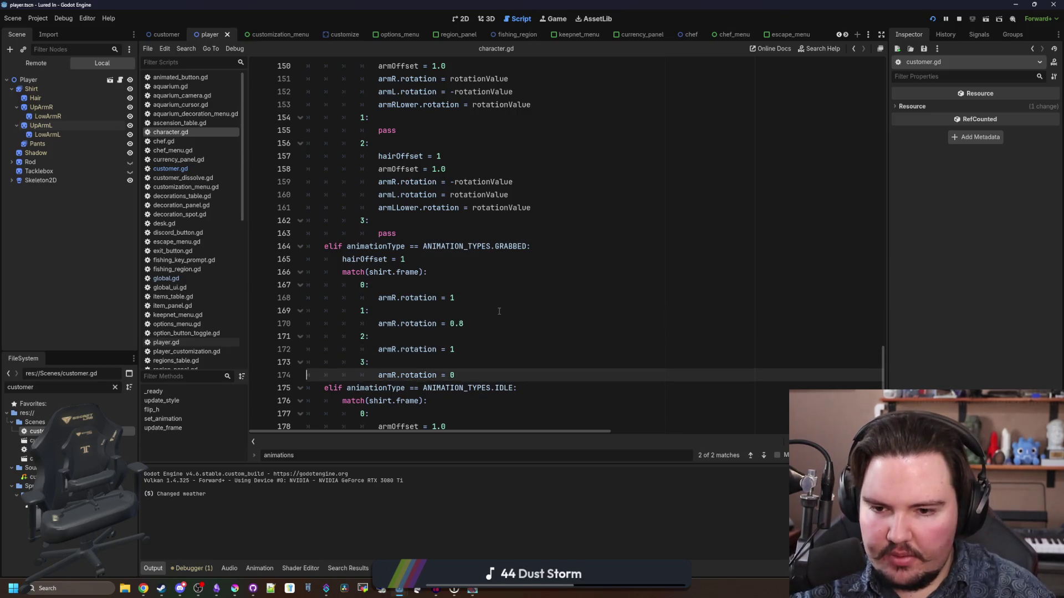
{"action": "left_click_drag", "start_coordinate": [463, 376], "coordinate": [474, 367]}
{"action": "key", "text": "Left"}
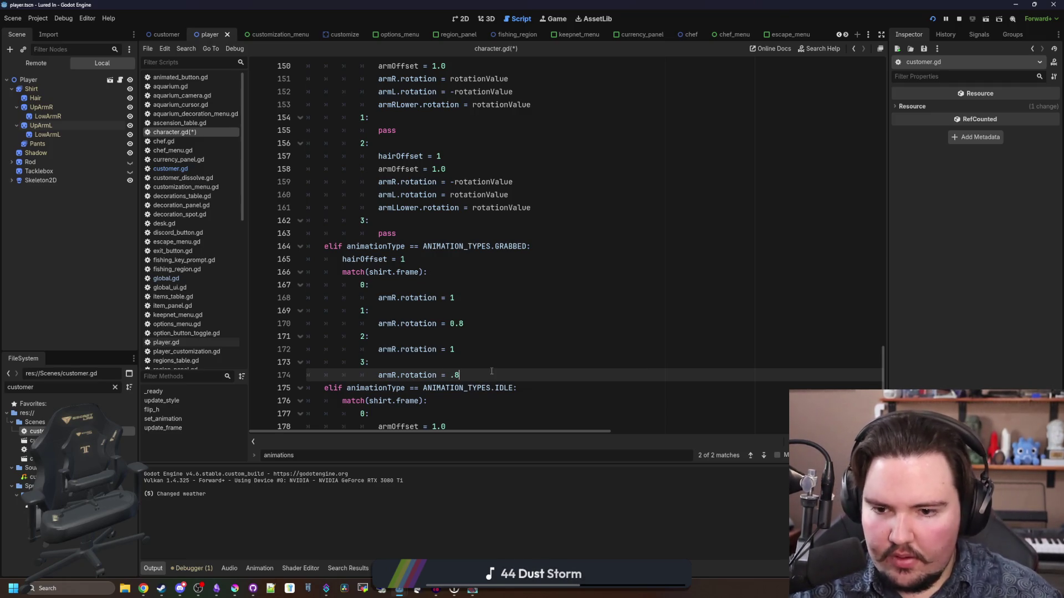
{"action": "key", "text": "ctrl+s"}
{"action": "key", "text": "Up"}
{"action": "key", "text": "Up"}
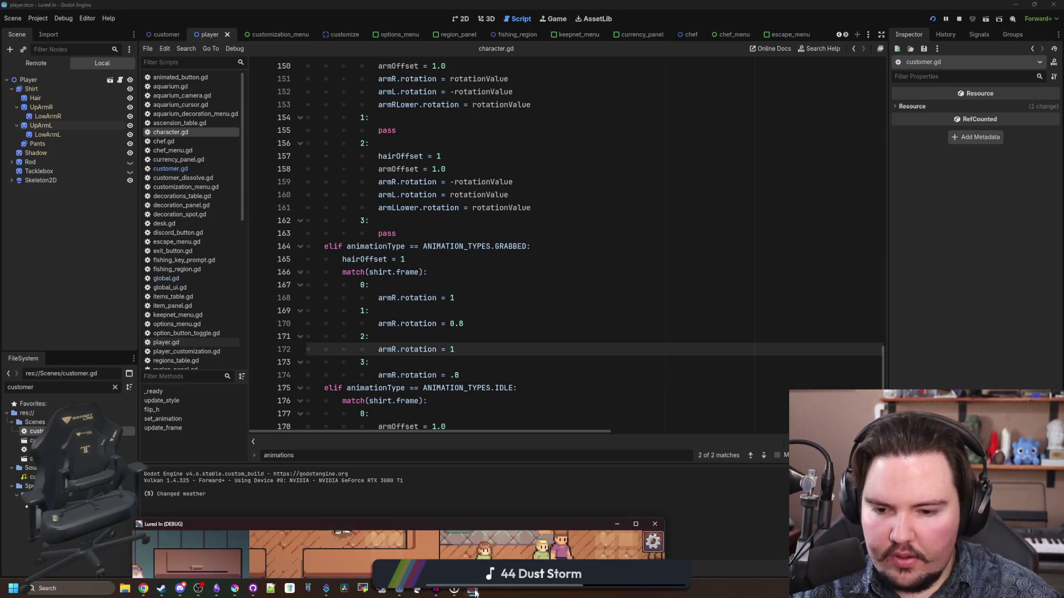
Check the grabbed pose in the running game, then return to the grabbed frame cases.
{"action": "left_click", "coordinate": [475, 591]}
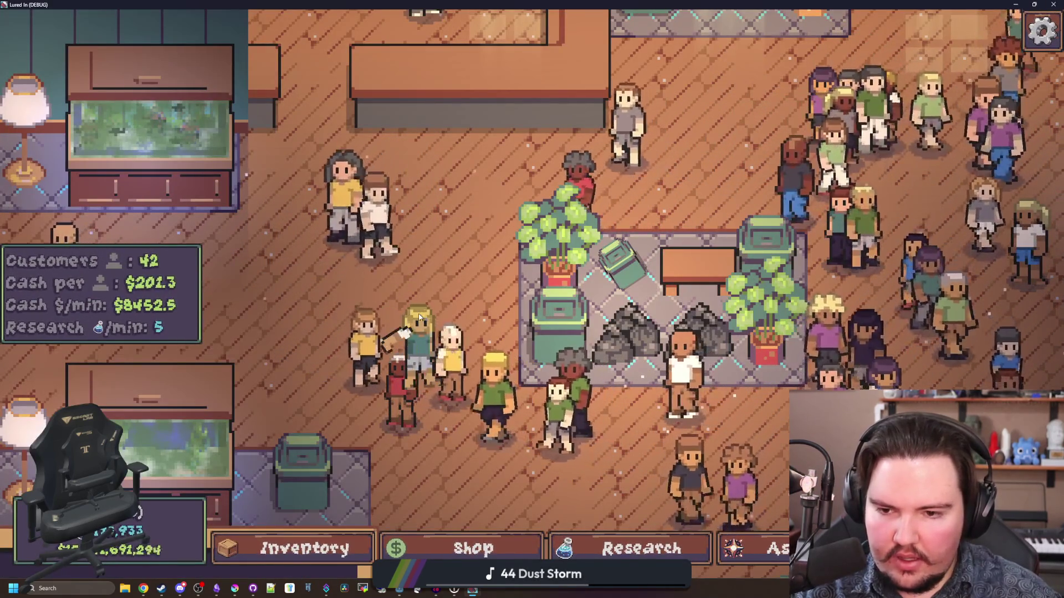
{"action": "key", "text": "alt+Tab"}
{"action": "left_click", "coordinate": [490, 289]}
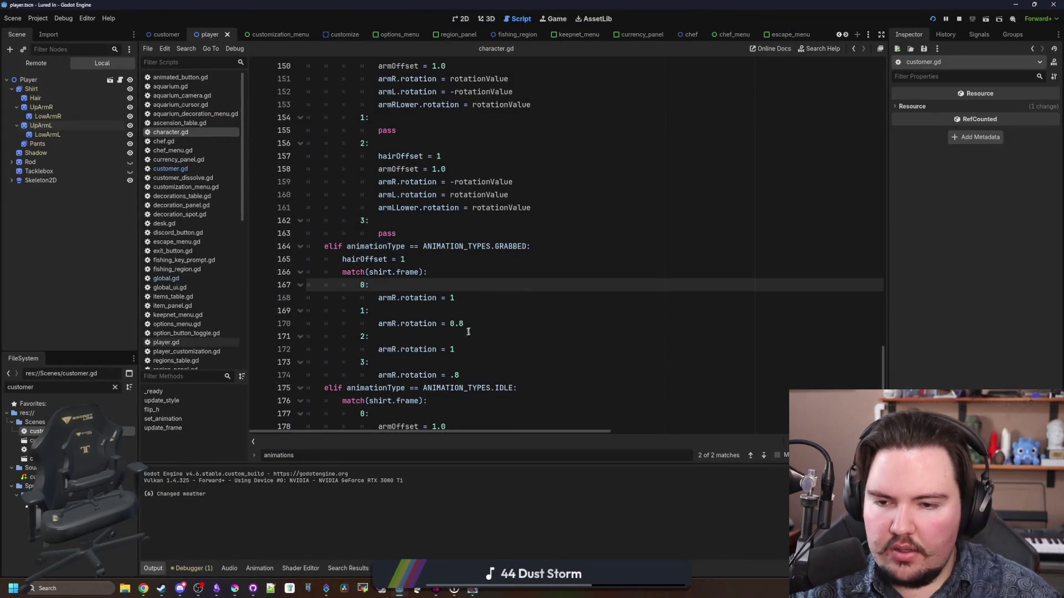
{"action": "left_click", "coordinate": [448, 335]}
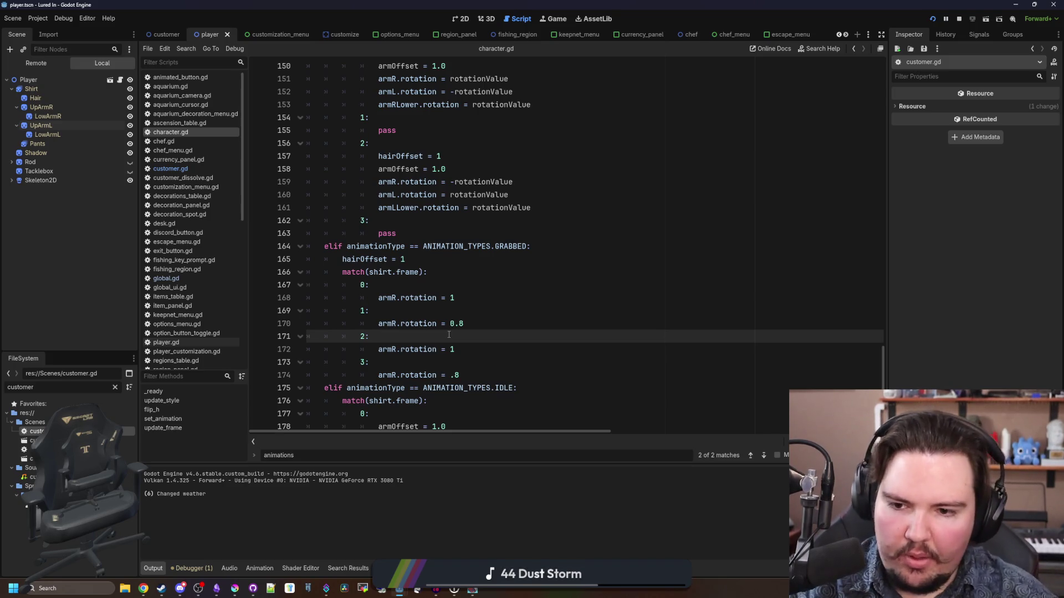
Duplicate the rotation statement under frame 0 as a left-arm armL.rotation line.
{"action": "scroll", "scroll_direction": "down", "scroll_amount": 3}
{"action": "left_click_drag", "start_coordinate": [463, 285], "coordinate": [378, 287]}
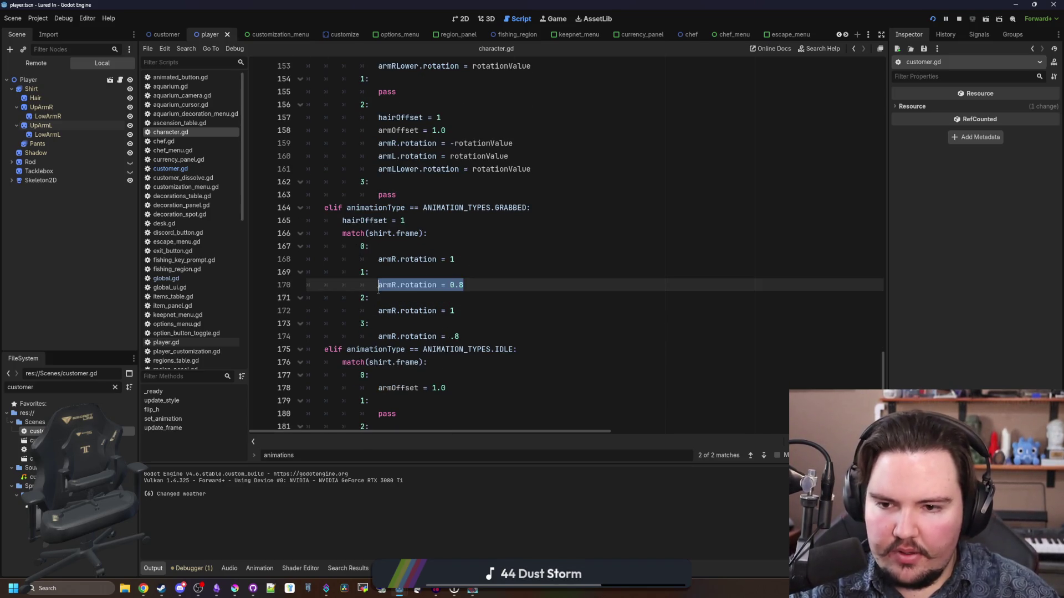
{"action": "key", "text": "ctrl+c"}
{"action": "left_click", "coordinate": [475, 259]}
{"action": "key", "text": "Return"}
{"action": "key", "text": "ctrl+v"}
{"action": "key", "text": "Left"}
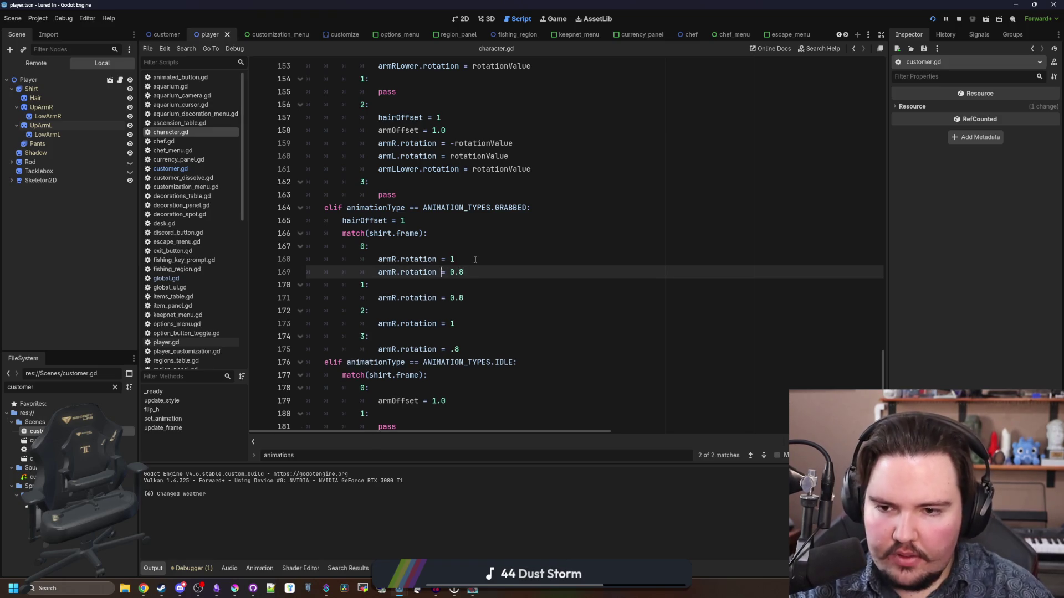
{"action": "type", "text": "L"}
Add an armL.rotation line under frame 1's right-arm rotation.
{"action": "left_click", "coordinate": [475, 259]}
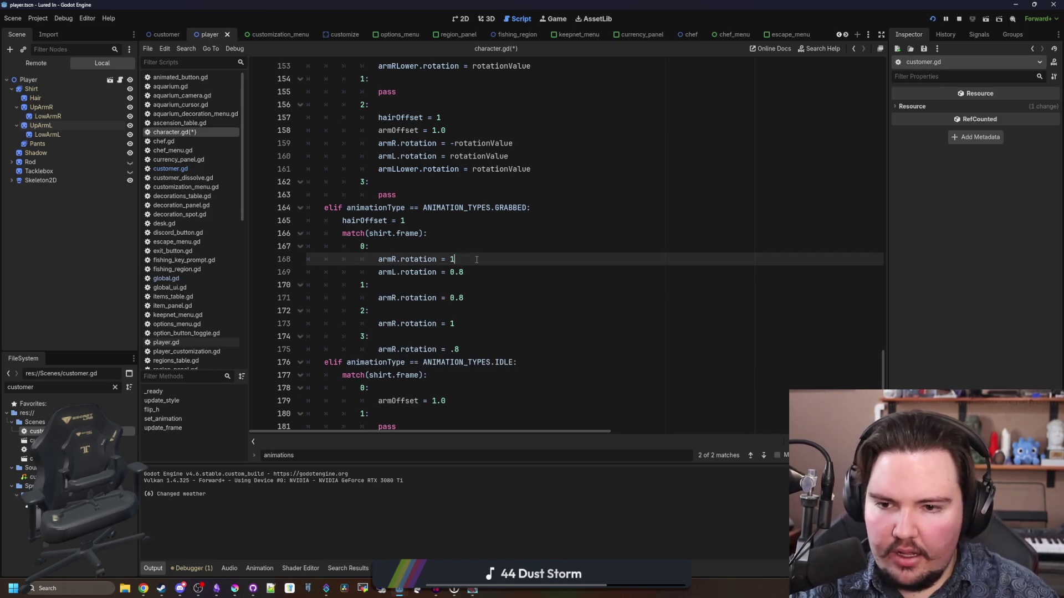
{"action": "left_click_drag", "start_coordinate": [472, 324], "coordinate": [377, 325]}
{"action": "left_click", "coordinate": [486, 297]}
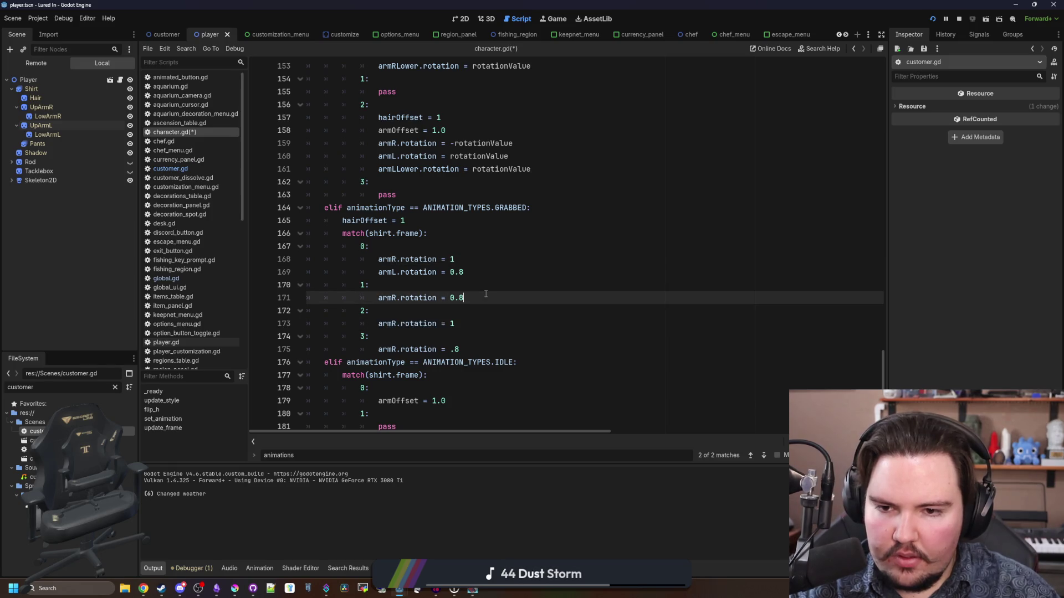
{"action": "key", "text": "Return"}
{"action": "key", "text": "ctrl+v"}
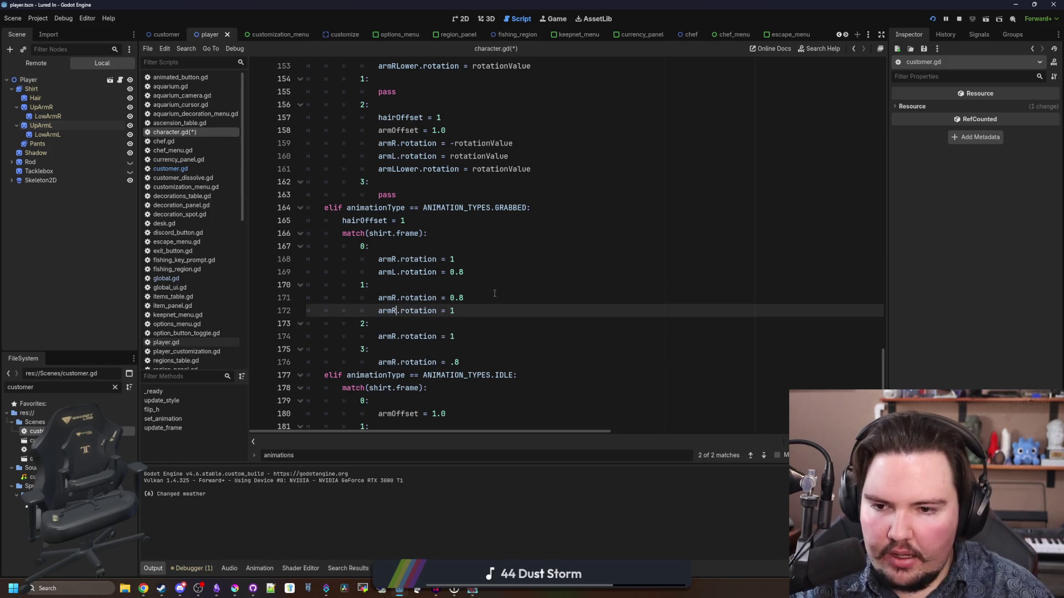
{"action": "type", "text": "L"}
{"action": "left_click", "coordinate": [494, 293]}
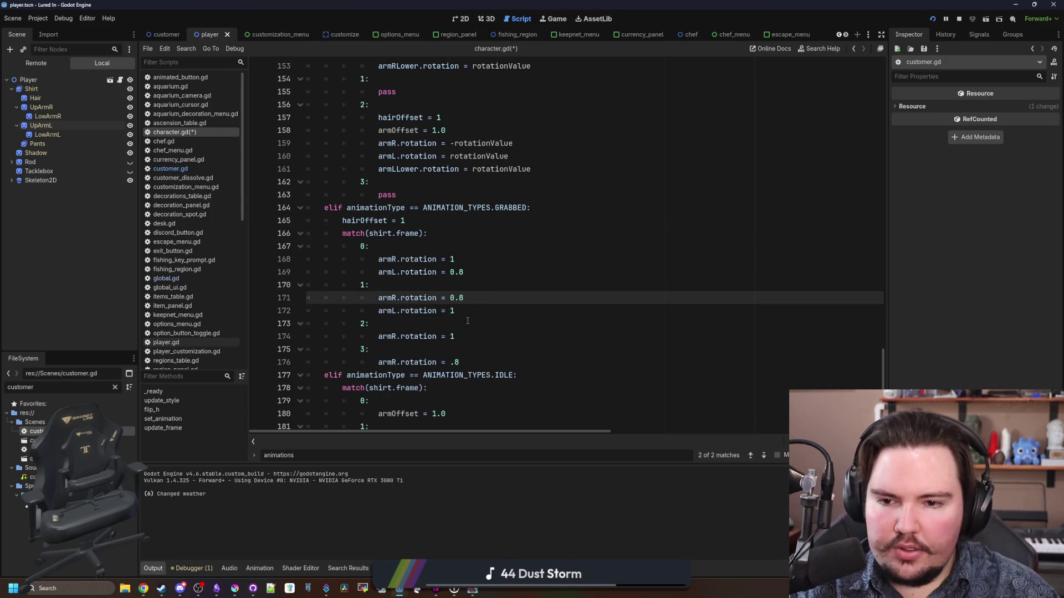
Copy the left-arm rotation line into the frame 3 case as well.
{"action": "key", "text": "Down"}
{"action": "key", "text": "shift+Home"}
{"action": "key", "text": "ctrl+c"}
{"action": "left_click", "coordinate": [492, 360]}
{"action": "key", "text": "Return"}
{"action": "key", "text": "ctrl+v"}
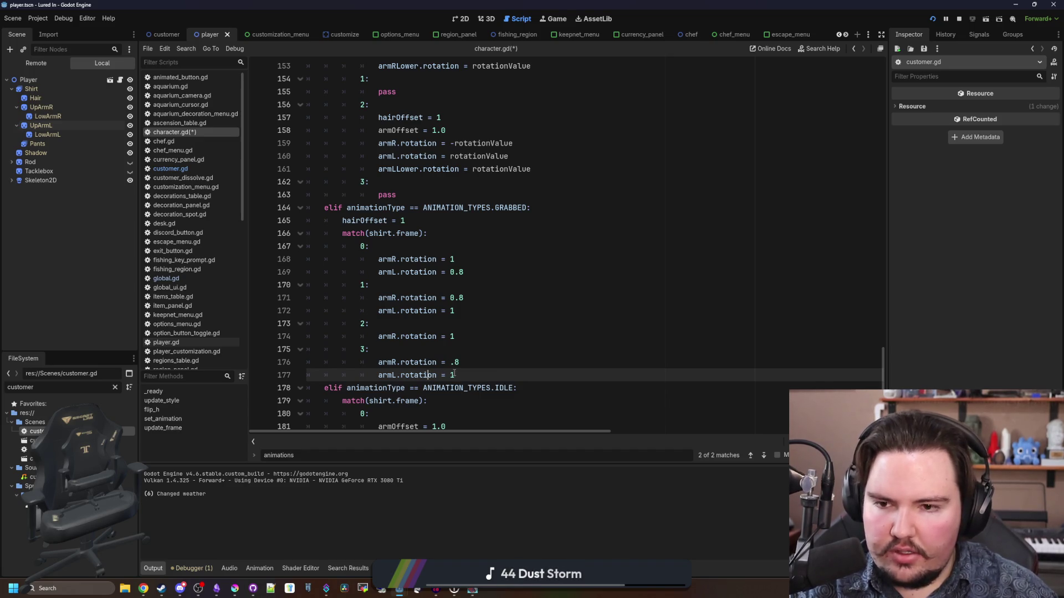
Delete the grabbed frame 2 and 3 cases, save, and test-run the game.
{"action": "left_click_drag", "start_coordinate": [473, 373], "coordinate": [474, 314]}
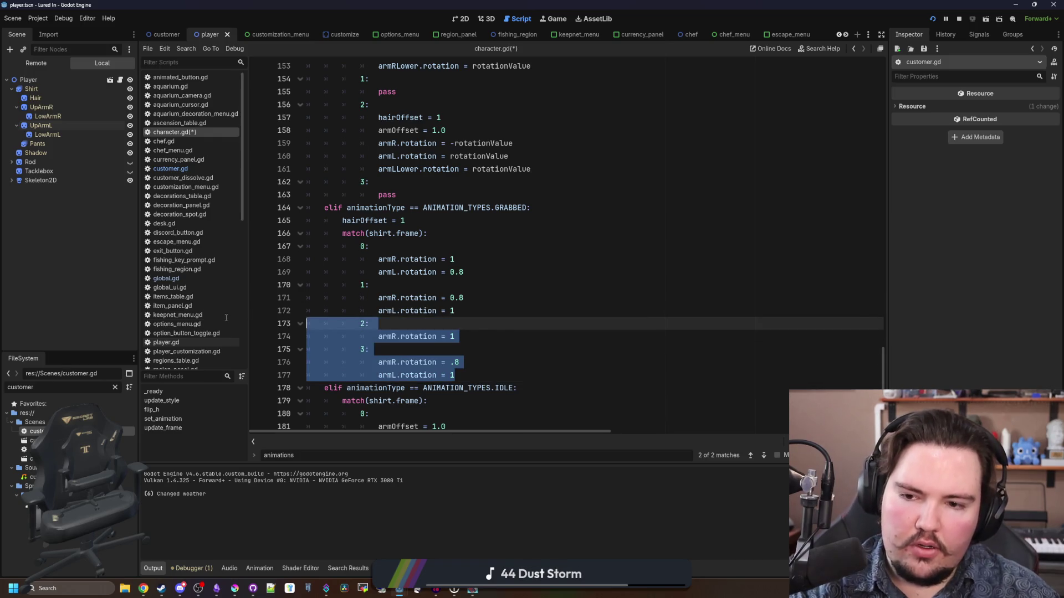
{"action": "key", "text": "BackSpace"}
{"action": "key", "text": "Up"}
{"action": "key", "text": "Down"}
{"action": "key", "text": "Return"}
{"action": "left_click", "coordinate": [374, 246]}
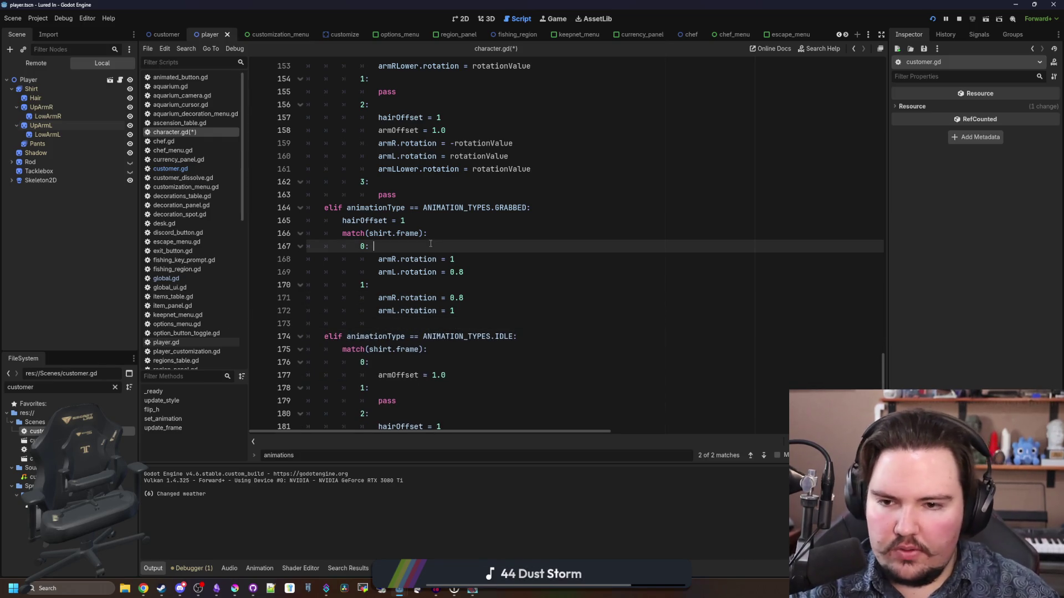
{"action": "key", "text": "ctrl+s"}
{"action": "key", "text": "F5"}
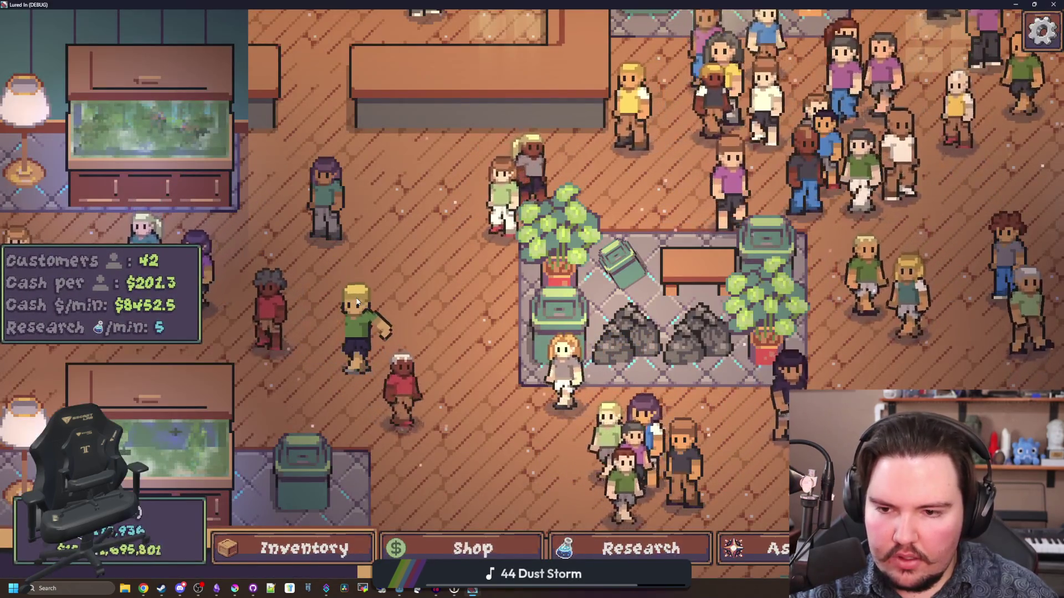
{"action": "key", "text": "alt+F4"}
Make the armL rotations -0.8 and -1, then run the game and carry a customer.
{"action": "left_click", "coordinate": [422, 288]}
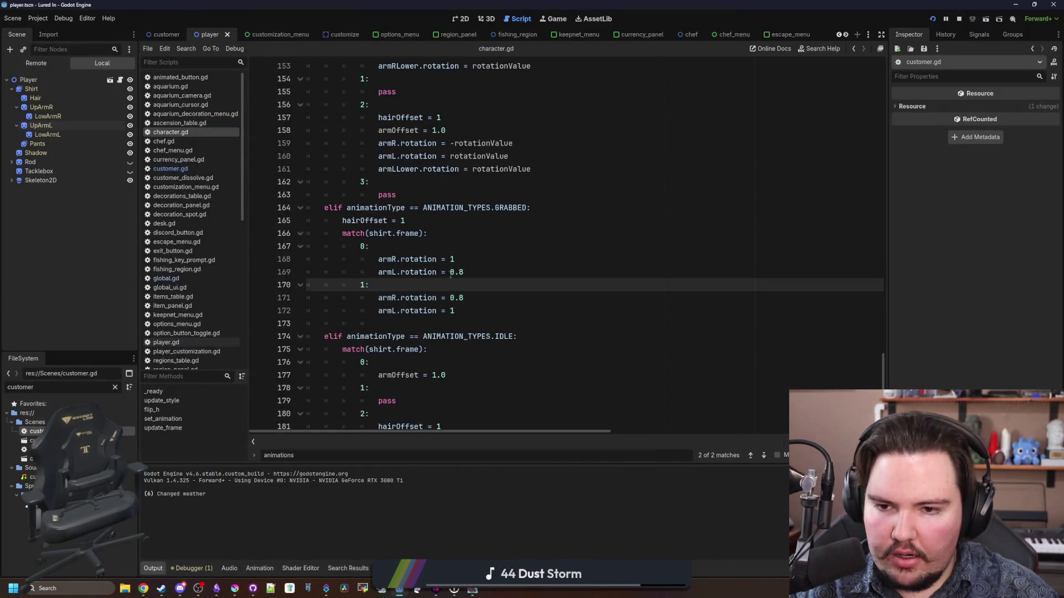
{"action": "left_click", "coordinate": [450, 272]}
{"action": "left_click", "coordinate": [450, 311]}
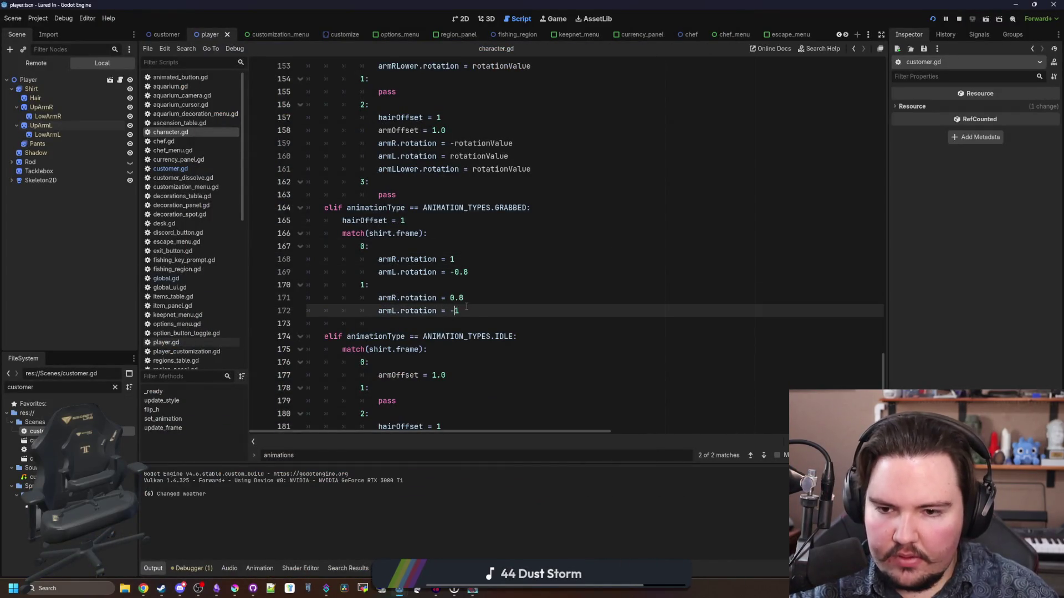
{"action": "type", "text": "-"}
{"action": "key", "text": "F5"}
{"action": "double_click", "coordinate": [448, 409]}
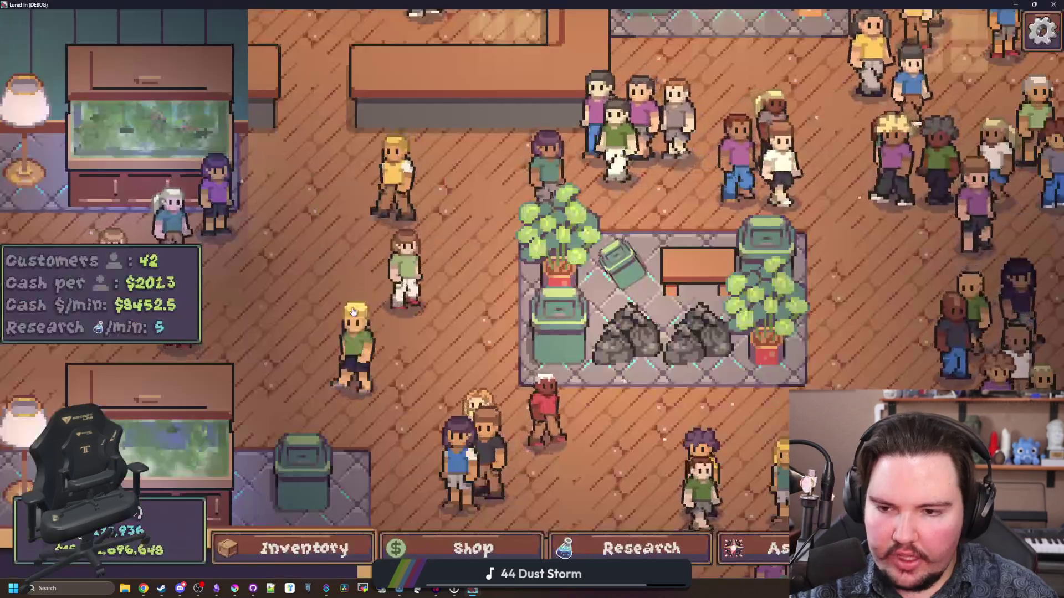
{"action": "left_click_drag", "start_coordinate": [361, 353], "coordinate": [328, 333]}
Set the grabbed arm rotations to 1.2/-0.6 on frame 0 and 0.6/-1.2 on frame 1, then run.
{"action": "key", "text": "super+Down"}
{"action": "left_click", "coordinate": [434, 321]}
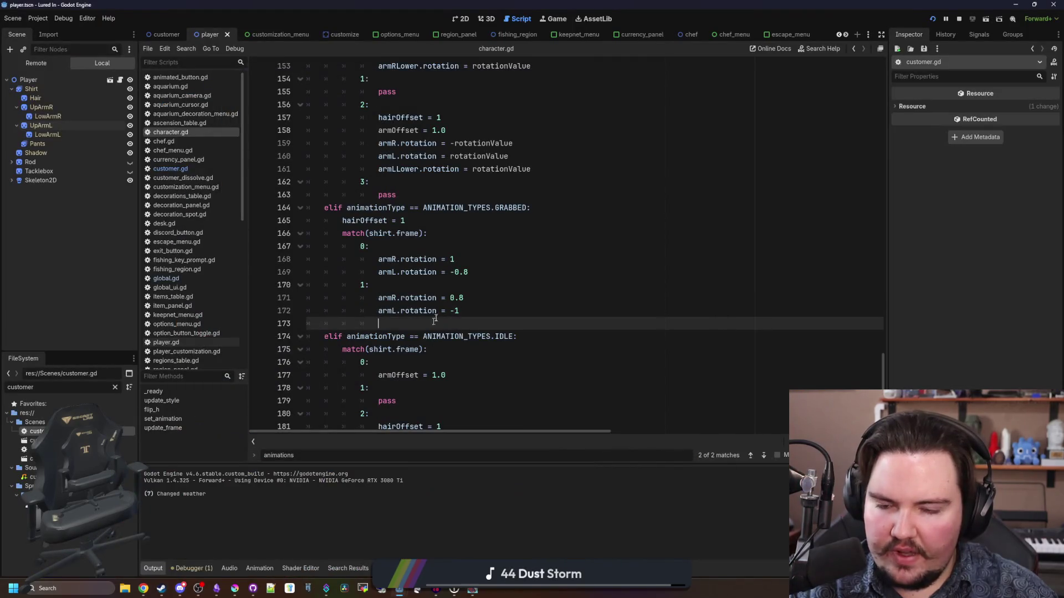
{"action": "left_click", "coordinate": [465, 259]}
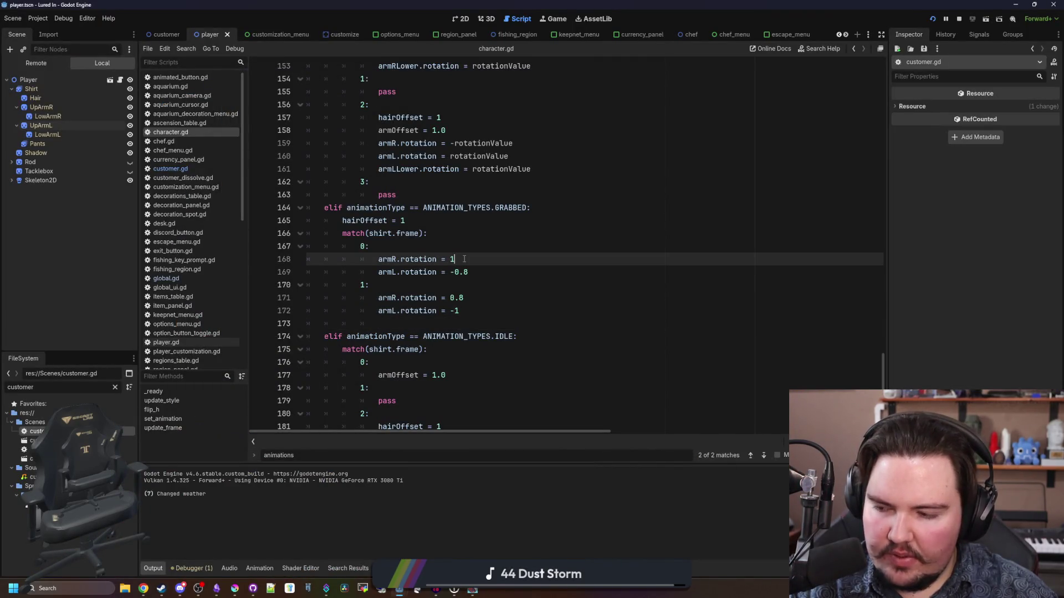
{"action": "left_click", "coordinate": [473, 272]}
{"action": "key", "text": "BackSpace"}
{"action": "type", "text": "6"}
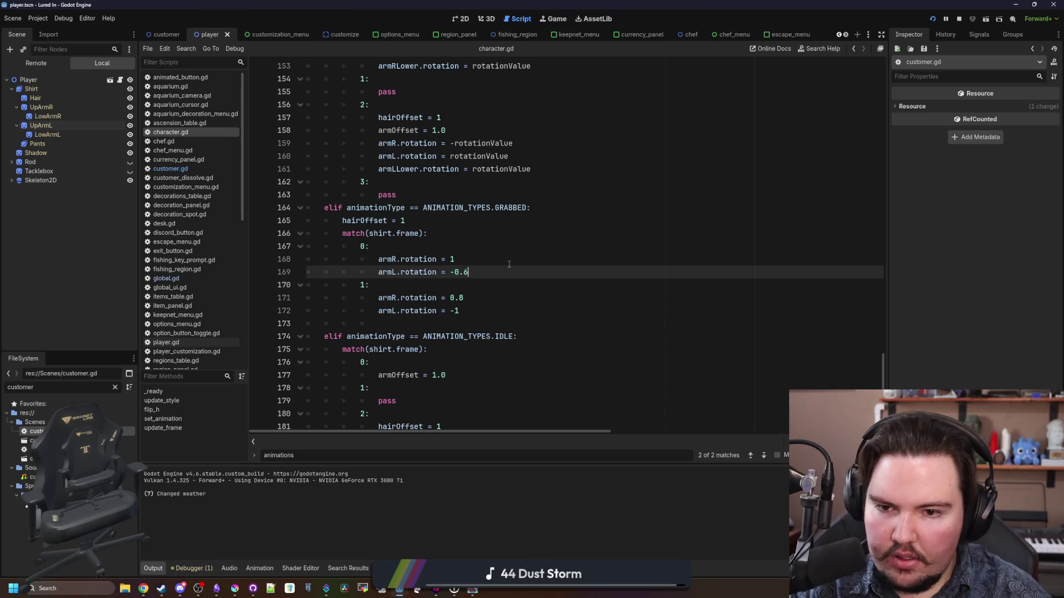
{"action": "key", "text": "Down"}
{"action": "key", "text": "Down"}
{"action": "key", "text": "BackSpace"}
{"action": "type", "text": "6"}
{"action": "key", "text": "Down"}
{"action": "type", "text": ".2"}
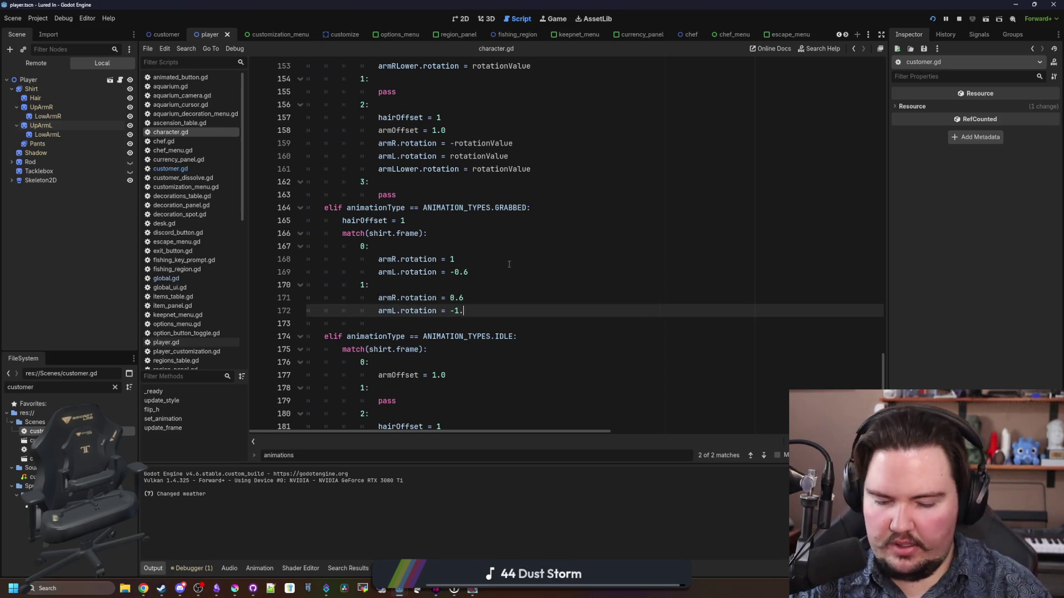
{"action": "key", "text": "Up"}
{"action": "key", "text": "Up"}
{"action": "key", "text": "Up"}
{"action": "key", "text": "F5"}
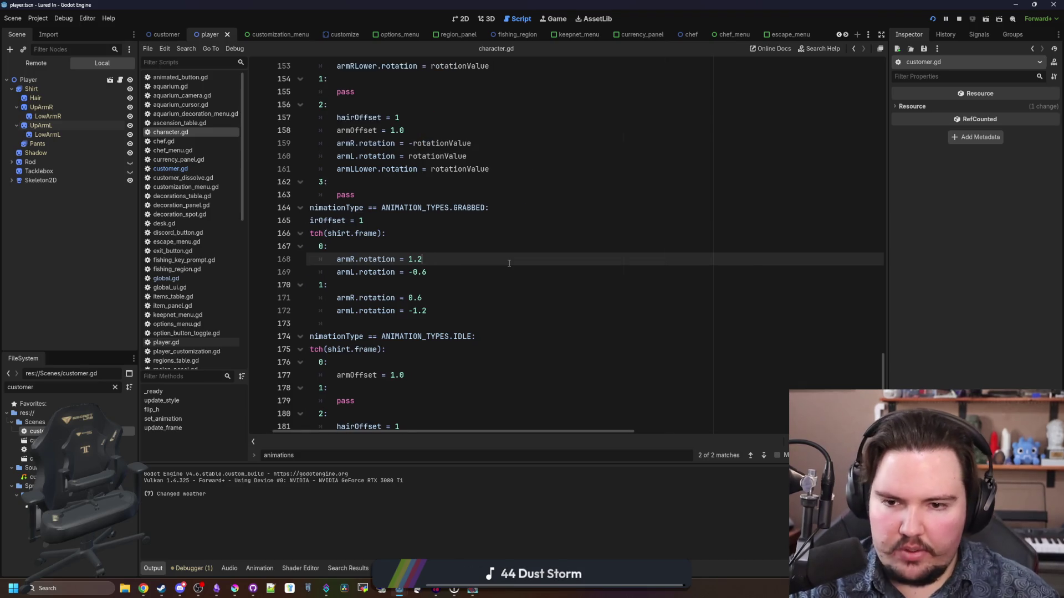
Maximize the game and carry a customer across the store to check the pose.
{"action": "left_click_drag", "start_coordinate": [478, 3], "coordinate": [477, 2]}
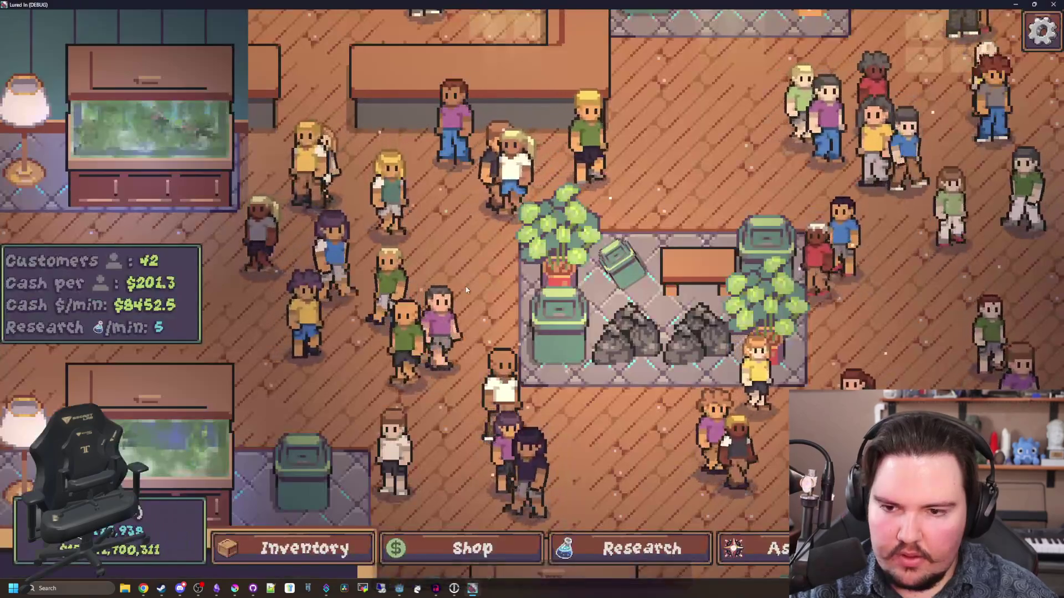
{"action": "left_click_drag", "start_coordinate": [455, 299], "coordinate": [160, 590]}
{"action": "key", "text": "s+d"}
{"action": "key", "text": "w"}
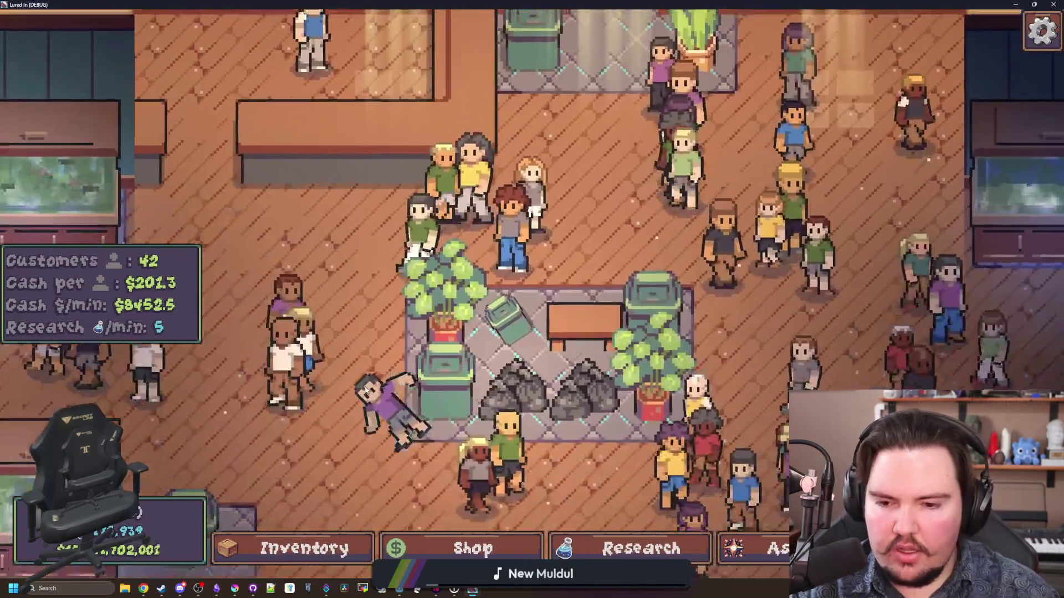
{"action": "mouse_move", "coordinate": [160, 590]}
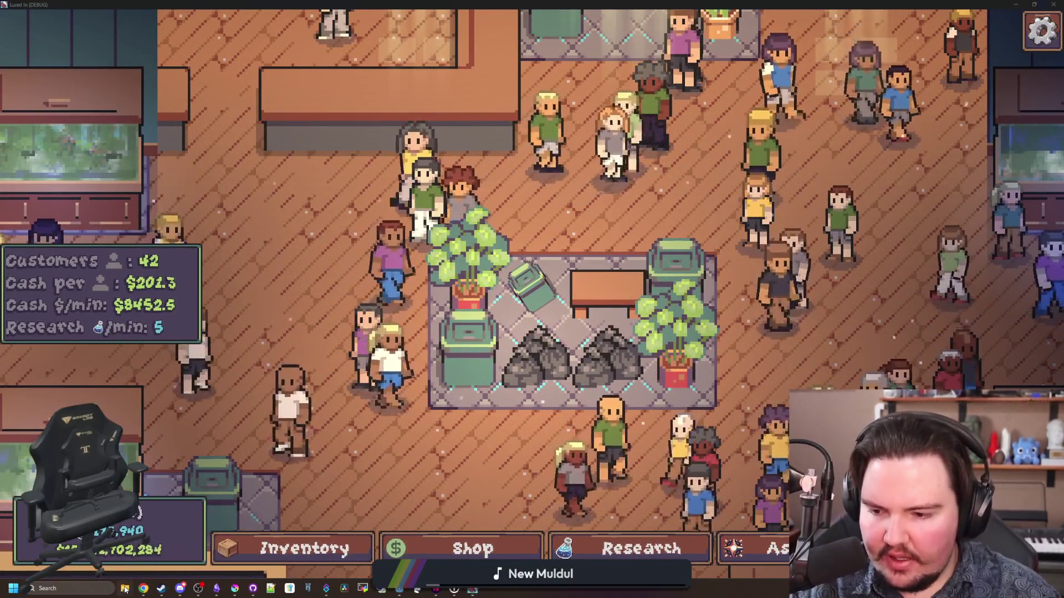
{"action": "left_click", "coordinate": [124, 588]}
Locate npc_1_grabbed.png in the lured-in Sprites folder, then switch back to Godot.
{"action": "left_click_drag", "start_coordinate": [469, 238], "coordinate": [446, 4]}
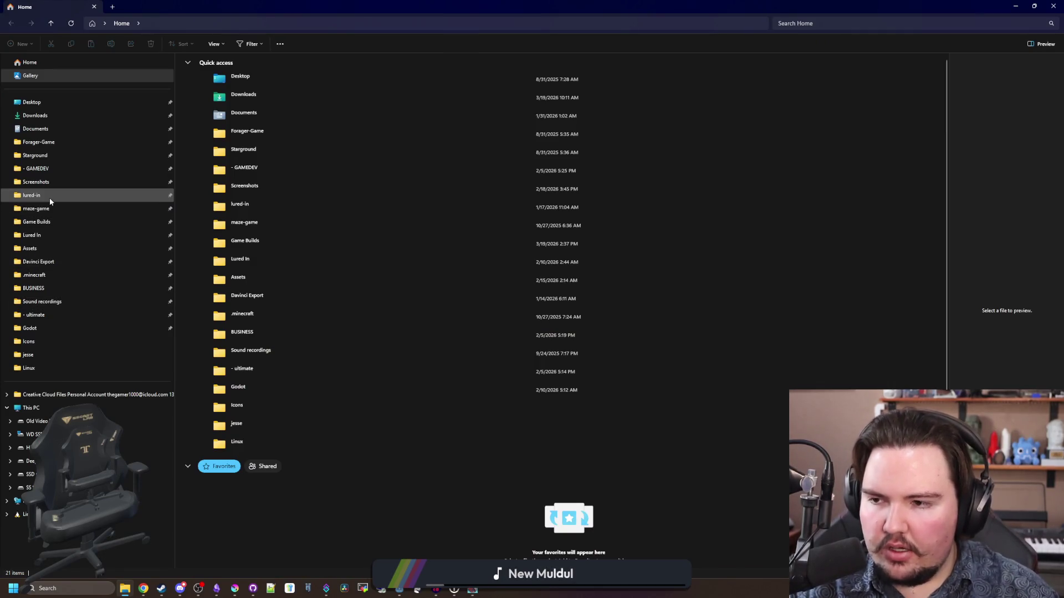
{"action": "left_click", "coordinate": [49, 197]}
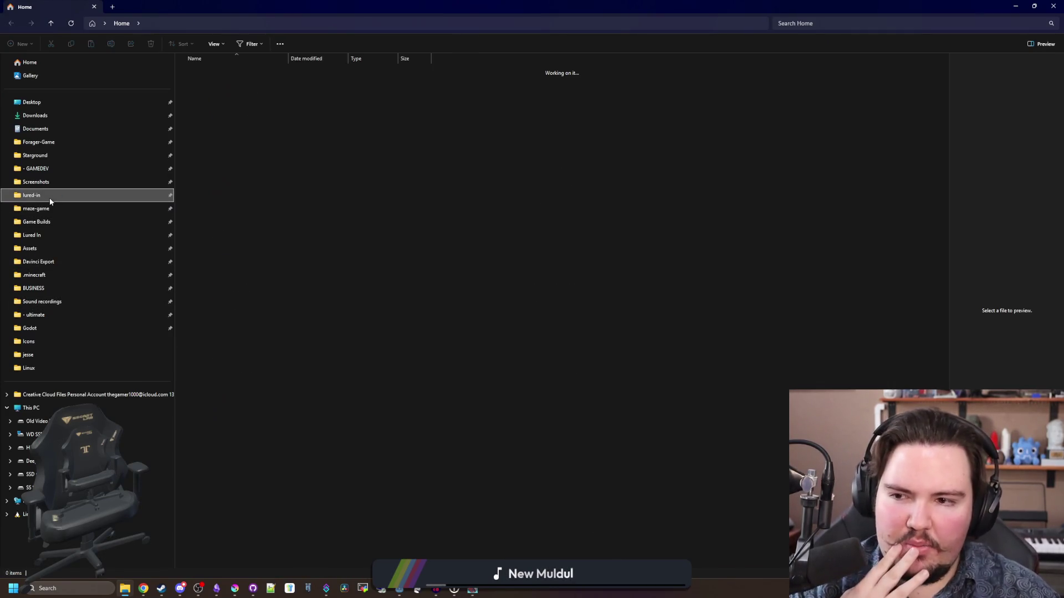
{"action": "double_click", "coordinate": [211, 190]}
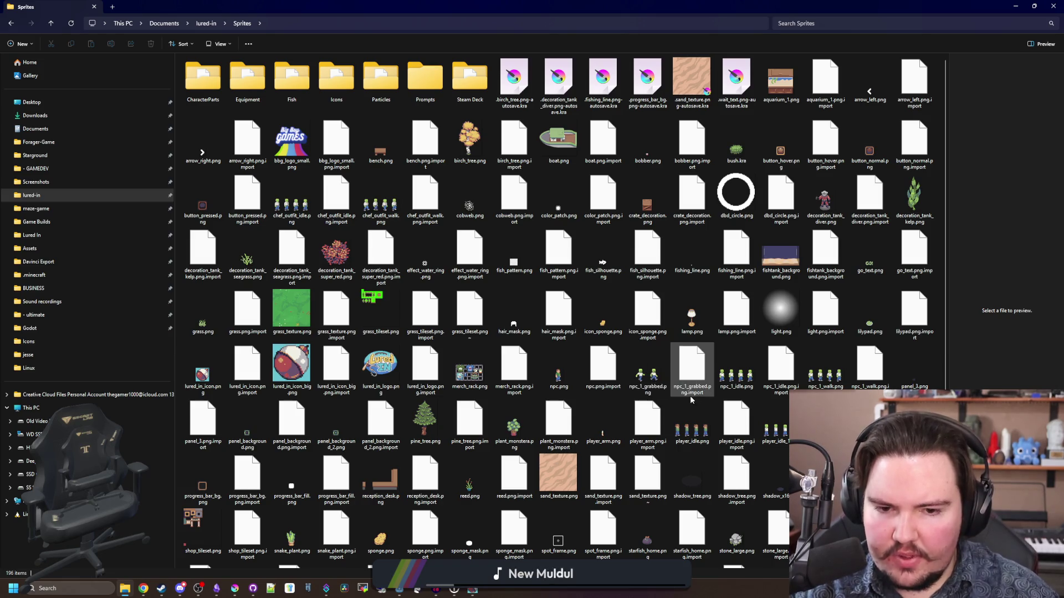
{"action": "left_click", "coordinate": [648, 374]}
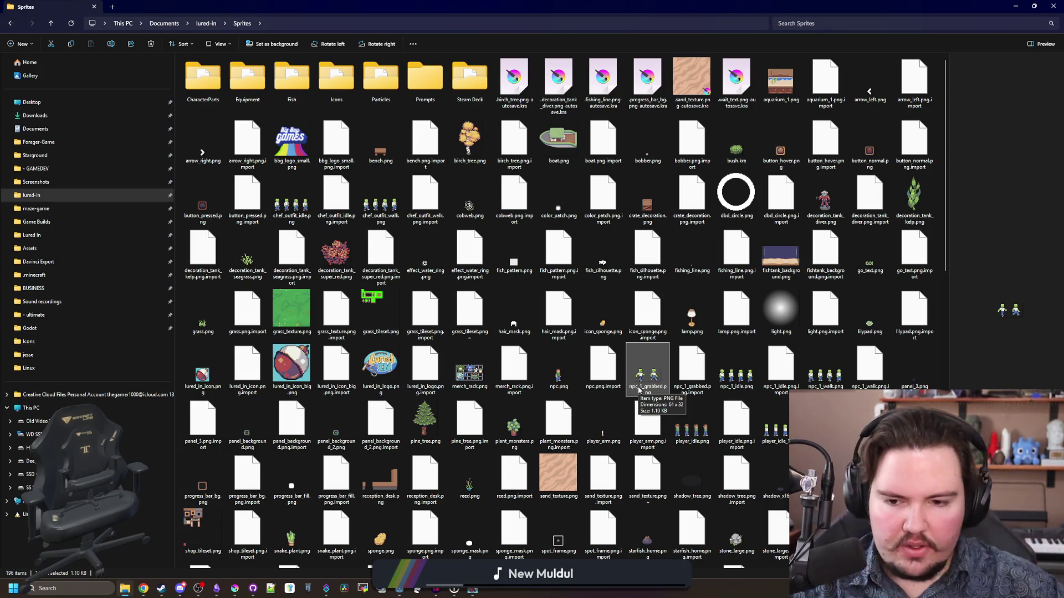
{"action": "key", "text": "alt+Tab"}
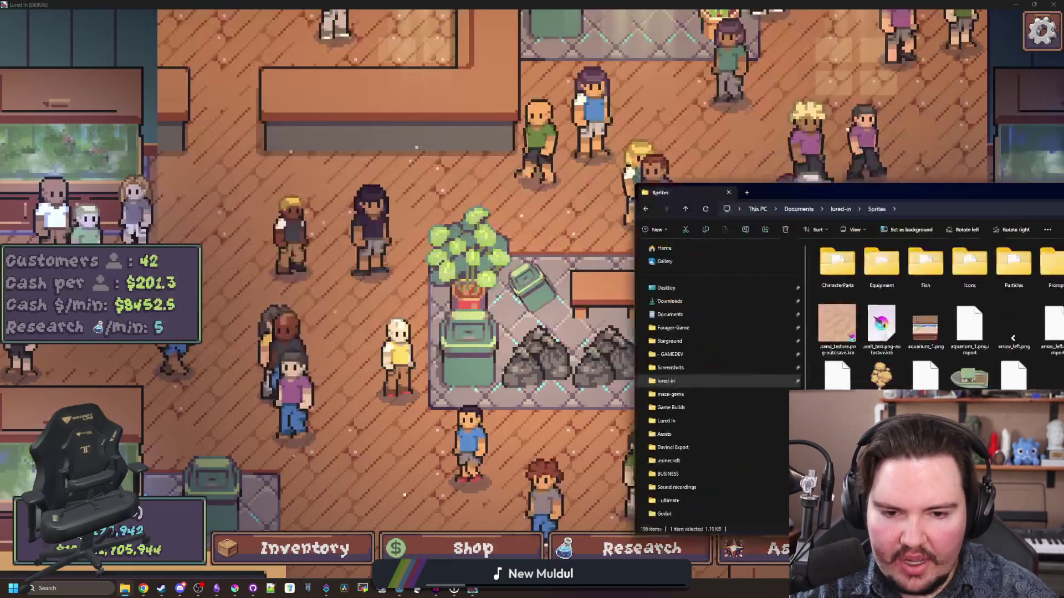
{"action": "key", "text": "alt+Tab"}
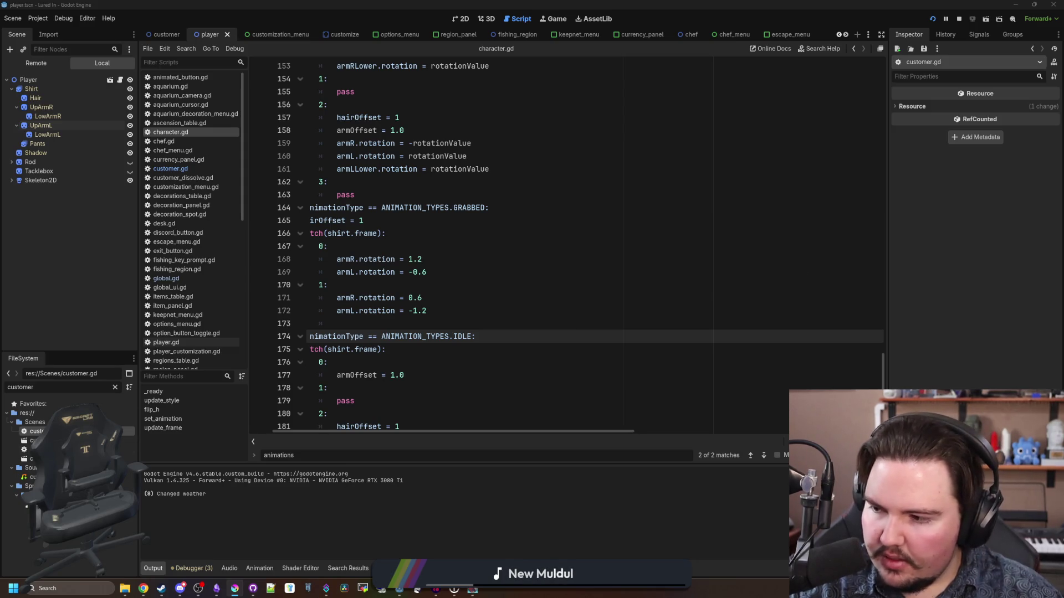
Drop npc_1_grabbed.png onto the layout.kra canvas in Krita as a new layer.
{"action": "key", "text": "alt+Tab"}
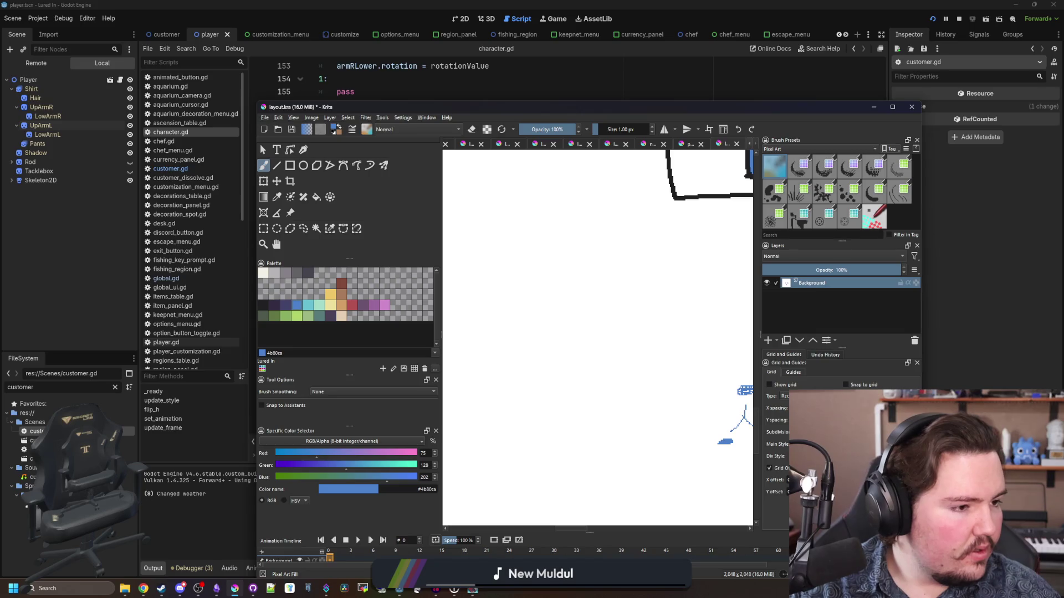
{"action": "left_click_drag", "start_coordinate": [1055, 356], "coordinate": [650, 371]}
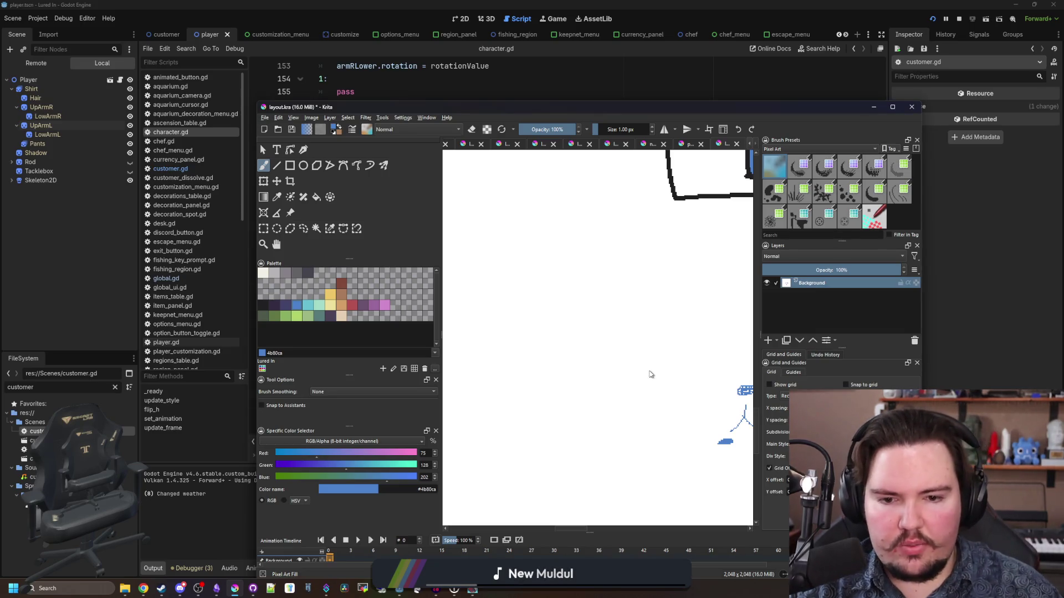
{"action": "left_click", "coordinate": [691, 377]}
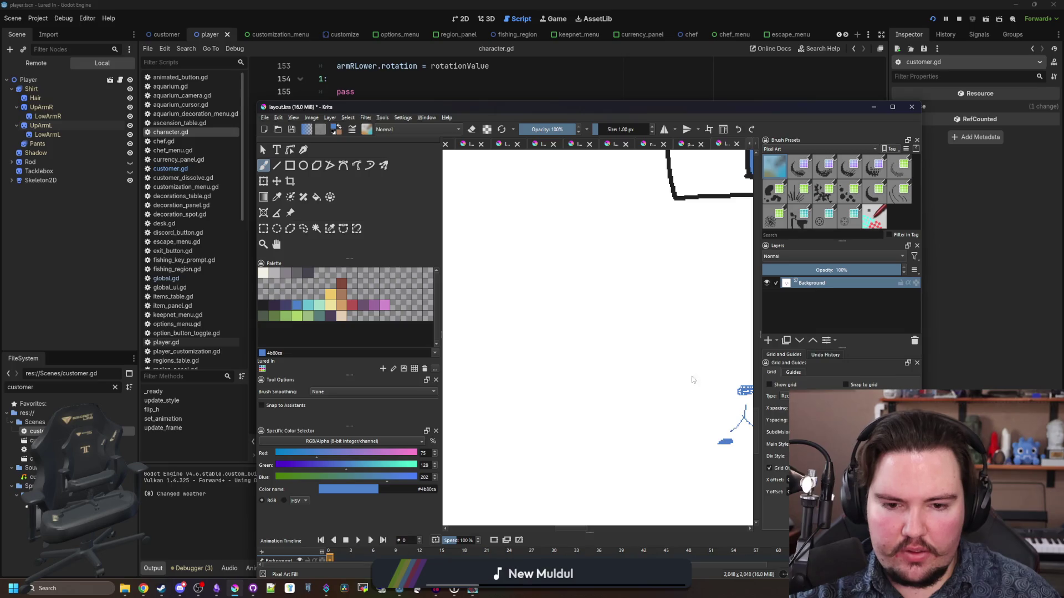
{"action": "left_click_drag", "start_coordinate": [718, 112], "coordinate": [1063, 139]}
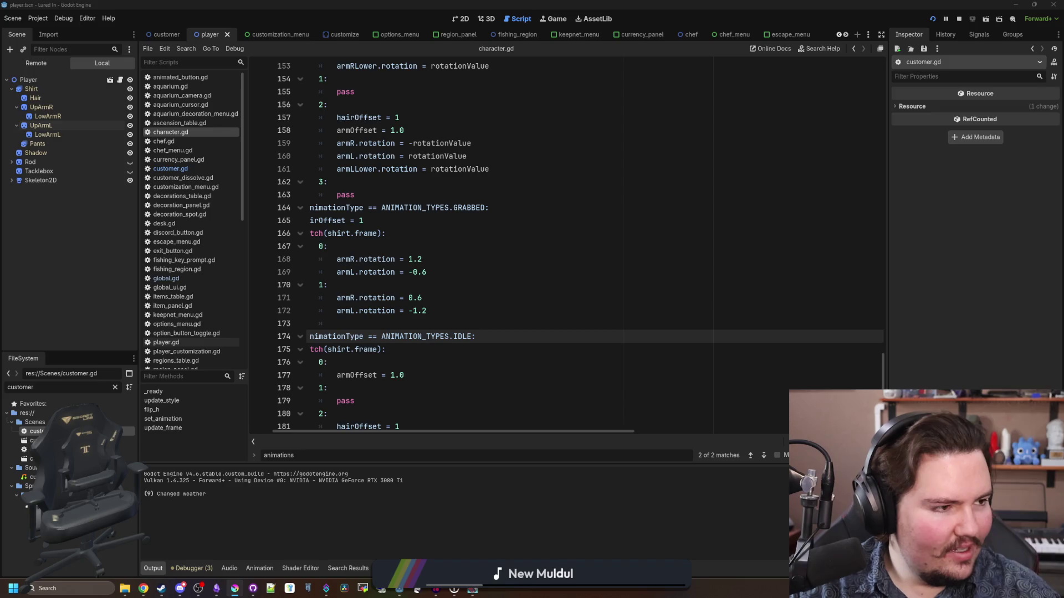
{"action": "left_click", "coordinate": [605, 366]}
{"action": "left_click", "coordinate": [471, 324]}
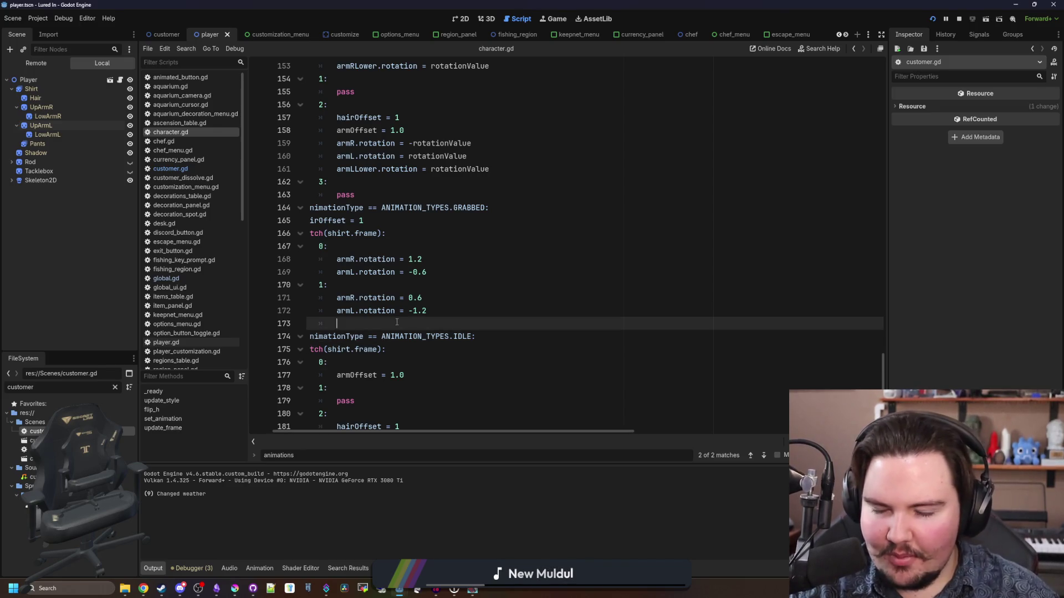
{"action": "left_click", "coordinate": [438, 310]}
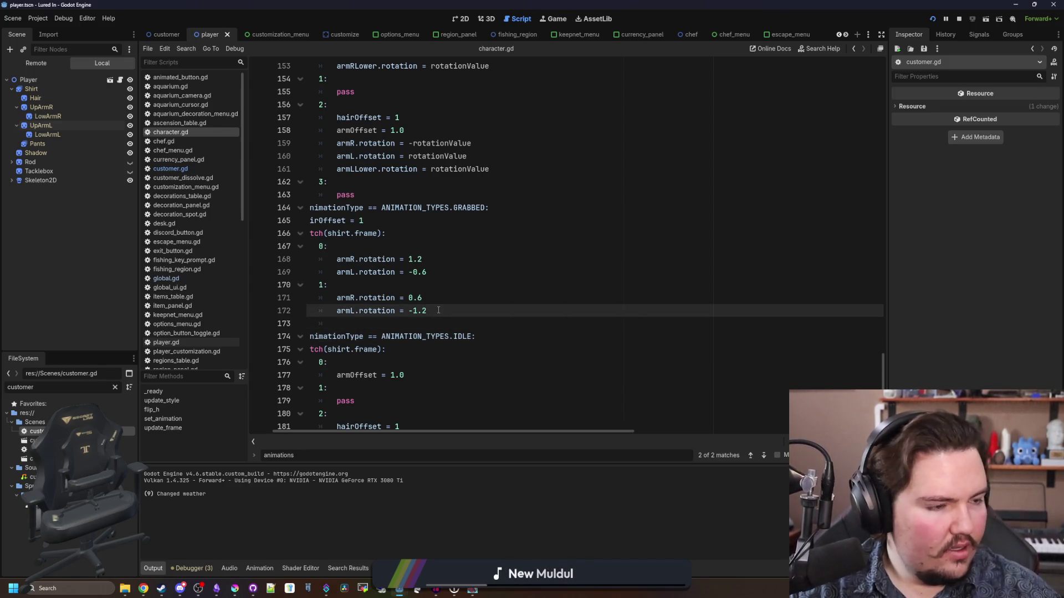
{"action": "left_click", "coordinate": [436, 255]}
{"action": "key", "text": "F5"}
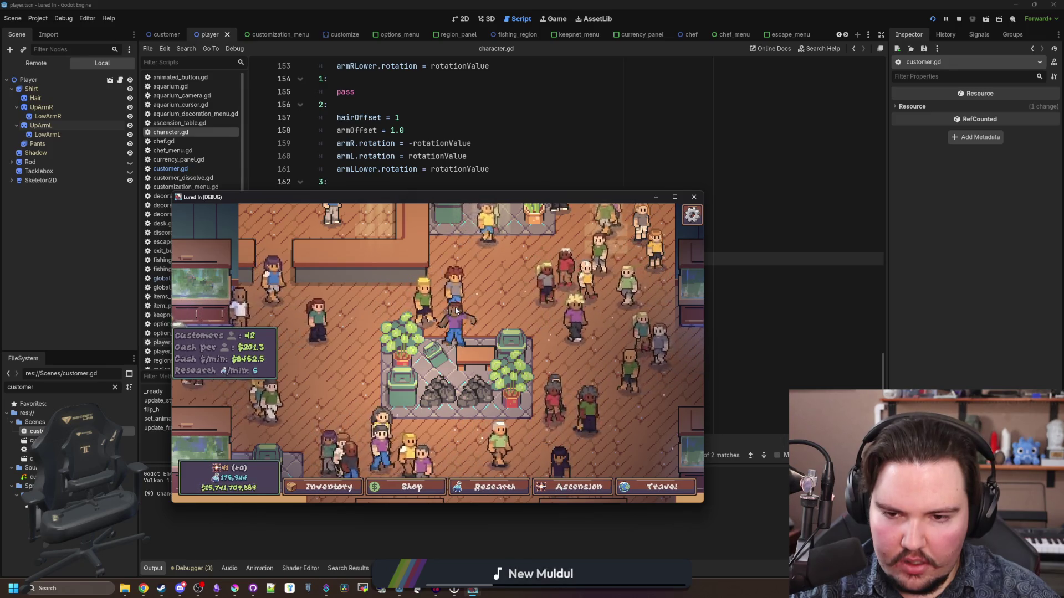
{"action": "key", "text": "F8"}
{"action": "left_click", "coordinate": [425, 261]}
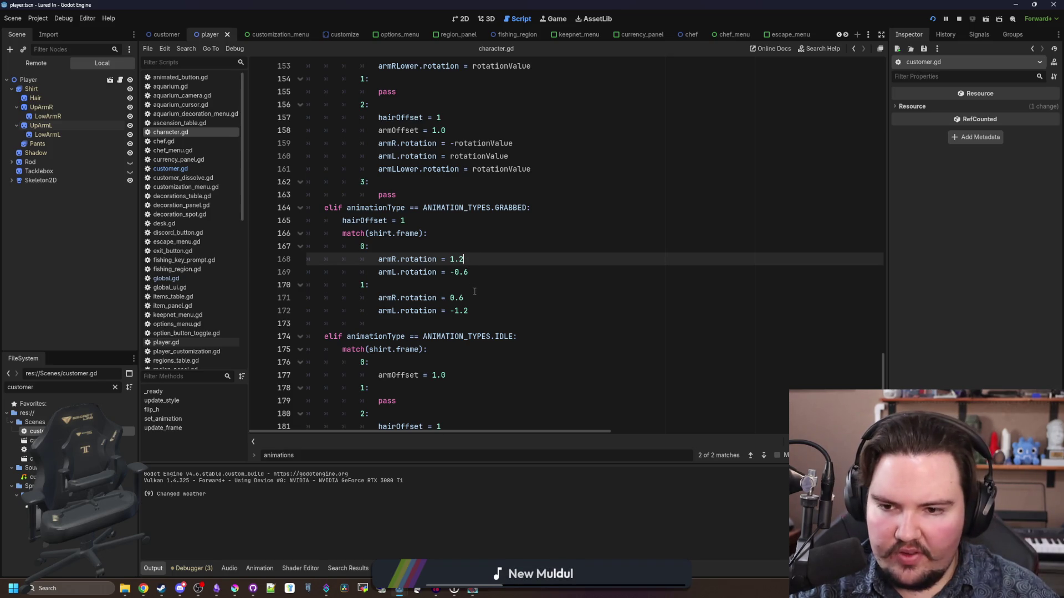
Set armR.rotation to .5 on frame 0 and 0.2 on frame 1, then run the game to test.
{"action": "triple_click", "coordinate": [475, 298]}
{"action": "left_click", "coordinate": [483, 300]}
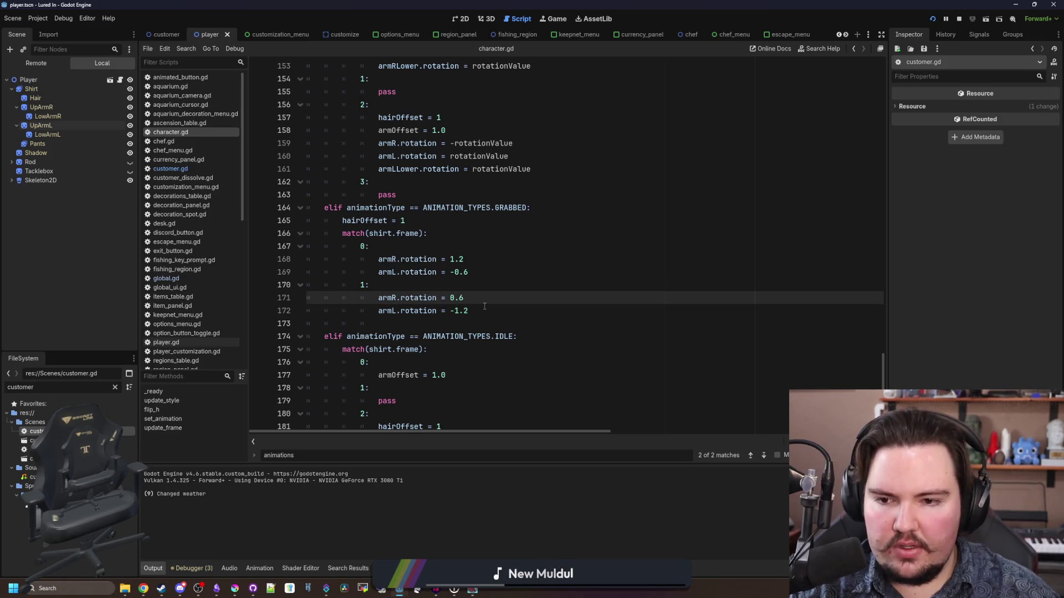
{"action": "left_click", "coordinate": [480, 259]}
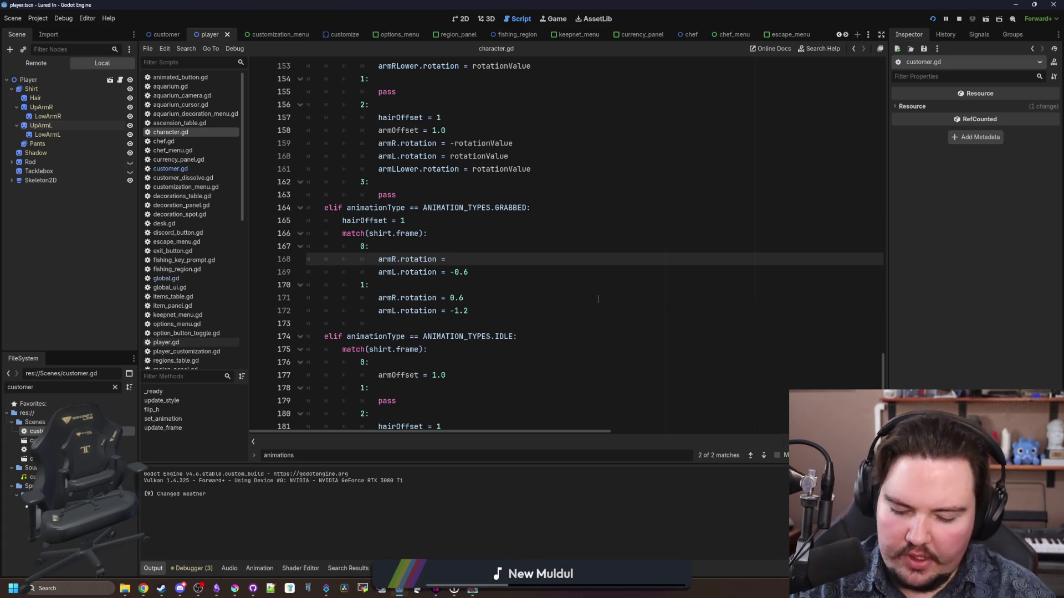
{"action": "type", "text": ".5"}
{"action": "key", "text": "Down"}
{"action": "key", "text": "Down"}
{"action": "key", "text": "Down"}
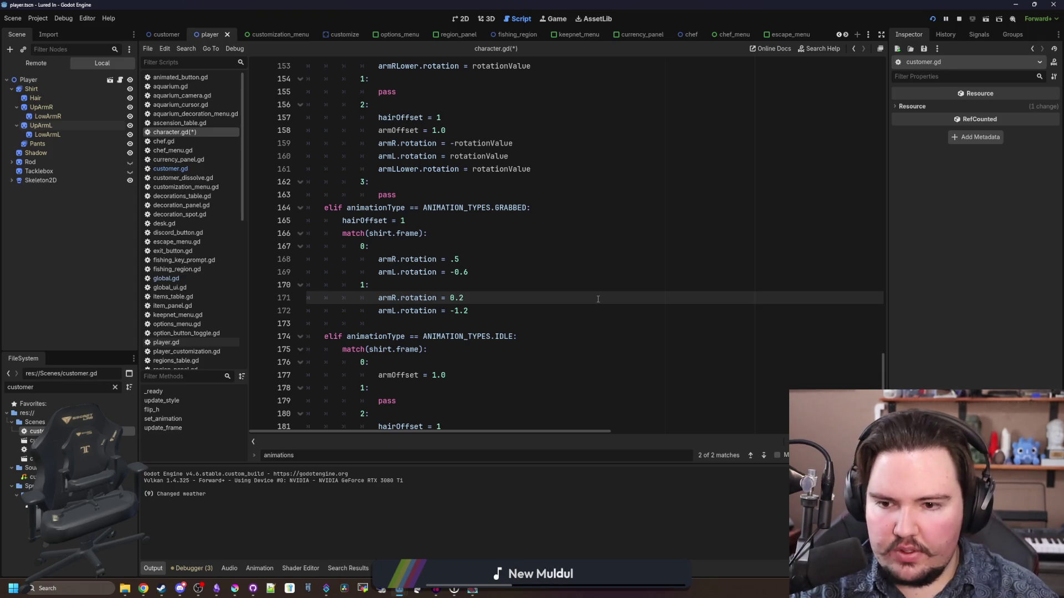
{"action": "key", "text": "F5"}
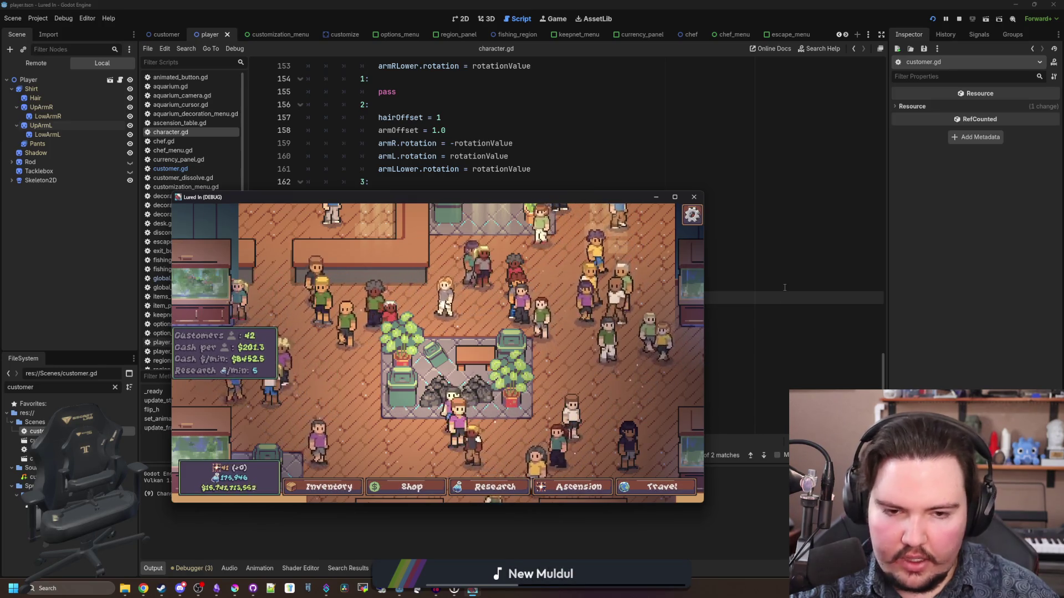
{"action": "left_click", "coordinate": [784, 287]}
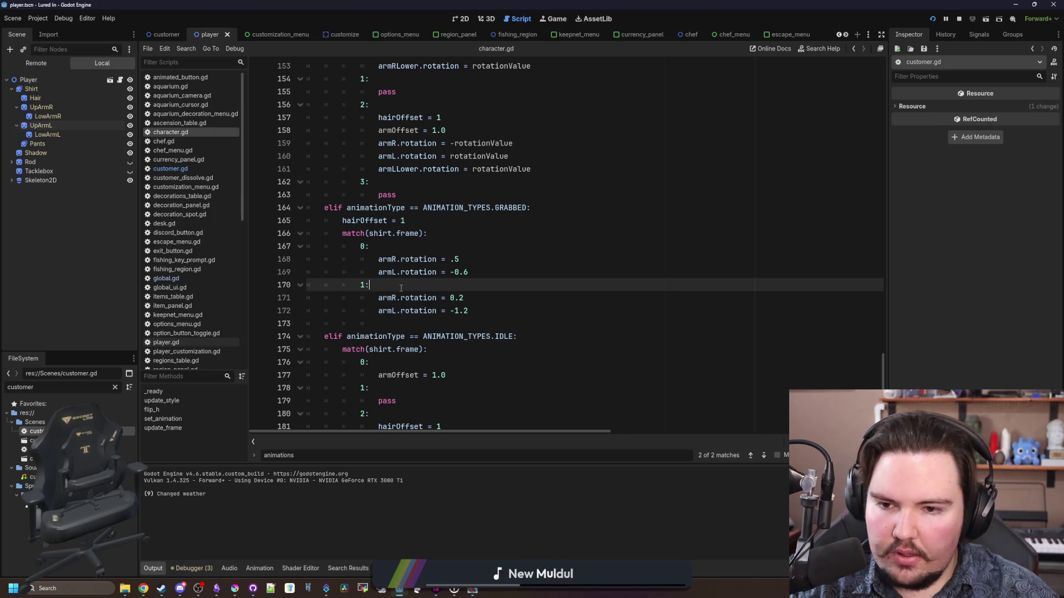
Set armR rotations to .3 and 0.1 and add armRLower.rotation = .3 under frame 0.
{"action": "left_click", "coordinate": [463, 258]}
{"action": "type", "text": "3"}
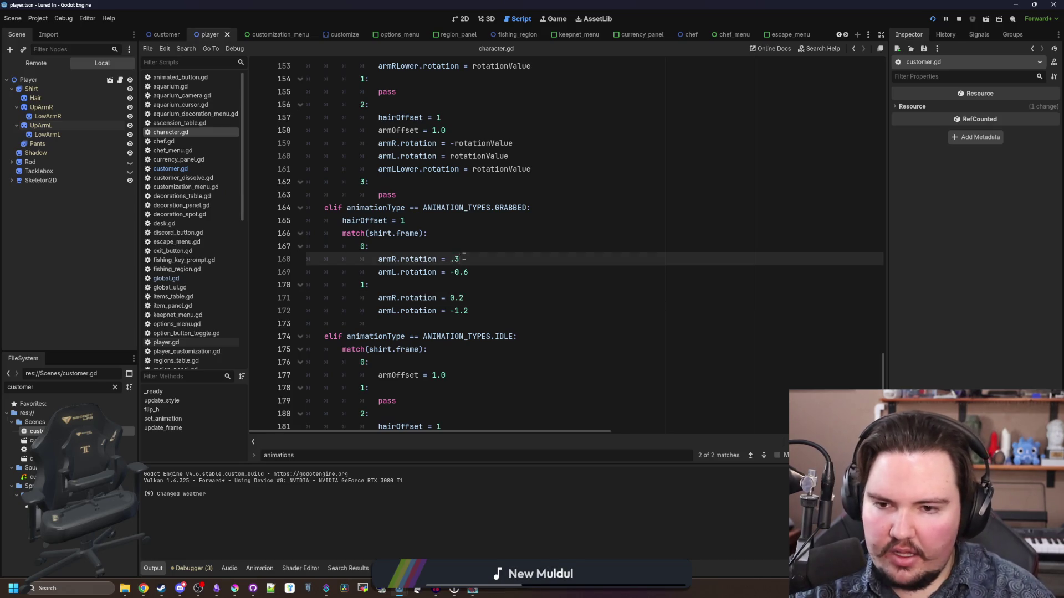
{"action": "key", "text": "Down"}
{"action": "key", "text": "Down"}
{"action": "key", "text": "Down"}
{"action": "key", "text": "Up"}
{"action": "key", "text": "Up"}
{"action": "key", "text": "Up"}
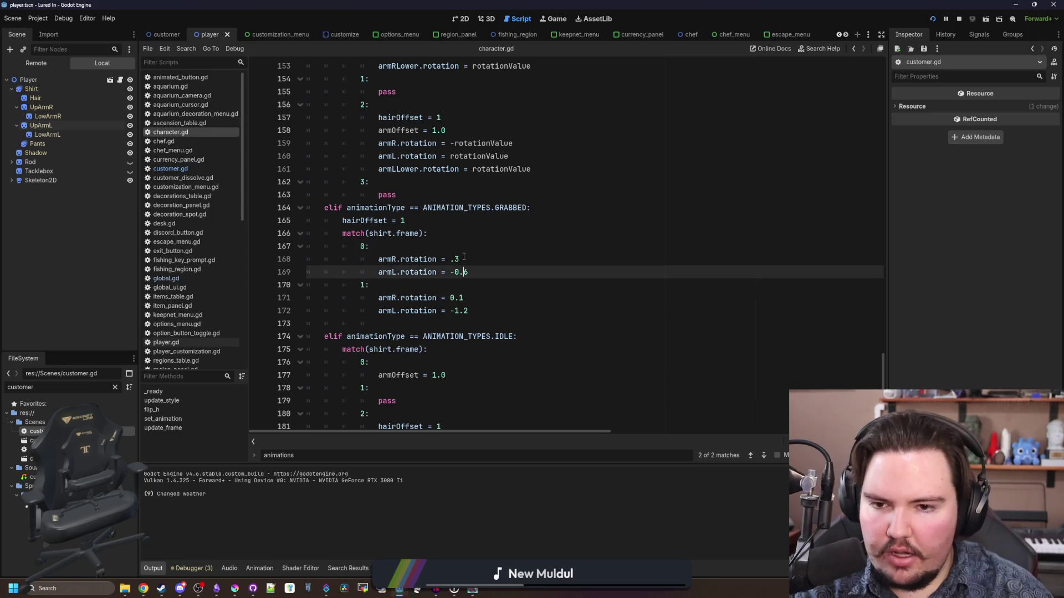
{"action": "key", "text": "Return"}
{"action": "type", "text": "RL"}
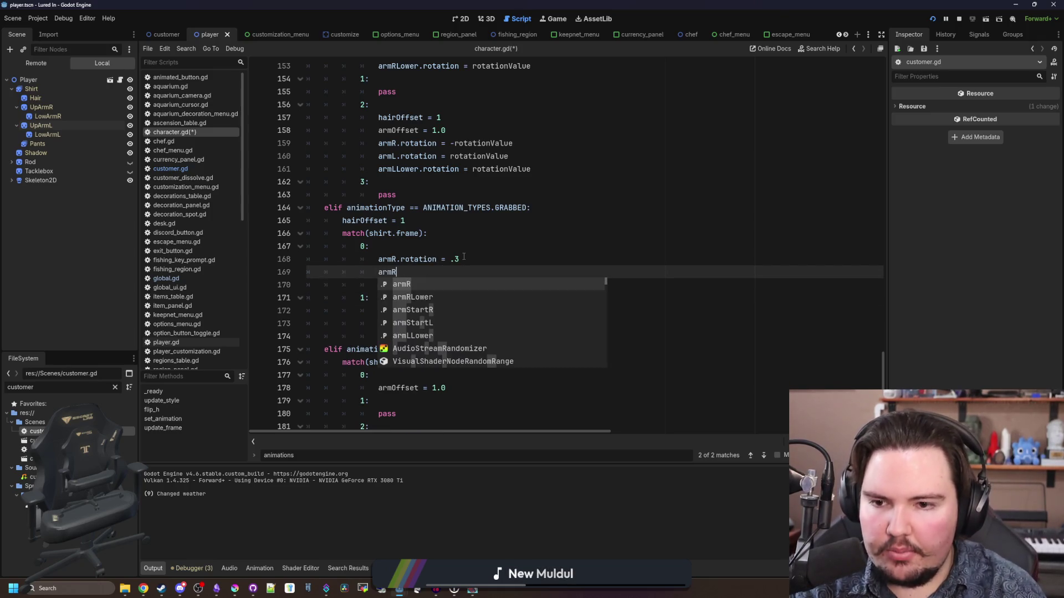
{"action": "key", "text": "Return"}
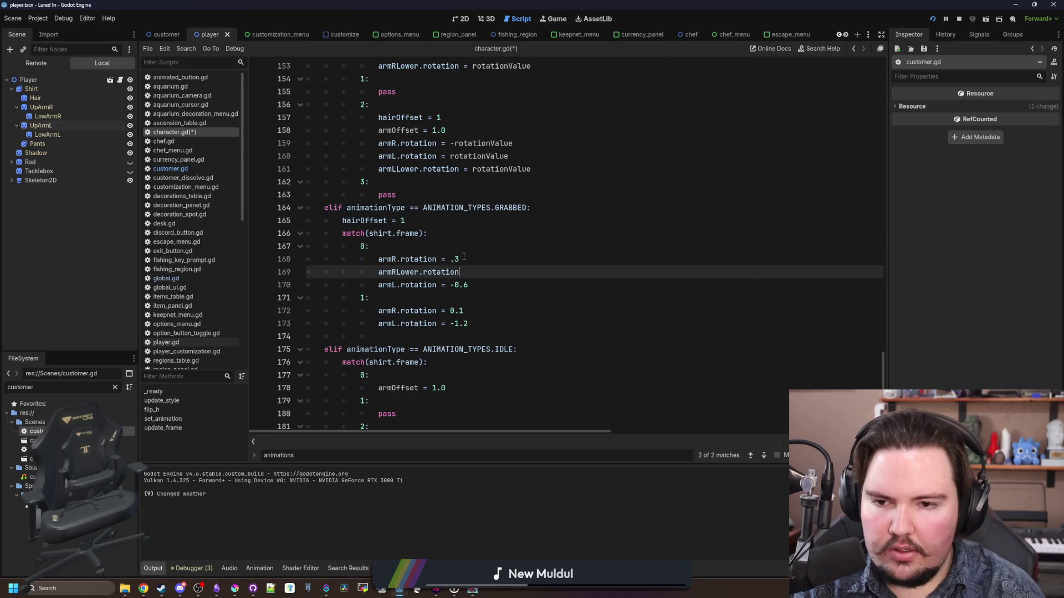
{"action": "type", "text": " = "}
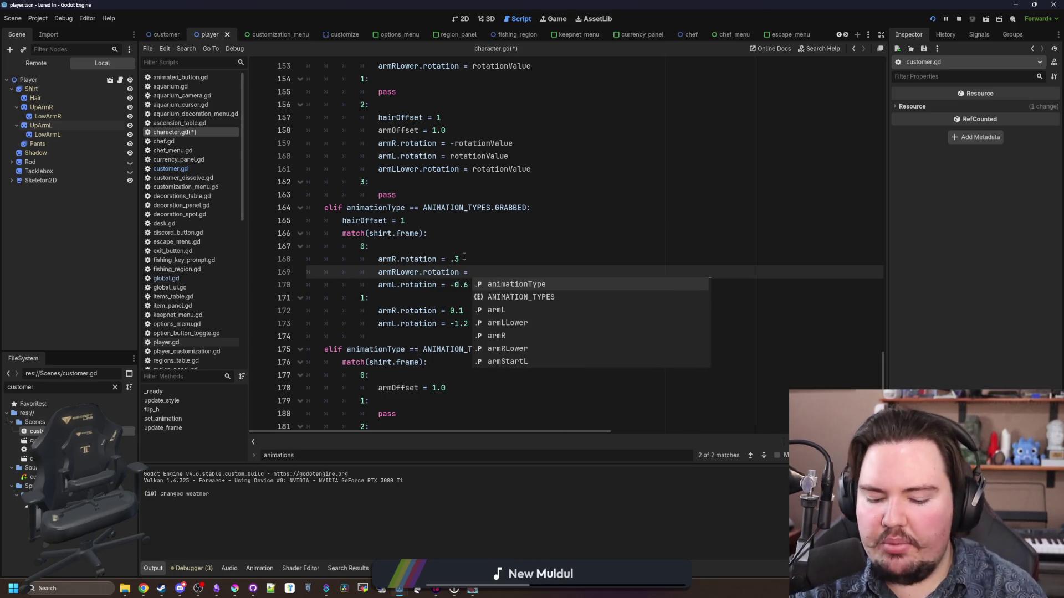
{"action": "type", "text": ".3"}
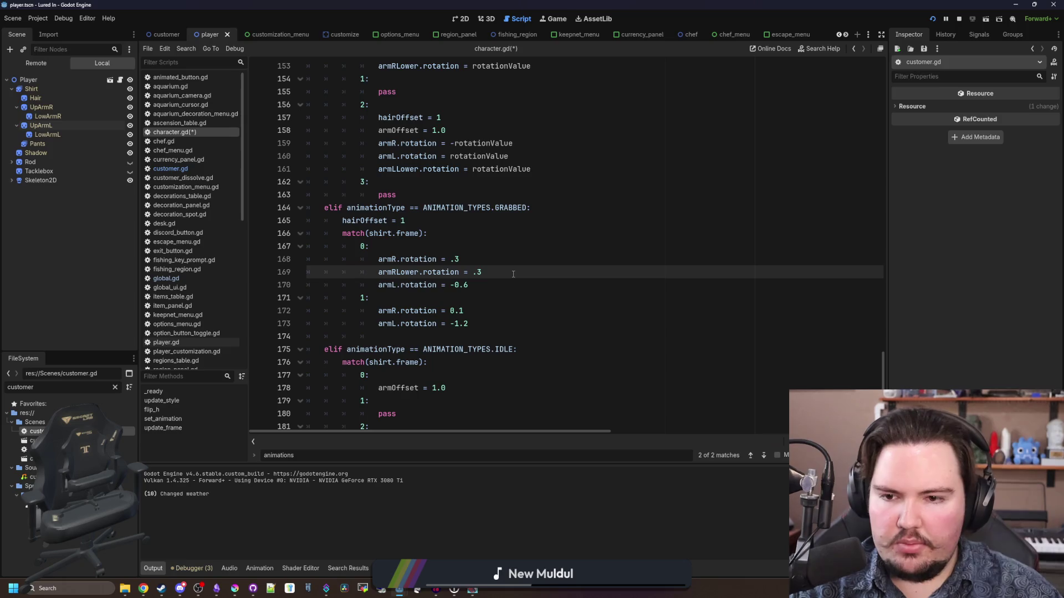
Copy the armRLower line into frame 1 as .1 and test-run the game.
{"action": "left_click_drag", "start_coordinate": [482, 272], "coordinate": [348, 277]}
{"action": "key", "text": "ctrl+c"}
{"action": "left_click", "coordinate": [492, 309]}
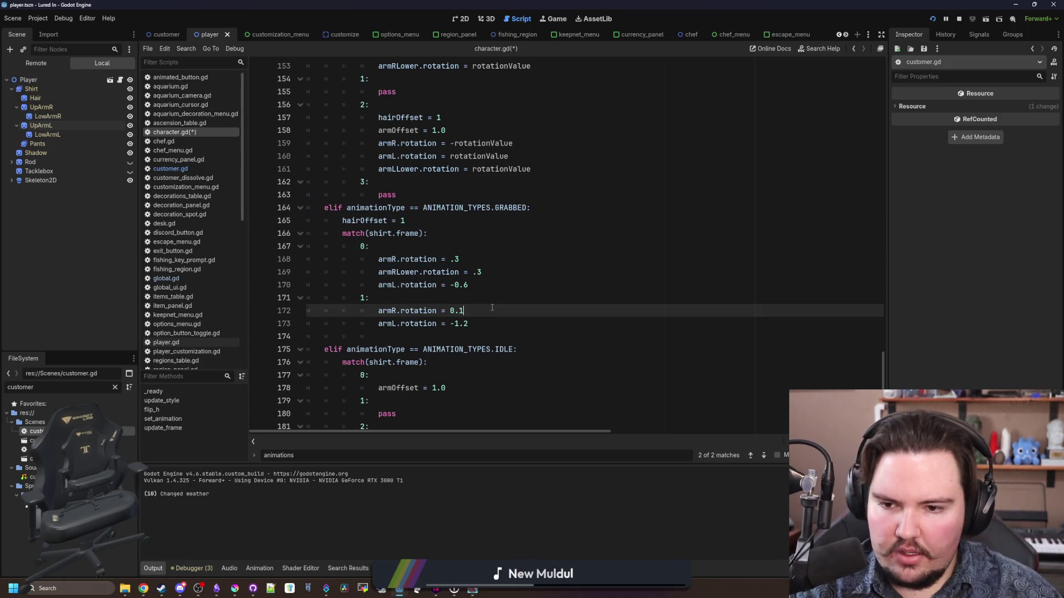
{"action": "key", "text": "Return"}
{"action": "key", "text": "ctrl+v"}
{"action": "left_click", "coordinate": [492, 308]}
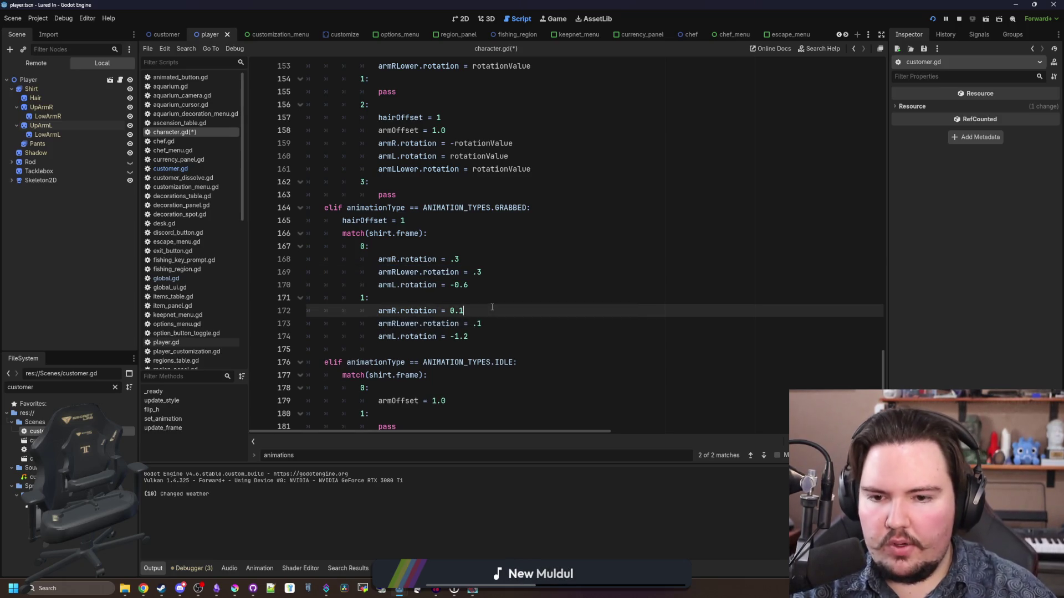
{"action": "key", "text": "F5"}
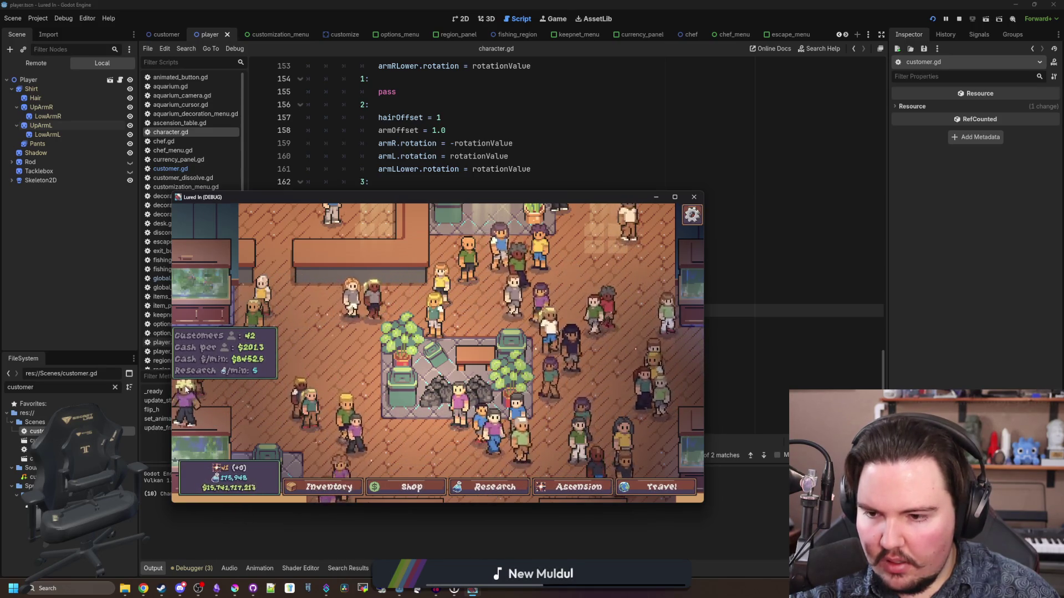
{"action": "key", "text": "F8"}
{"action": "left_click", "coordinate": [515, 271]}
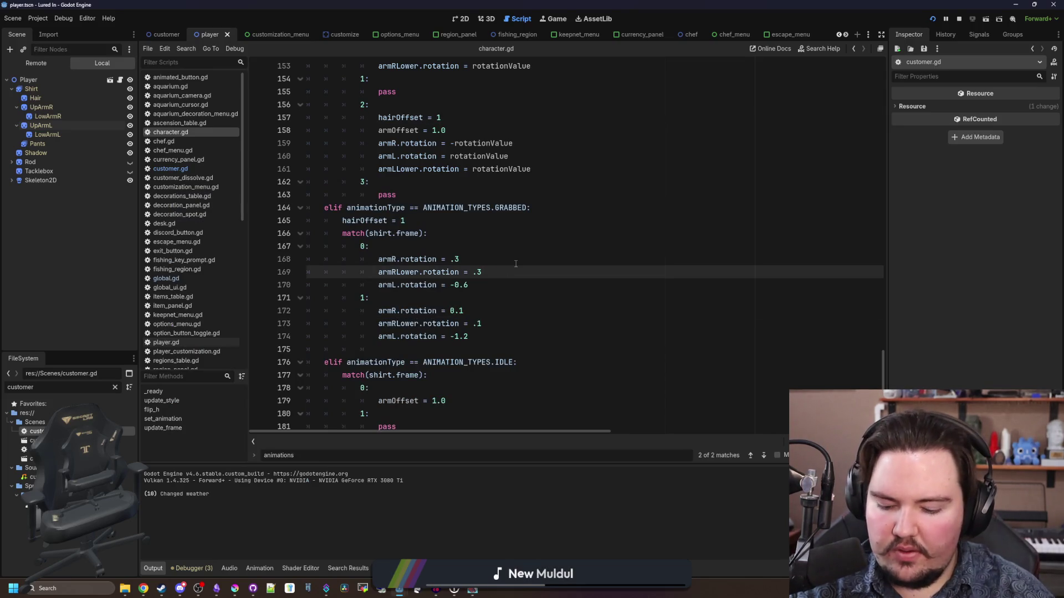
Grab a customer to check the pose, then adjust armRLower to -.5 and -0.1.
{"action": "left_click", "coordinate": [503, 329]}
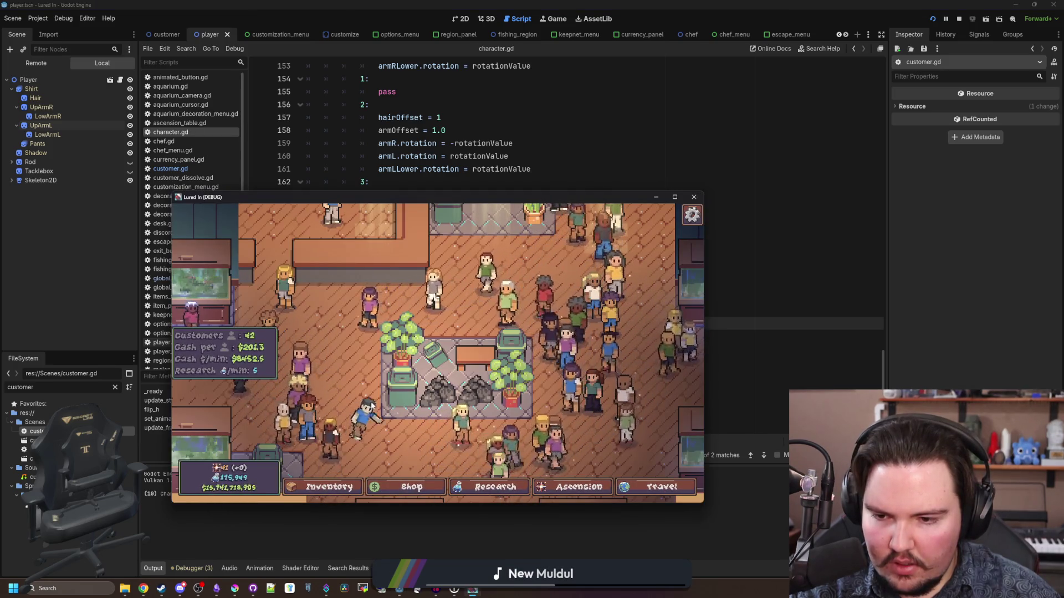
{"action": "left_click_drag", "start_coordinate": [411, 410], "coordinate": [483, 410]}
{"action": "key", "text": "F8"}
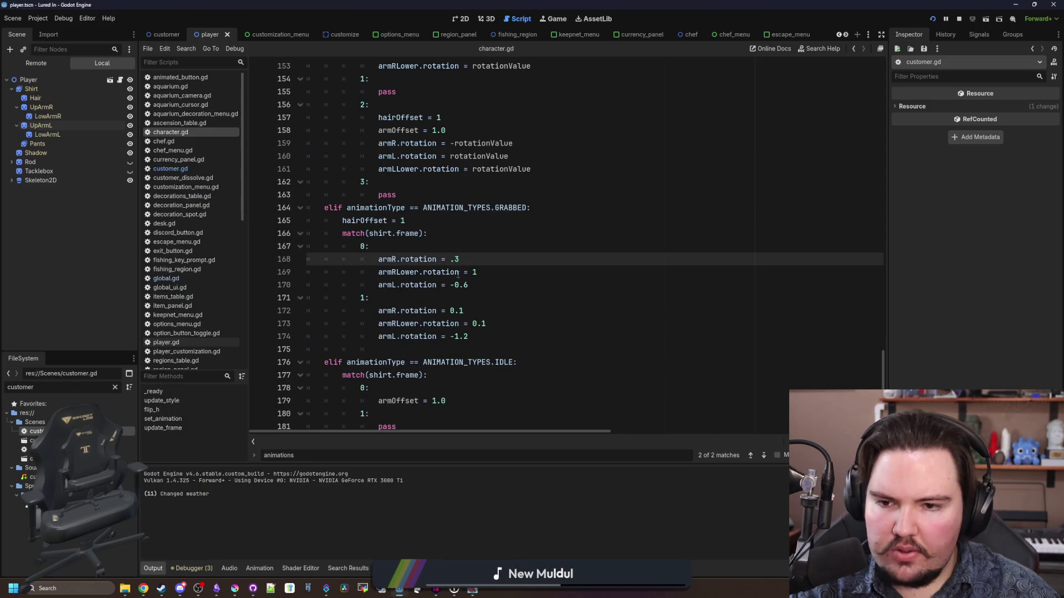
{"action": "left_click", "coordinate": [476, 272]}
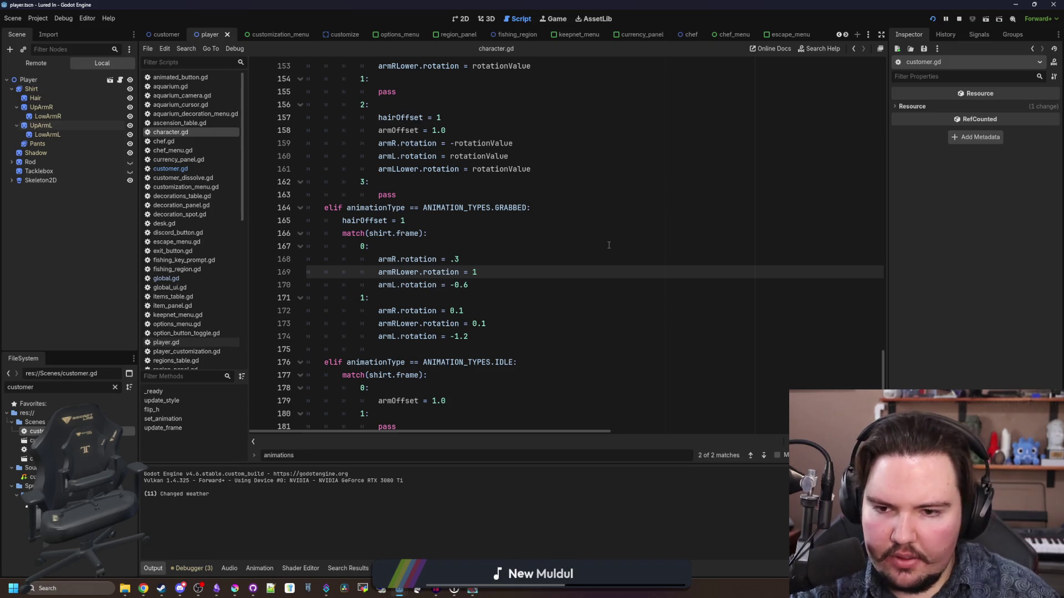
{"action": "type", "text": "-"}
{"action": "left_click", "coordinate": [475, 324]}
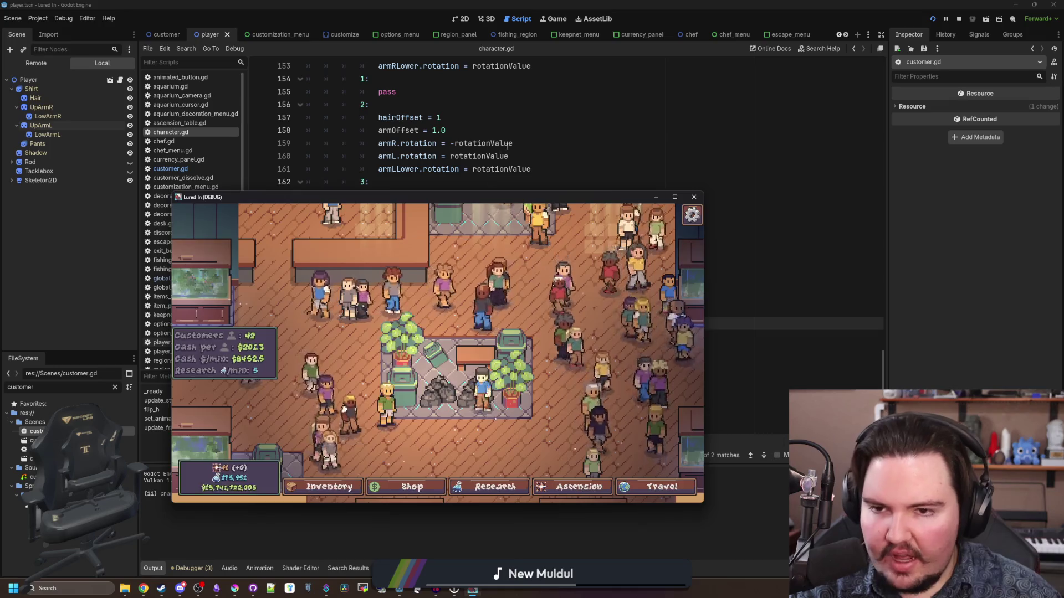
{"action": "key", "text": "F8"}
Set frame 0's armR.rotation to .8, save, and rerun the game to check the pose.
{"action": "left_click", "coordinate": [471, 233]}
{"action": "left_click", "coordinate": [478, 258]}
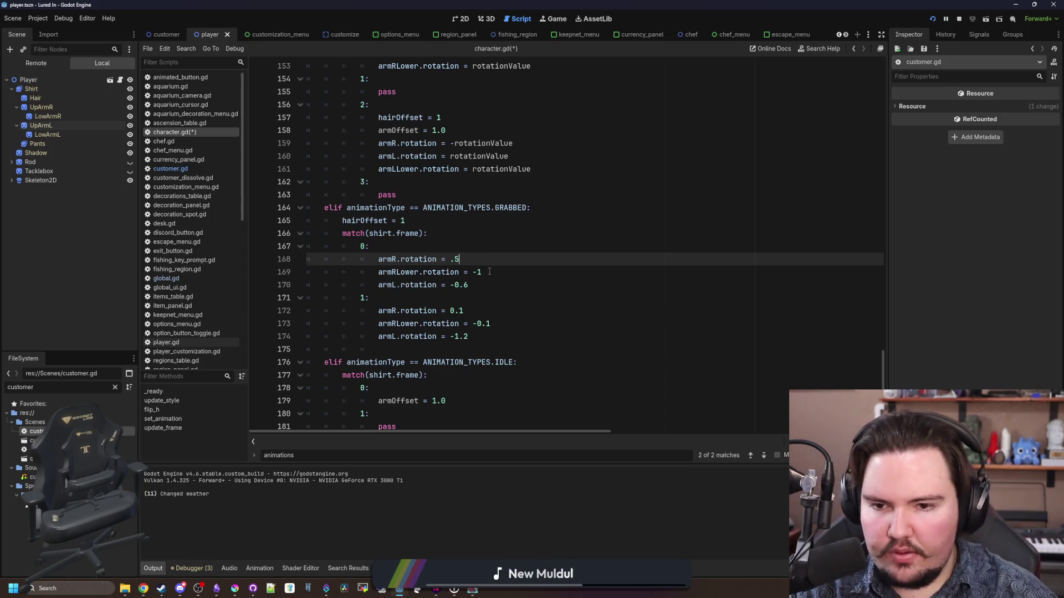
{"action": "left_click", "coordinate": [502, 271]}
{"action": "type", "text": ".5"}
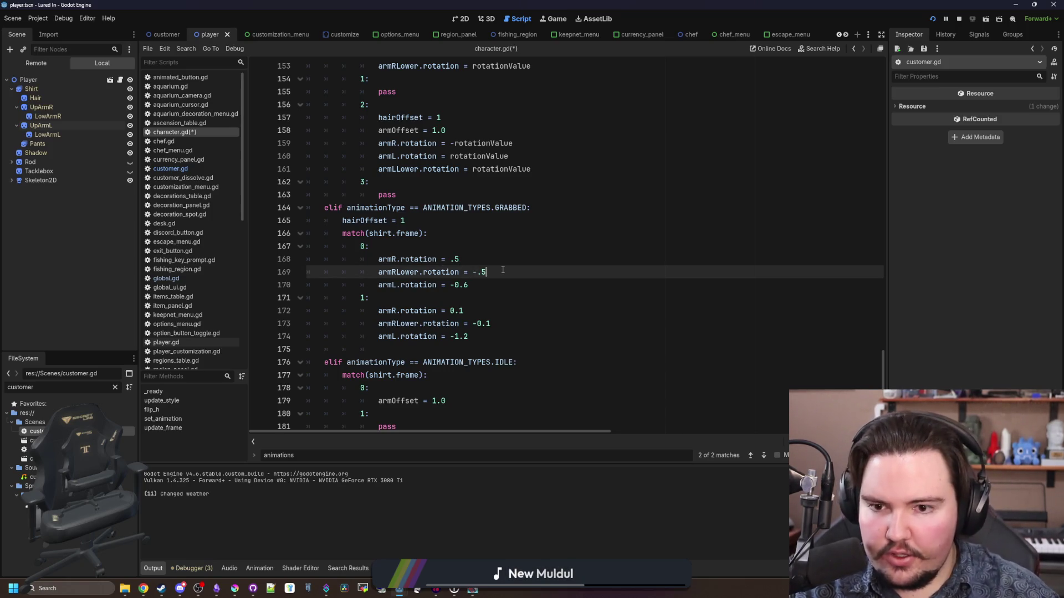
{"action": "key", "text": "ctrl+s"}
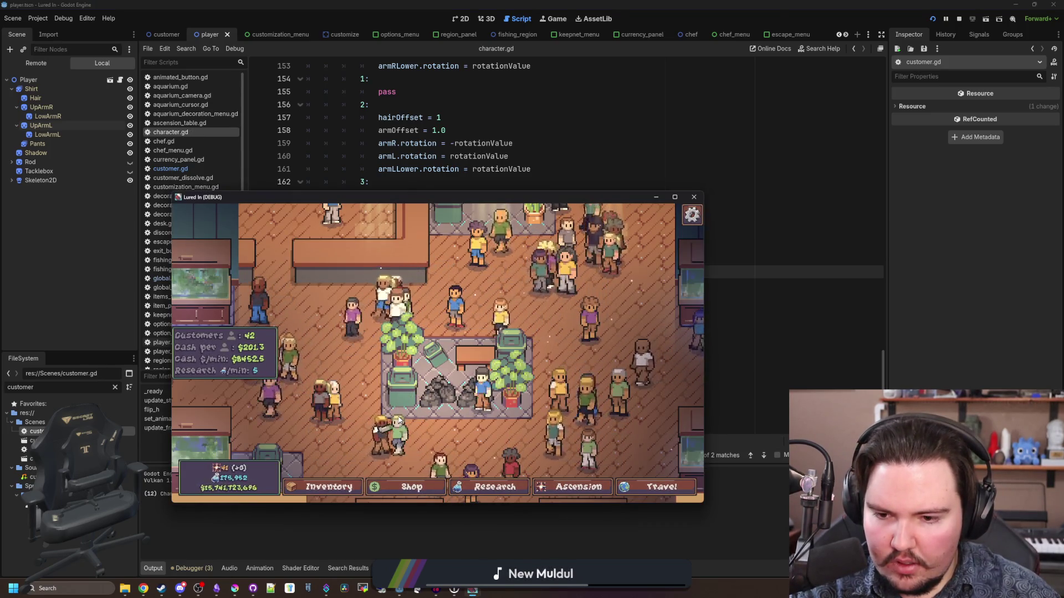
{"action": "key", "text": "F8"}
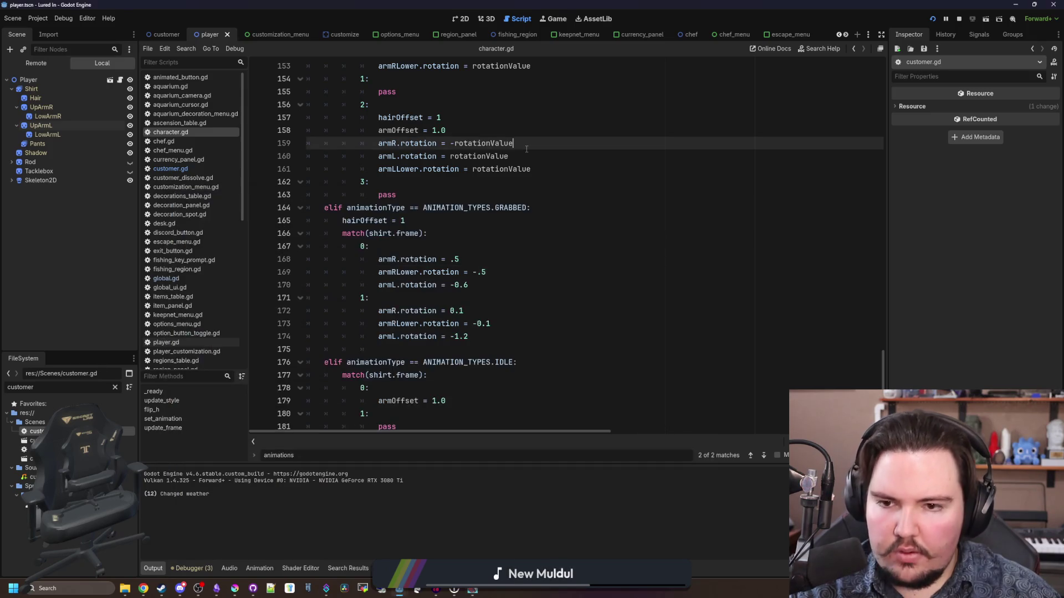
{"action": "left_click", "coordinate": [481, 248]}
{"action": "left_click", "coordinate": [481, 264]}
{"action": "type", "text": "8"}
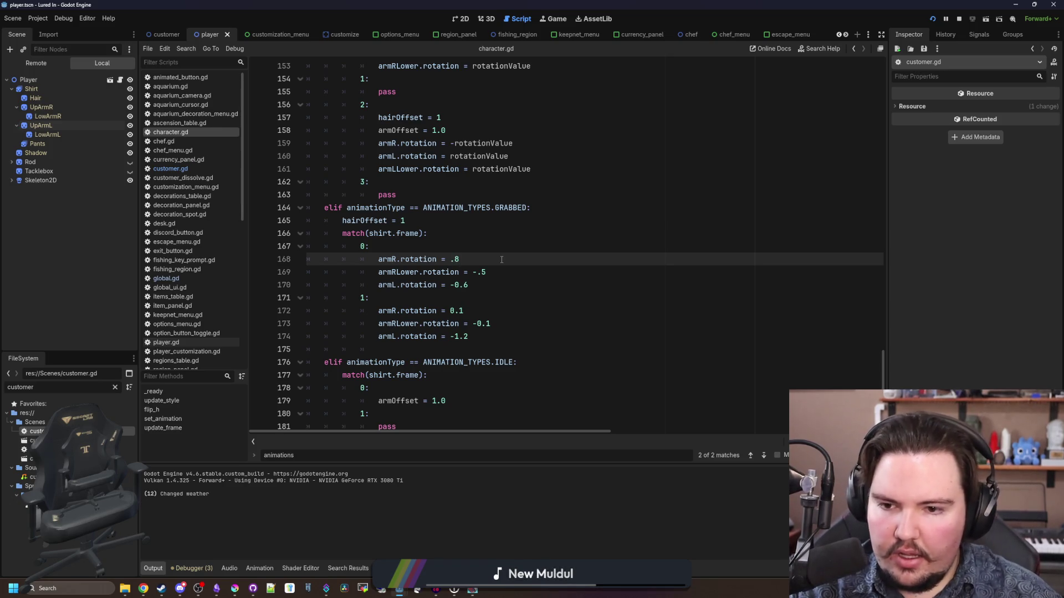
{"action": "left_click", "coordinate": [485, 308]}
{"action": "left_click", "coordinate": [487, 302]}
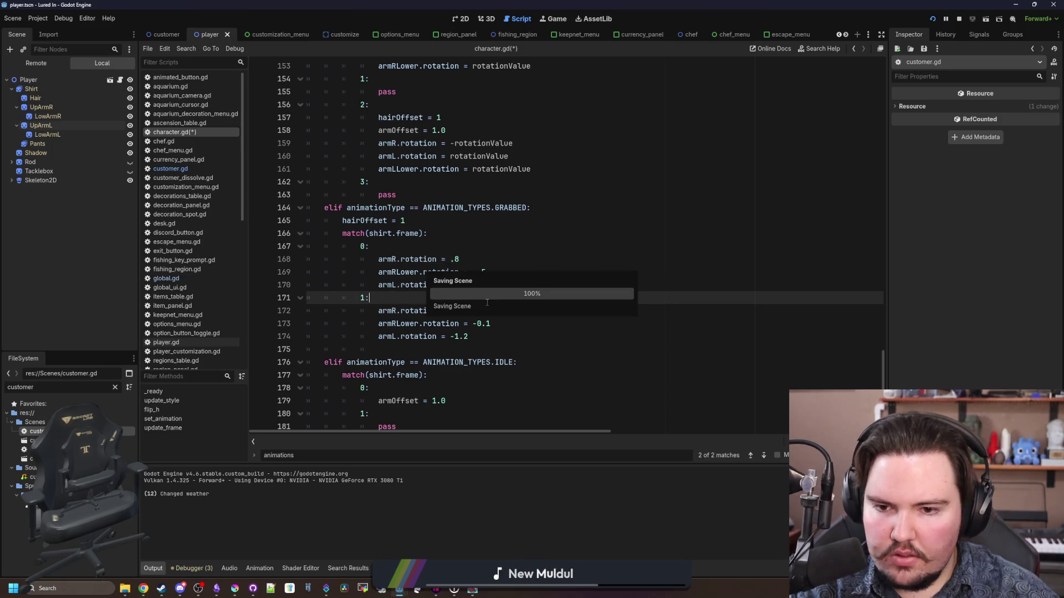
{"action": "left_click", "coordinate": [498, 274]}
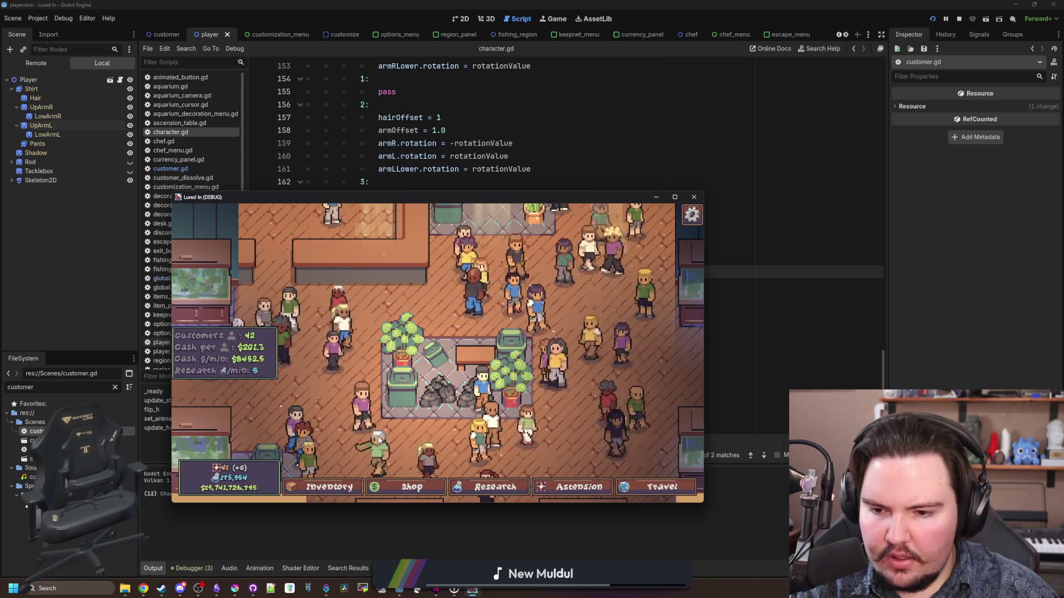
{"action": "left_click", "coordinate": [536, 290]}
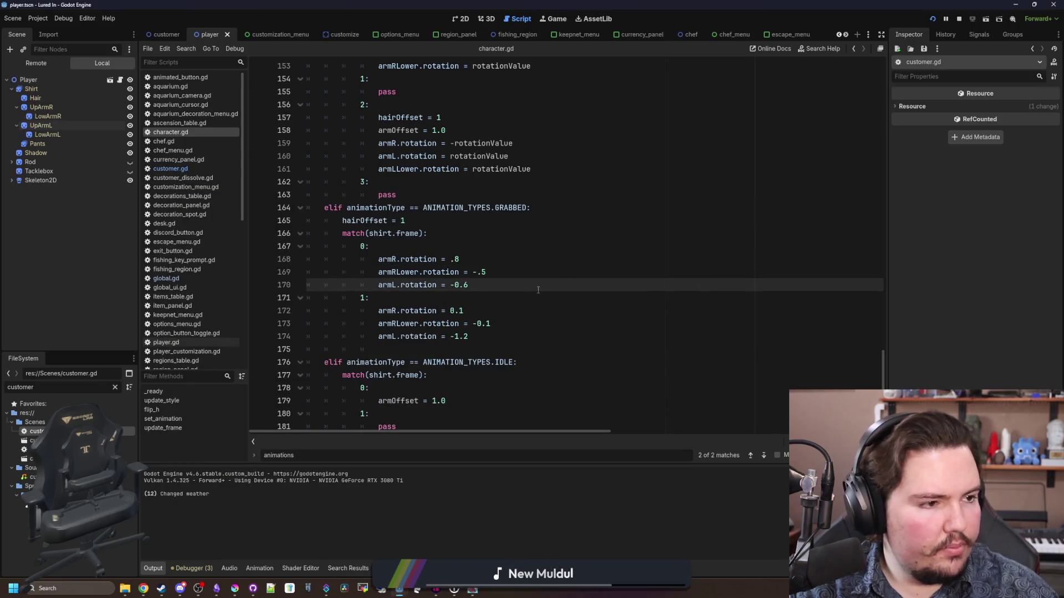
Add an armLLower.rotation = 0.1 line under frame 1's left-arm rotation.
{"action": "left_click", "coordinate": [410, 299]}
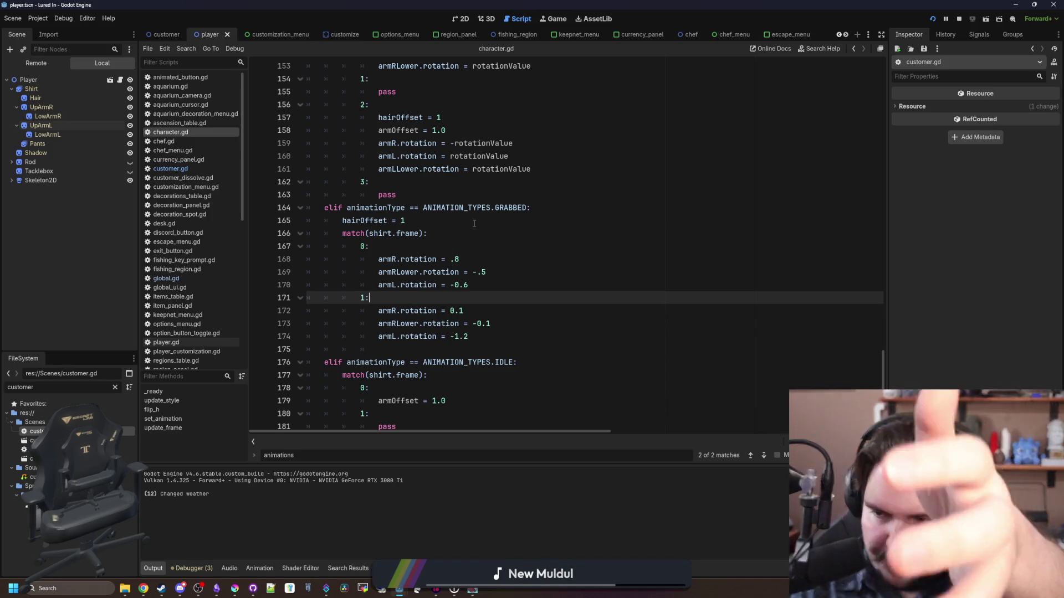
{"action": "scroll", "scroll_direction": "down", "scroll_amount": 3}
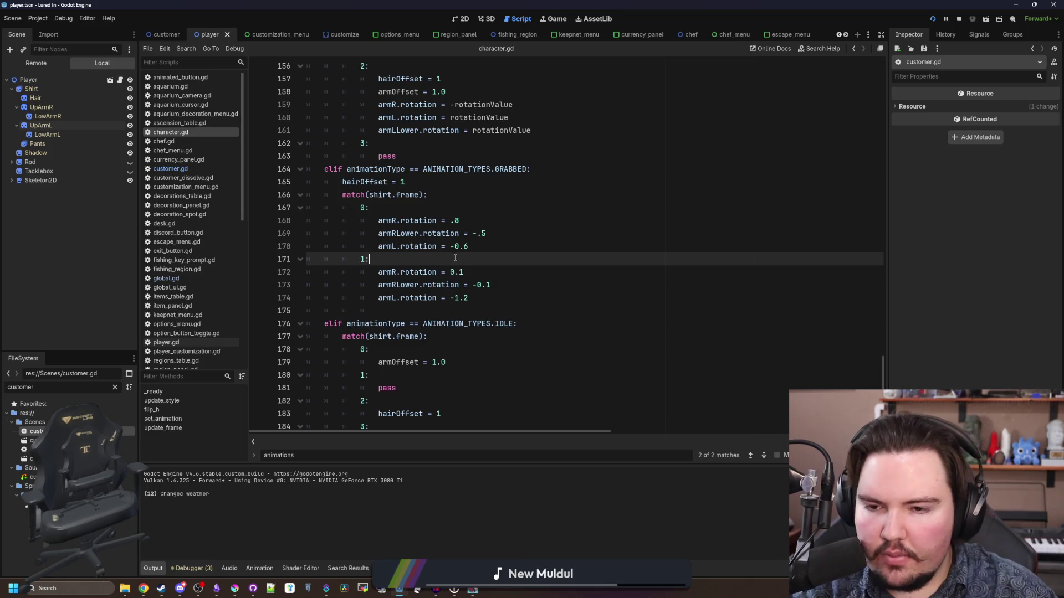
{"action": "left_click", "coordinate": [487, 238]}
{"action": "key", "text": "Return"}
{"action": "left_click", "coordinate": [482, 298]}
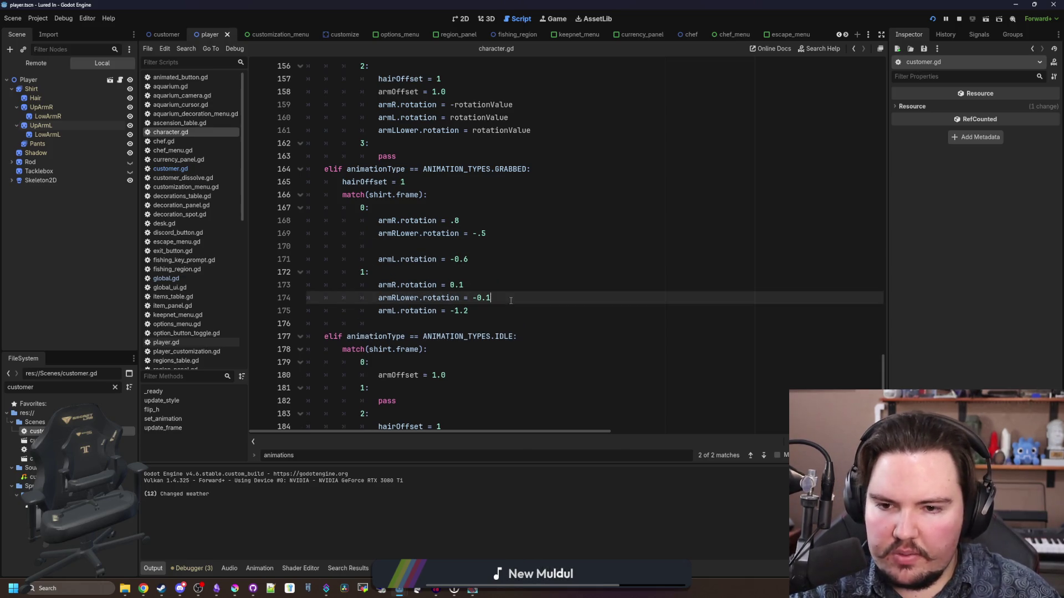
{"action": "key", "text": "Return"}
{"action": "left_click", "coordinate": [468, 259]}
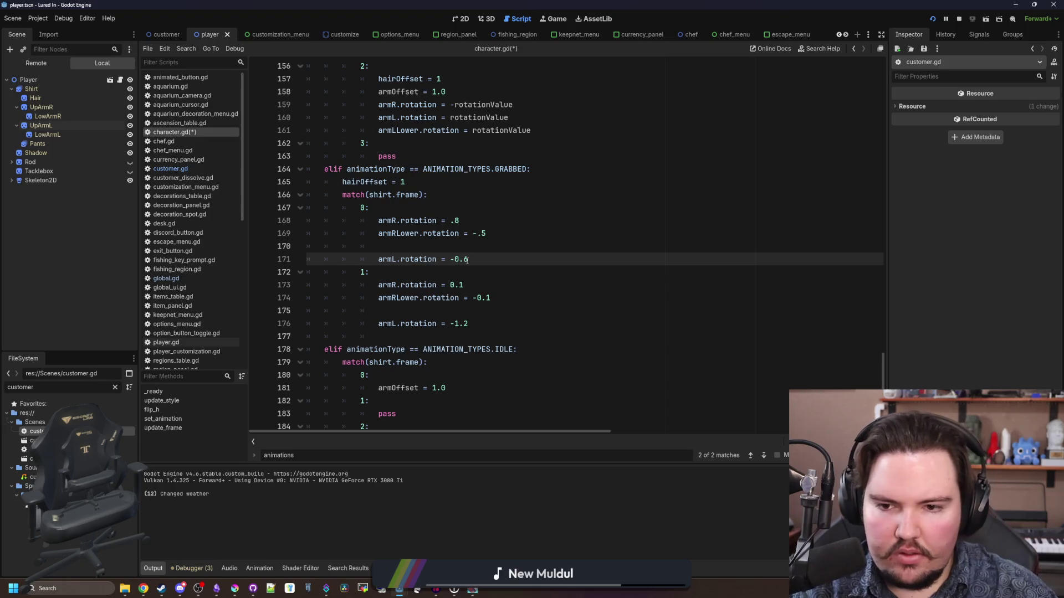
{"action": "left_click", "coordinate": [487, 324]}
{"action": "key", "text": "Return"}
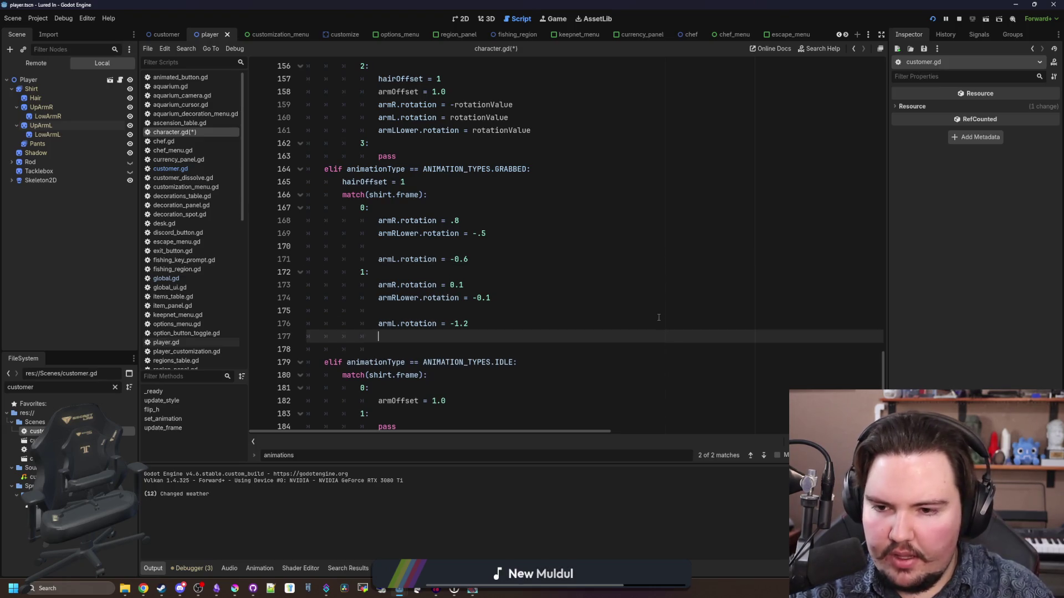
{"action": "type", "text": "armLower."}
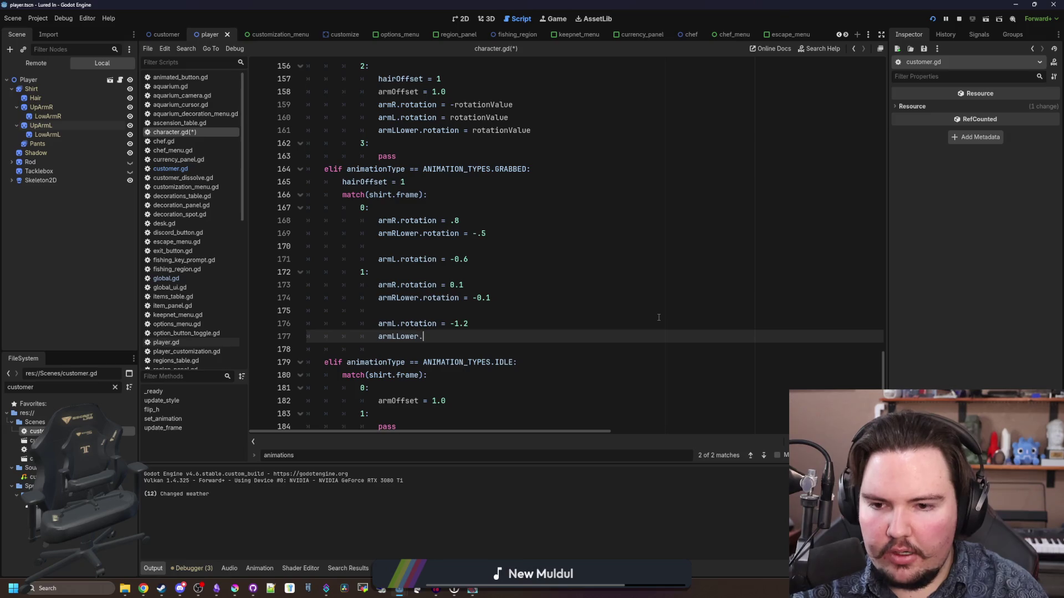
{"action": "type", "text": " = "}
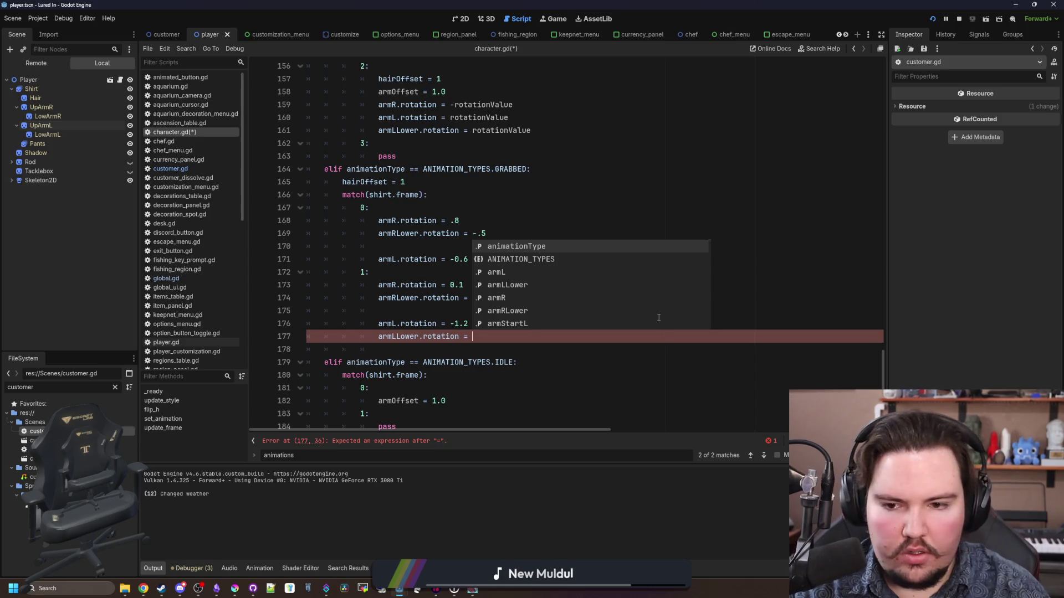
{"action": "type", "text": "0.1"}
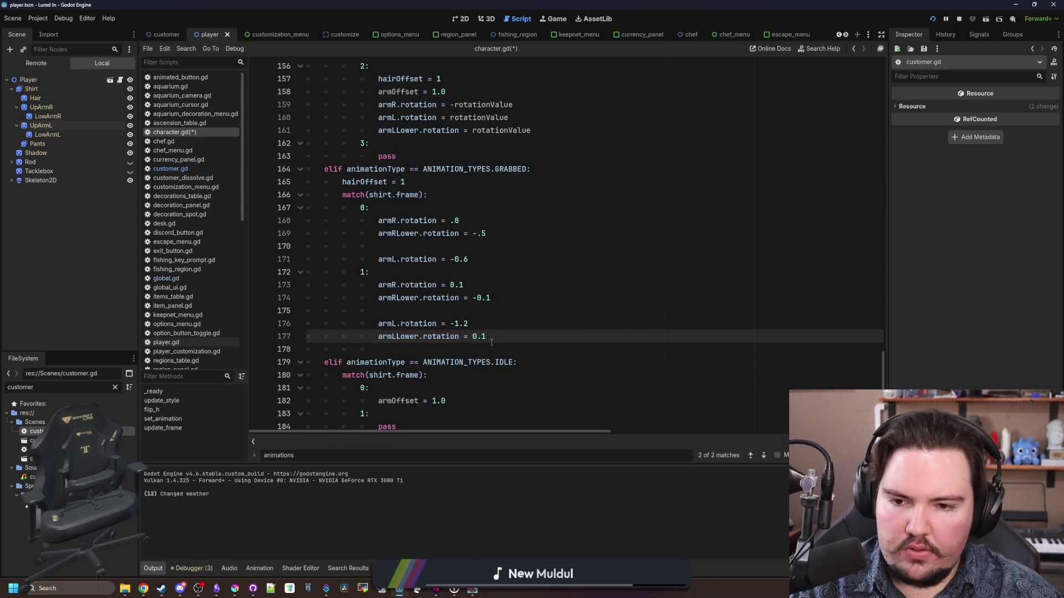
Paste a lower-left-arm rotation line under frame 0's armL line and run the game.
{"action": "left_click", "coordinate": [465, 297]}
{"action": "left_click", "coordinate": [476, 259]}
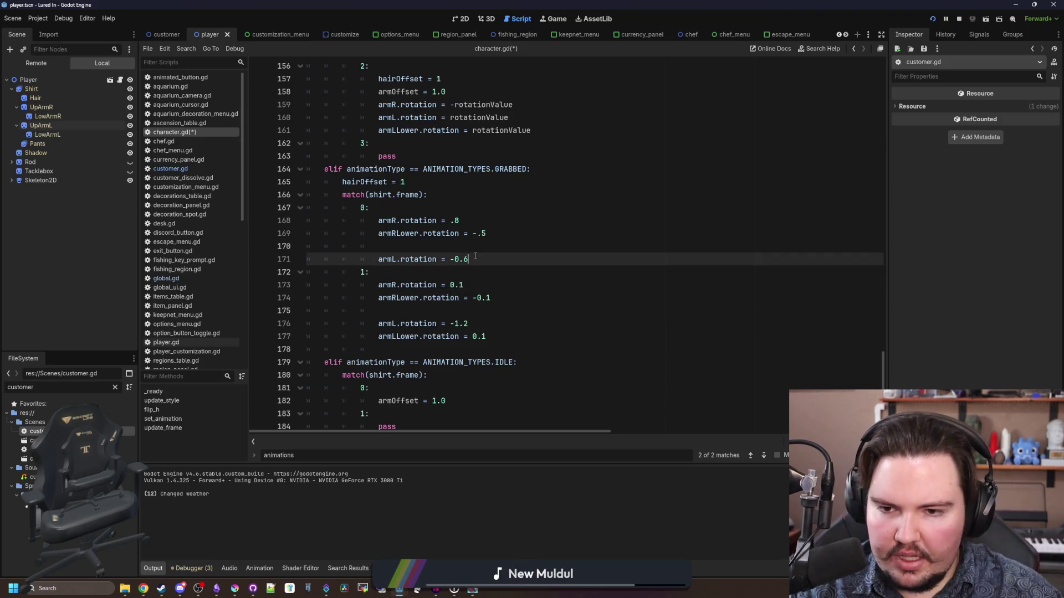
{"action": "key", "text": "Return"}
{"action": "type", "text": "armLLower.rotation = 0.1"}
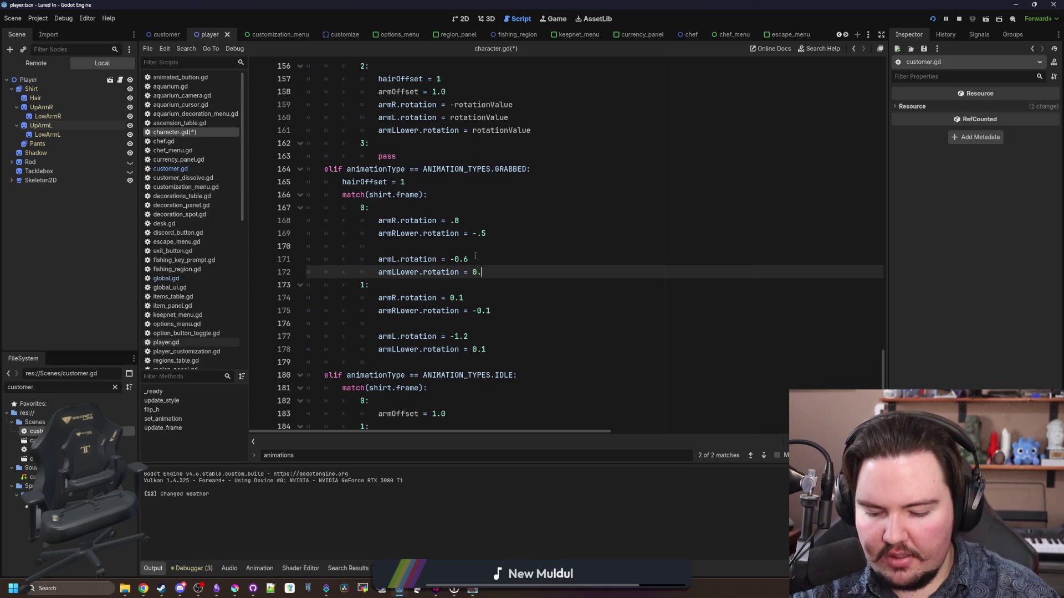
{"action": "key", "text": "F5"}
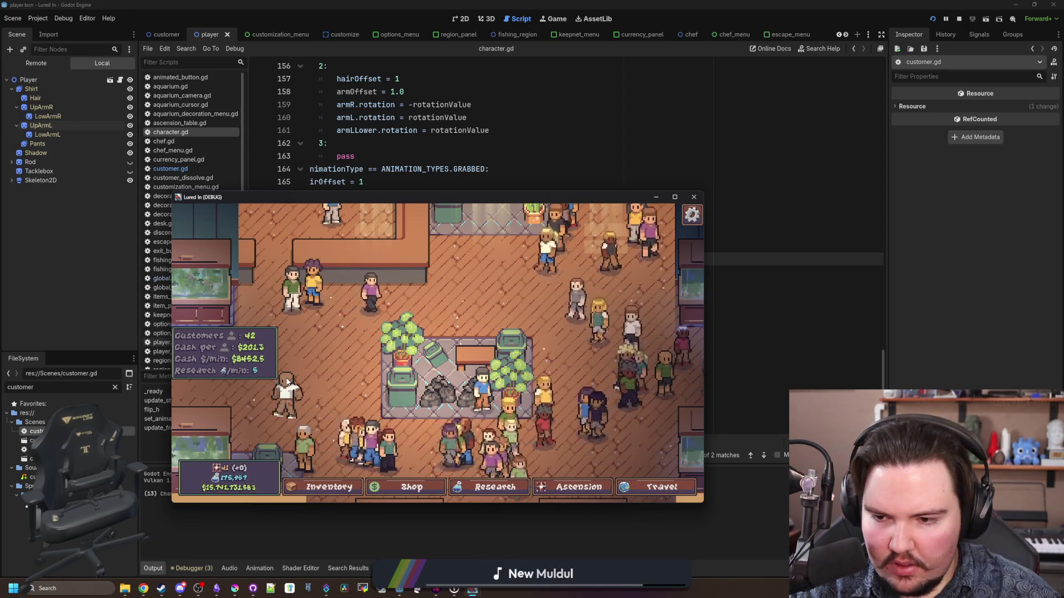
Check the grabbed pose, then negate both armLLower rotations to -0.5 and -0.1.
{"action": "left_click_drag", "start_coordinate": [288, 382], "coordinate": [213, 386]}
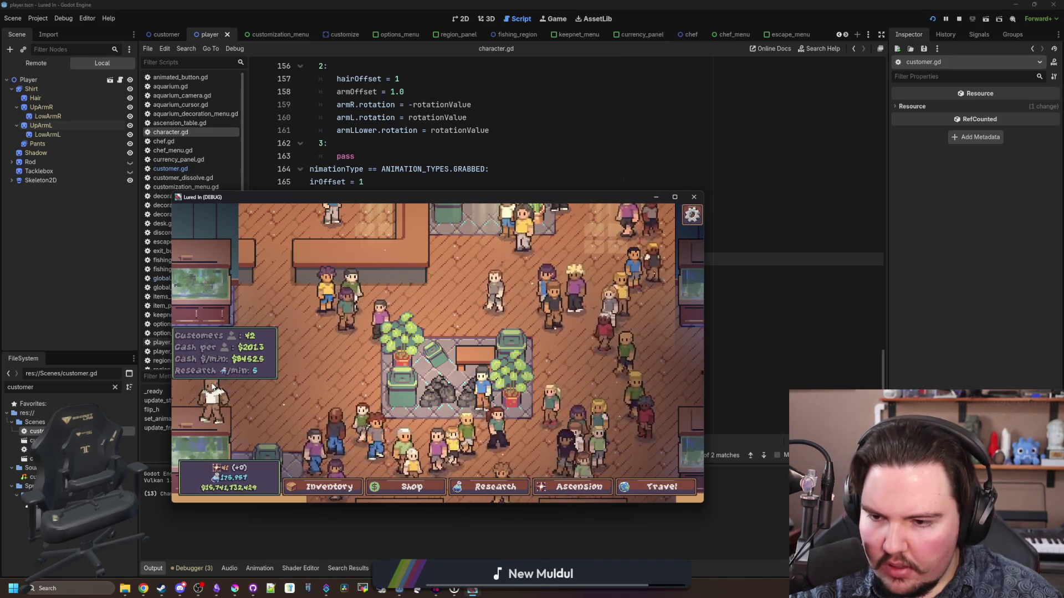
{"action": "left_click", "coordinate": [415, 145]}
{"action": "left_click", "coordinate": [426, 259]}
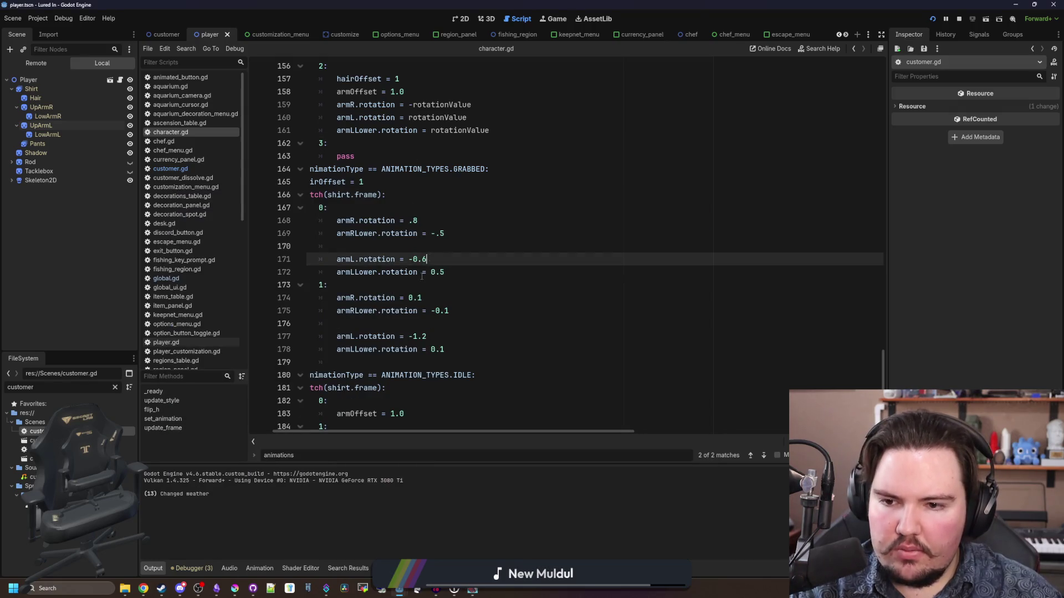
{"action": "left_click", "coordinate": [429, 272]}
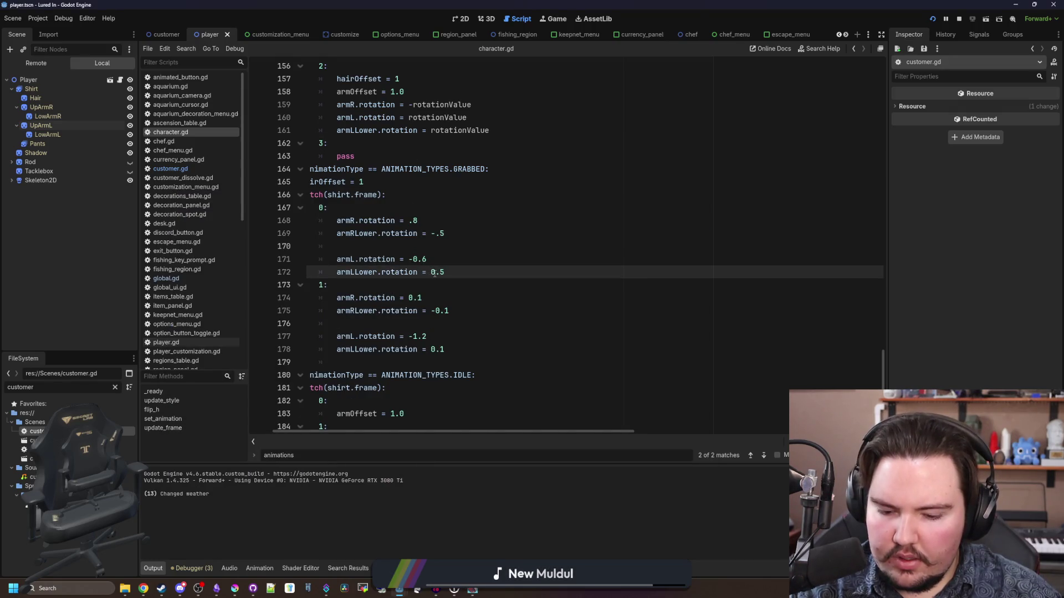
{"action": "type", "text": "-"}
{"action": "left_click", "coordinate": [431, 350]}
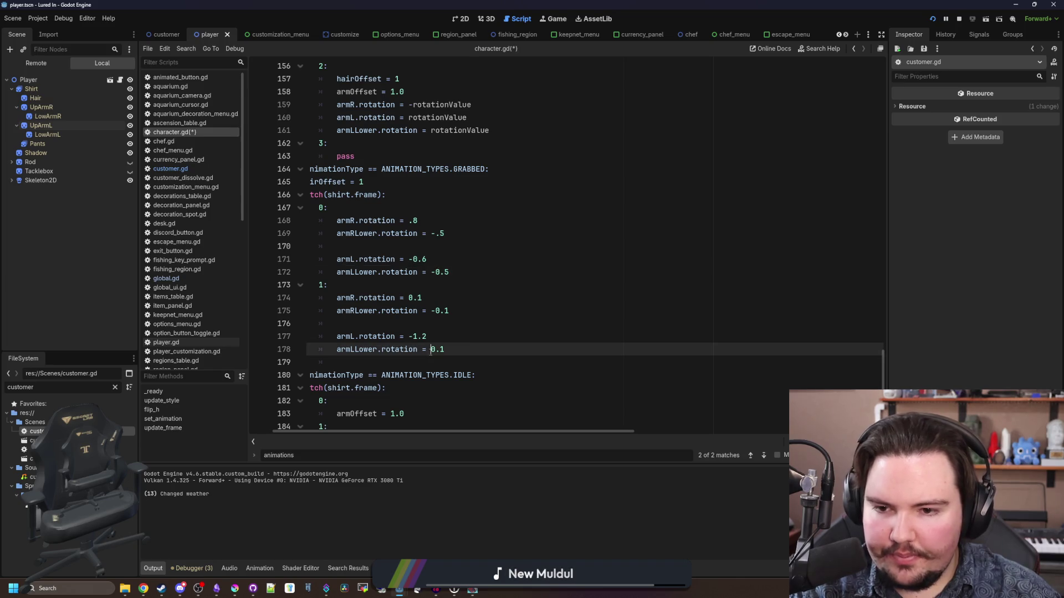
Grab customers in the enlarged game window to inspect the new arm pose, then close it.
{"action": "left_click", "coordinate": [472, 590]}
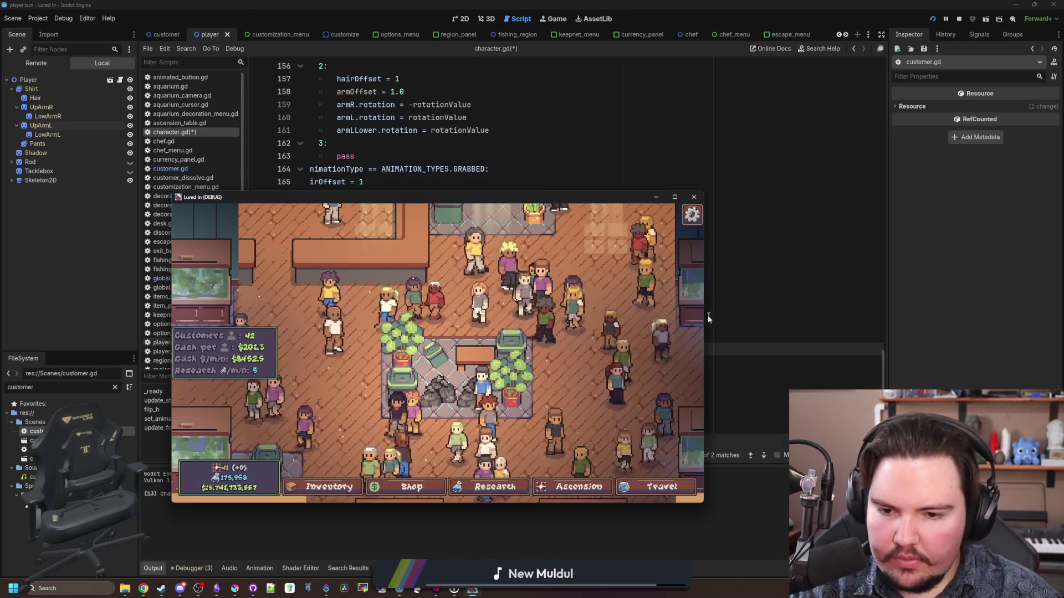
{"action": "left_click", "coordinate": [473, 589]}
{"action": "left_click", "coordinate": [472, 589]}
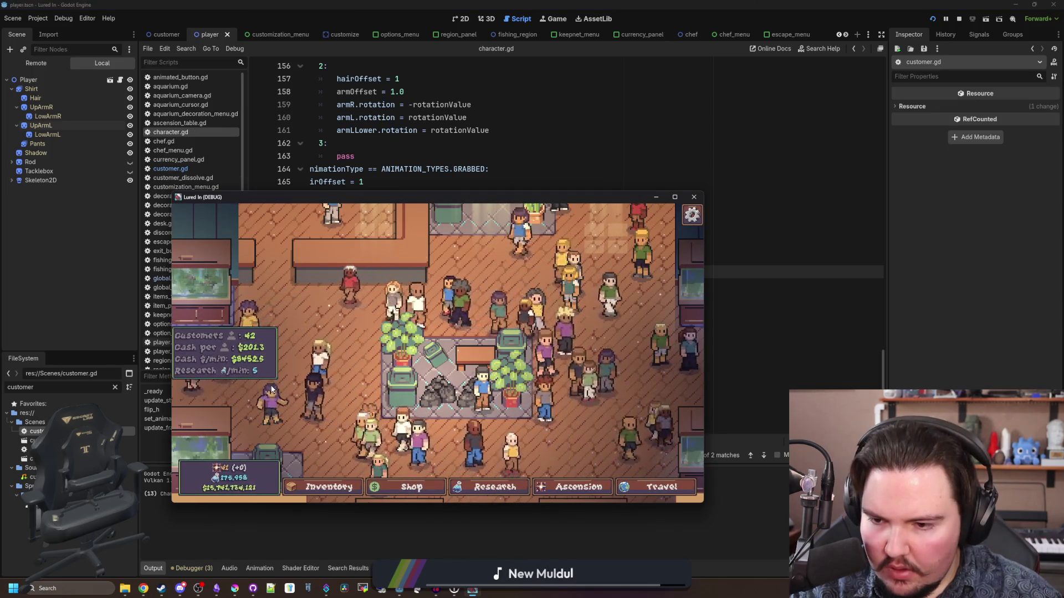
{"action": "left_click_drag", "start_coordinate": [272, 389], "coordinate": [515, 411]}
{"action": "left_click", "coordinate": [674, 197]}
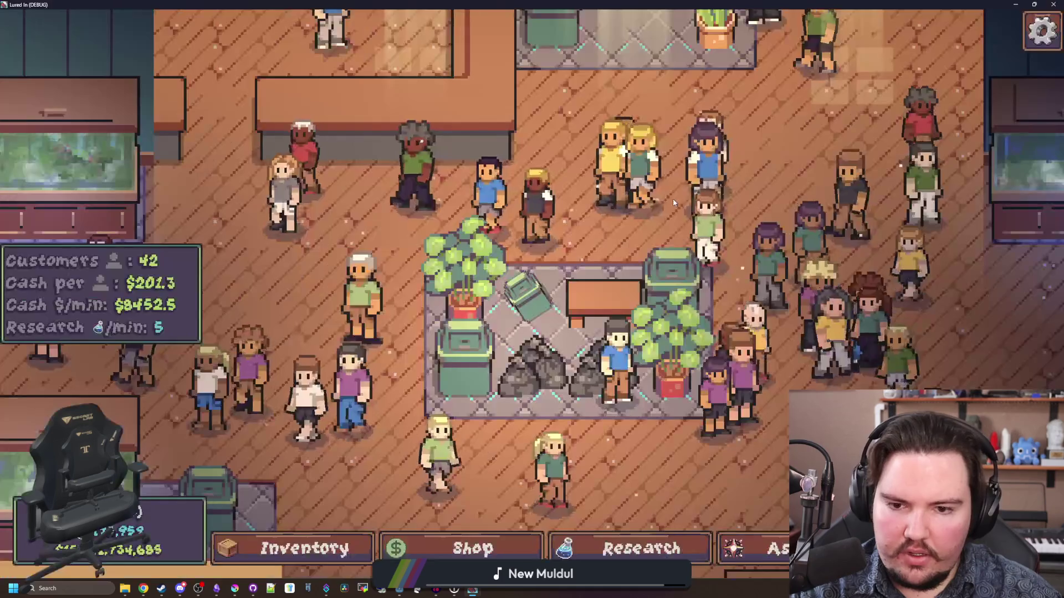
{"action": "scroll", "scroll_direction": "up", "scroll_amount": 3}
{"action": "left_click_drag", "start_coordinate": [499, 330], "coordinate": [685, 373]}
{"action": "key", "text": "F8"}
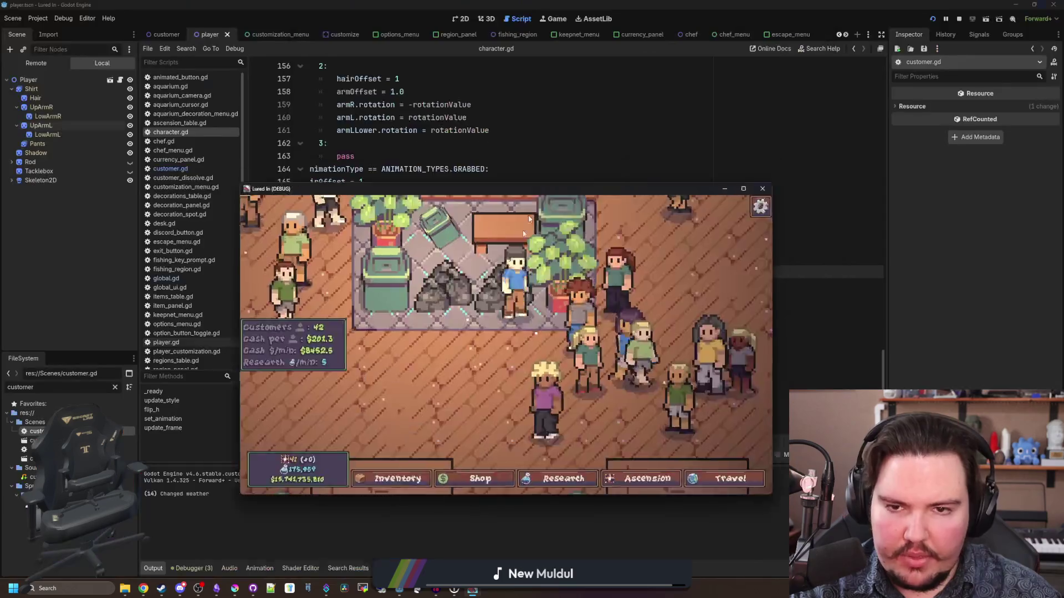
{"action": "left_click", "coordinate": [425, 279]}
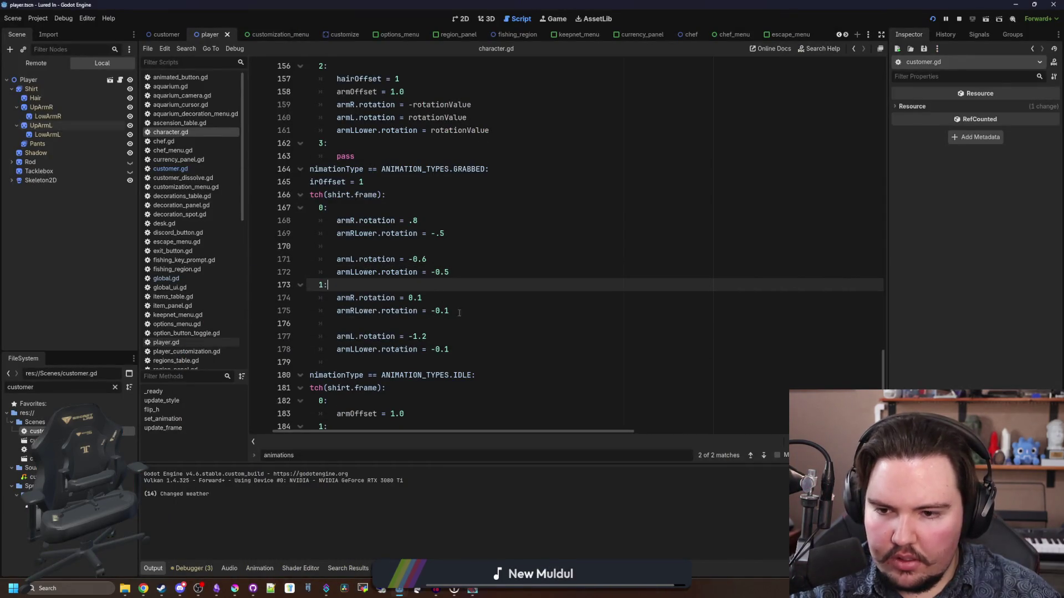
Close the game and review frame 0's left-arm rotation lines in character.gd.
{"action": "left_click", "coordinate": [455, 319]}
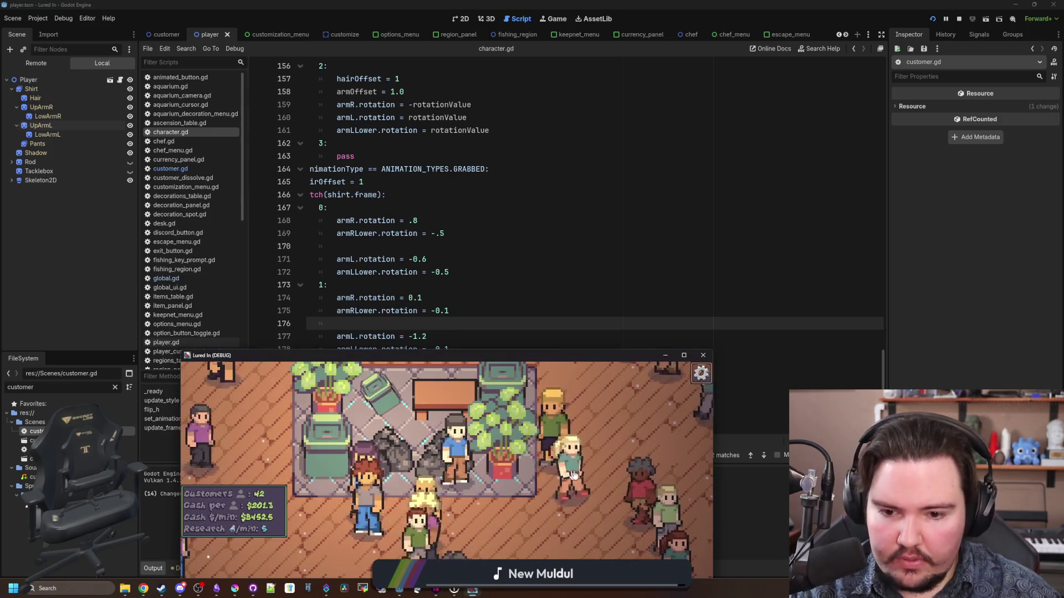
{"action": "key", "text": "F8"}
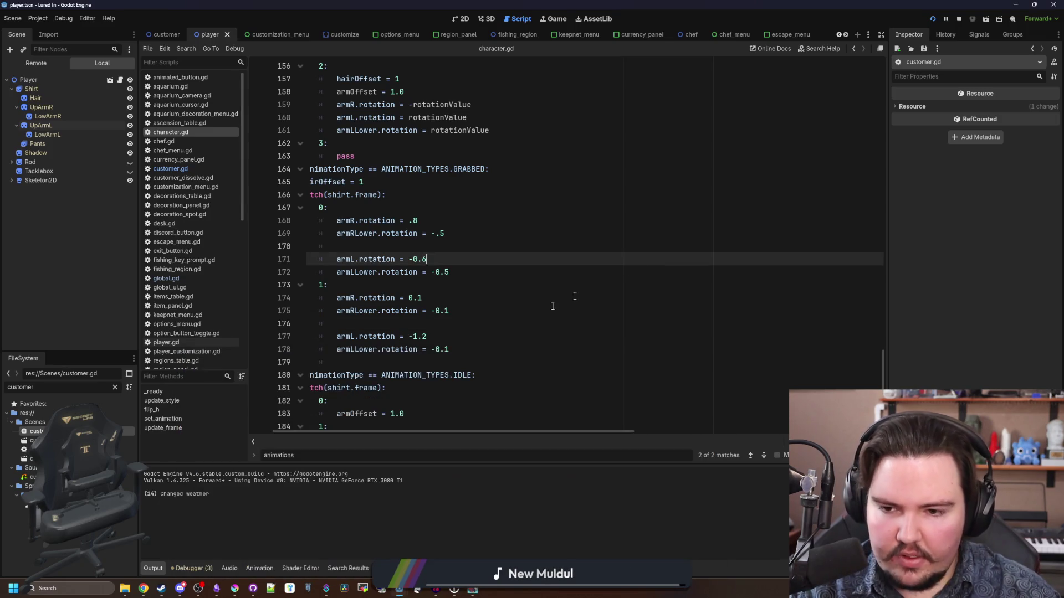
{"action": "left_click", "coordinate": [464, 339]}
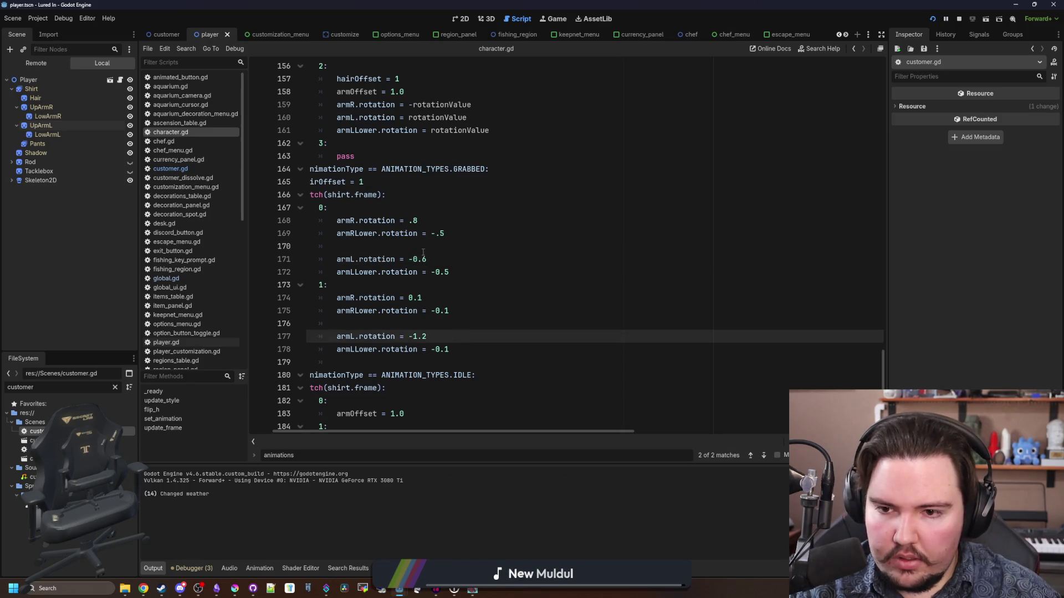
{"action": "left_click", "coordinate": [425, 257]}
{"action": "type", "text": "1"}
{"action": "left_click", "coordinate": [458, 273]}
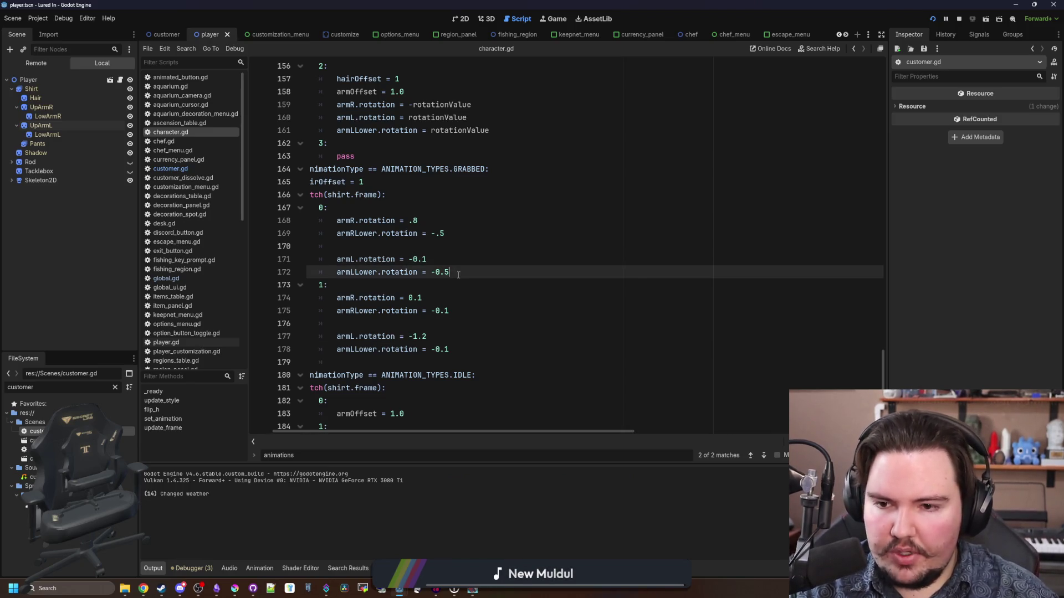
{"action": "left_click", "coordinate": [474, 590]}
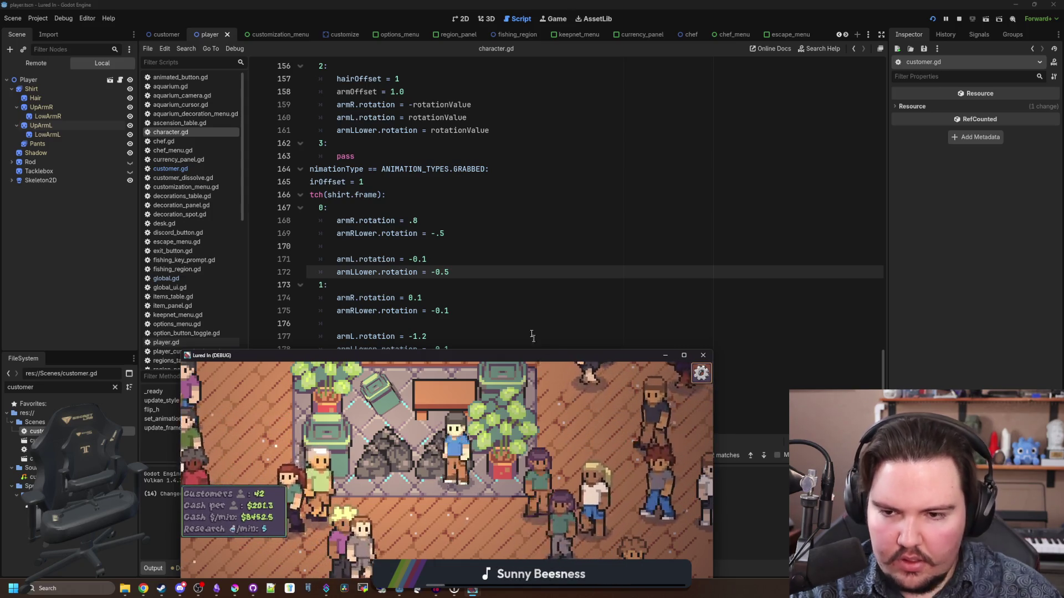
Set frame 0's armL rotation to -0.1 and armLLower to -2, then save and rerun.
{"action": "left_click", "coordinate": [460, 298]}
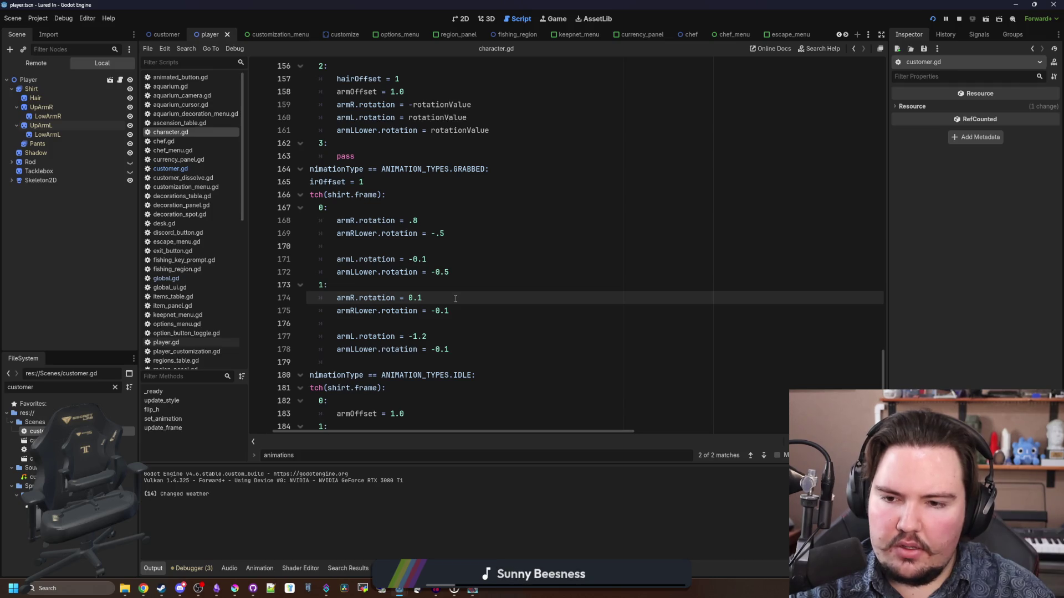
{"action": "key", "text": "Down"}
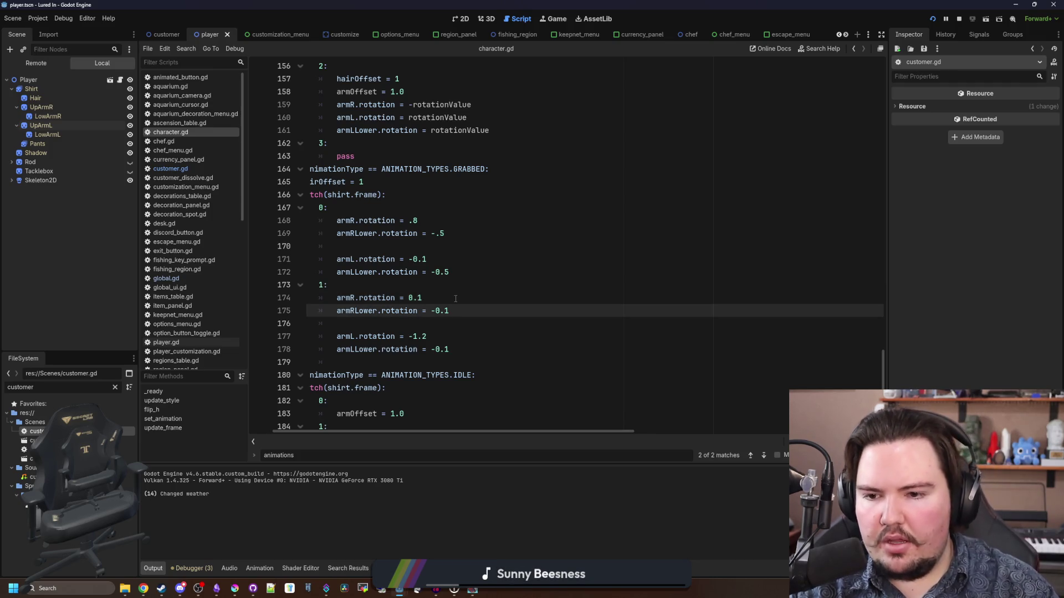
{"action": "key", "text": "Up"}
{"action": "key", "text": "Up"}
{"action": "key", "text": "Up"}
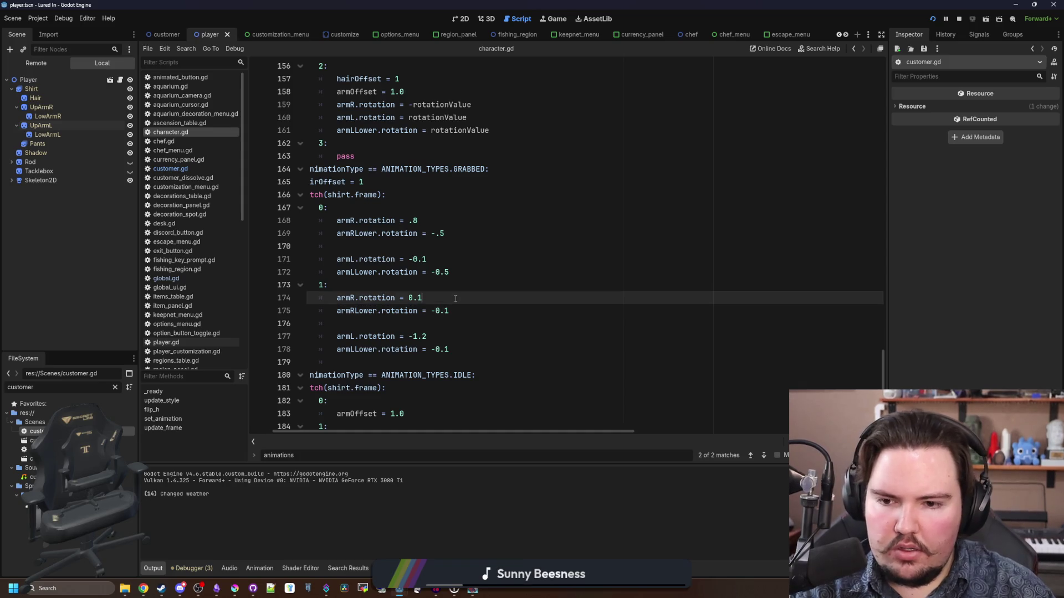
{"action": "key", "text": "Delete"}
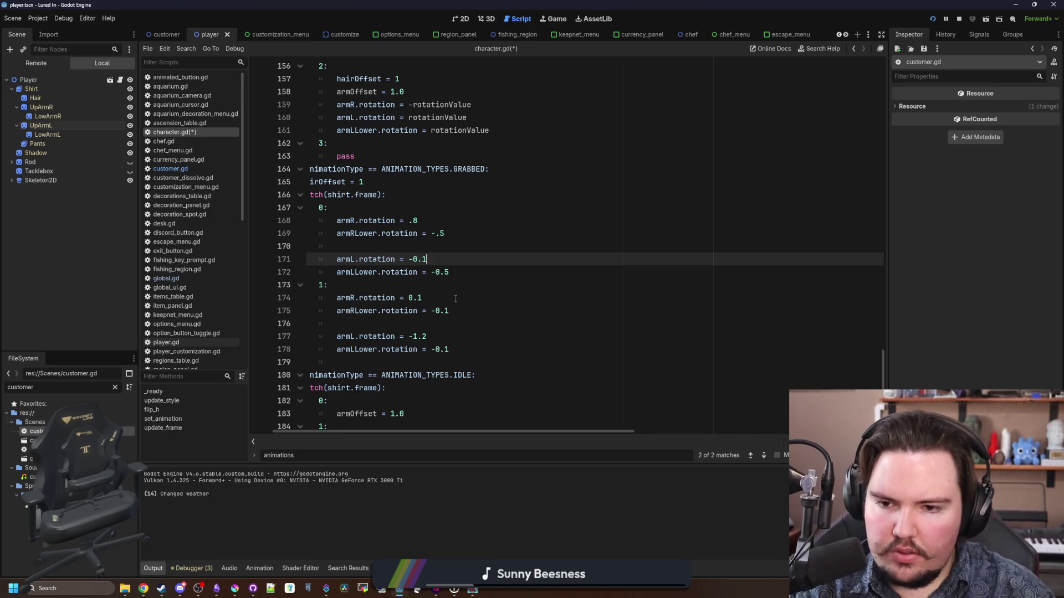
{"action": "key", "text": "Down"}
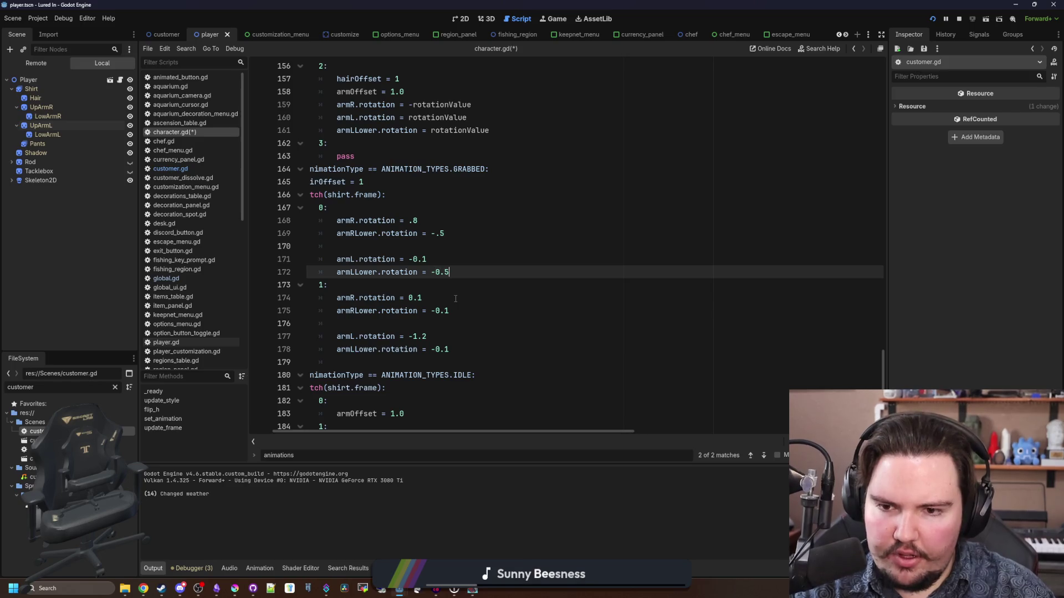
{"action": "left_click", "coordinate": [486, 287]}
{"action": "key", "text": "F5"}
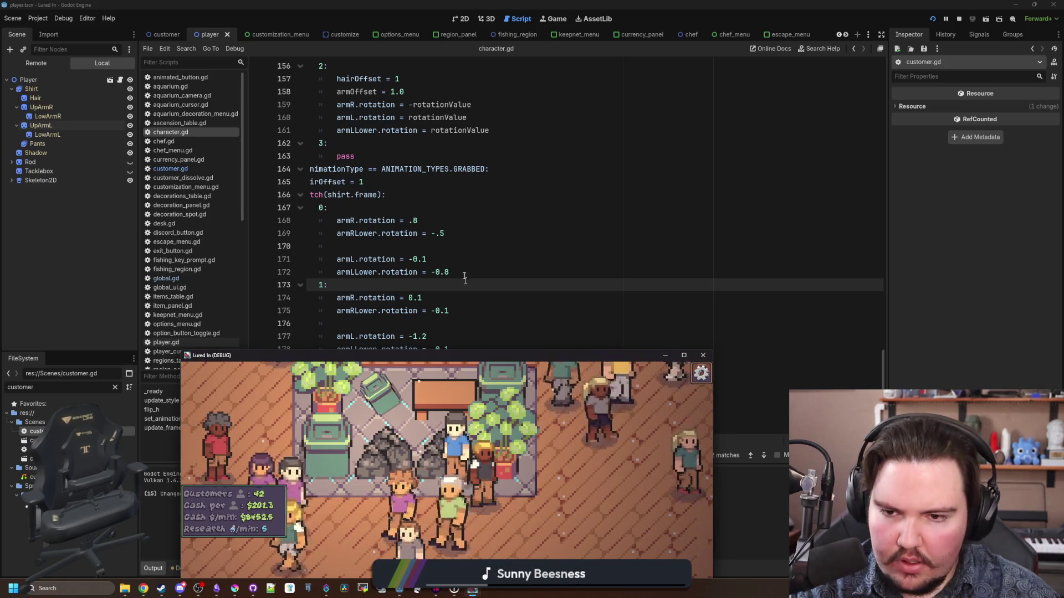
Pick up a customer in the game to check the new arm pose.
{"action": "left_click", "coordinate": [464, 273]}
{"action": "type", "text": "2"}
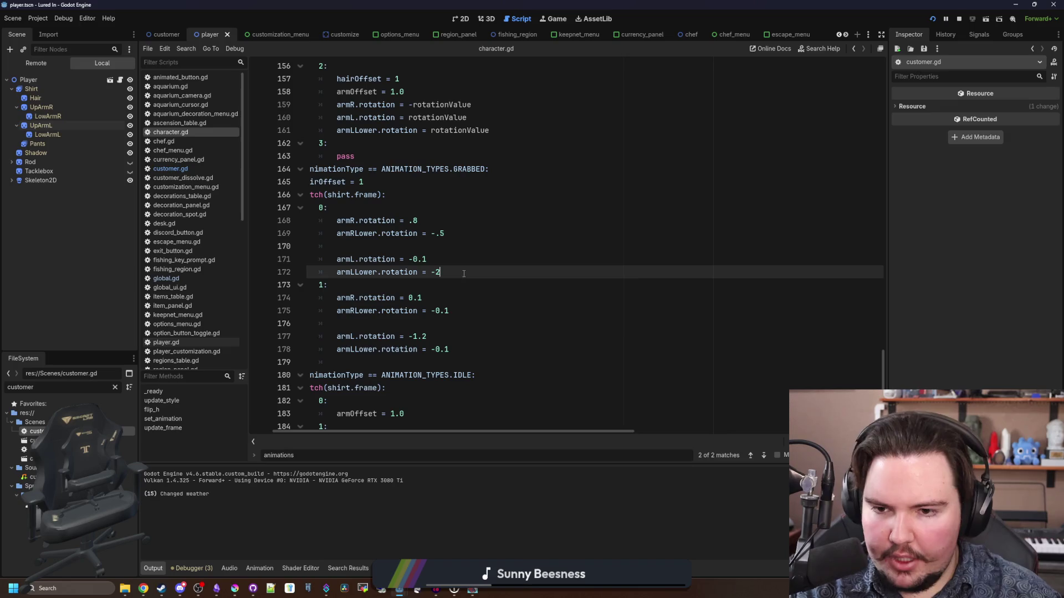
{"action": "key", "text": "alt+Tab"}
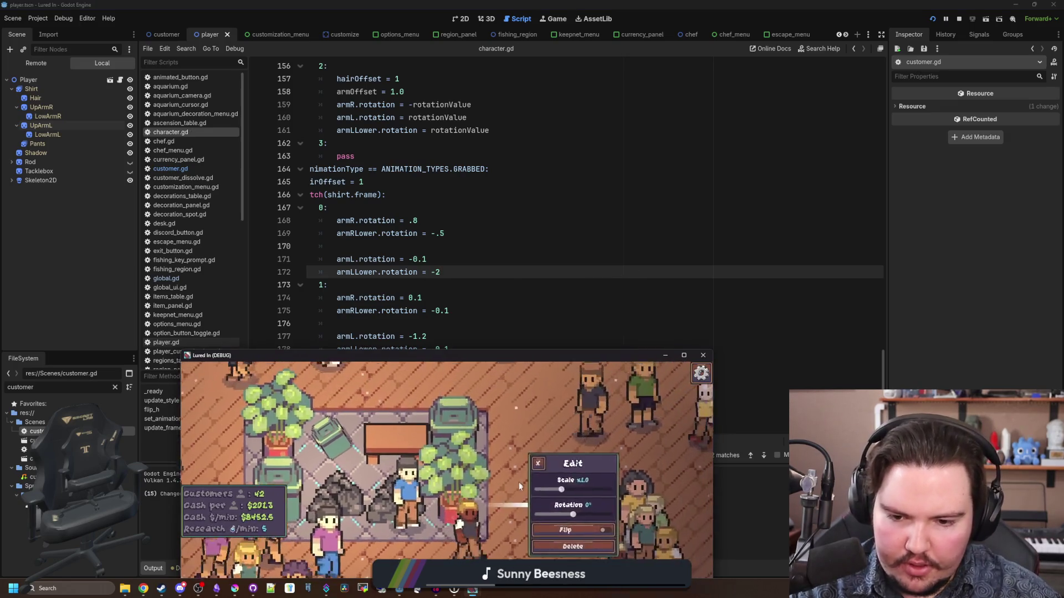
{"action": "left_click", "coordinate": [501, 504]}
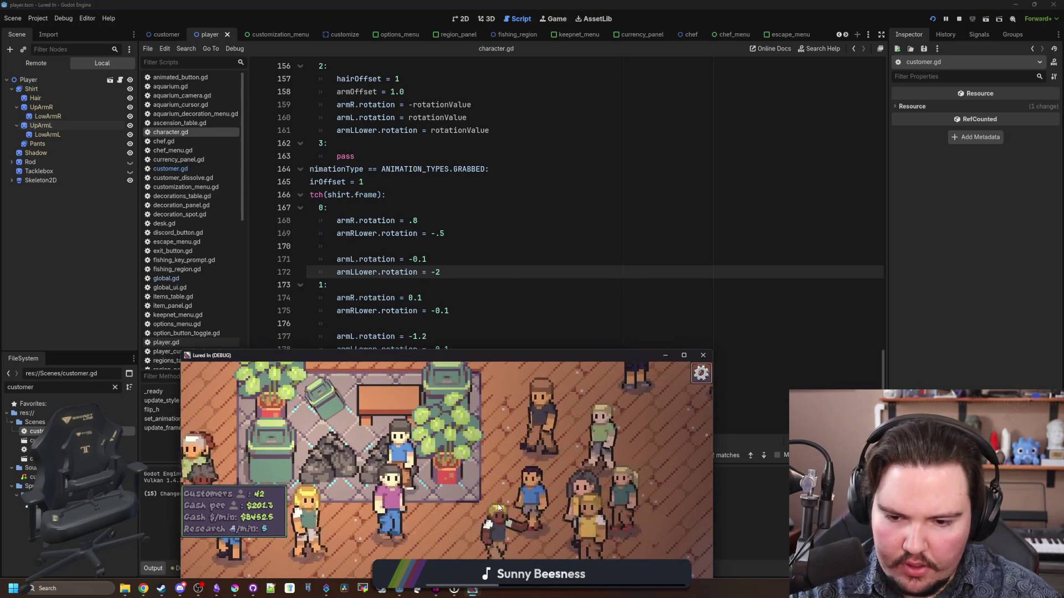
{"action": "left_click_drag", "start_coordinate": [498, 507], "coordinate": [518, 433]}
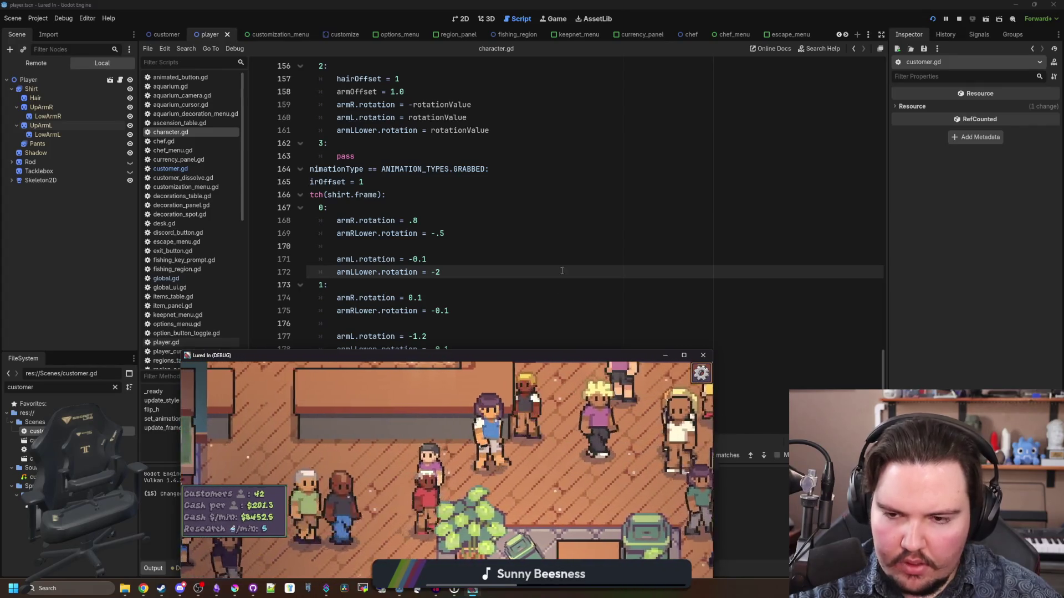
{"action": "left_click", "coordinate": [561, 270]}
{"action": "scroll", "scroll_direction": "left", "scroll_amount": 3}
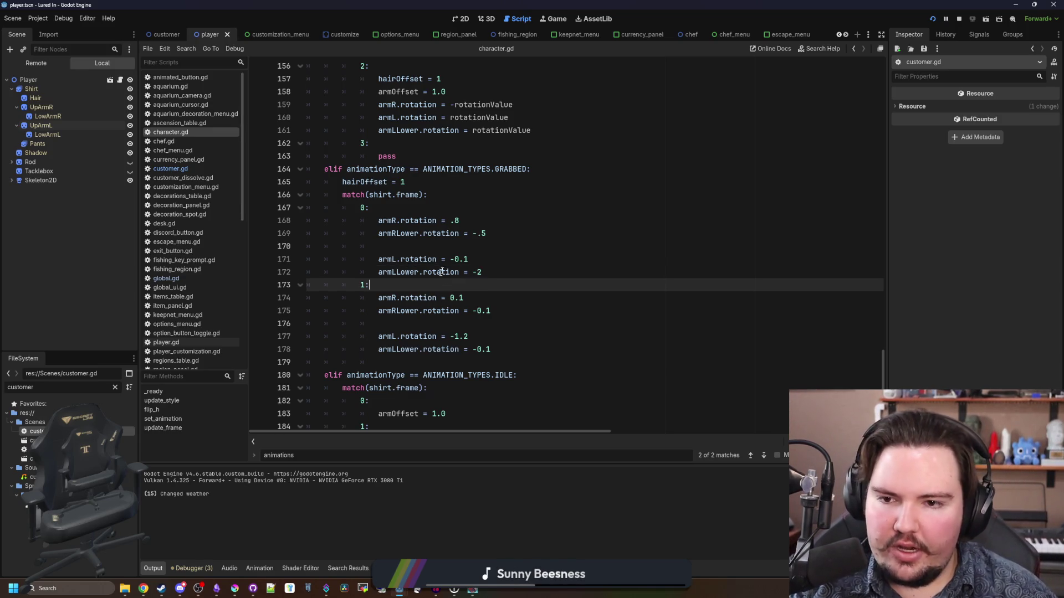
Set armR.rotation to 1.2 in case 0 and 0.5 in case 1 of the GRABBED match.
{"action": "left_click", "coordinate": [440, 282]}
{"action": "scroll", "scroll_direction": "down", "scroll_amount": 3}
{"action": "scroll", "scroll_direction": "up", "scroll_amount": 3}
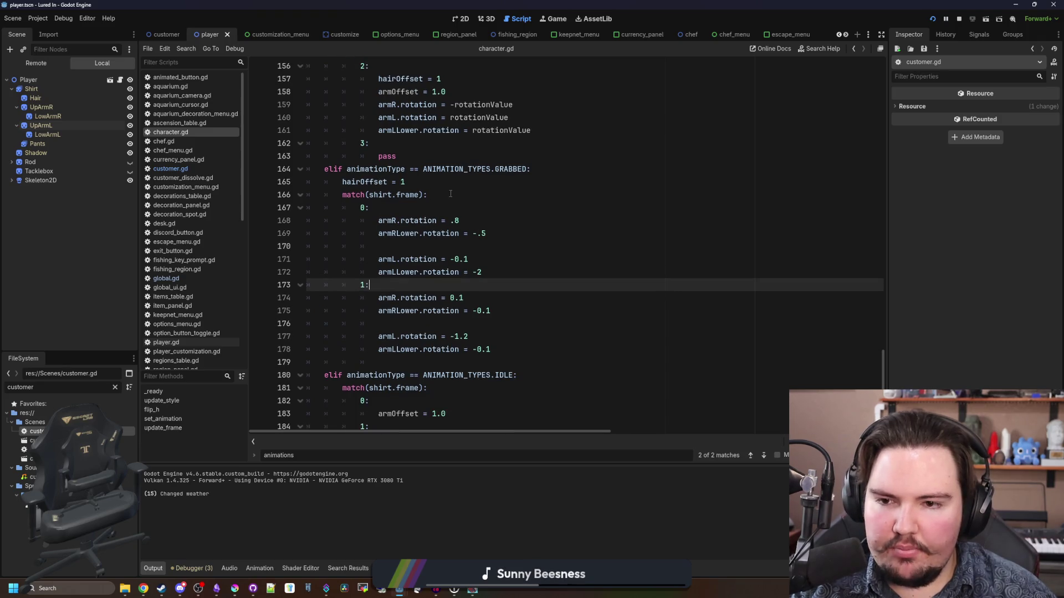
{"action": "left_click", "coordinate": [471, 221]}
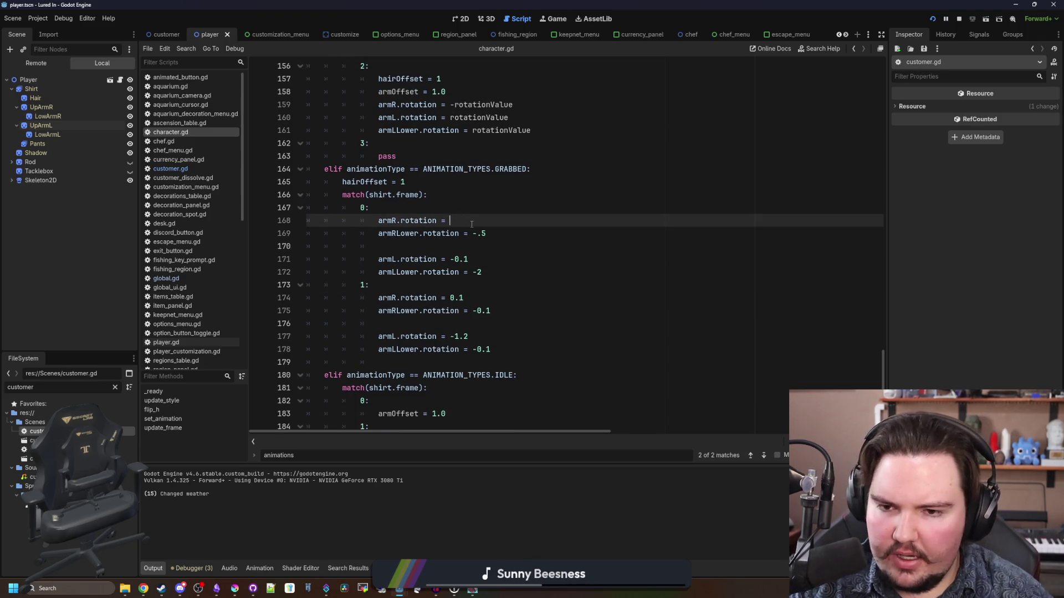
{"action": "type", "text": "1.2"}
{"action": "left_click", "coordinate": [504, 234]}
{"action": "type", "text": "0"}
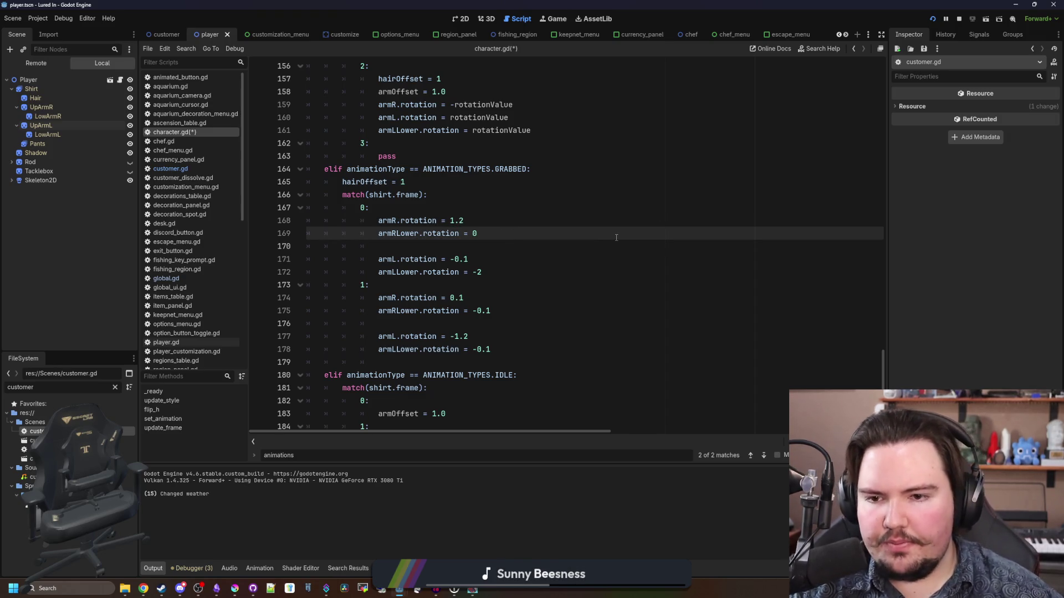
{"action": "scroll", "scroll_direction": "down", "scroll_amount": 3}
{"action": "left_click", "coordinate": [514, 255]}
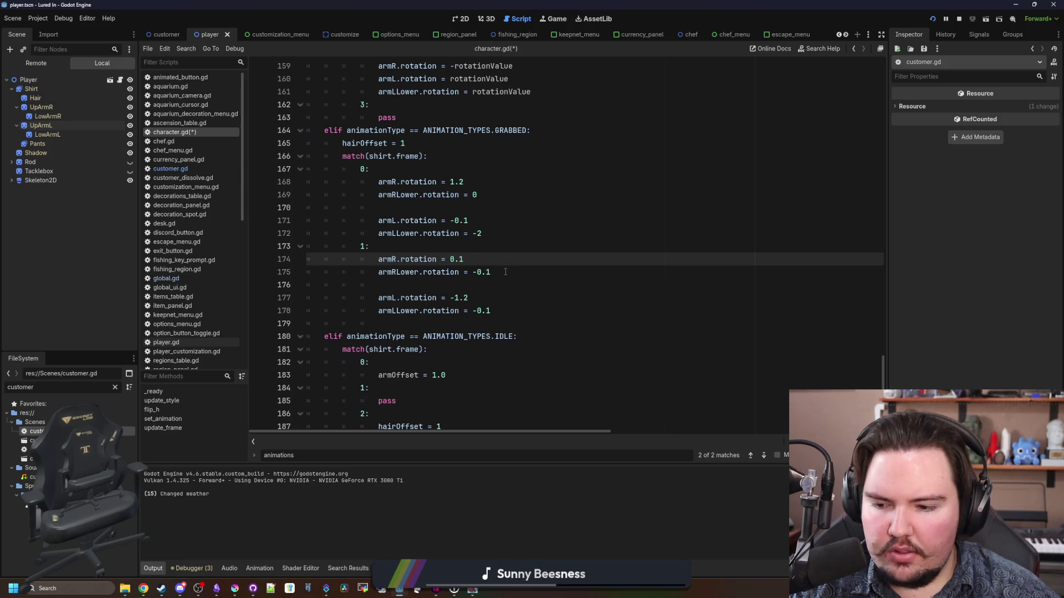
{"action": "left_click", "coordinate": [494, 194]}
{"action": "type", "text": "-0.5"}
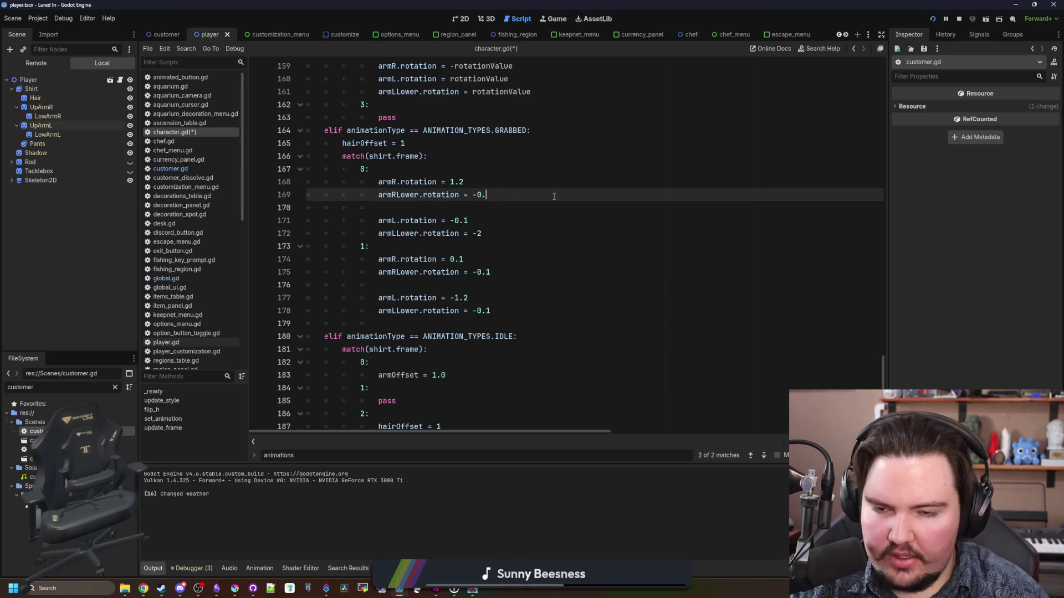
{"action": "left_click", "coordinate": [492, 258]}
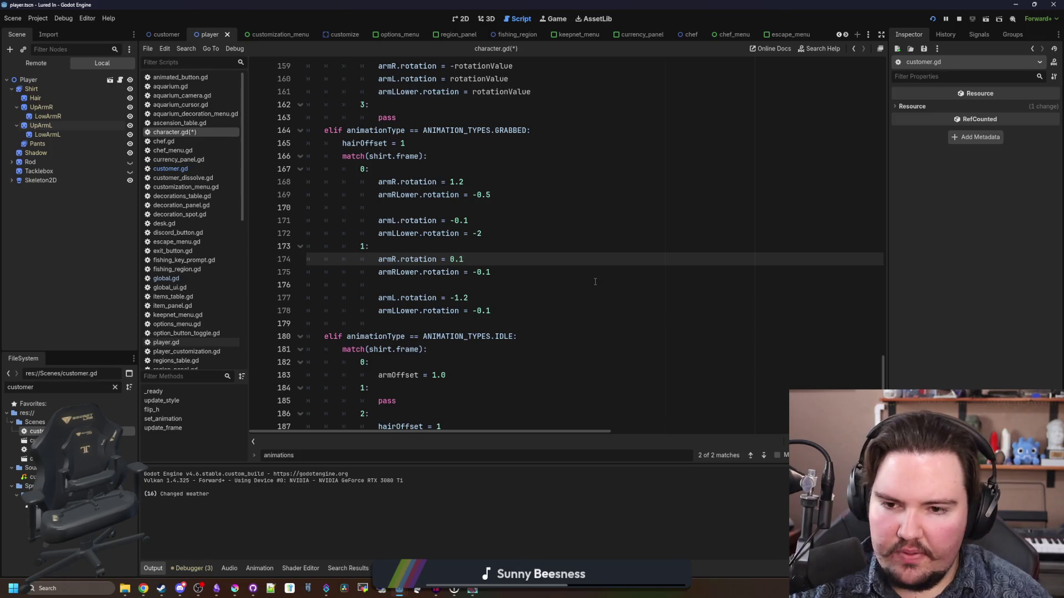
{"action": "type", "text": "5"}
{"action": "key", "text": "Down"}
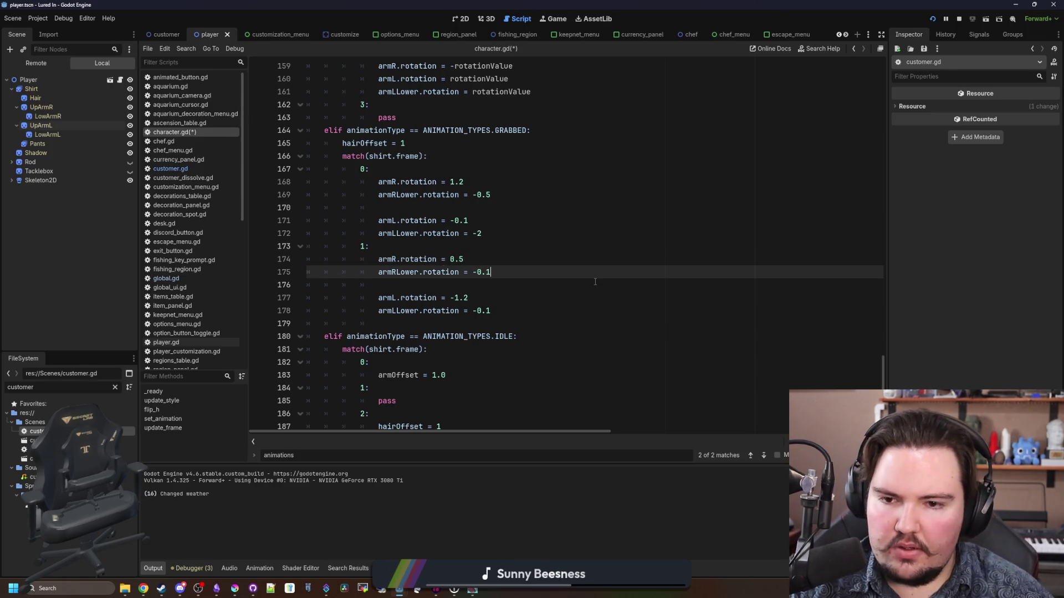
Comment out frame 1's left-arm rotation lines with Ctrl+K.
{"action": "key", "text": "Down"}
{"action": "key", "text": "Down"}
{"action": "key", "text": "Up"}
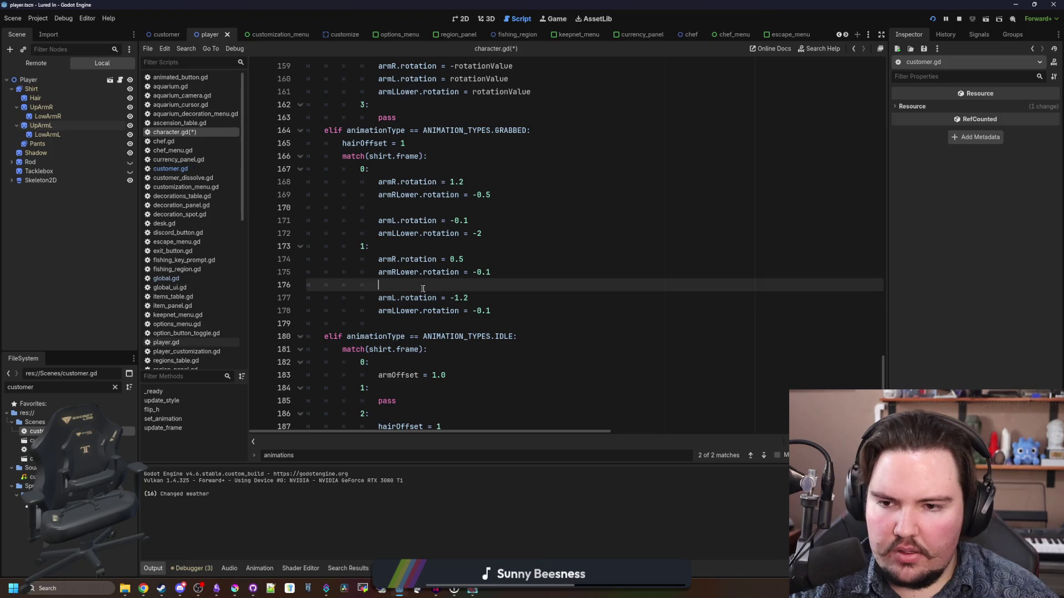
{"action": "left_click", "coordinate": [406, 311]}
{"action": "key", "text": "shift+Up"}
{"action": "key", "text": "ctrl+k"}
Comment out frame 0's left-arm lines, save character.gd, and test grabbing a customer.
{"action": "left_click", "coordinate": [383, 234]}
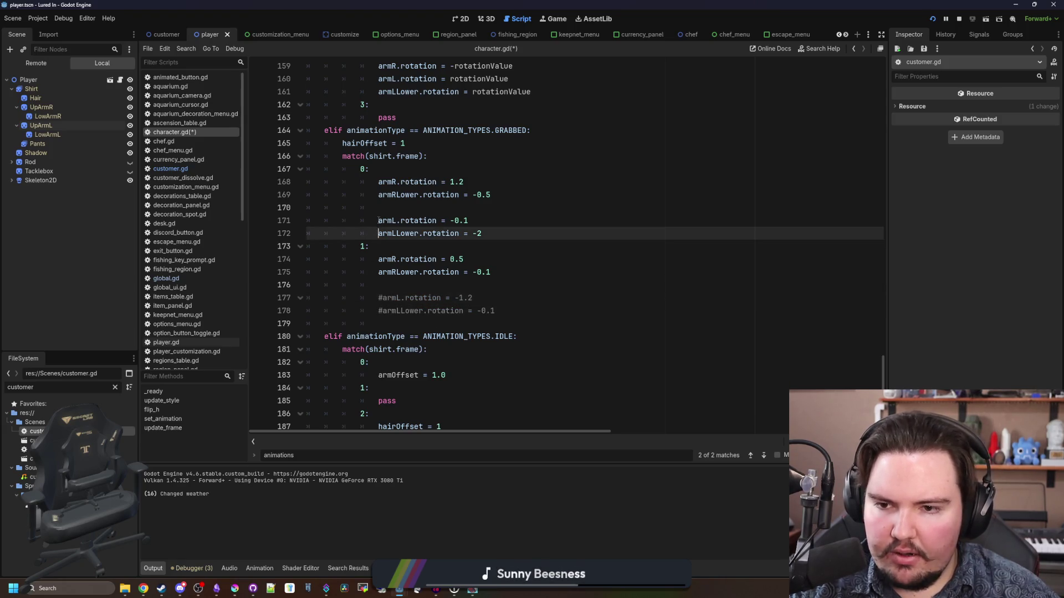
{"action": "key", "text": "shift+Up"}
{"action": "key", "text": "ctrl+k"}
{"action": "left_click", "coordinate": [389, 208]}
{"action": "key", "text": "ctrl+s"}
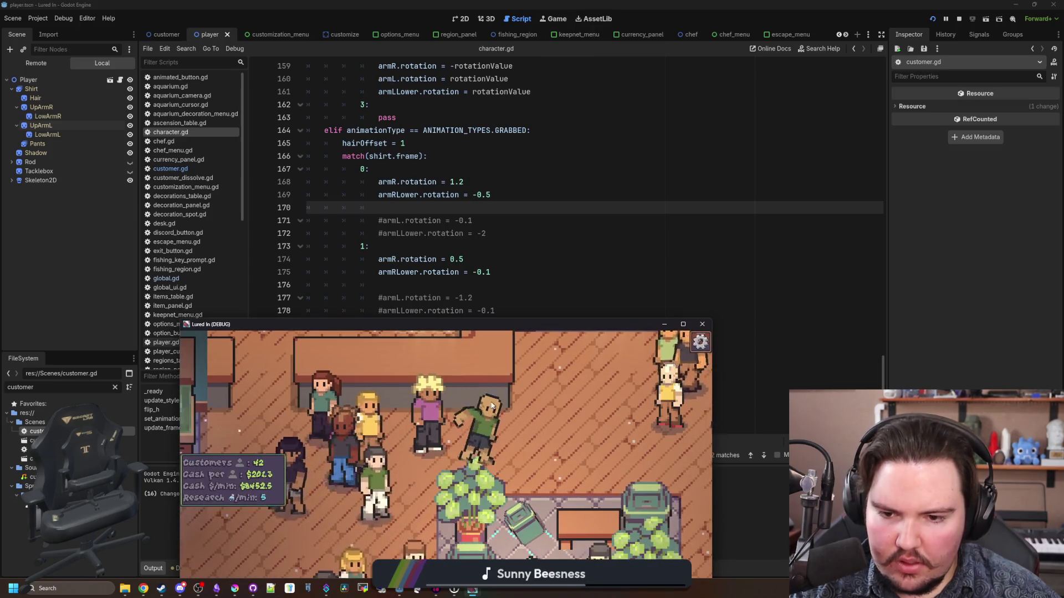
{"action": "left_click_drag", "start_coordinate": [511, 402], "coordinate": [446, 406]}
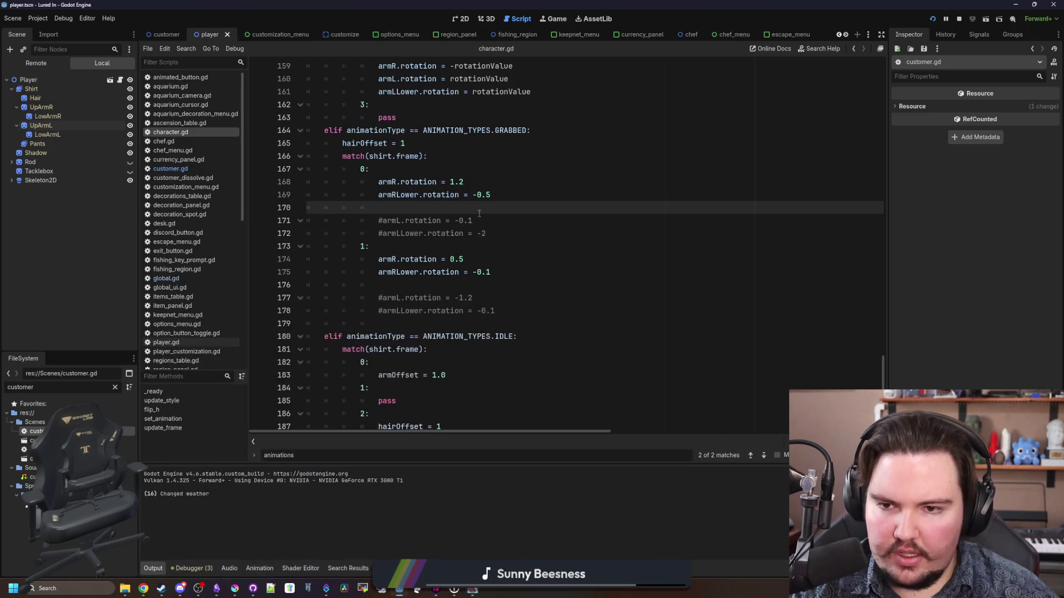
Set armRLower.rotation to 0.5 in case 0 and add armRLower.flip_h = true under hairOffset.
{"action": "left_click", "coordinate": [477, 194]}
{"action": "left_click", "coordinate": [488, 205]}
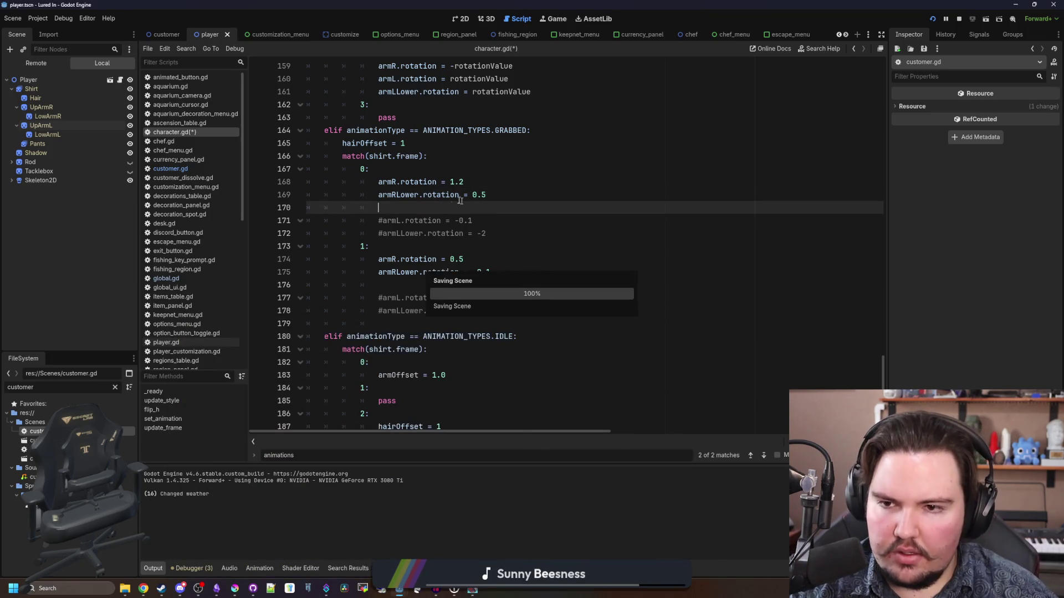
{"action": "scroll", "scroll_direction": "up", "scroll_amount": 3}
{"action": "left_click", "coordinate": [456, 171]}
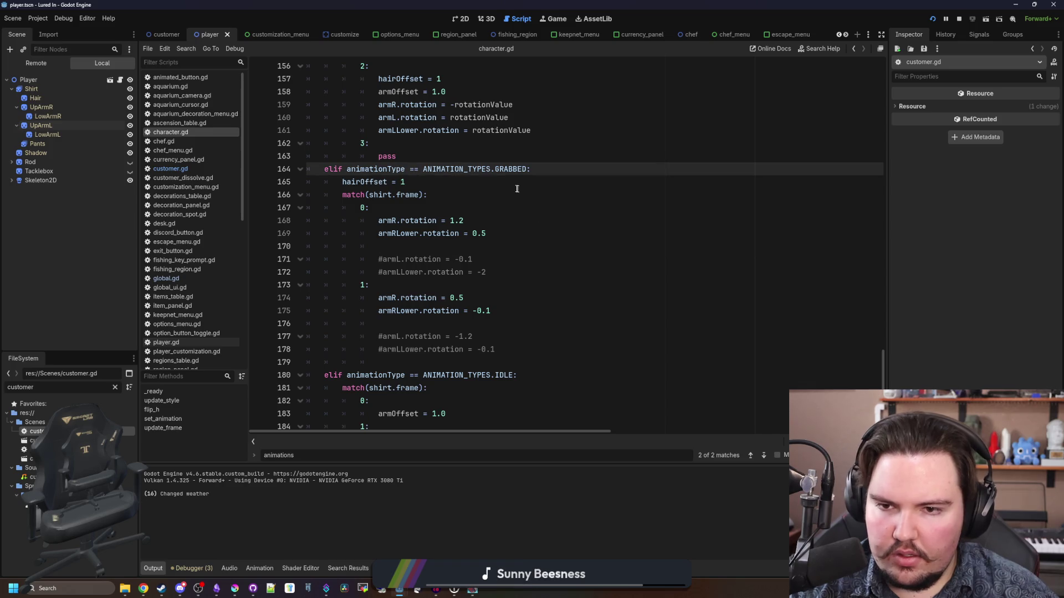
{"action": "left_click", "coordinate": [515, 187]}
{"action": "key", "text": "Return"}
{"action": "type", "text": "Lower.flip_h = true"}
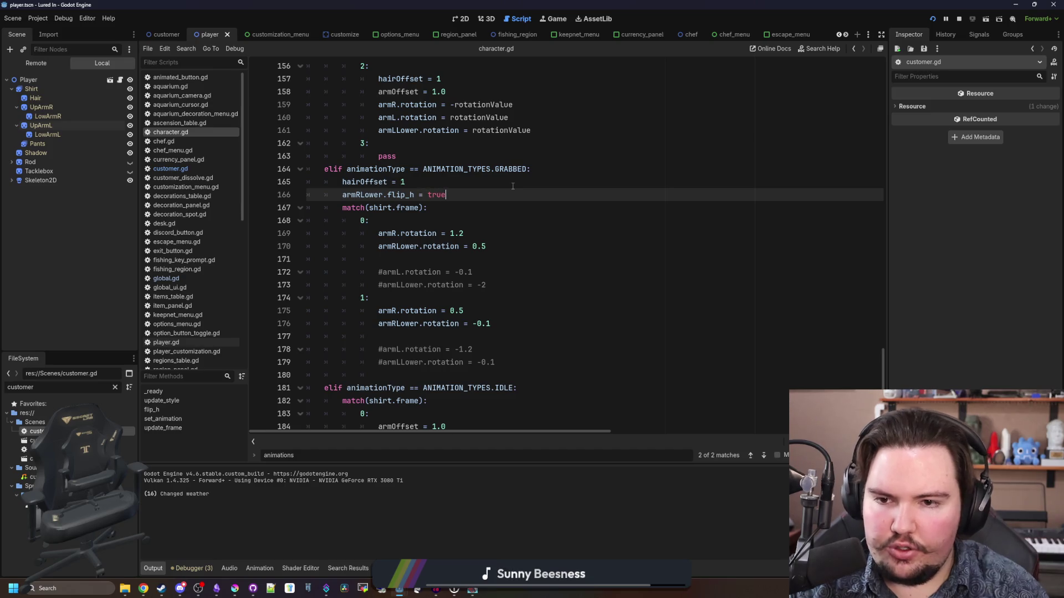
{"action": "left_click", "coordinate": [513, 186]}
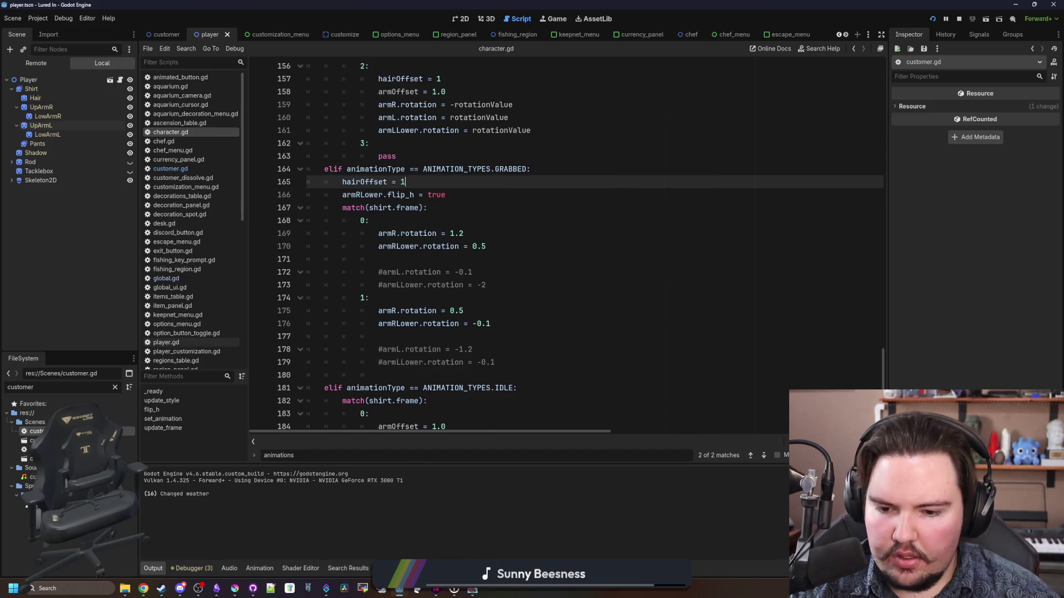
Grab a customer in-game to check the flipped lower arm, then move to Krita.
{"action": "left_click_drag", "start_coordinate": [524, 435], "coordinate": [456, 454]}
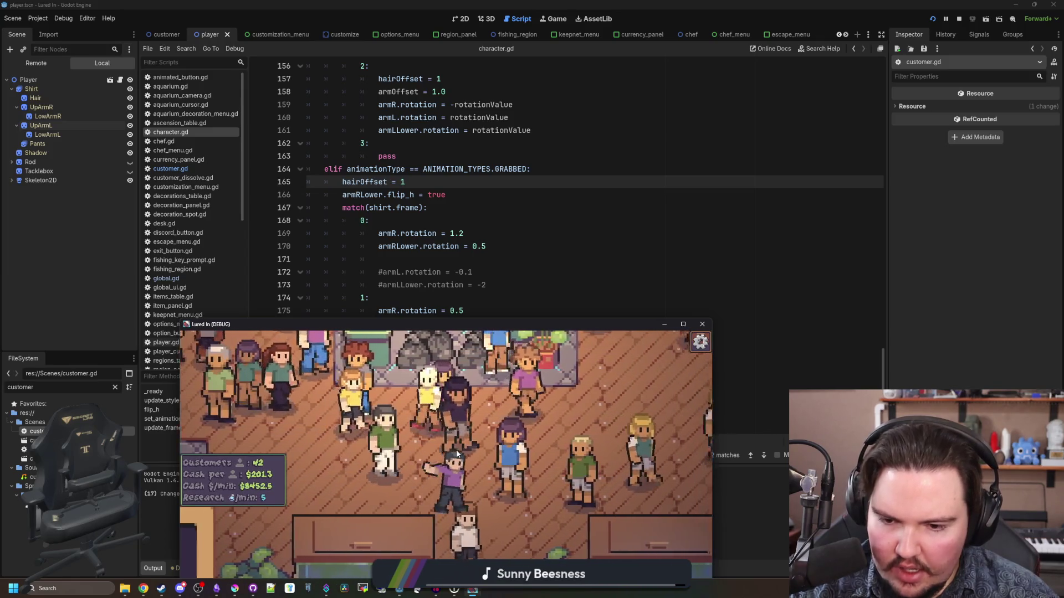
{"action": "left_click", "coordinate": [322, 593]}
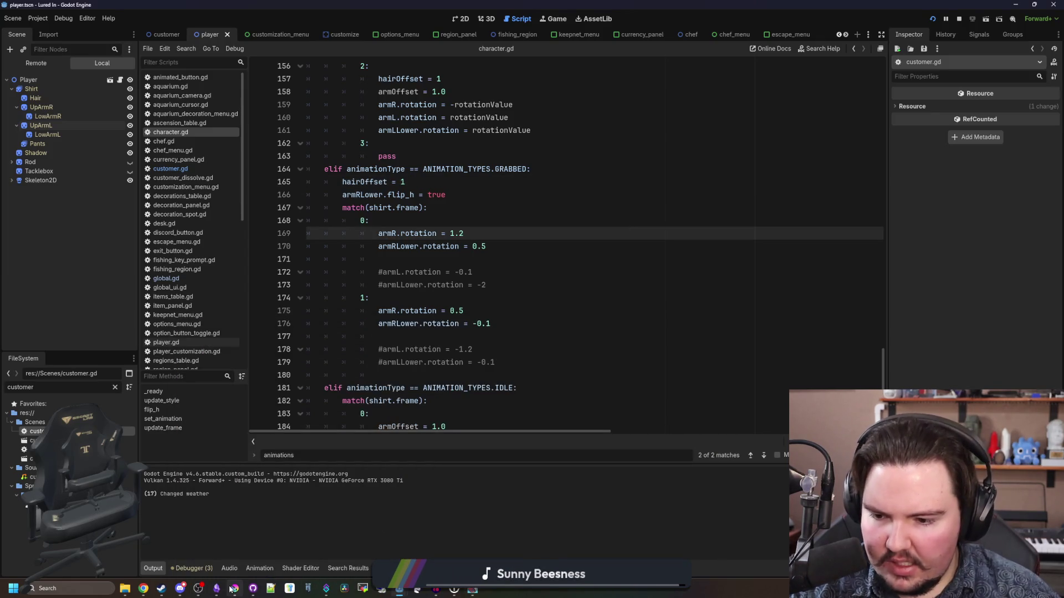
{"action": "key", "text": "alt+Tab"}
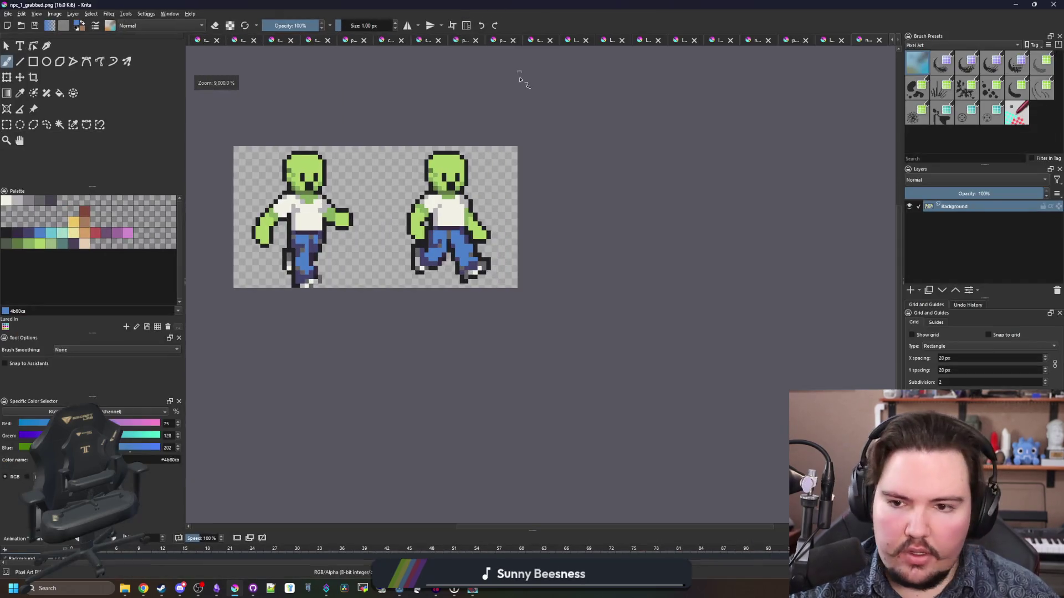
Open shirt_1_ral.png from Documents > lured-in > Sprites > CharacterParts via File > Open.
{"action": "left_click", "coordinate": [7, 14]}
{"action": "left_click", "coordinate": [22, 34]}
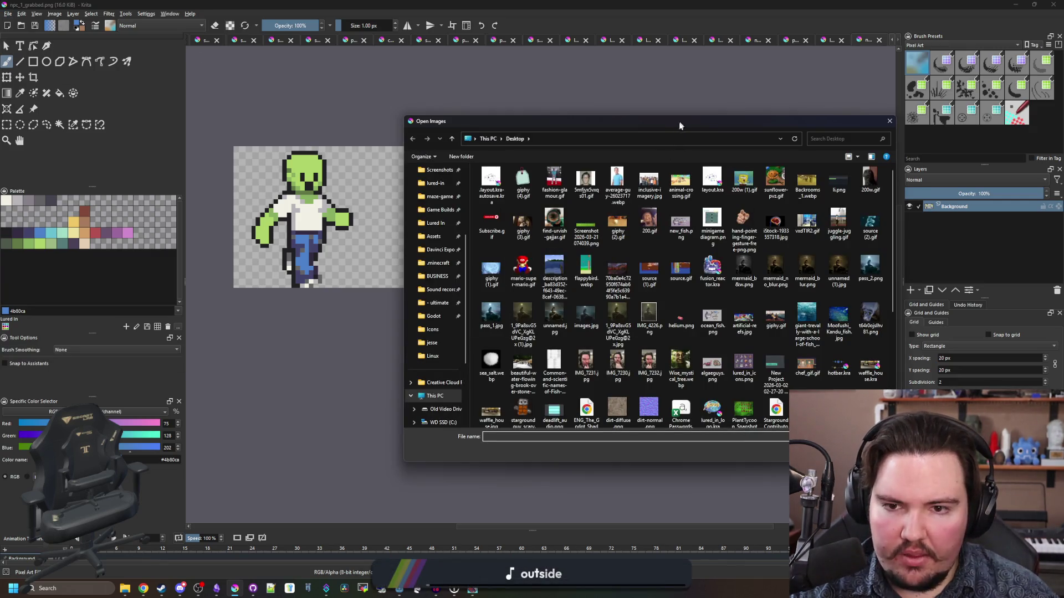
{"action": "left_click_drag", "start_coordinate": [680, 126], "coordinate": [422, 121]}
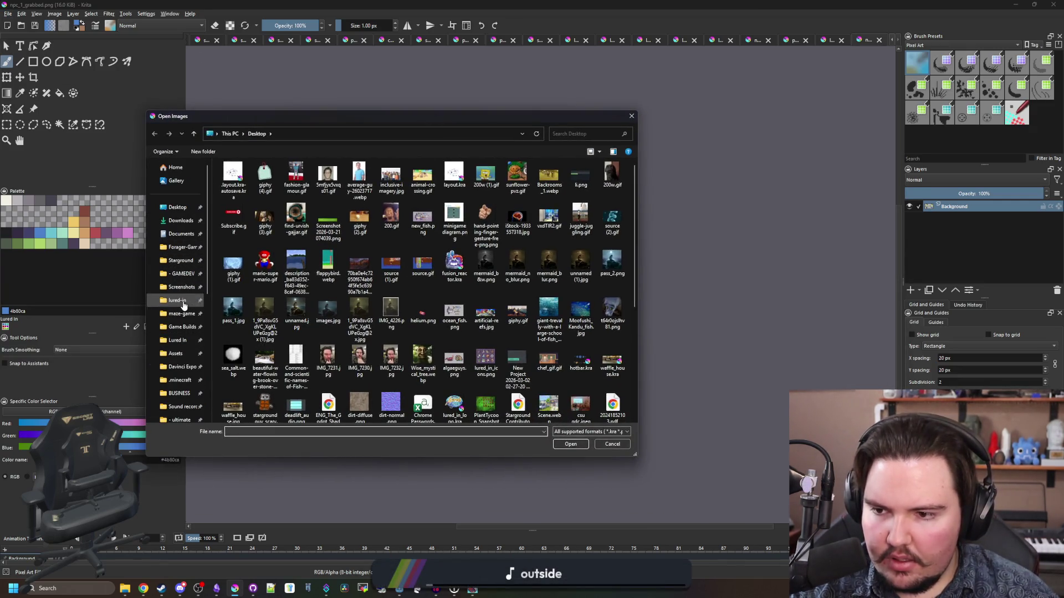
{"action": "left_click", "coordinate": [184, 305]}
{"action": "double_click", "coordinate": [244, 294]}
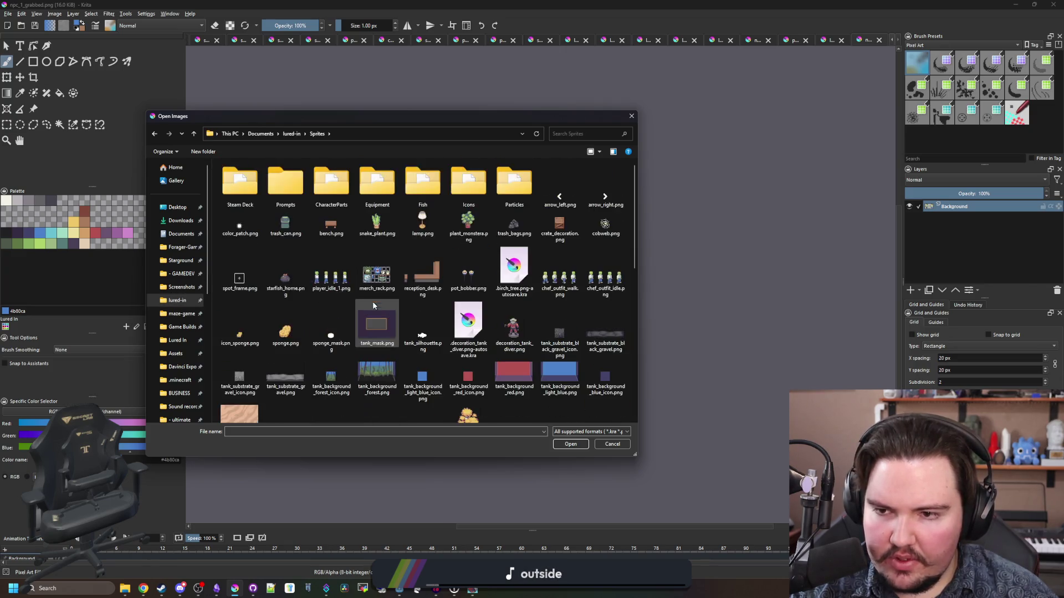
{"action": "double_click", "coordinate": [331, 185]}
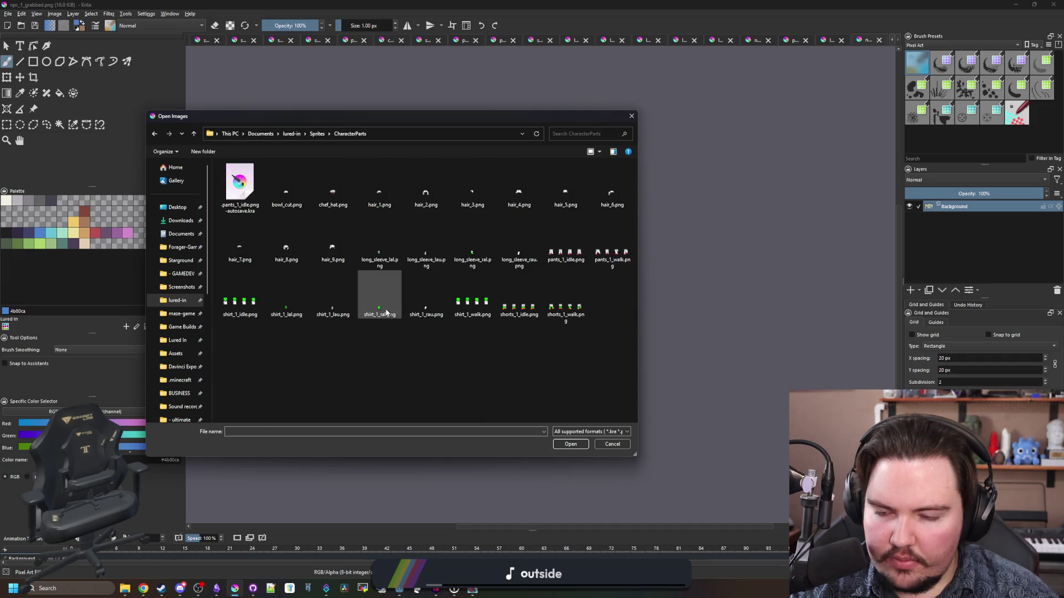
{"action": "double_click", "coordinate": [388, 301]}
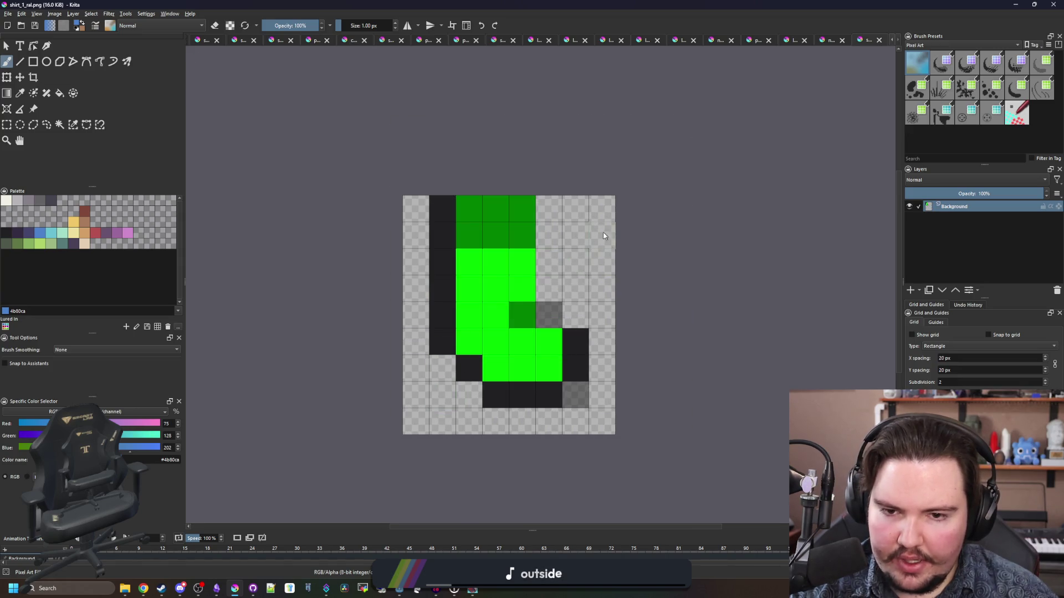
Select the whole sprite, mirror it horizontally twice with the Transform tool, and apply.
{"action": "key", "text": "ctrl+r"}
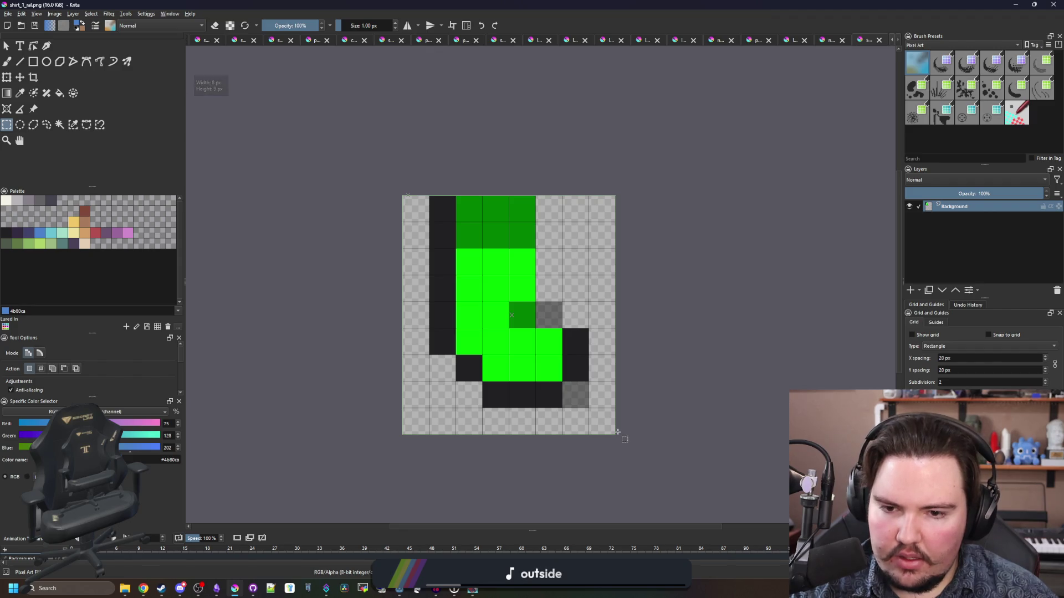
{"action": "key", "text": "ctrl+a"}
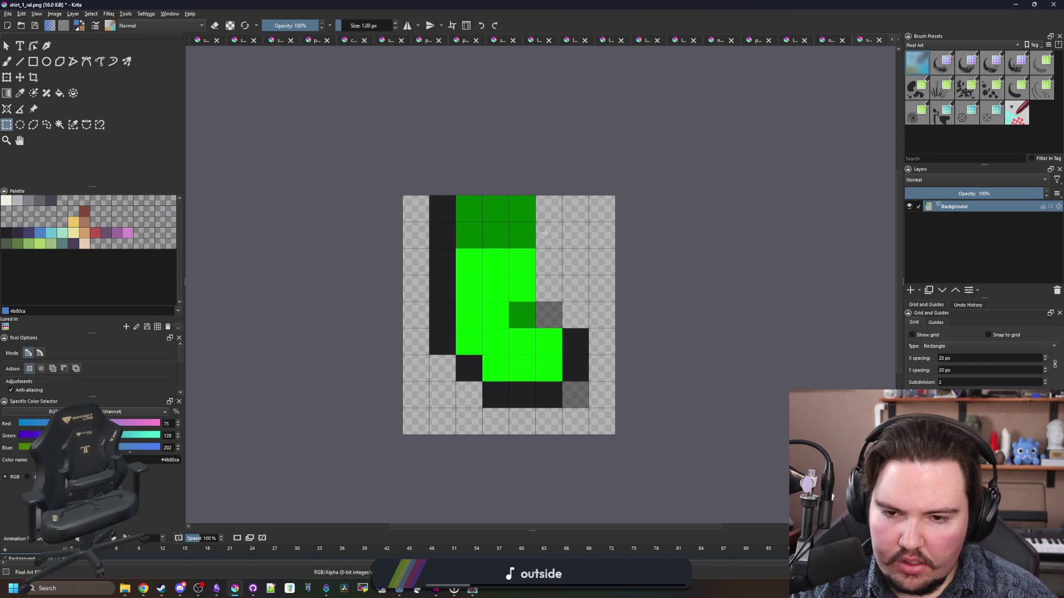
{"action": "left_click", "coordinate": [6, 77]}
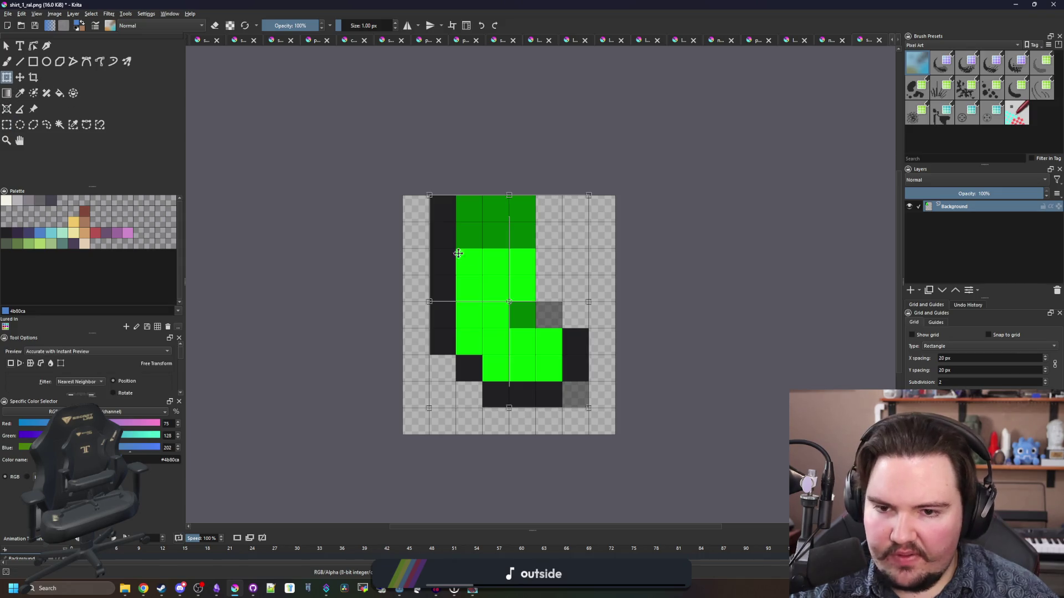
{"action": "right_click", "coordinate": [487, 258]}
{"action": "left_click", "coordinate": [520, 326]}
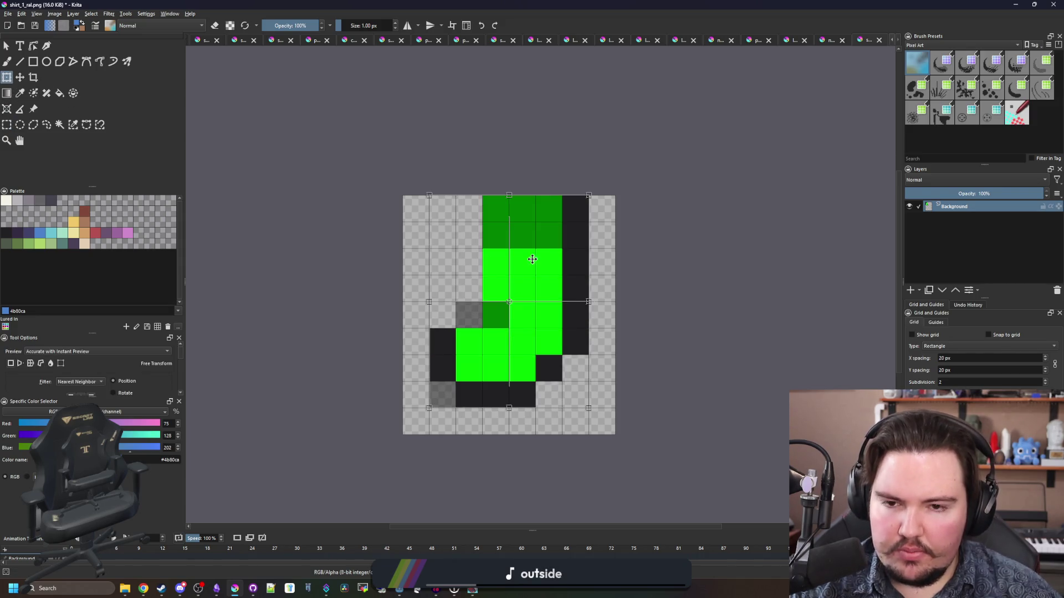
{"action": "right_click", "coordinate": [532, 259]}
{"action": "left_click", "coordinate": [554, 328]}
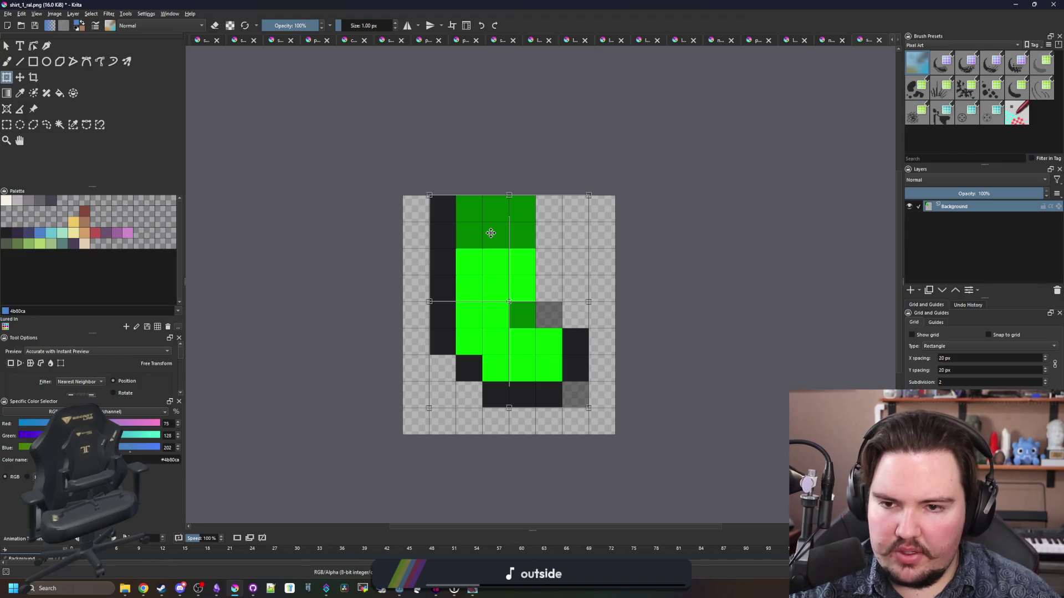
{"action": "key", "text": "Return"}
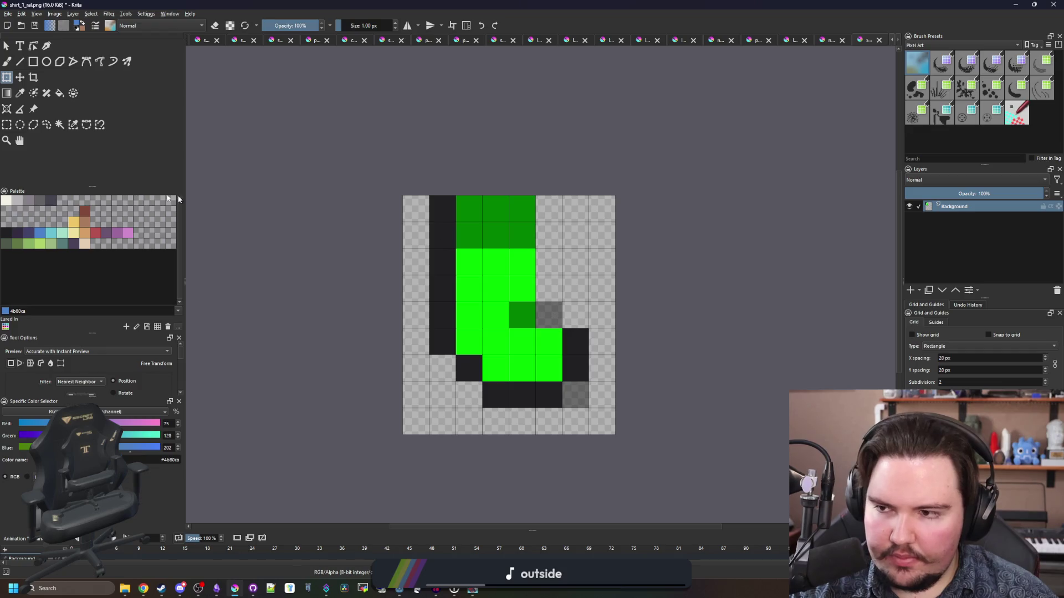
Crop the sleeve sprite canvas to a rectangular selection.
{"action": "left_click", "coordinate": [6, 125]}
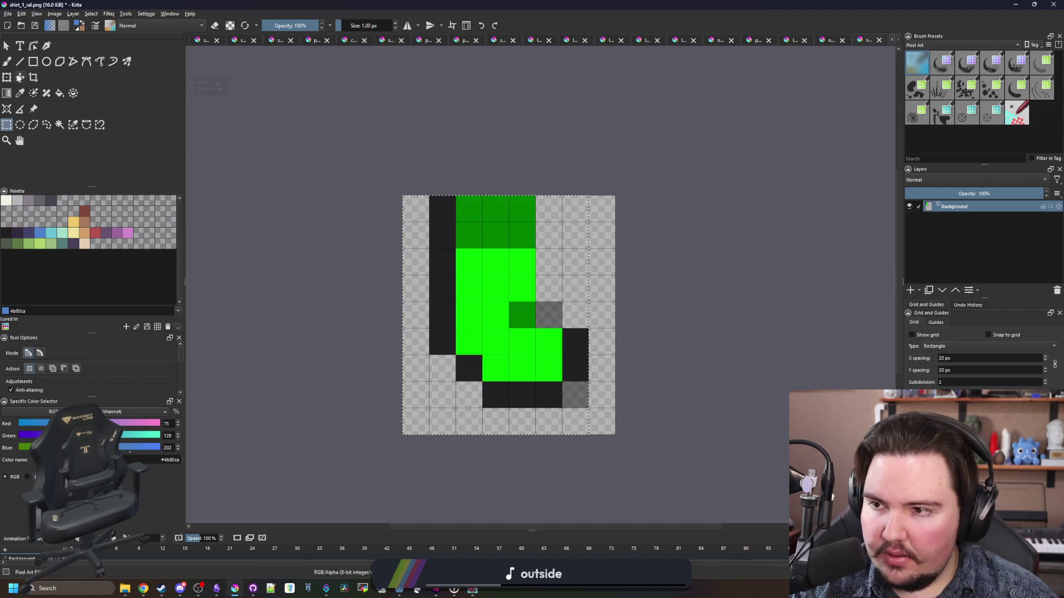
{"action": "key", "text": "c"}
{"action": "key", "text": "Return"}
{"action": "left_click", "coordinate": [483, 261]}
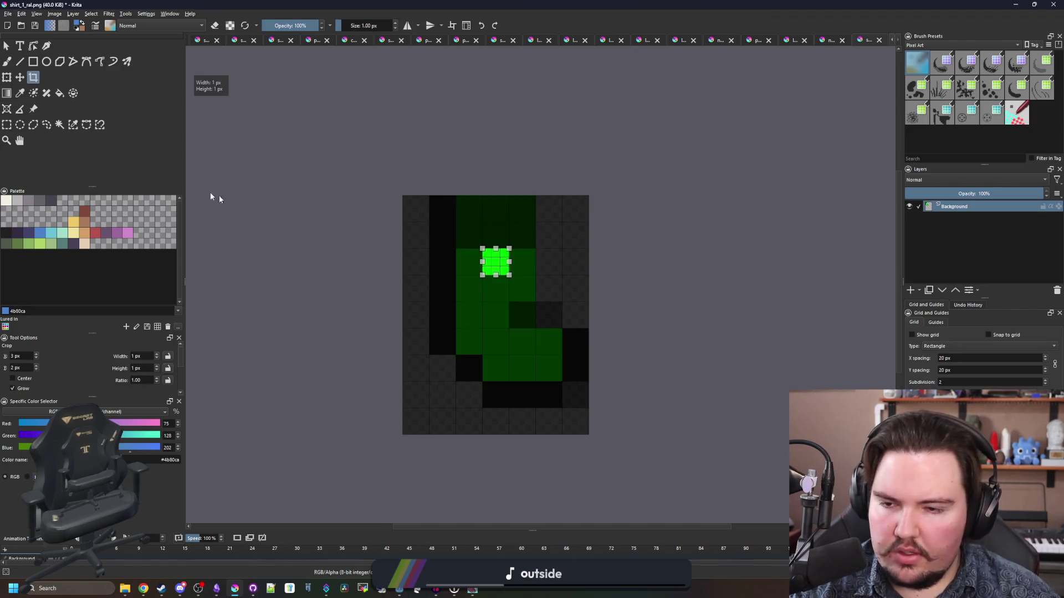
Mirror the cropped sprite horizontally until it faces its original direction, then switch to the Move tool.
{"action": "left_click", "coordinate": [6, 77]}
{"action": "right_click", "coordinate": [483, 258]}
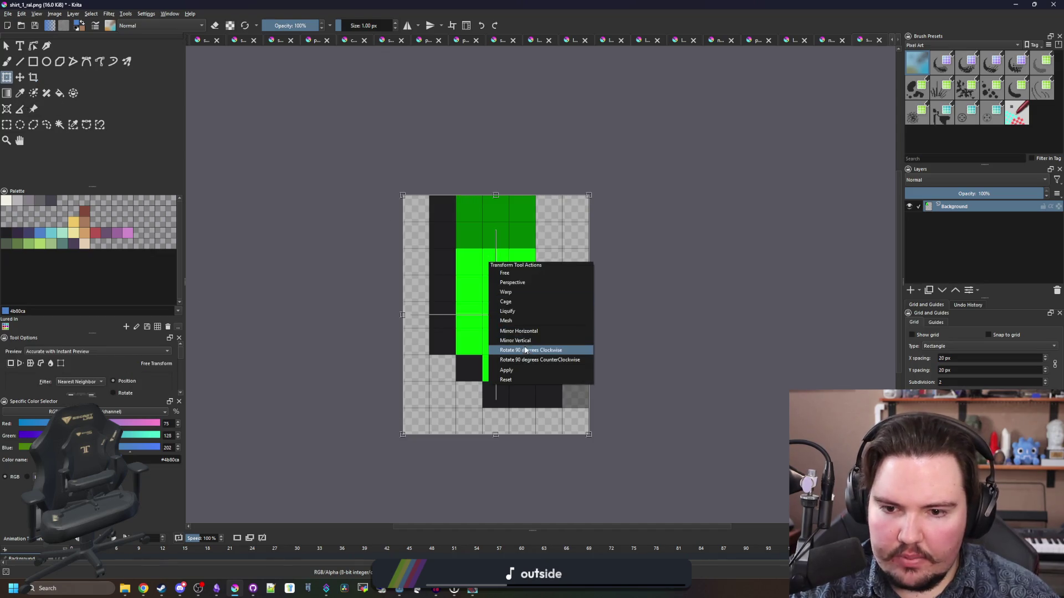
{"action": "left_click", "coordinate": [499, 327]}
{"action": "right_click", "coordinate": [523, 311]}
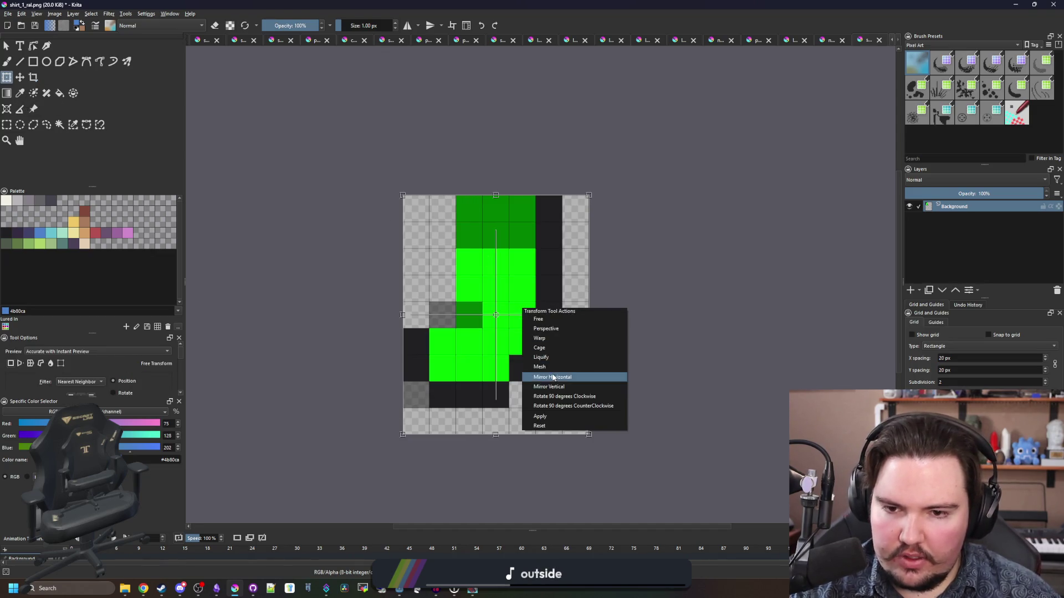
{"action": "left_click", "coordinate": [553, 378]}
{"action": "right_click", "coordinate": [532, 303]}
{"action": "left_click", "coordinate": [580, 378]}
{"action": "right_click", "coordinate": [554, 344]}
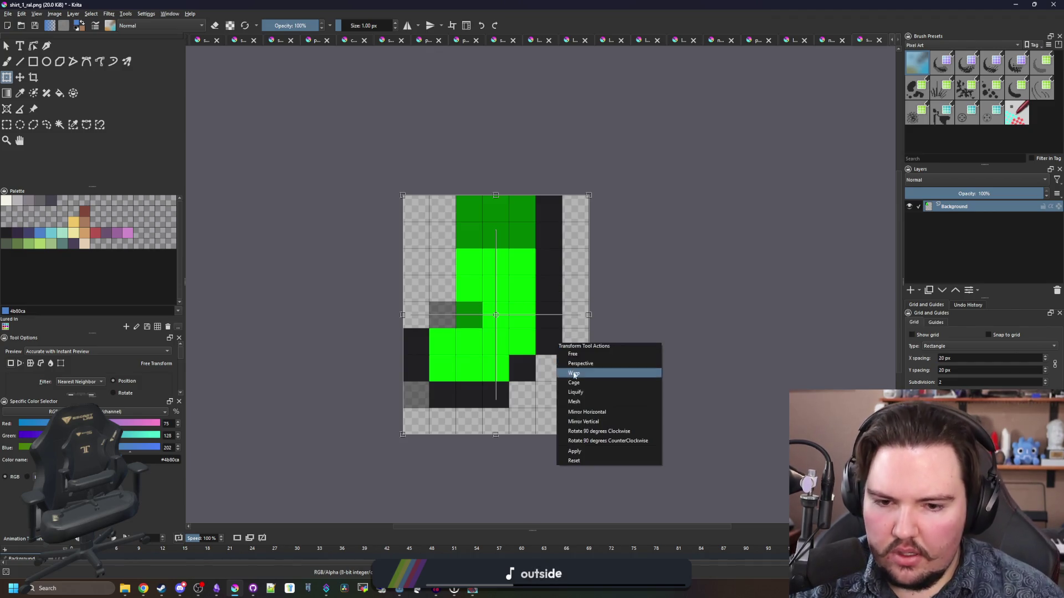
{"action": "left_click", "coordinate": [586, 418]}
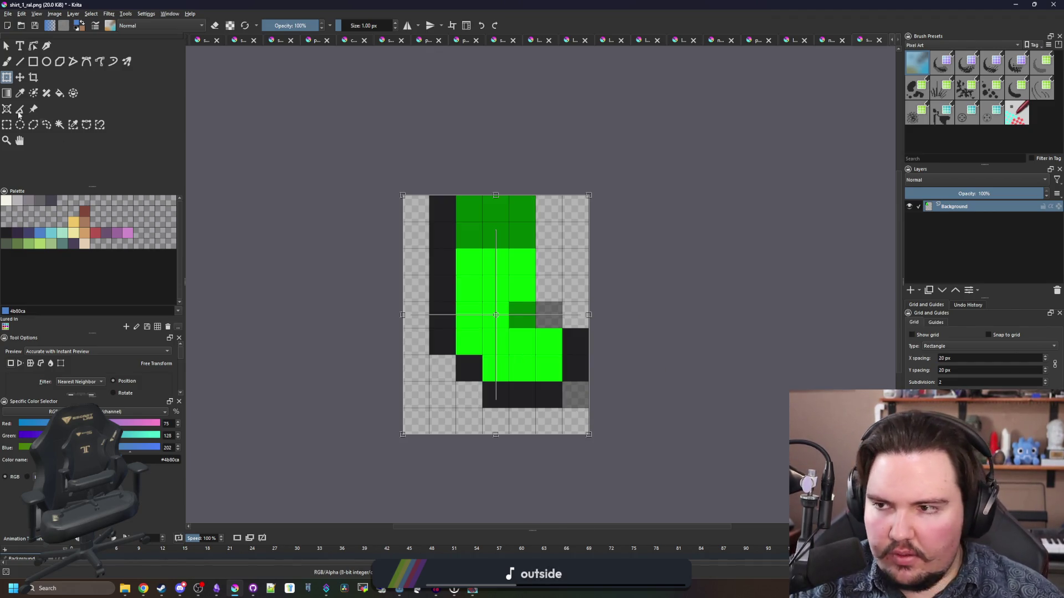
{"action": "left_click", "coordinate": [20, 77]}
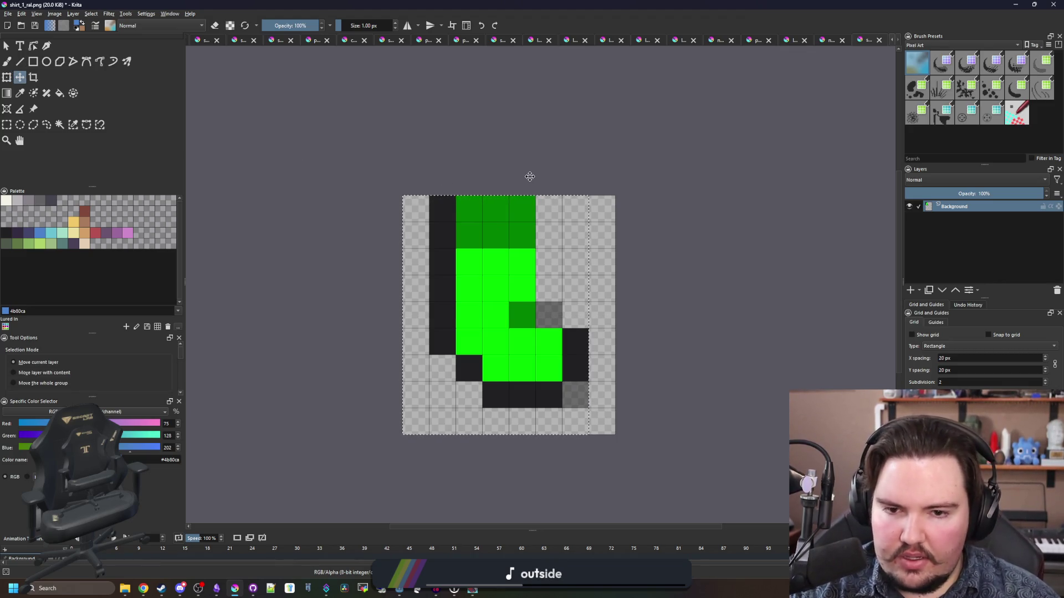
{"action": "key", "text": "alt+Tab"}
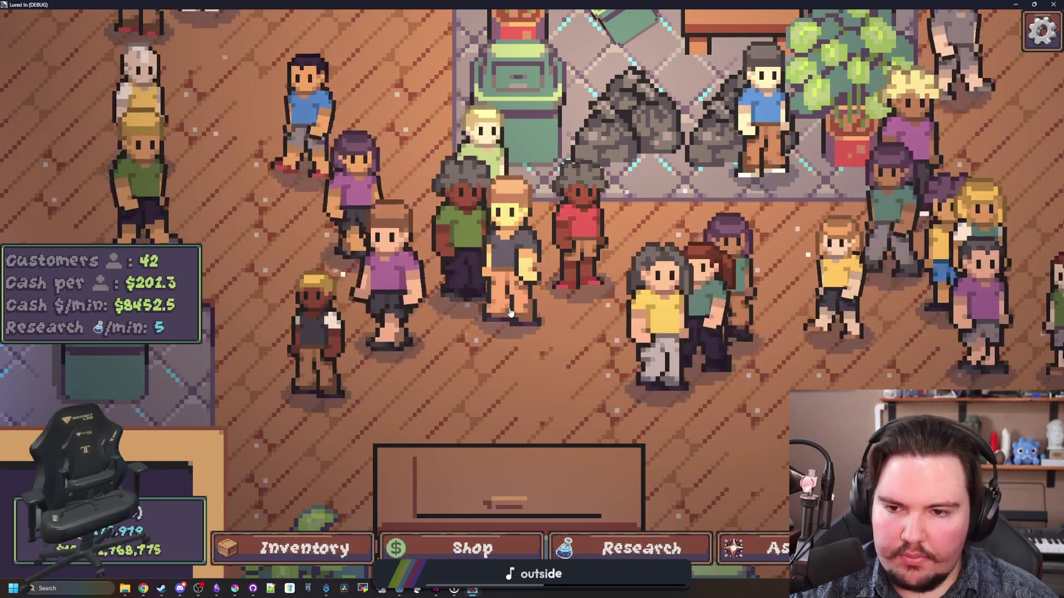
{"action": "key", "text": "s"}
{"action": "key", "text": "d"}
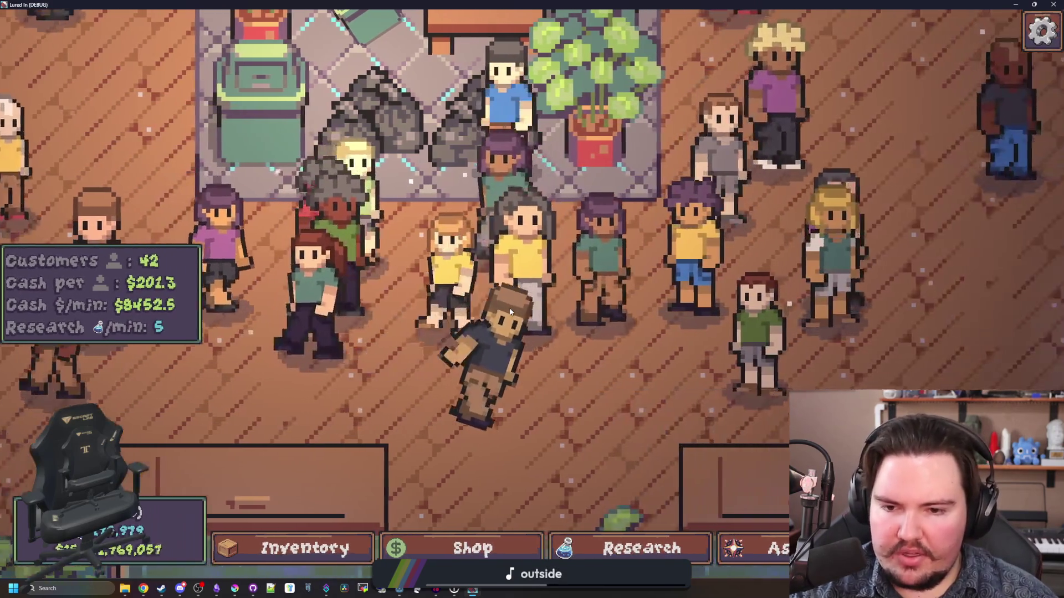
{"action": "key", "text": "w"}
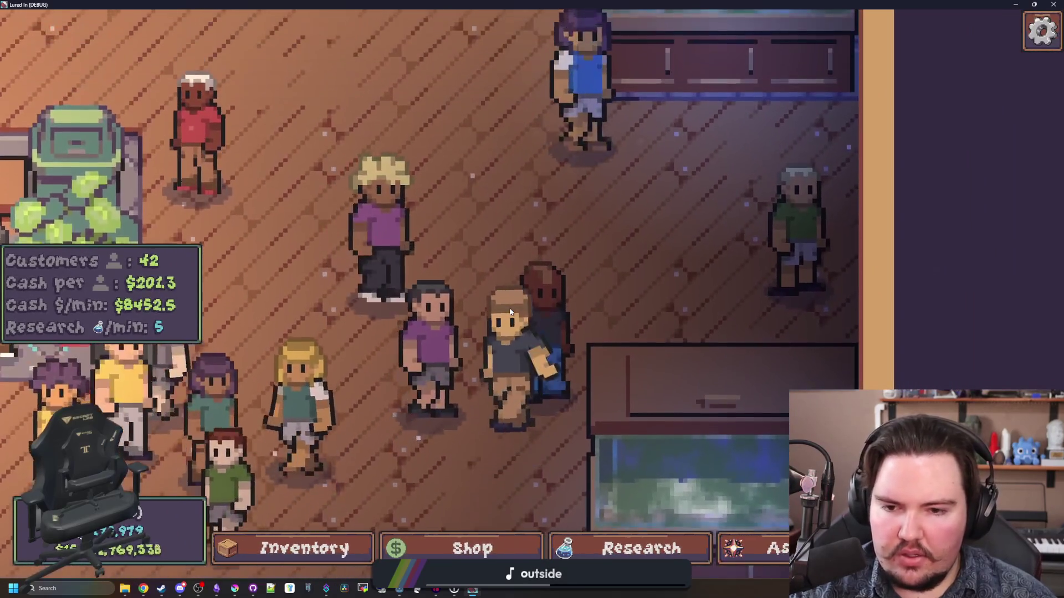
{"action": "key", "text": "a"}
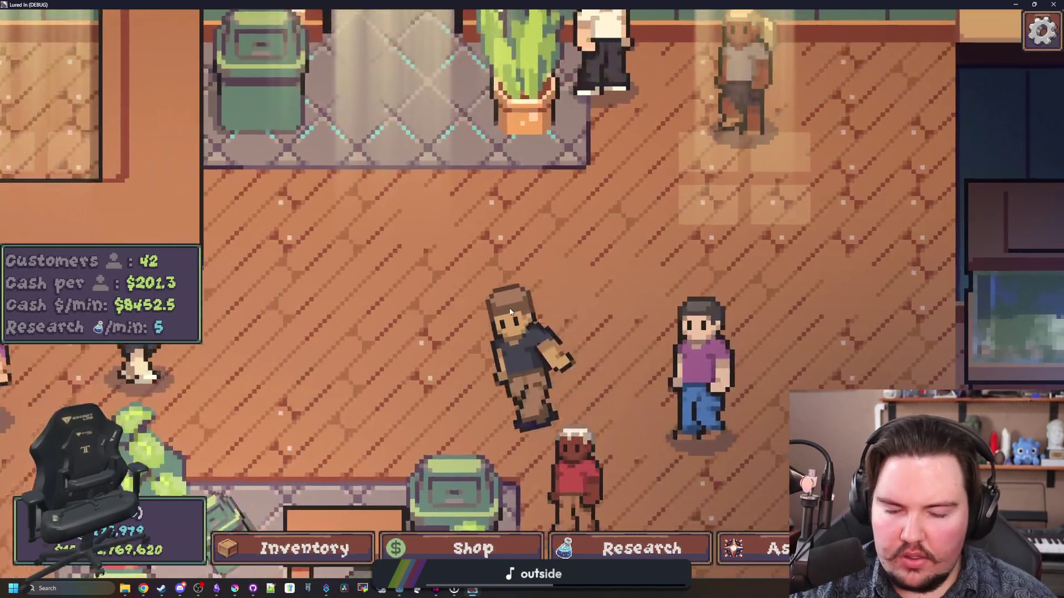
{"action": "key", "text": "a"}
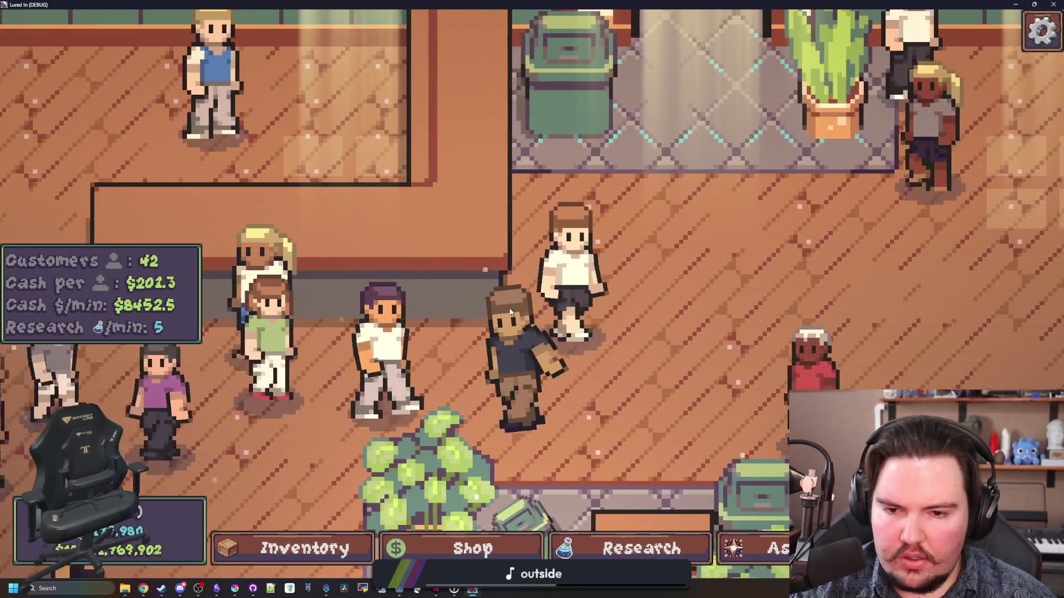
{"action": "key", "text": "a"}
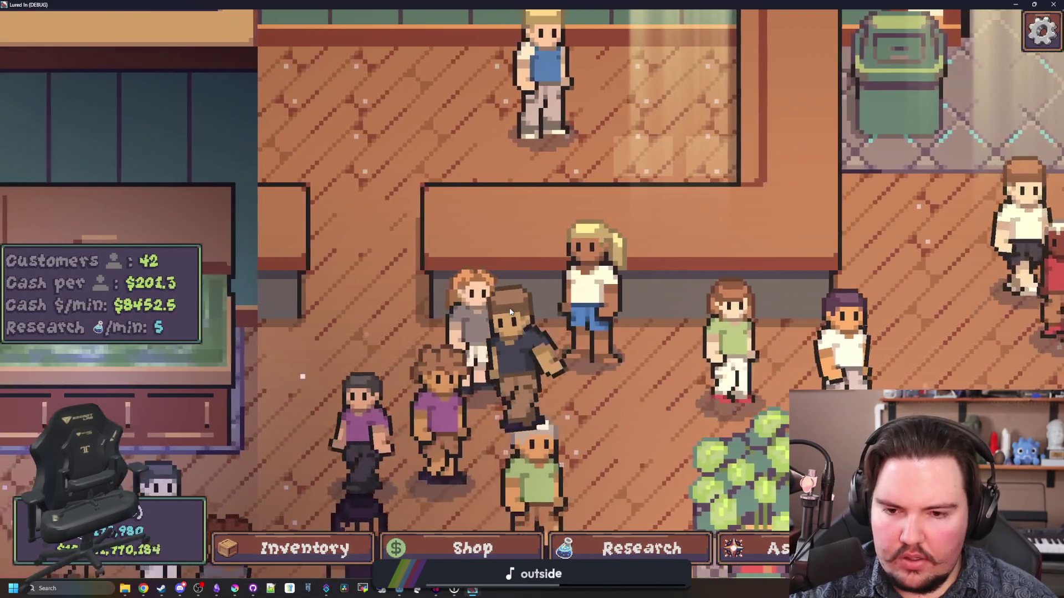
{"action": "key", "text": "a"}
{"action": "key", "text": "s"}
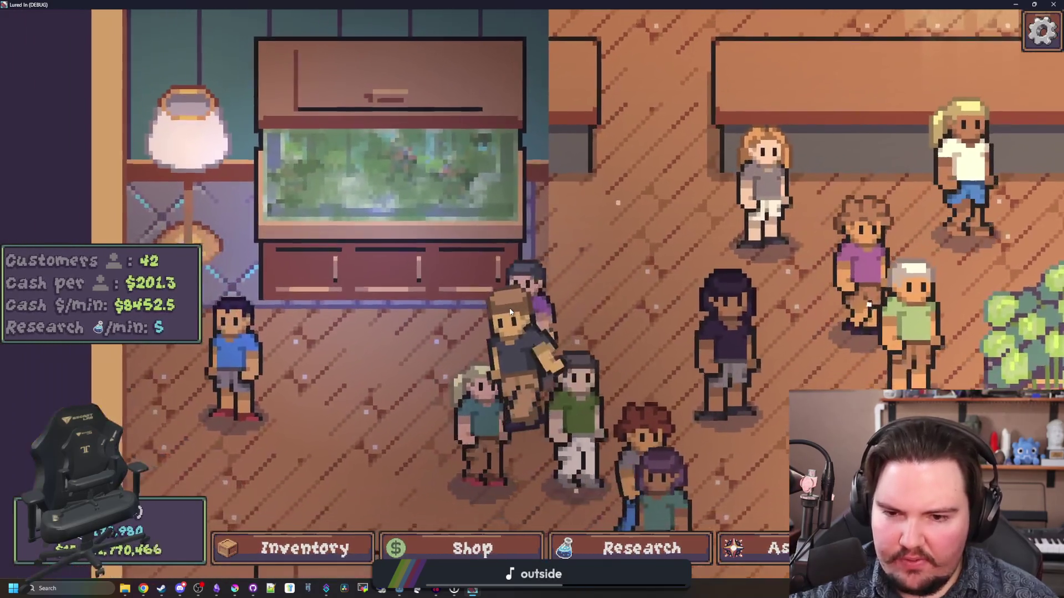
{"action": "key", "text": "a"}
{"action": "key", "text": "s"}
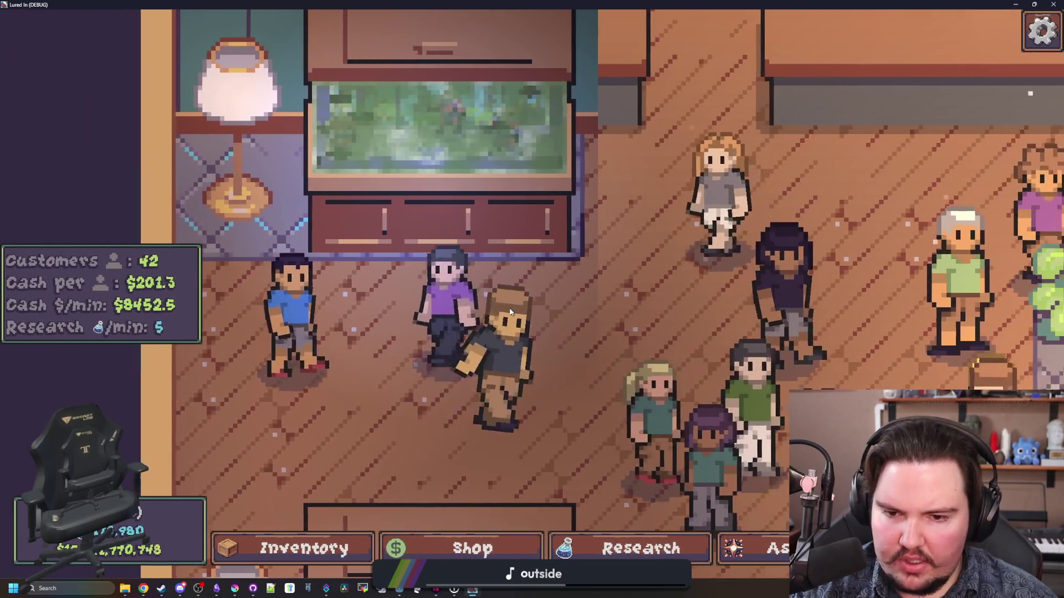
{"action": "key", "text": "d"}
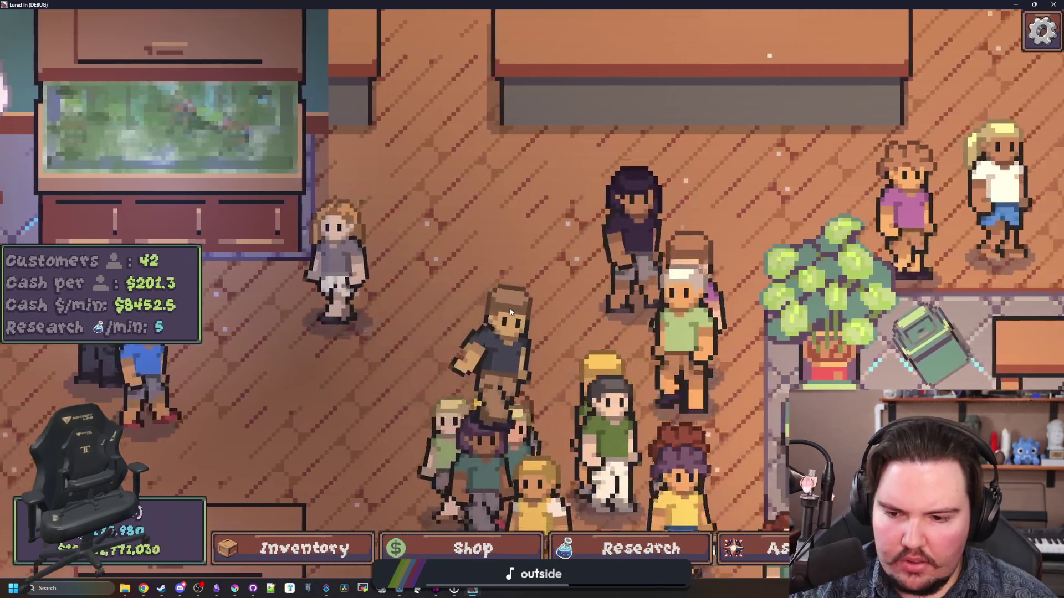
{"action": "key", "text": "d"}
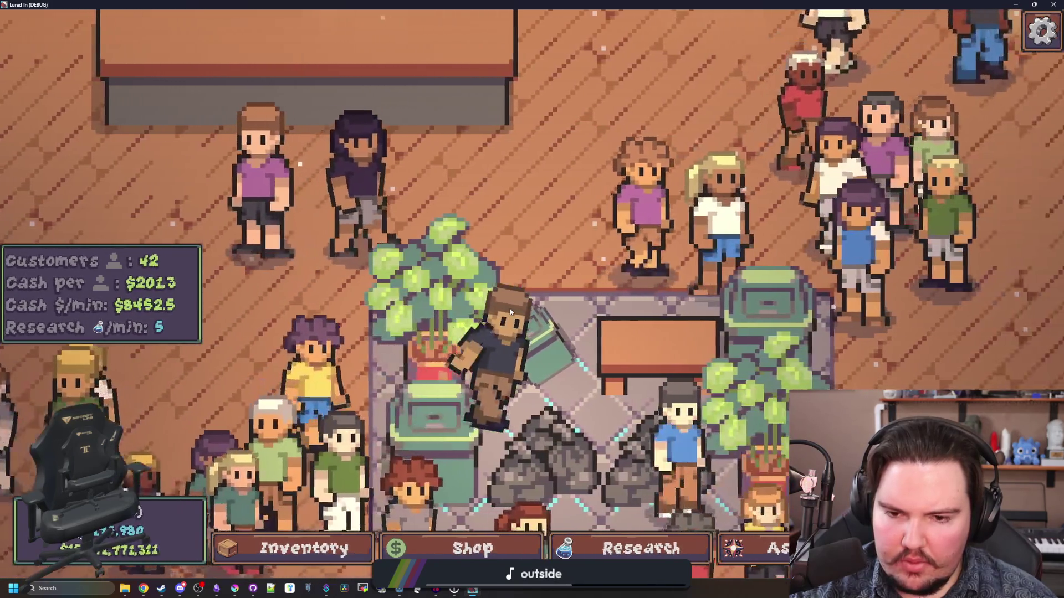
{"action": "key", "text": "d"}
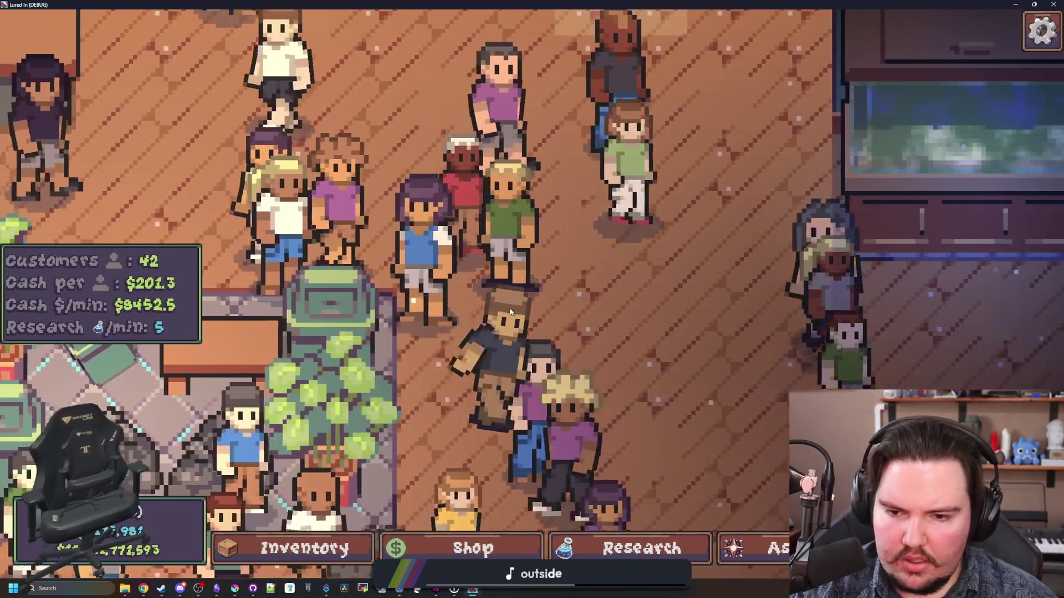
{"action": "key", "text": "alt+F4"}
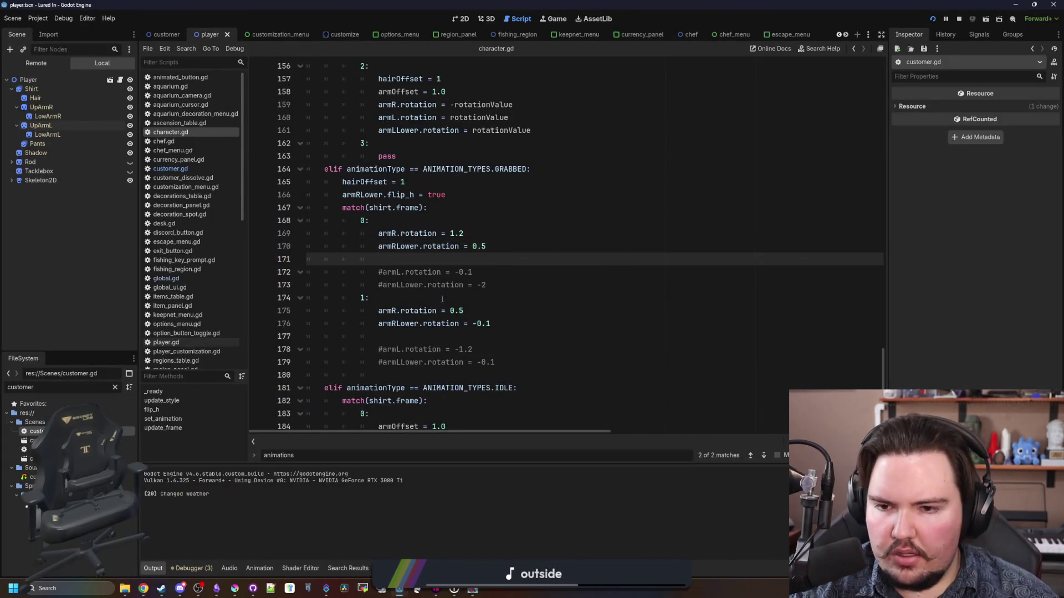
Uncomment the armL and armLLower rotation lines in both grabbed frames.
{"action": "left_click", "coordinate": [381, 272]}
{"action": "key", "text": "BackSpace"}
{"action": "left_click", "coordinate": [382, 285]}
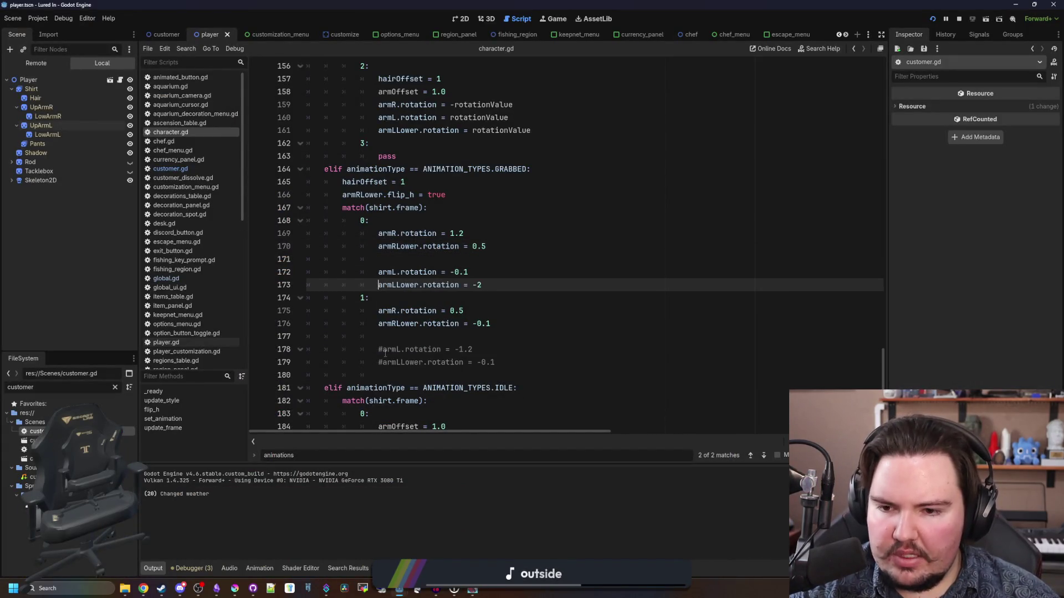
{"action": "left_click", "coordinate": [381, 349]}
{"action": "key", "text": "BackSpace"}
{"action": "left_click", "coordinate": [381, 361]}
{"action": "key", "text": "BackSpace"}
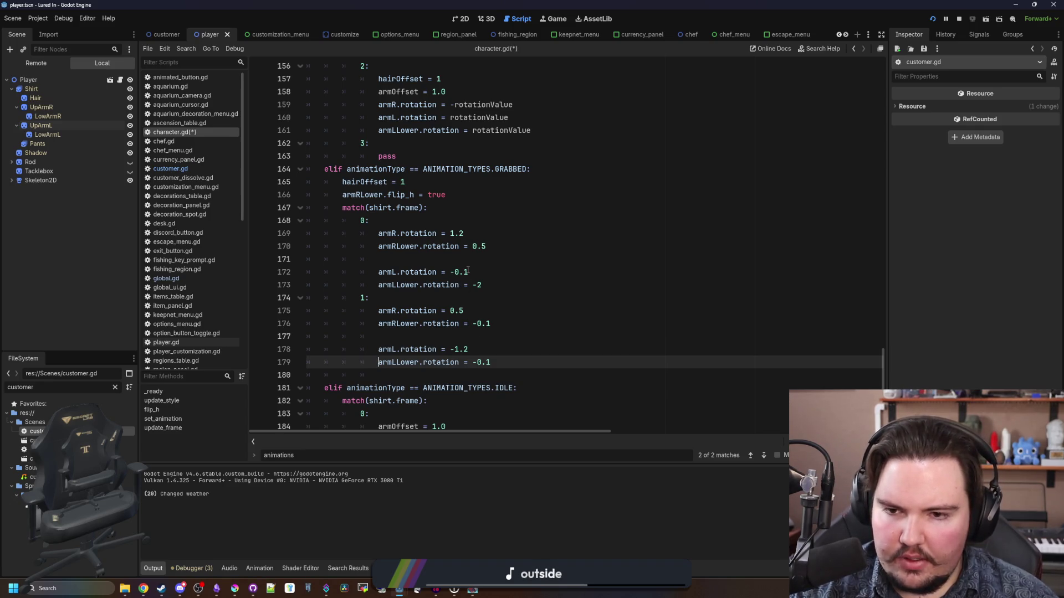
Change frame 0's armL rotation to -0.5 and armLLower to -1.
{"action": "left_click", "coordinate": [468, 271]}
{"action": "type", "text": "5"}
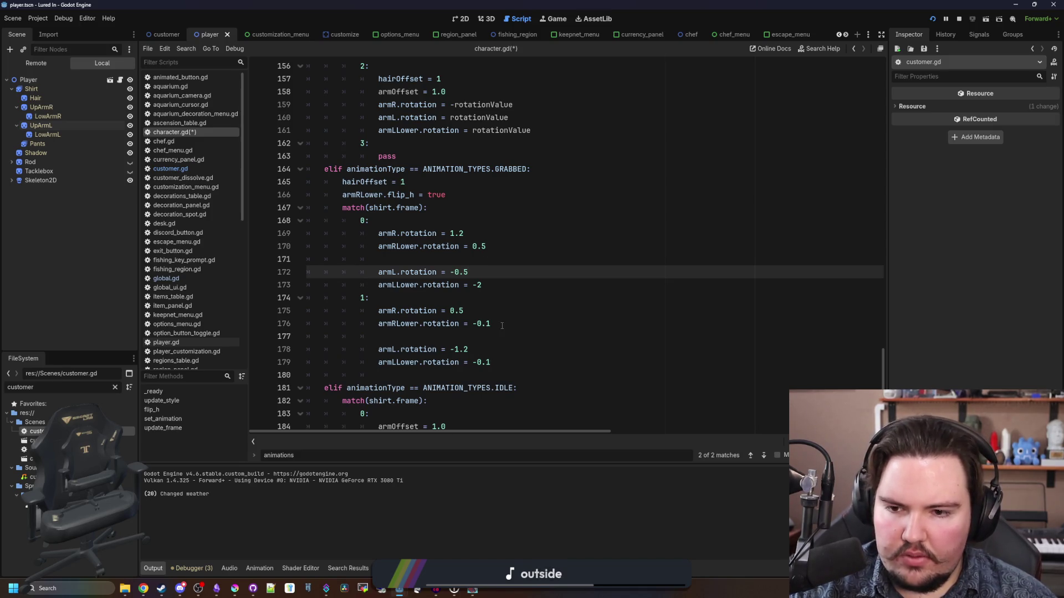
{"action": "left_click", "coordinate": [499, 283]}
{"action": "type", "text": "1"}
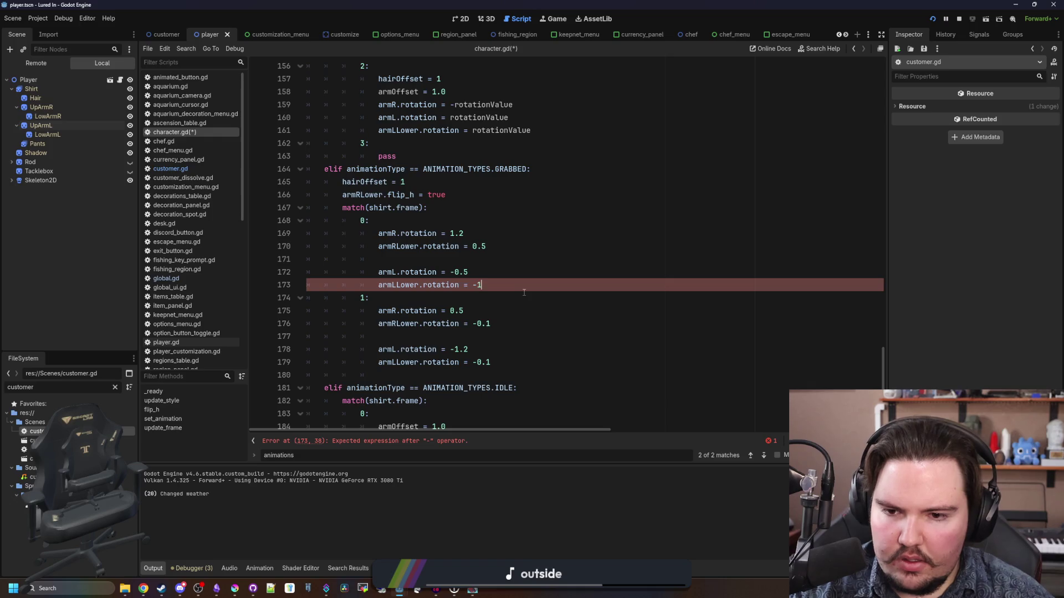
{"action": "key", "text": "Down"}
{"action": "key", "text": "Down"}
{"action": "key", "text": "Down"}
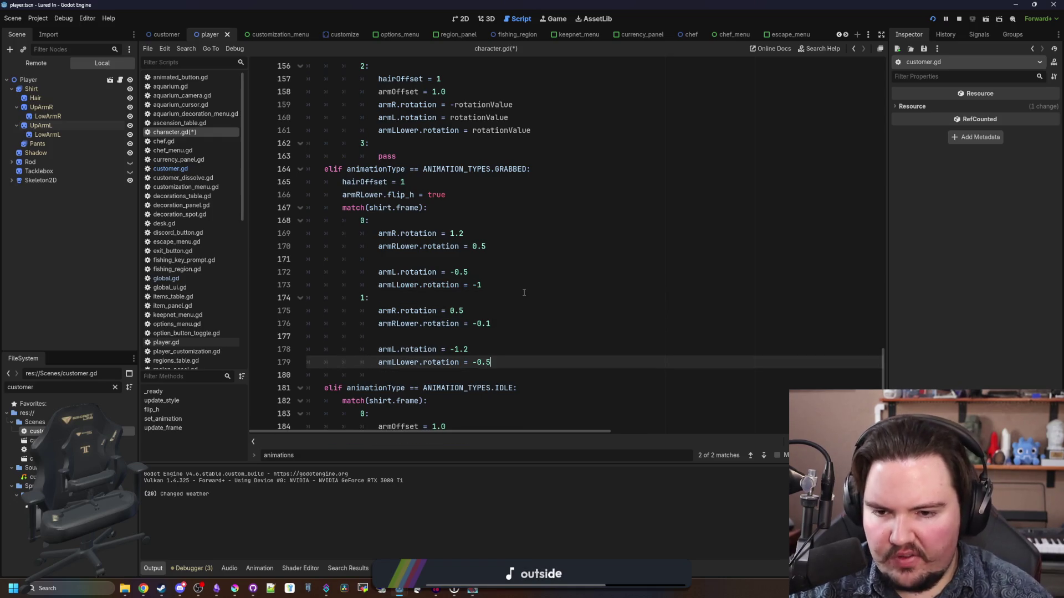
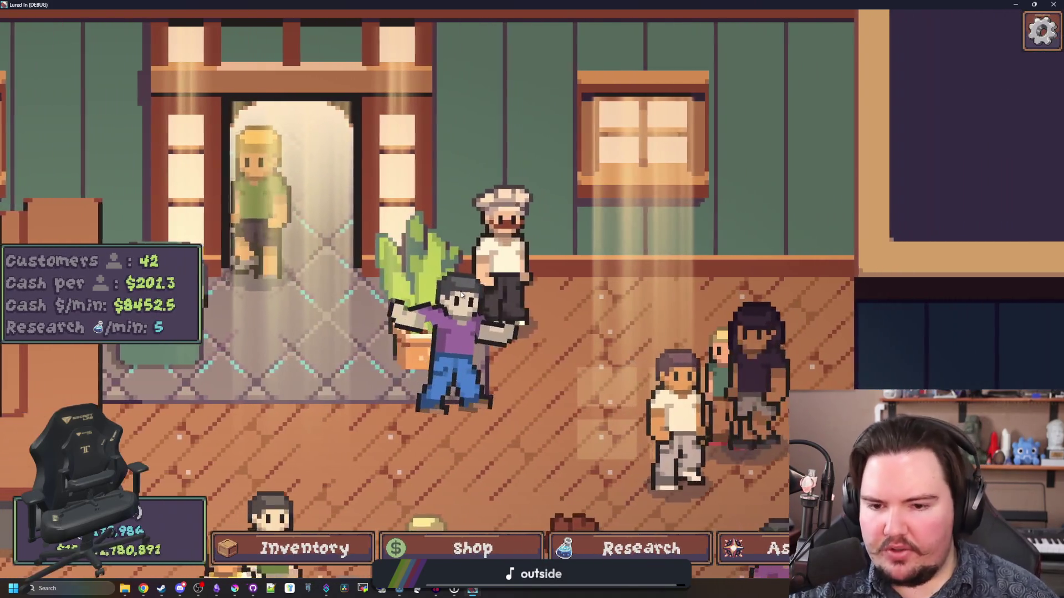
Walk to the aquarium room, drop the purple-shirt customer into the tank, and stop the debug run.
{"action": "key", "text": "d"}
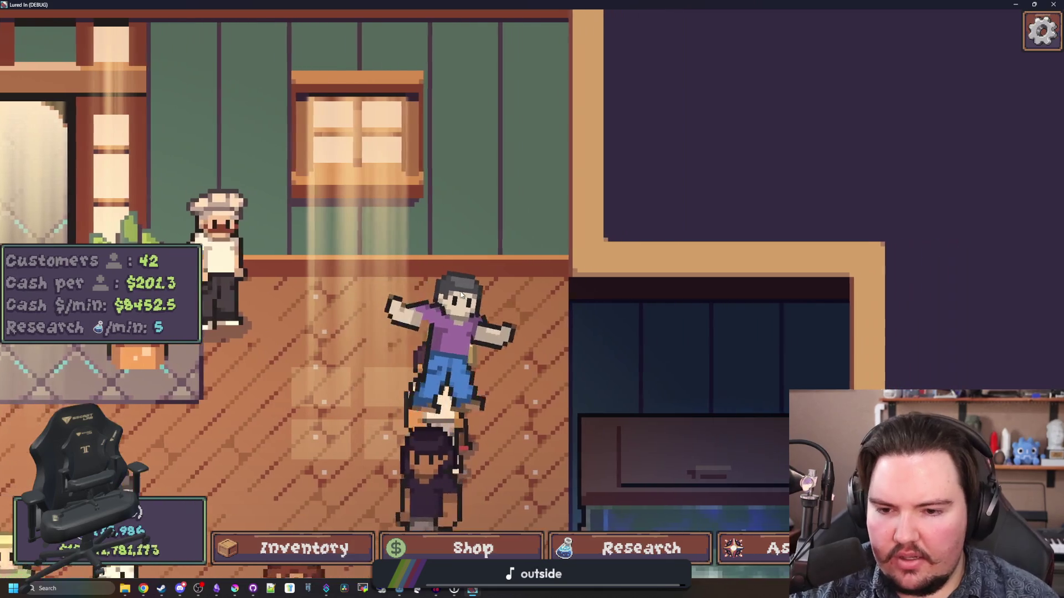
{"action": "left_click_drag", "start_coordinate": [461, 295], "coordinate": [312, 238]}
{"action": "key", "text": "a"}
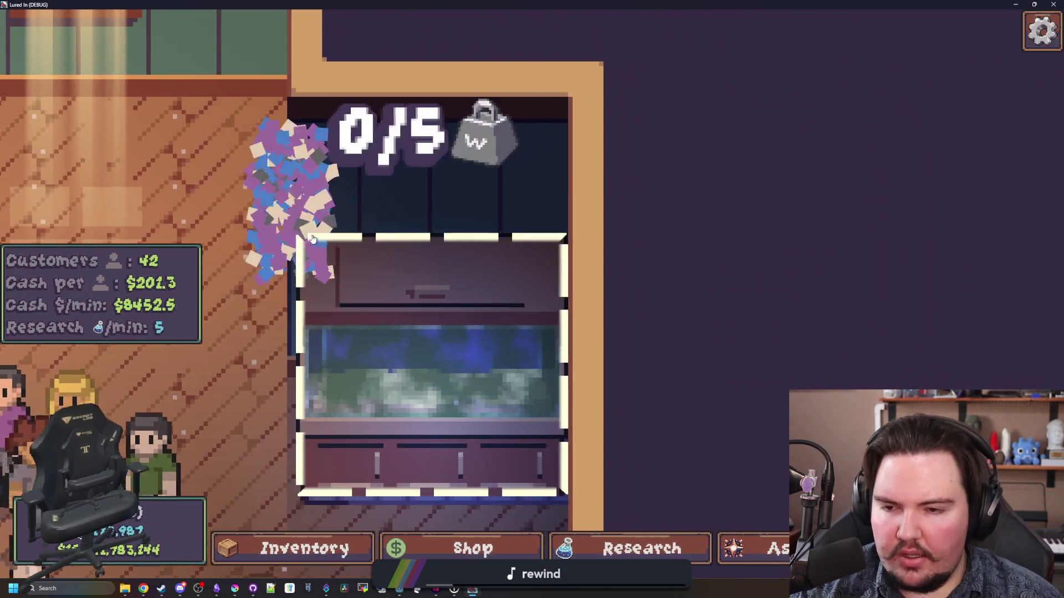
{"action": "key", "text": "F8"}
{"action": "left_click", "coordinate": [478, 337]}
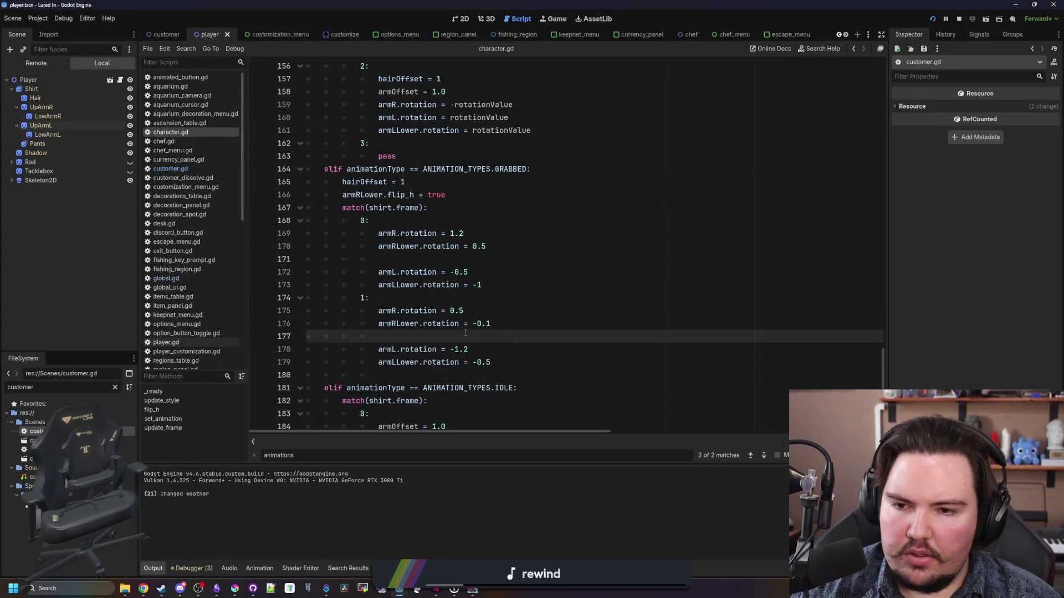
Change line 173's armLLower rotation from -1 to -0.1, save, and rerun the game maximised.
{"action": "left_click", "coordinate": [524, 285]}
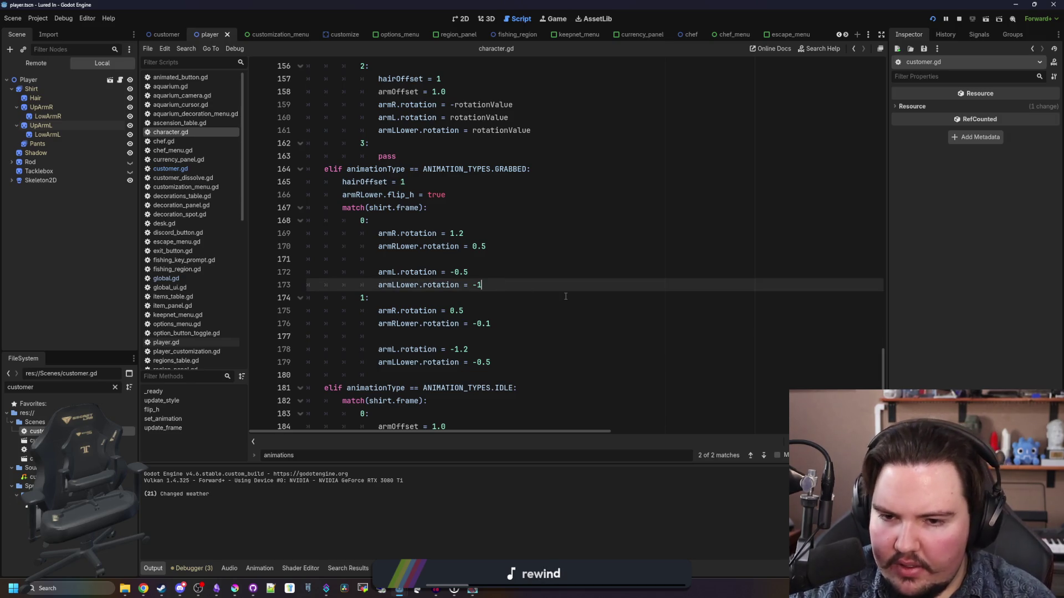
{"action": "key", "text": "BackSpace"}
{"action": "type", "text": "0.5"}
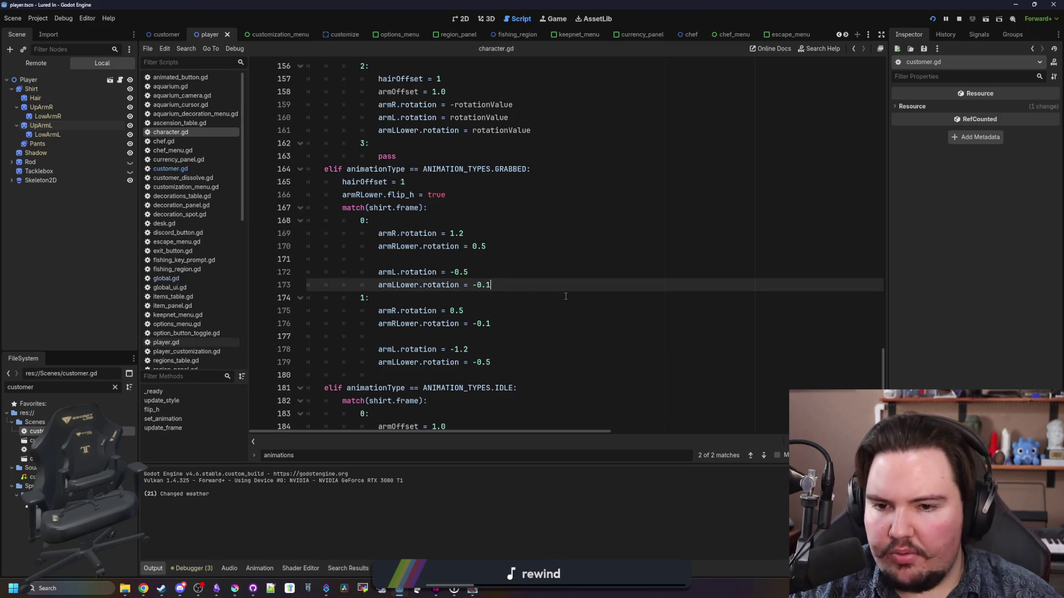
{"action": "key", "text": "Down"}
{"action": "key", "text": "ctrl+s"}
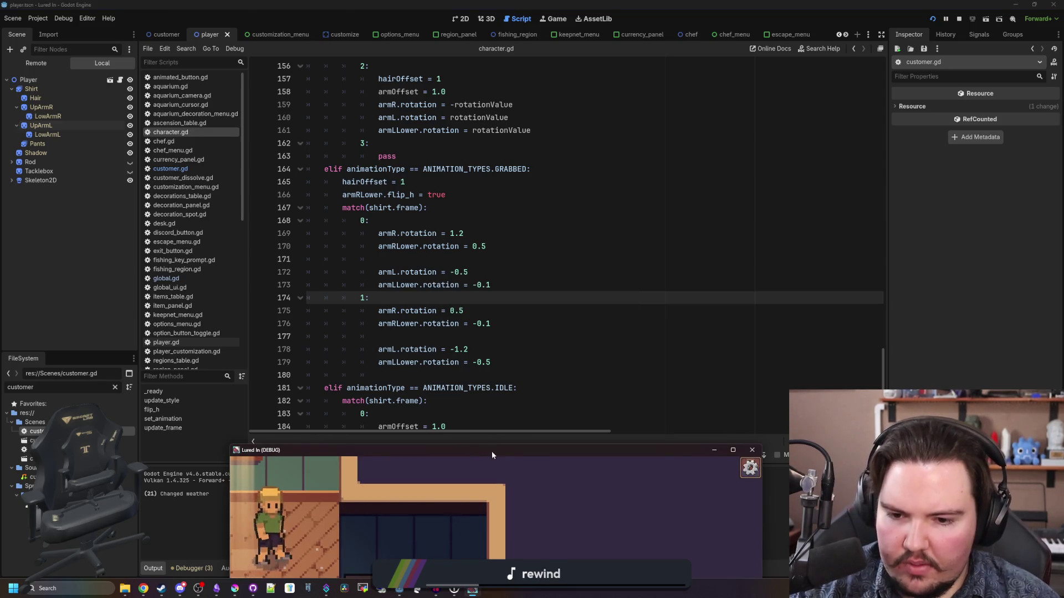
{"action": "double_click", "coordinate": [491, 451]}
{"action": "key", "text": "s"}
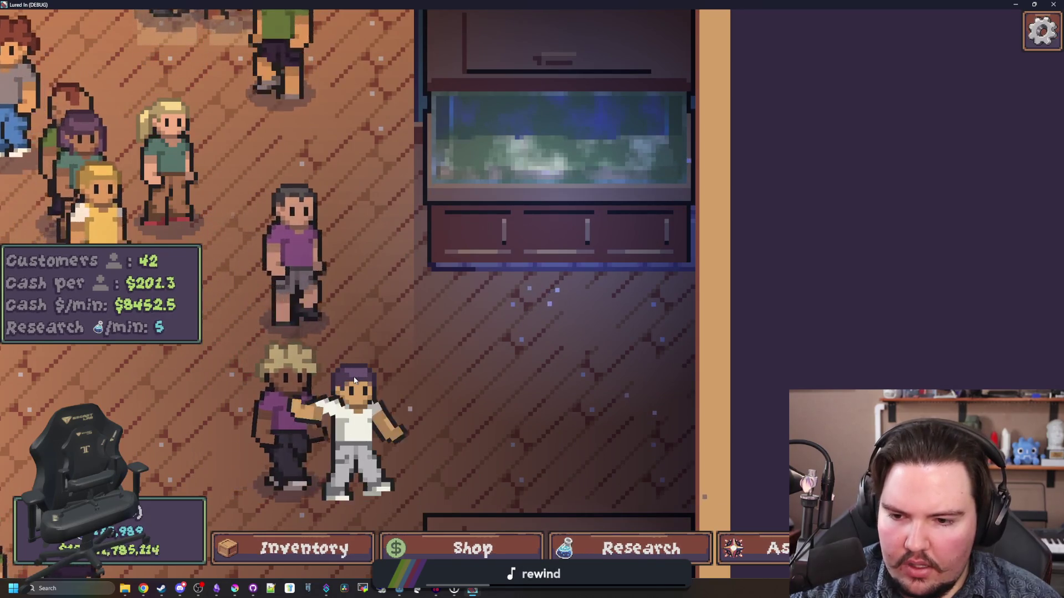
{"action": "key", "text": "a"}
{"action": "key", "text": "s"}
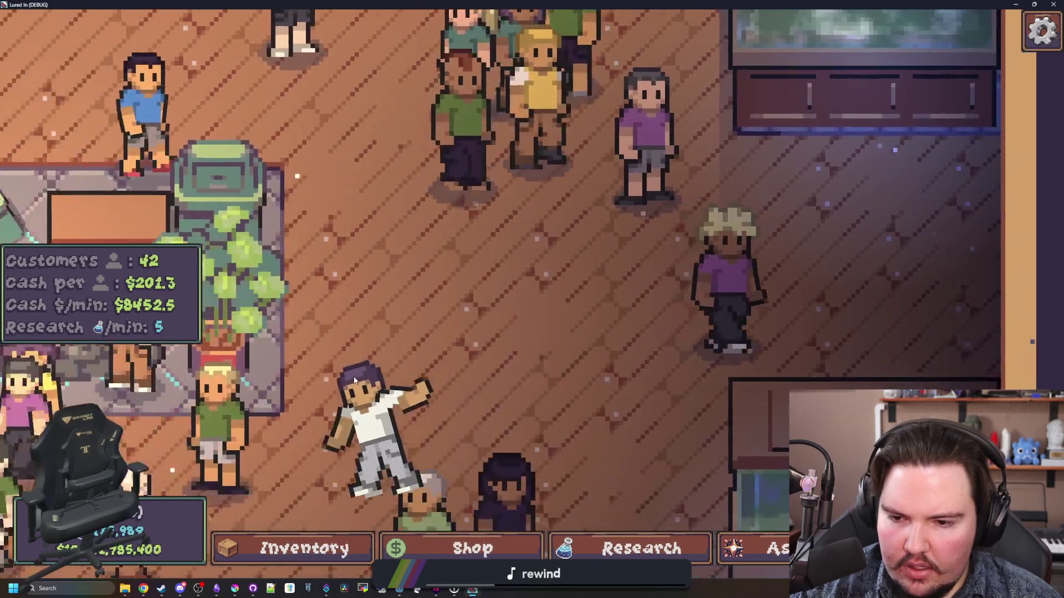
{"action": "key", "text": "a"}
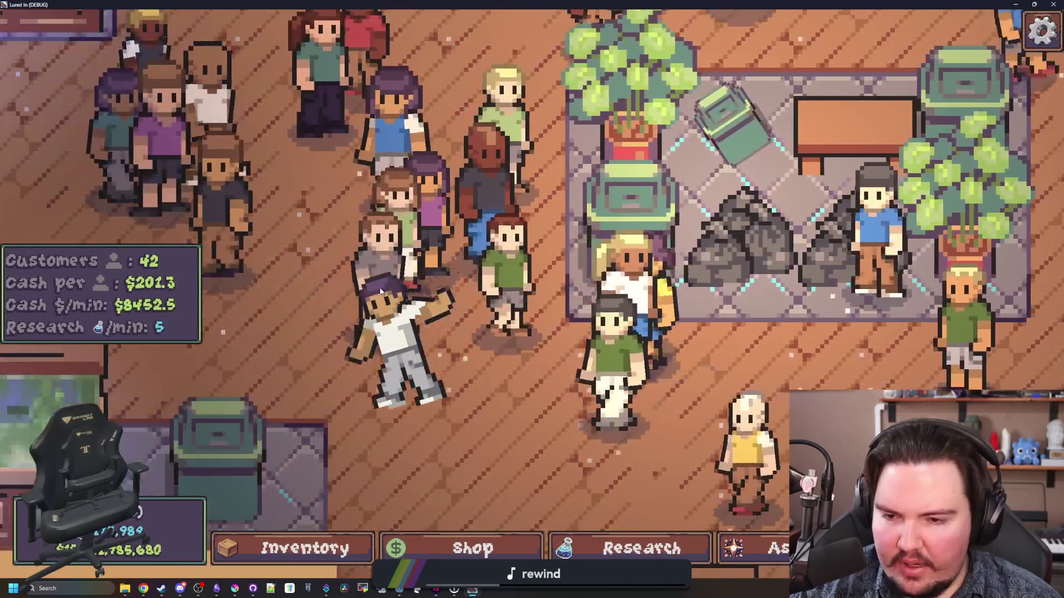
{"action": "key", "text": "a"}
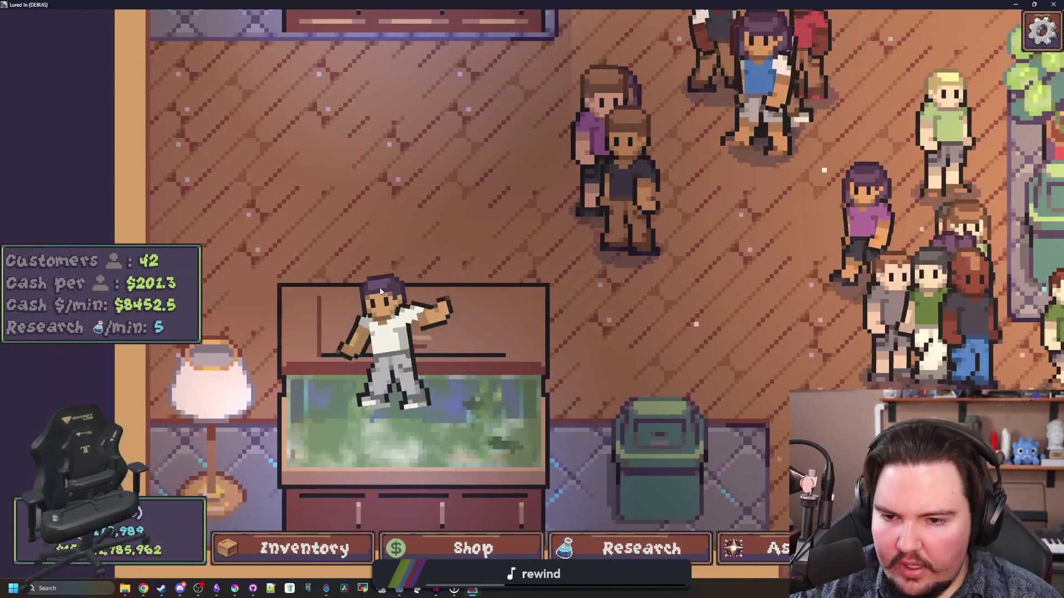
{"action": "key", "text": "w"}
{"action": "key", "text": "a"}
{"action": "key", "text": "w"}
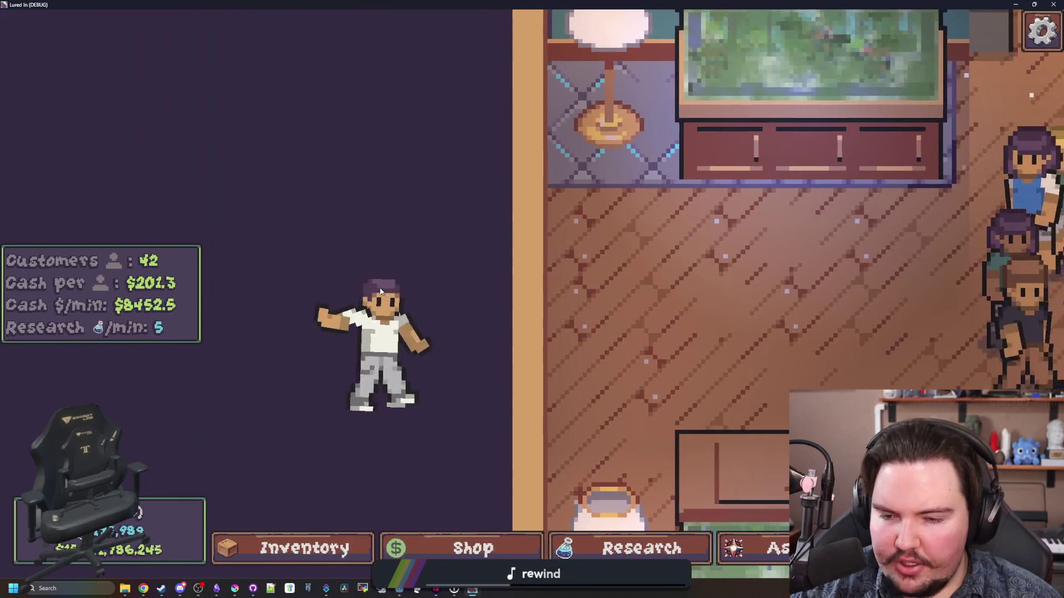
{"action": "key", "text": "d"}
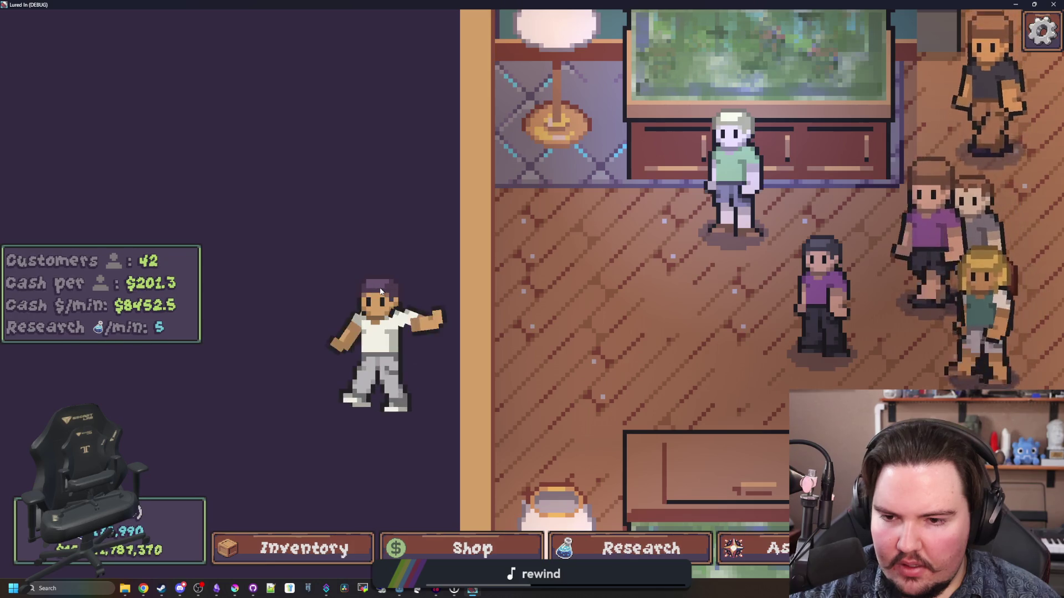
{"action": "key", "text": "d"}
{"action": "key", "text": "d"}
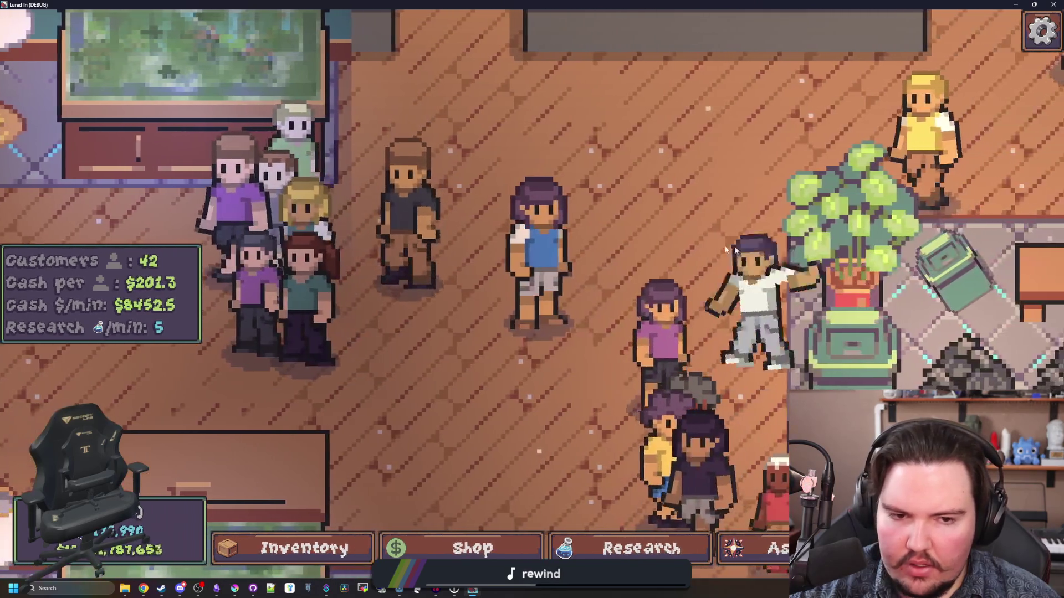
{"action": "scroll", "scroll_direction": "down", "scroll_amount": 3}
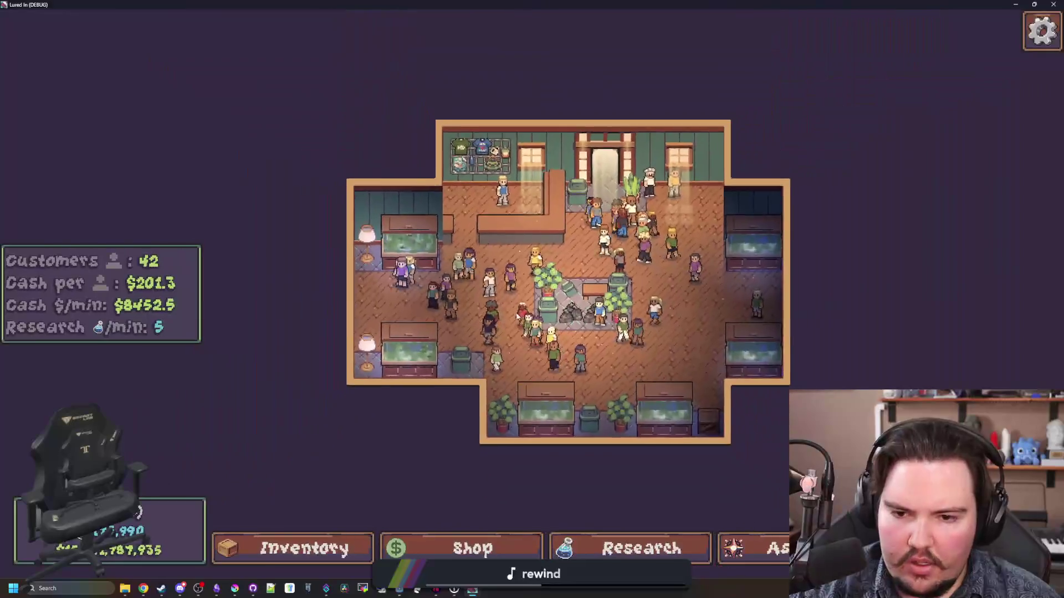
{"action": "key", "text": "a"}
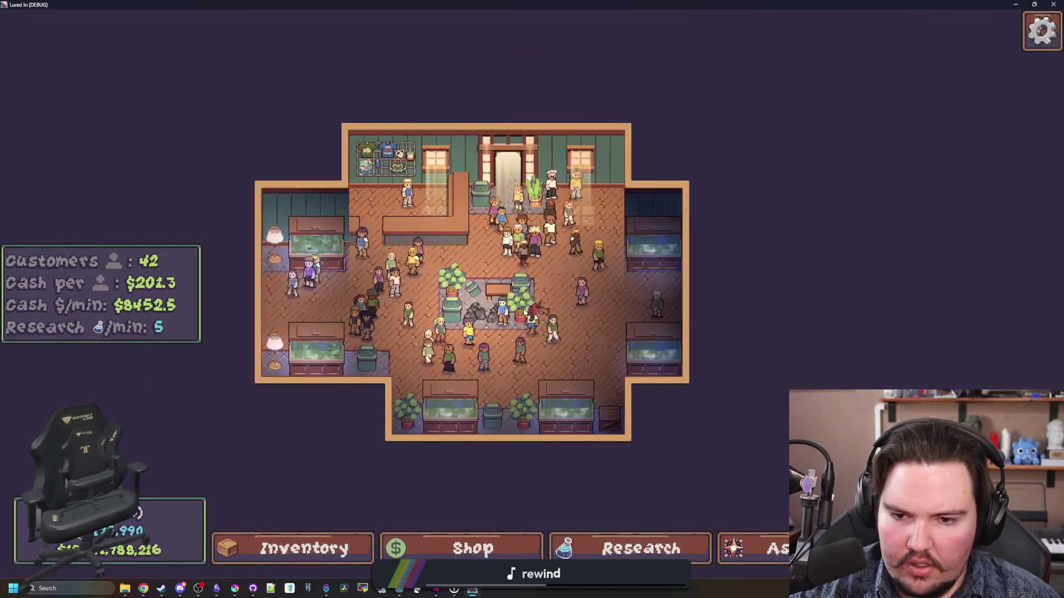
{"action": "key", "text": "d"}
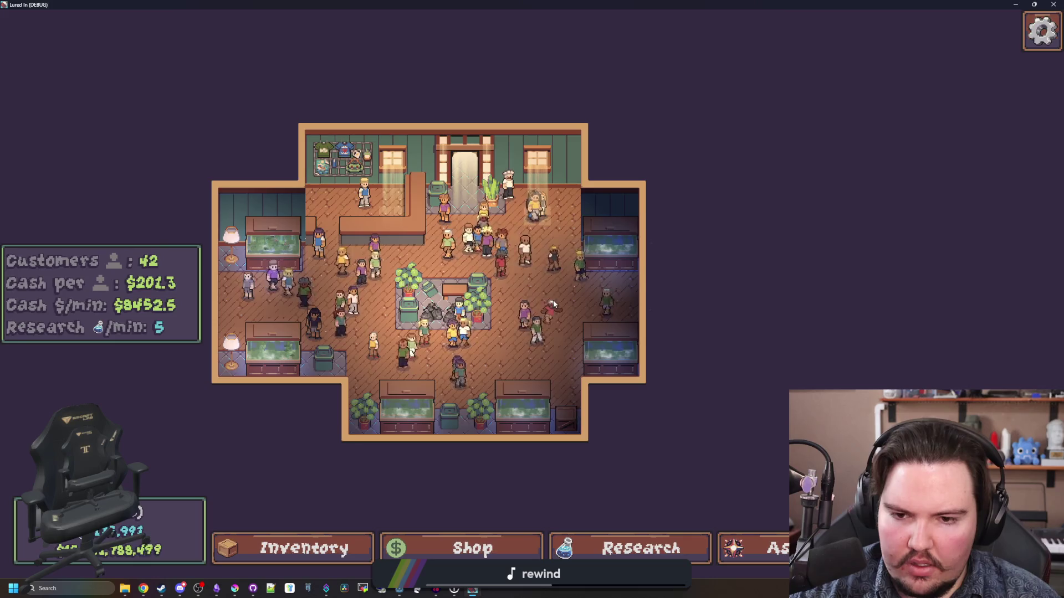
{"action": "scroll", "scroll_direction": "up", "scroll_amount": 3}
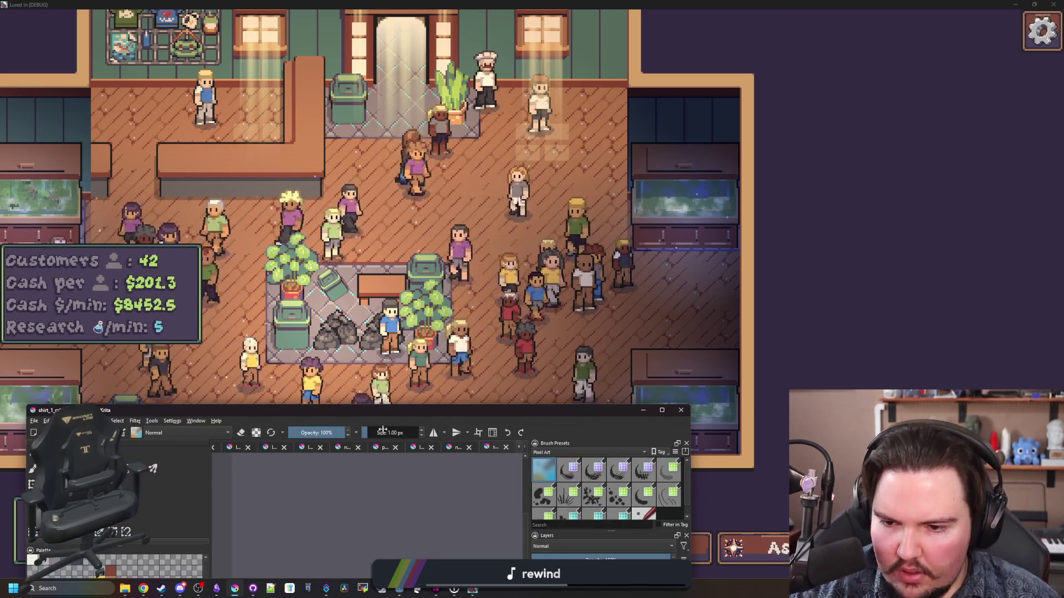
Switch to Krita and zoom in on the npc_1_grabbed.png sheet's two green zombie grabbed poses.
{"action": "left_click", "coordinate": [235, 588]}
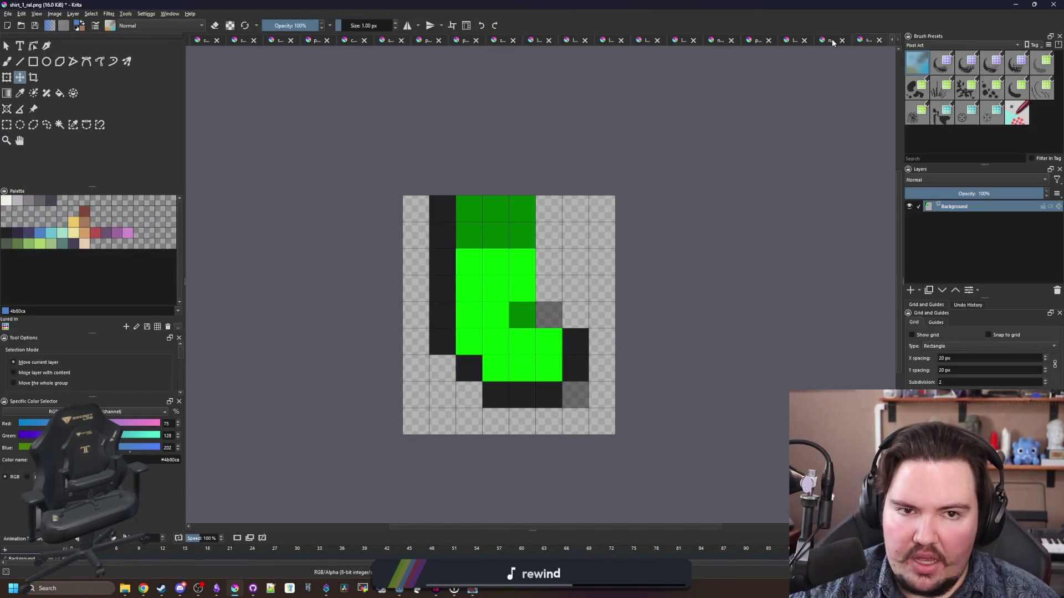
{"action": "left_click", "coordinate": [831, 41]}
{"action": "scroll", "scroll_direction": "up", "scroll_amount": 3}
{"action": "scroll", "scroll_direction": "down", "scroll_amount": 3}
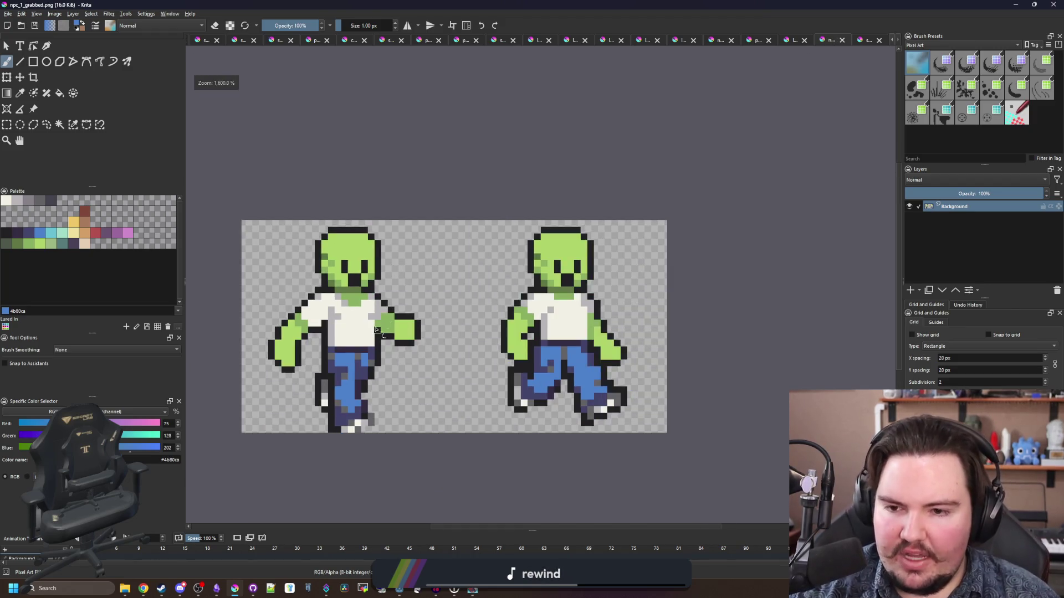
{"action": "scroll", "scroll_direction": "up", "scroll_amount": 3}
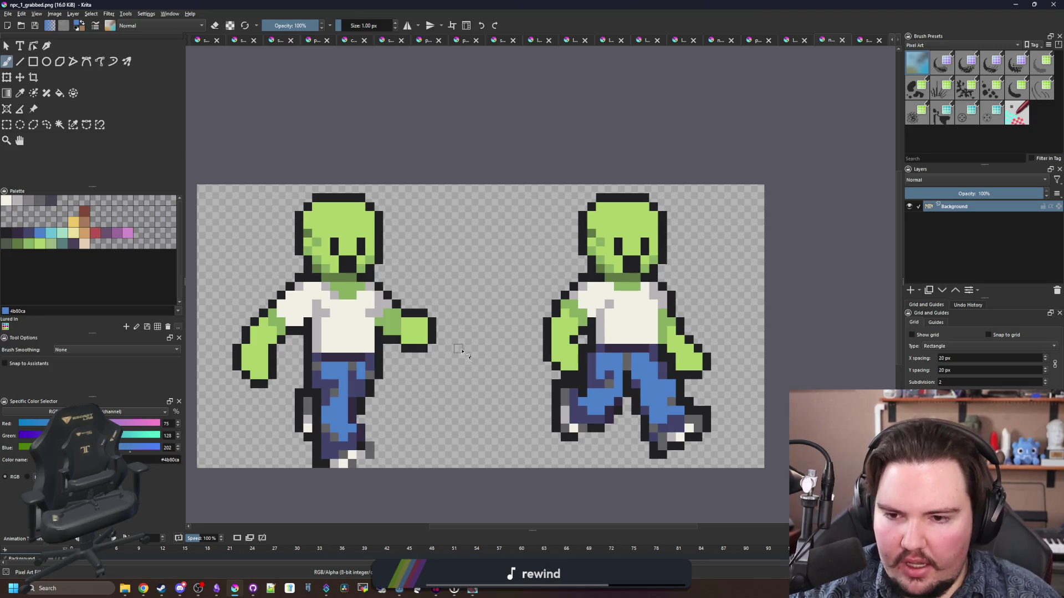
{"action": "scroll", "scroll_direction": "down", "scroll_amount": 3}
{"action": "scroll", "scroll_direction": "up", "scroll_amount": 3}
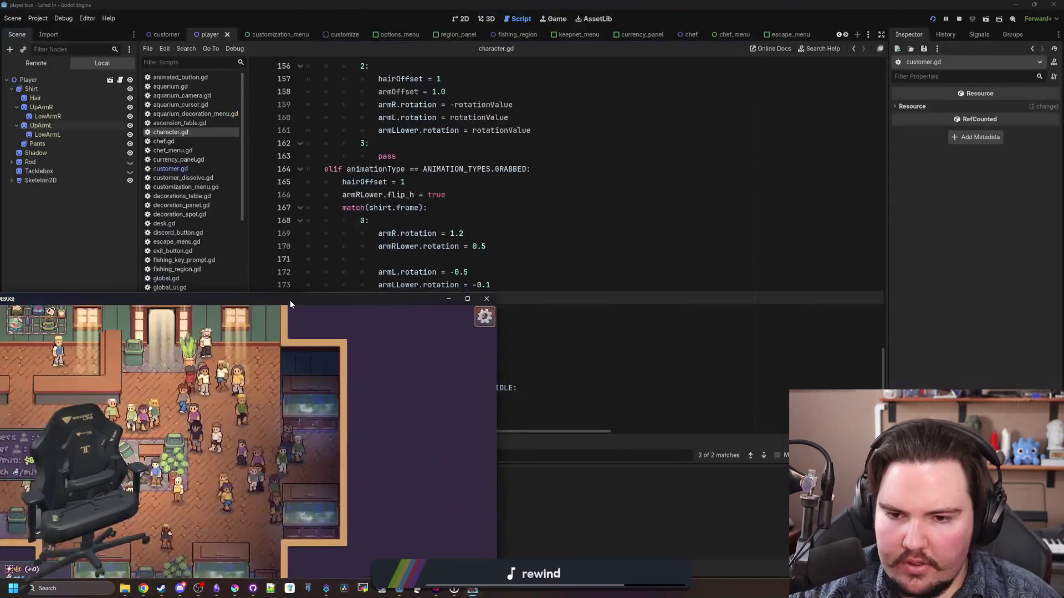
Delete the armRLower.flip_h line from the GRABBED block, save, and relaunch the game.
{"action": "left_click", "coordinate": [452, 195]}
{"action": "left_click_drag", "start_coordinate": [452, 195], "coordinate": [428, 195]}
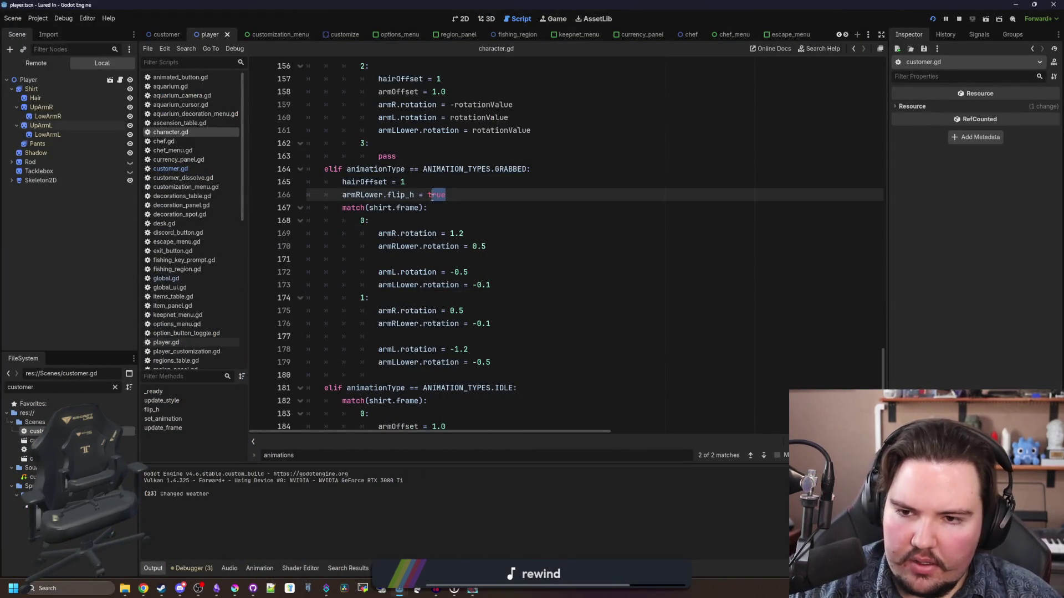
{"action": "type", "text": "false"}
{"action": "left_click", "coordinate": [487, 181]}
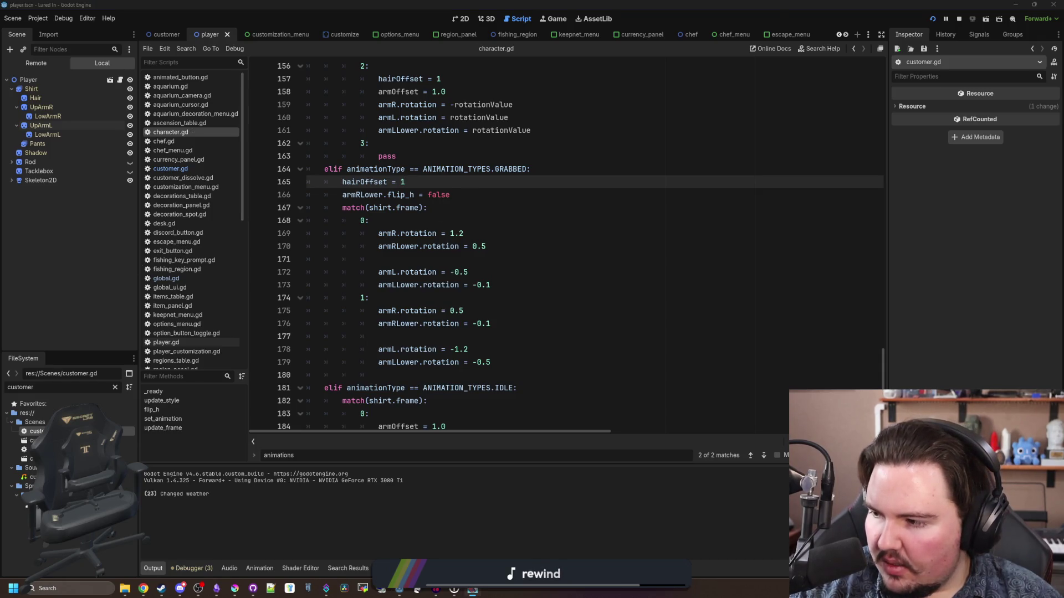
{"action": "triple_click", "coordinate": [399, 195]}
{"action": "key", "text": "Delete"}
{"action": "left_click", "coordinate": [496, 207]}
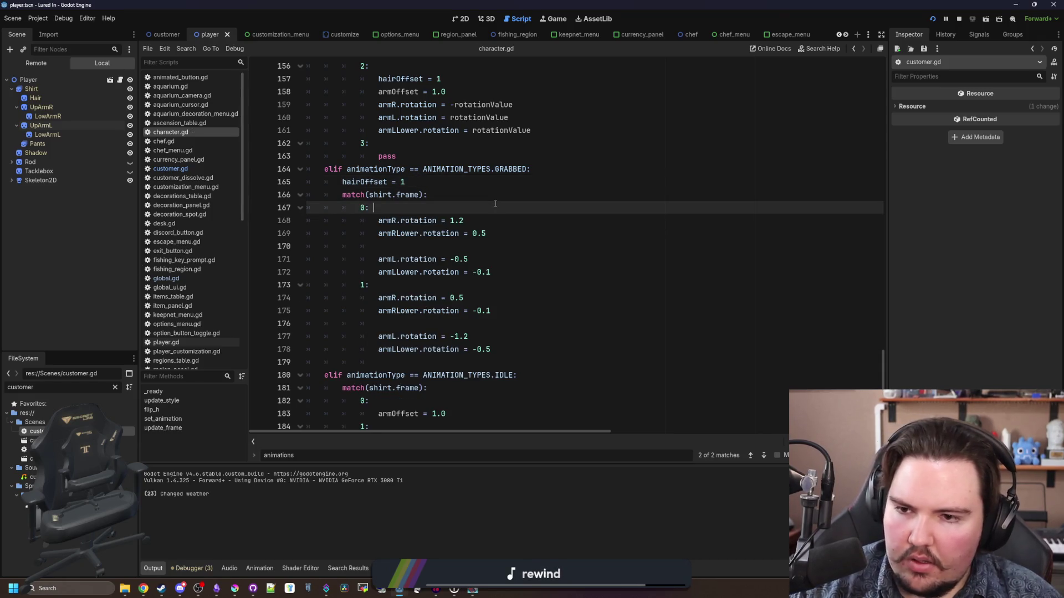
{"action": "key", "text": "F5"}
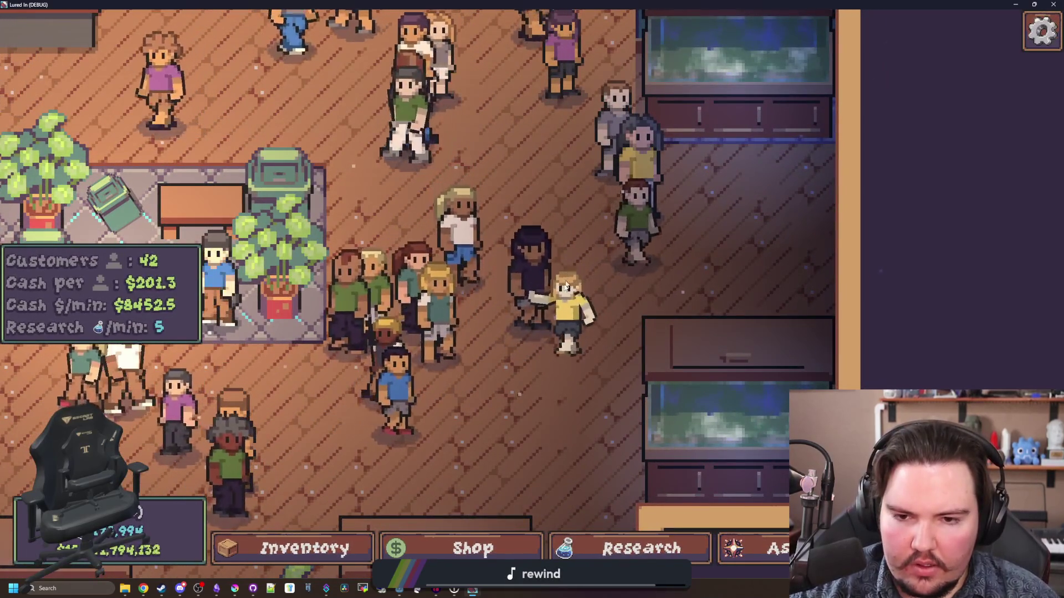
Carry the purple customer over near the chef, set it down, and return to character.gd.
{"action": "key", "text": "F8"}
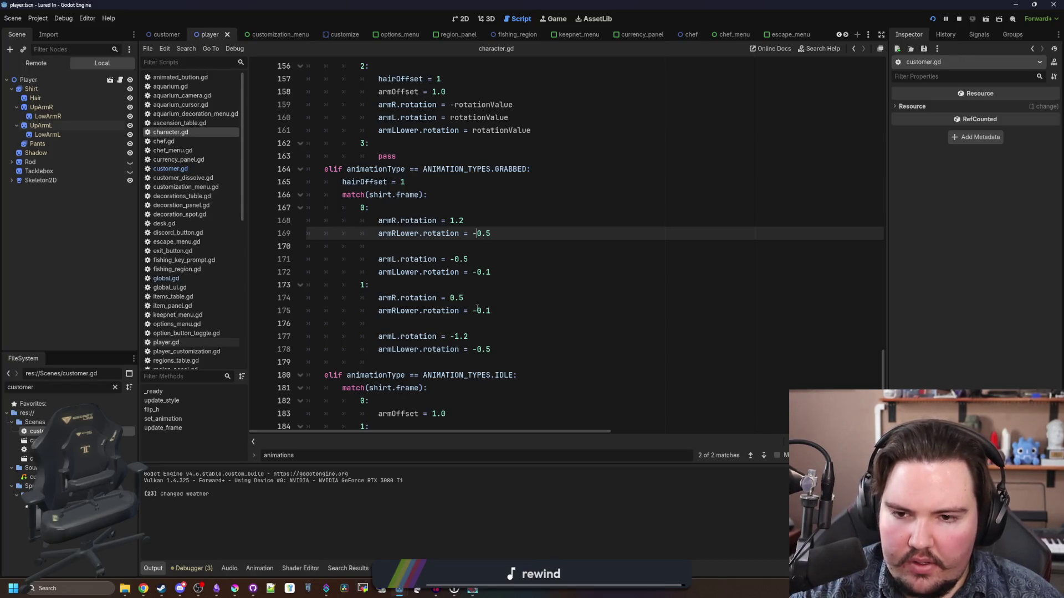
{"action": "left_click", "coordinate": [554, 272]}
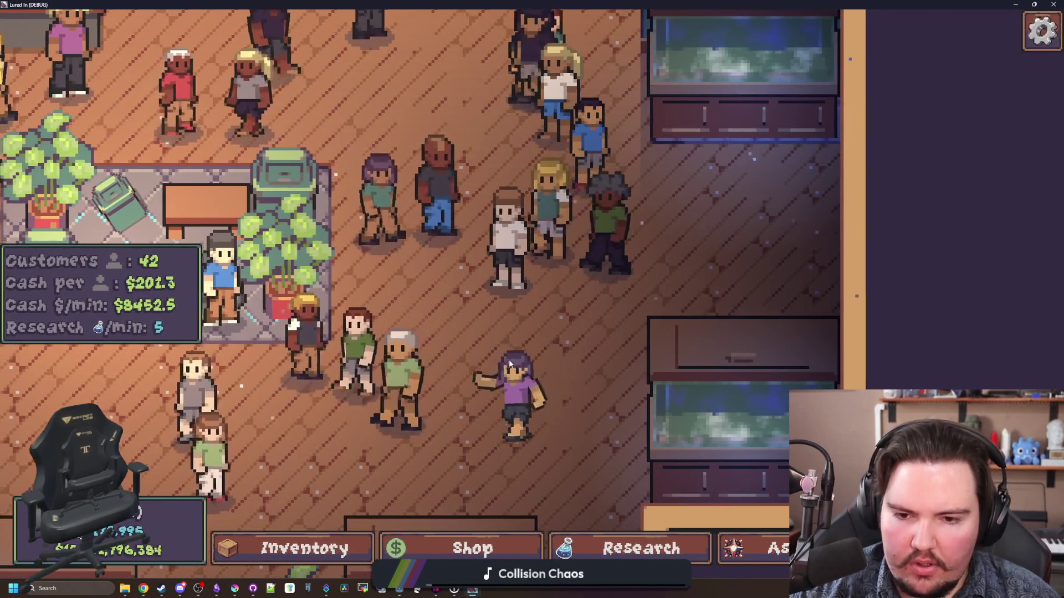
{"action": "key", "text": "a"}
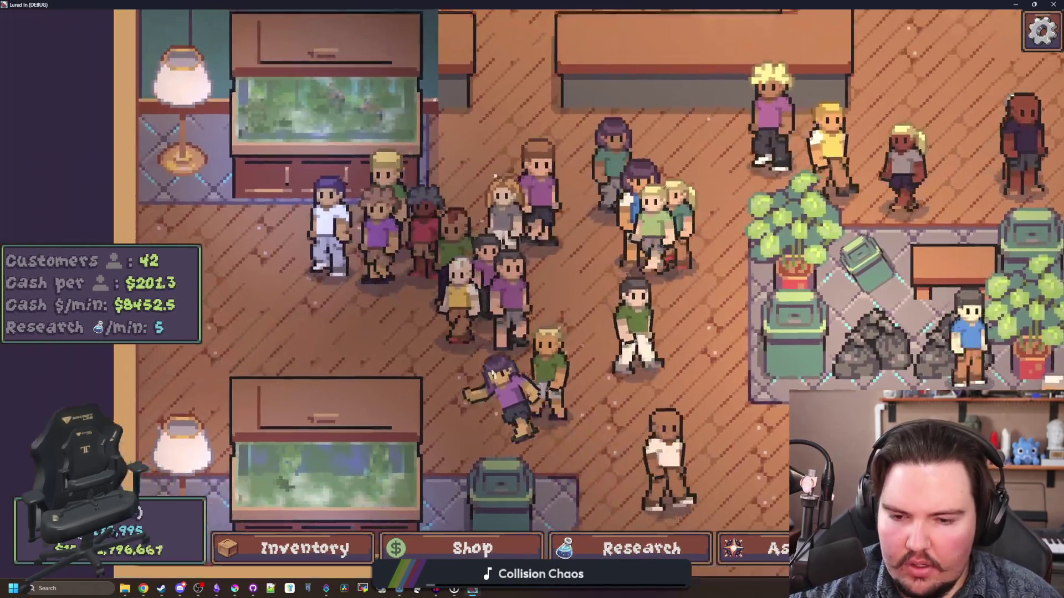
{"action": "key", "text": "a"}
{"action": "key", "text": "w"}
{"action": "key", "text": "w"}
{"action": "key", "text": "d"}
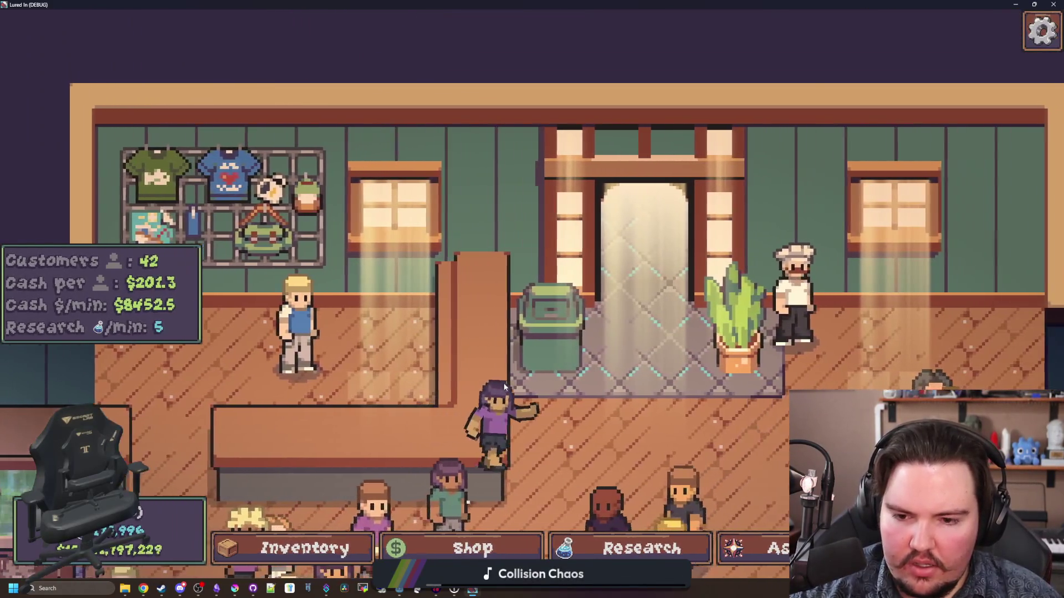
{"action": "key", "text": "d"}
{"action": "left_click", "coordinate": [507, 310]}
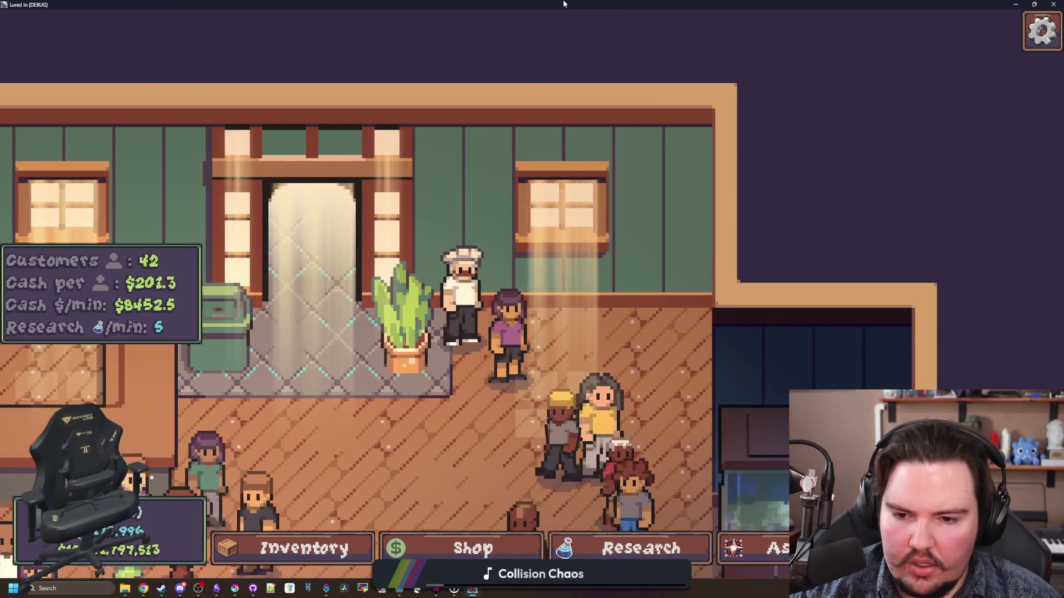
{"action": "double_click", "coordinate": [563, 4]}
{"action": "left_click", "coordinate": [501, 248]}
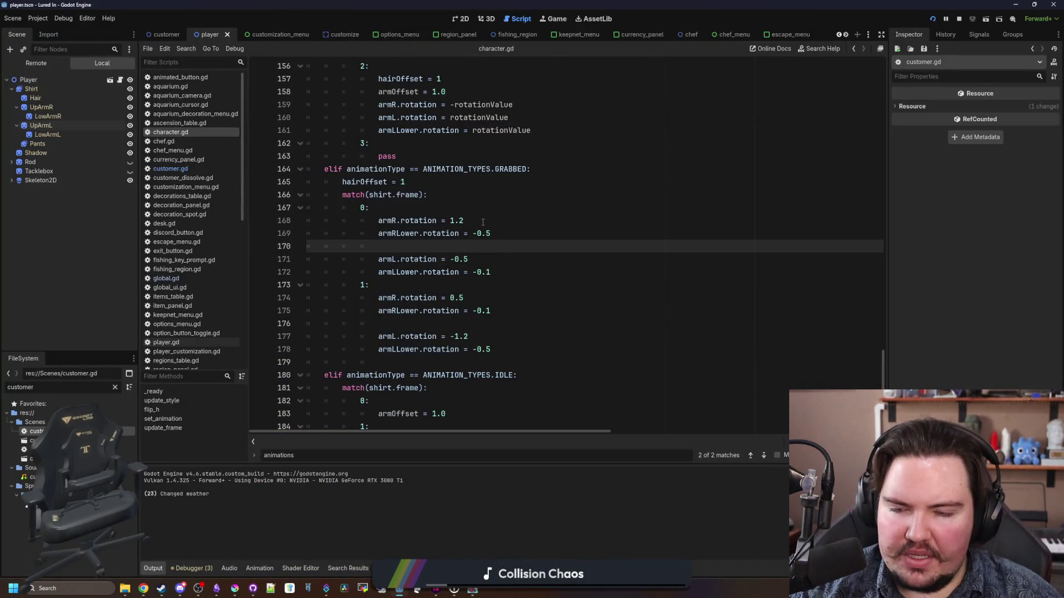
Comment line 168 '#r back' and line 174 '#r forward', lowering the forward rotation to 0.2.
{"action": "left_click", "coordinate": [492, 220]}
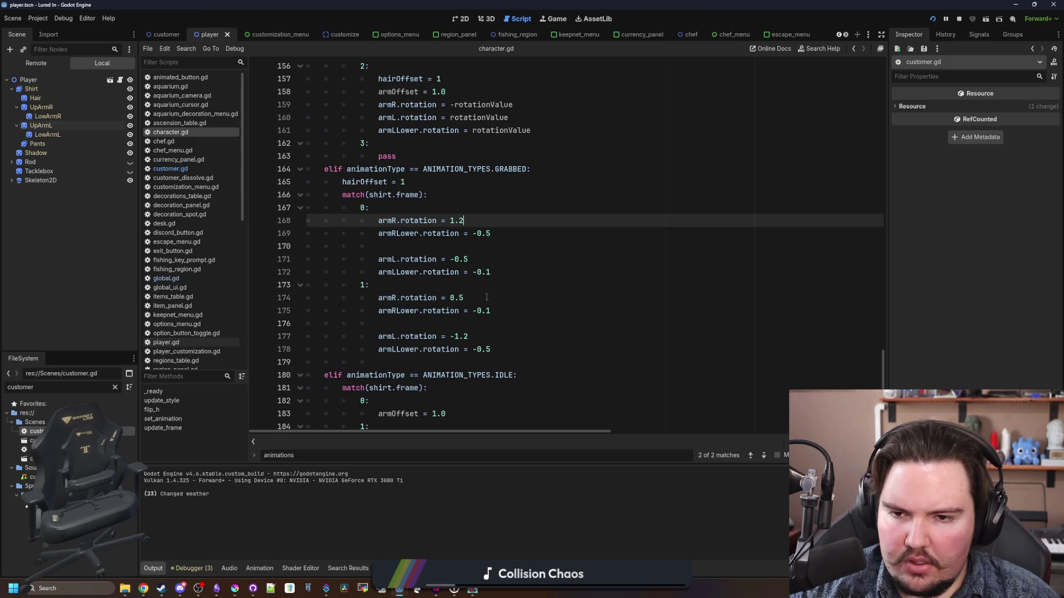
{"action": "left_click", "coordinate": [408, 208]}
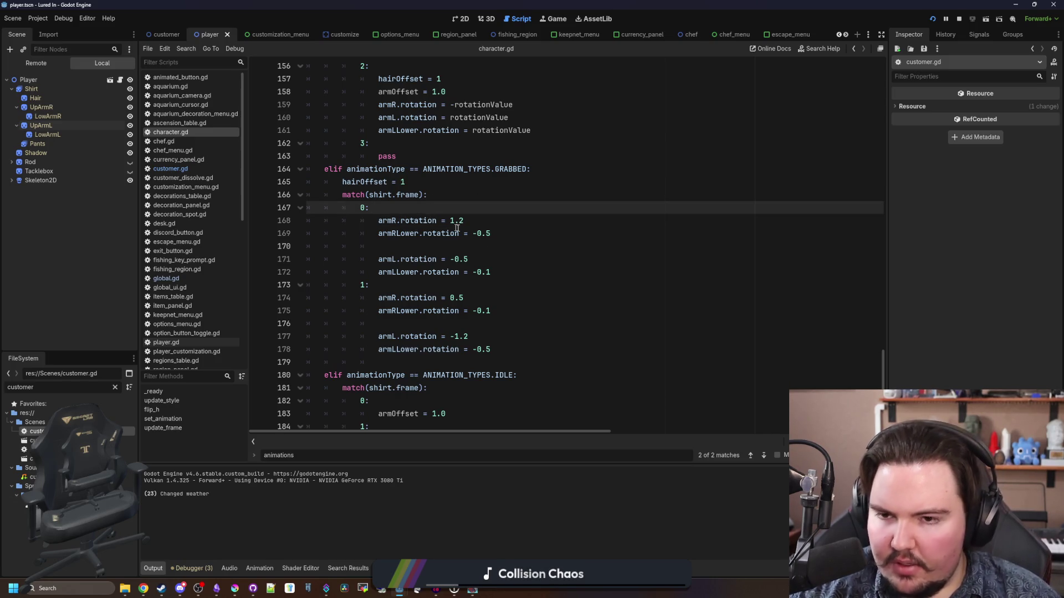
{"action": "left_click", "coordinate": [496, 221]}
{"action": "type", "text": "#r back"}
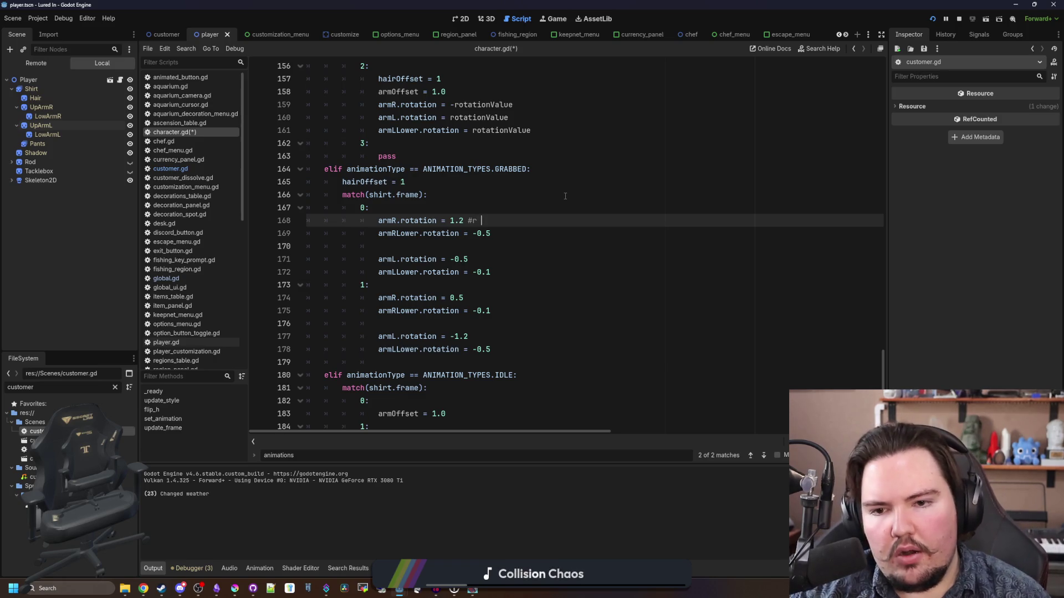
{"action": "left_click", "coordinate": [507, 299]}
{"action": "type", "text": "#r forward"}
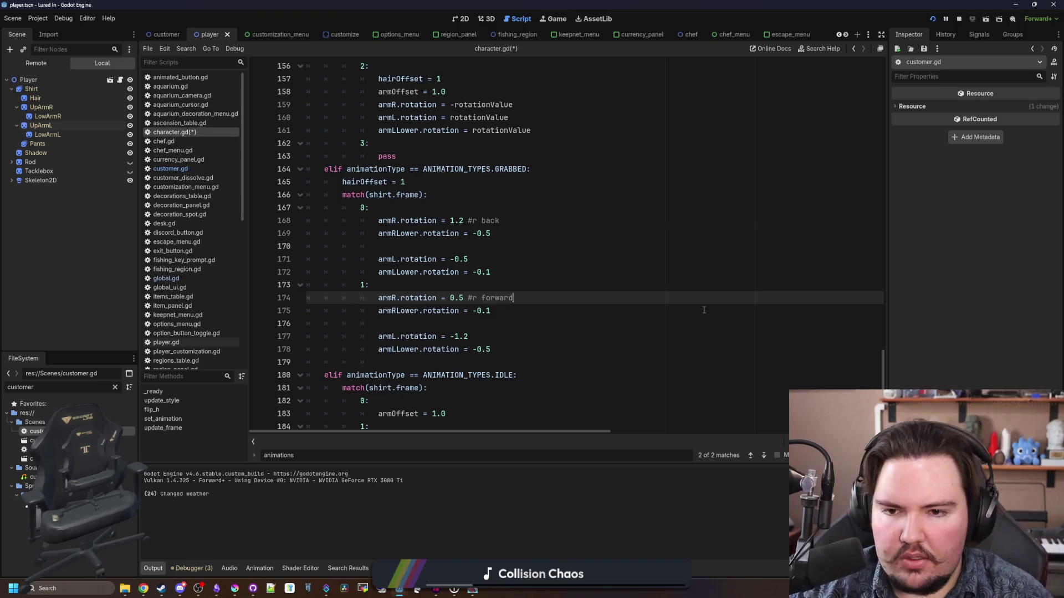
{"action": "key", "text": "Down"}
{"action": "key", "text": "Up"}
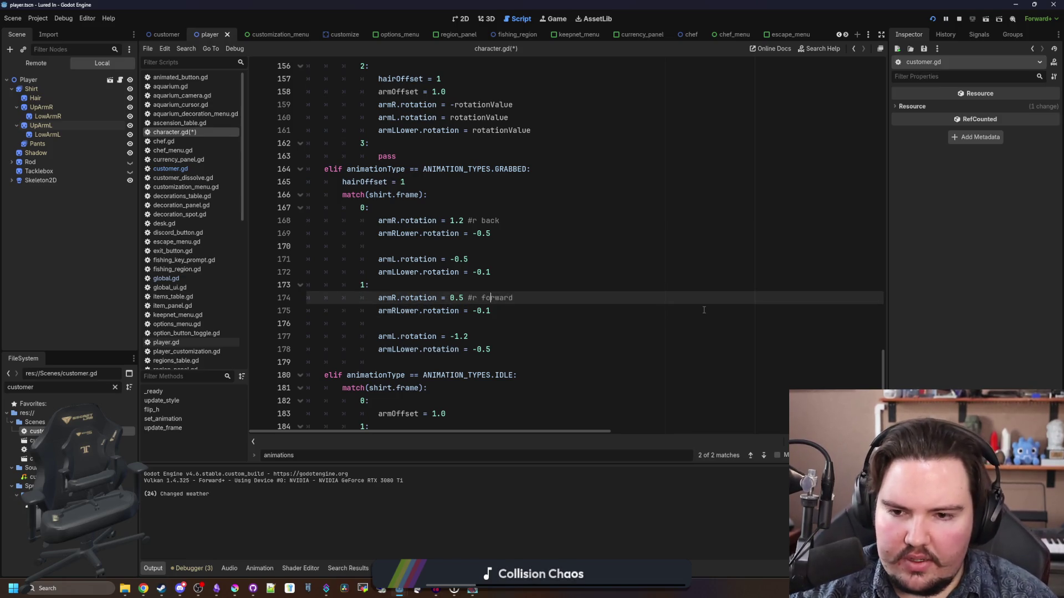
{"action": "type", "text": "2"}
{"action": "left_click", "coordinate": [703, 310]}
Save and test the new right-arm pose in game, then return to the 0.2 value on line 174.
{"action": "key", "text": "ctrl+s"}
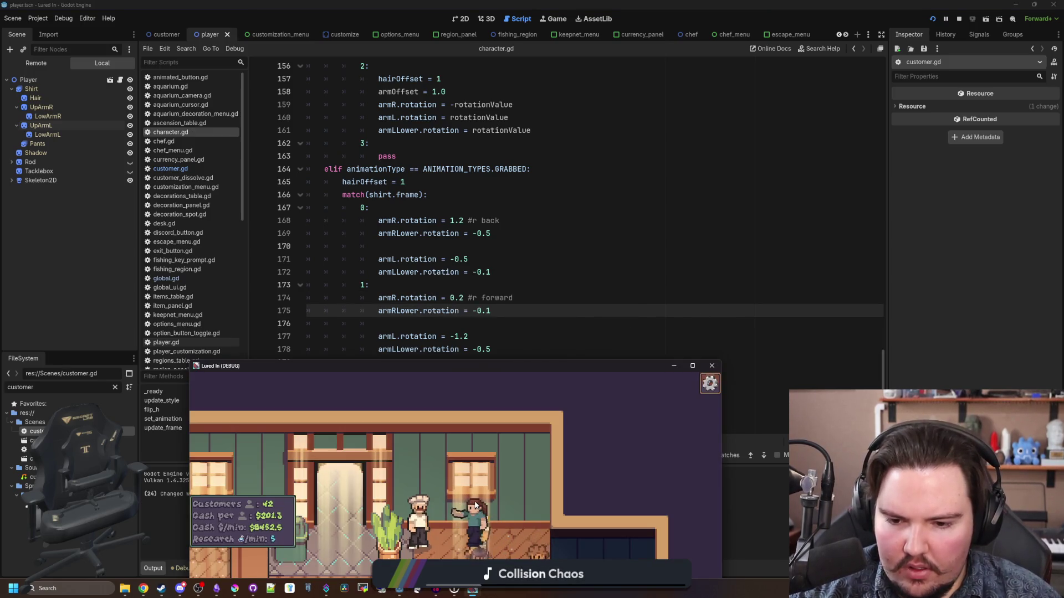
{"action": "key", "text": "a"}
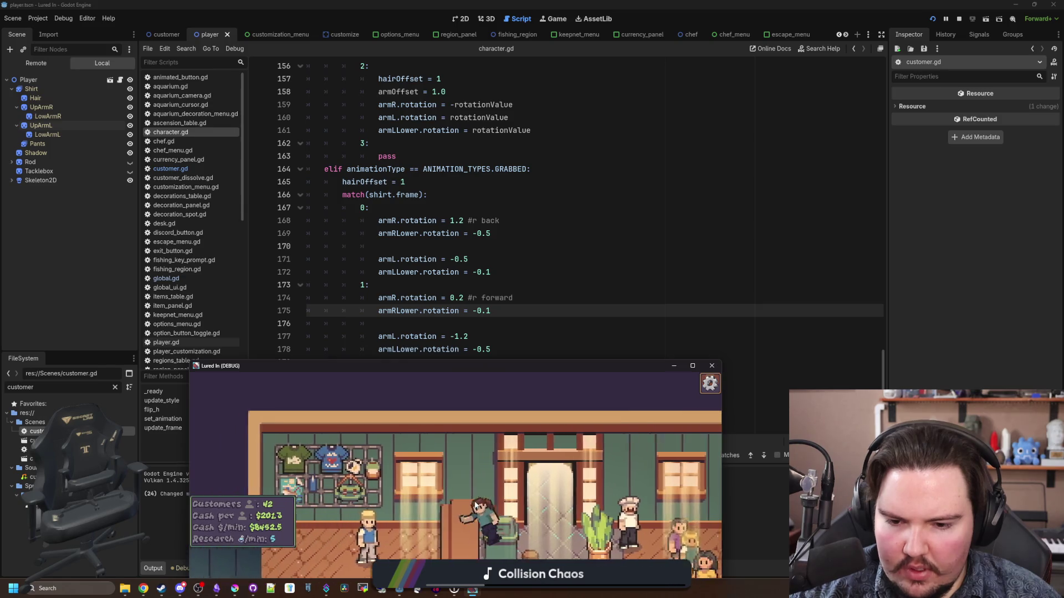
{"action": "left_click", "coordinate": [538, 321]}
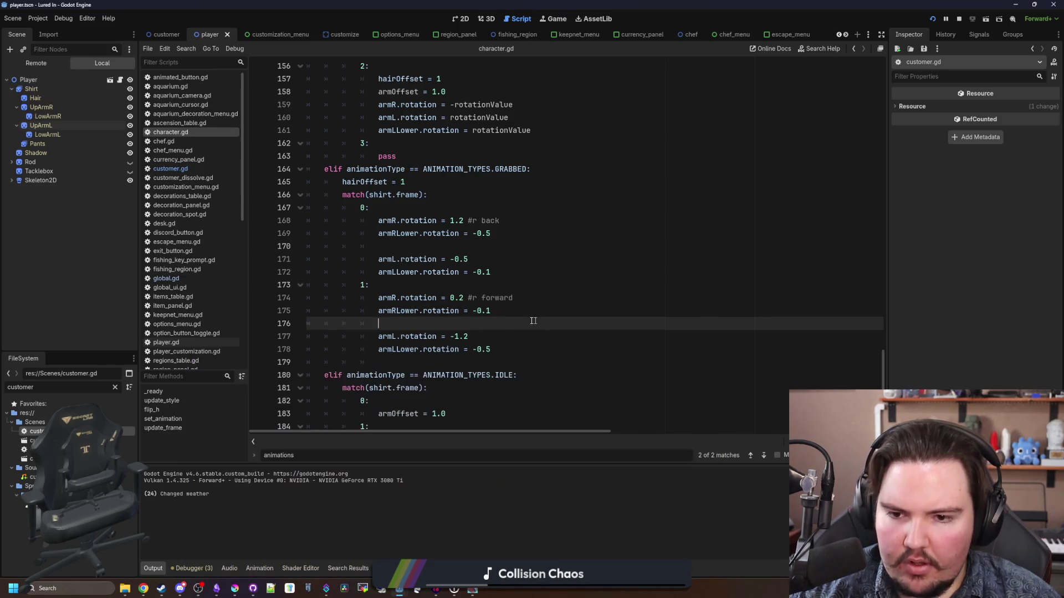
{"action": "left_click", "coordinate": [464, 298]}
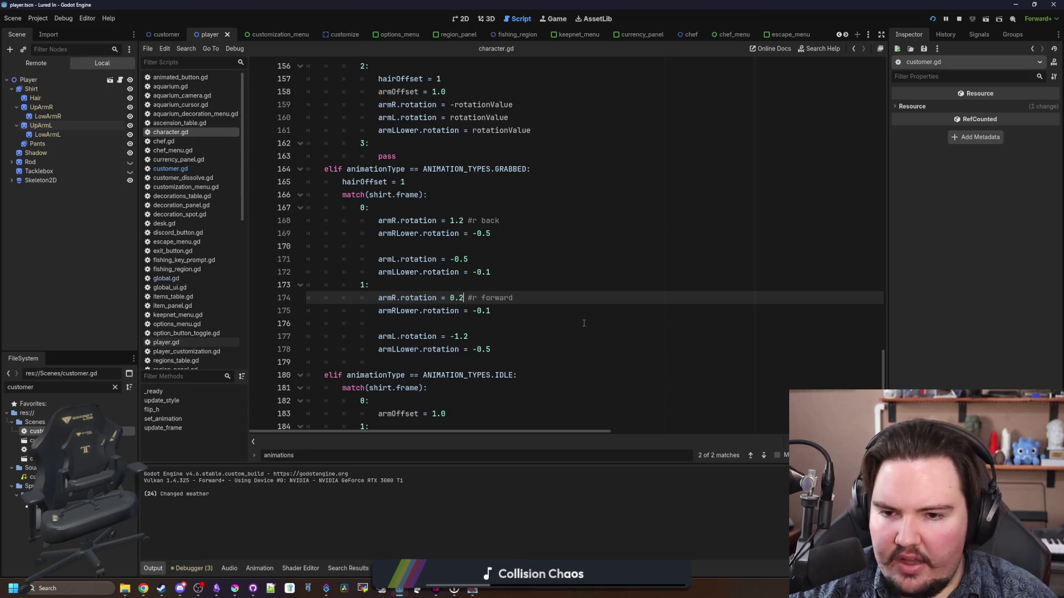
{"action": "type", "text": "-"}
{"action": "key", "text": "Up"}
{"action": "key", "text": "Up"}
{"action": "key", "text": "Up"}
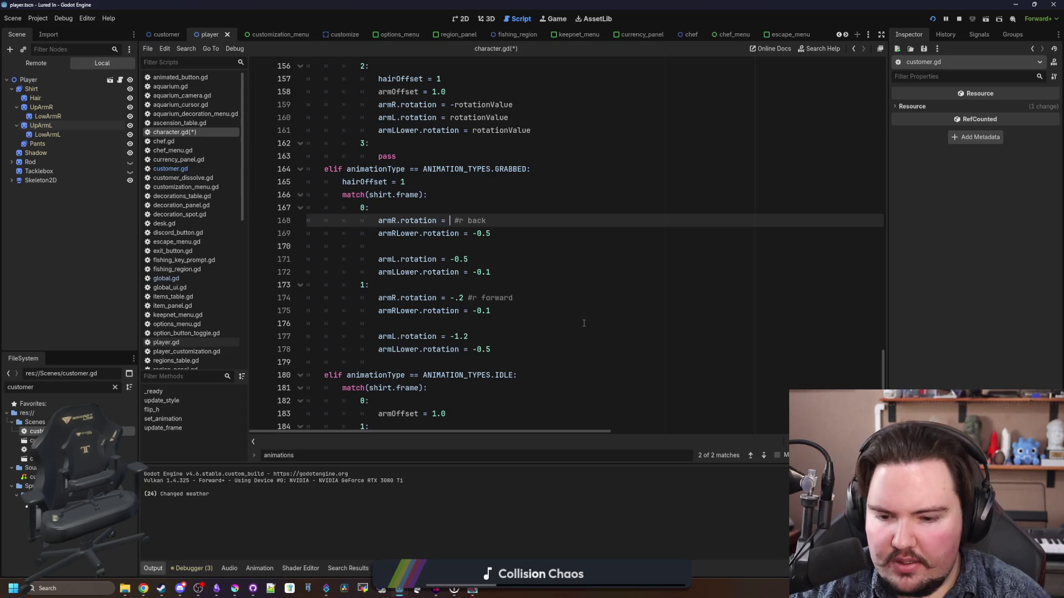
{"action": "type", "text": ".8"}
Save the -.2 and -1.0 rotation edits and run the game, carrying a customer to view the pose.
{"action": "left_click", "coordinate": [583, 323]}
{"action": "key", "text": "ctrl+s"}
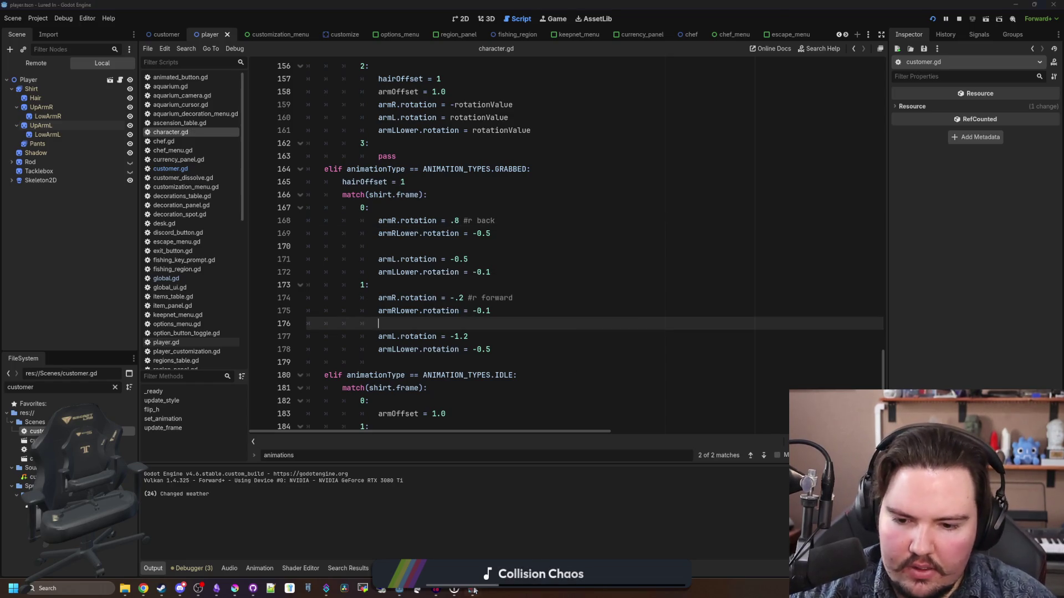
{"action": "left_click_drag", "start_coordinate": [539, 477], "coordinate": [515, 470]}
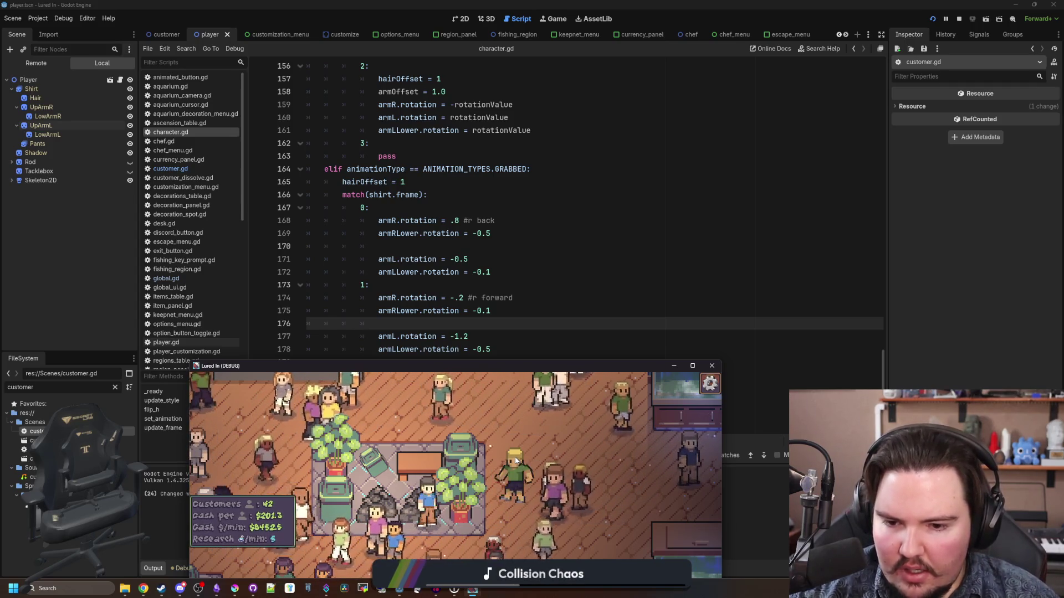
{"action": "left_click", "coordinate": [486, 336]}
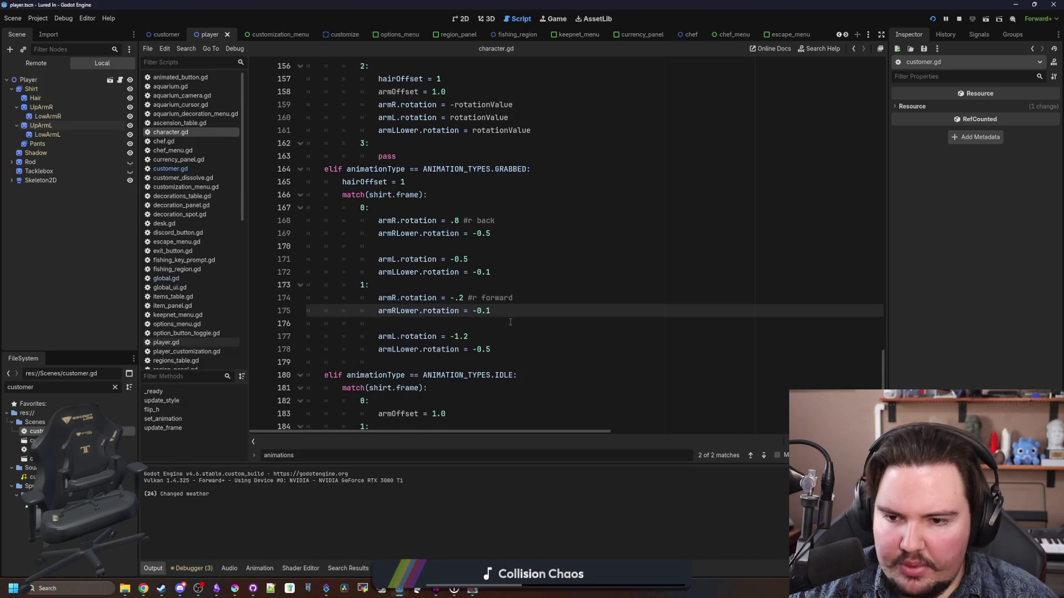
{"action": "scroll", "scroll_direction": "down", "scroll_amount": 3}
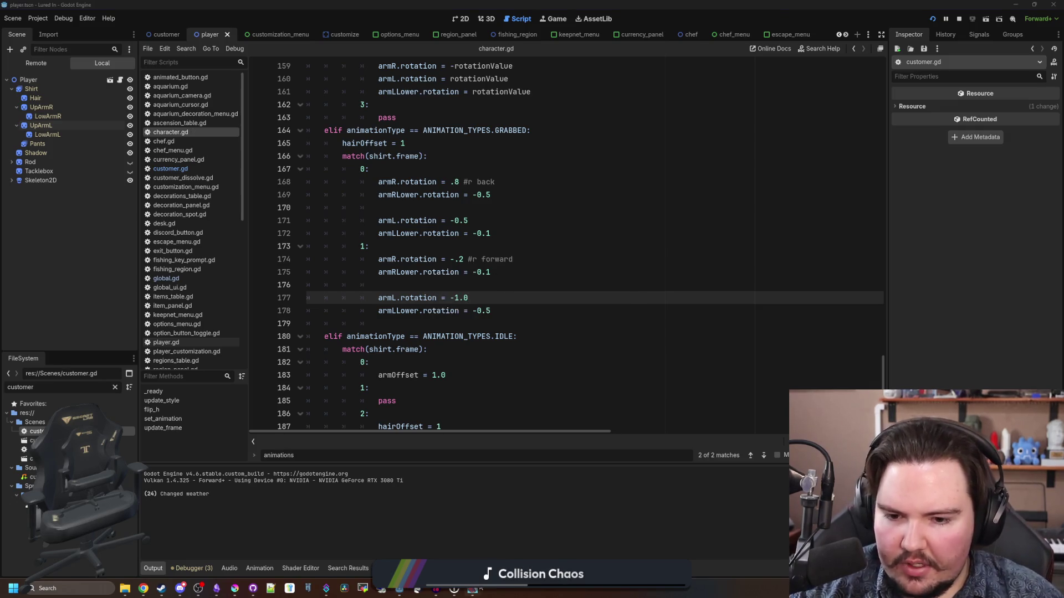
{"action": "left_click", "coordinate": [471, 591]}
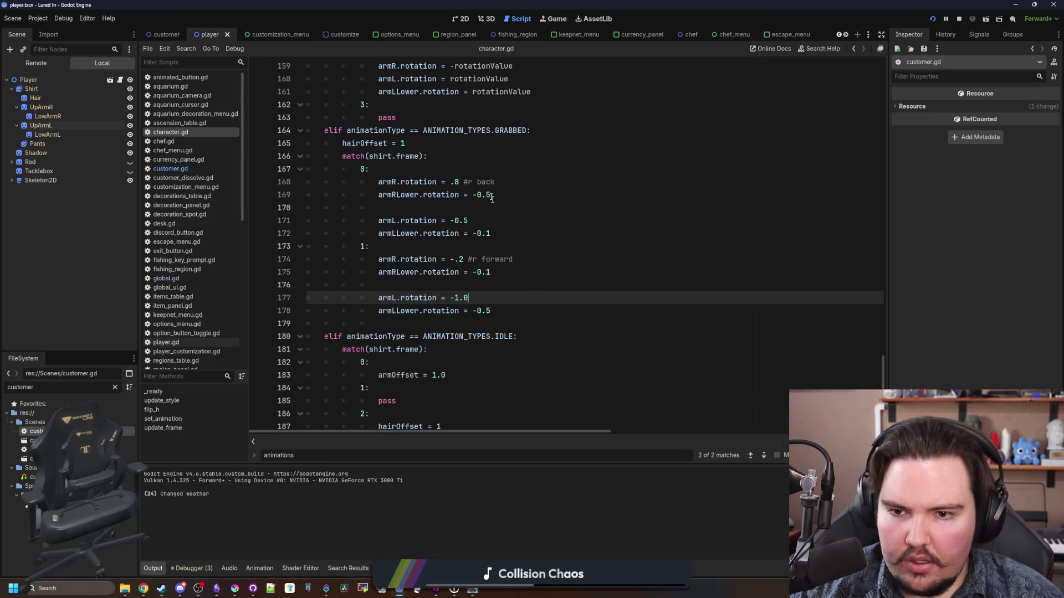
Revisit the armR rotation on lines 167–168, then carry the blue-shirt worker in game to inspect its arms.
{"action": "left_click", "coordinate": [458, 181]}
{"action": "left_click", "coordinate": [567, 170]}
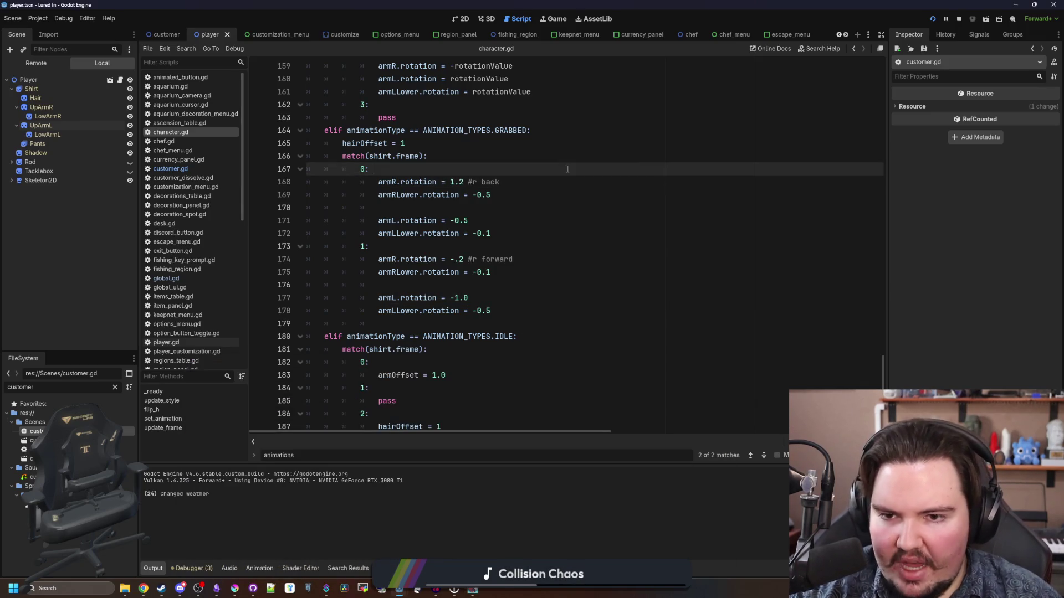
{"action": "left_click", "coordinate": [476, 592]}
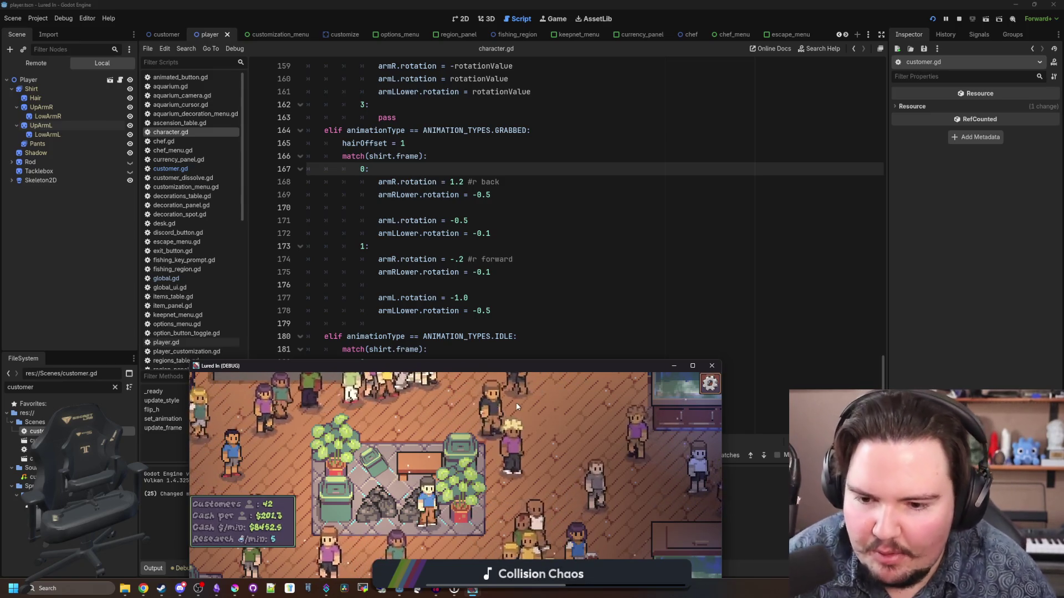
{"action": "double_click", "coordinate": [530, 367]}
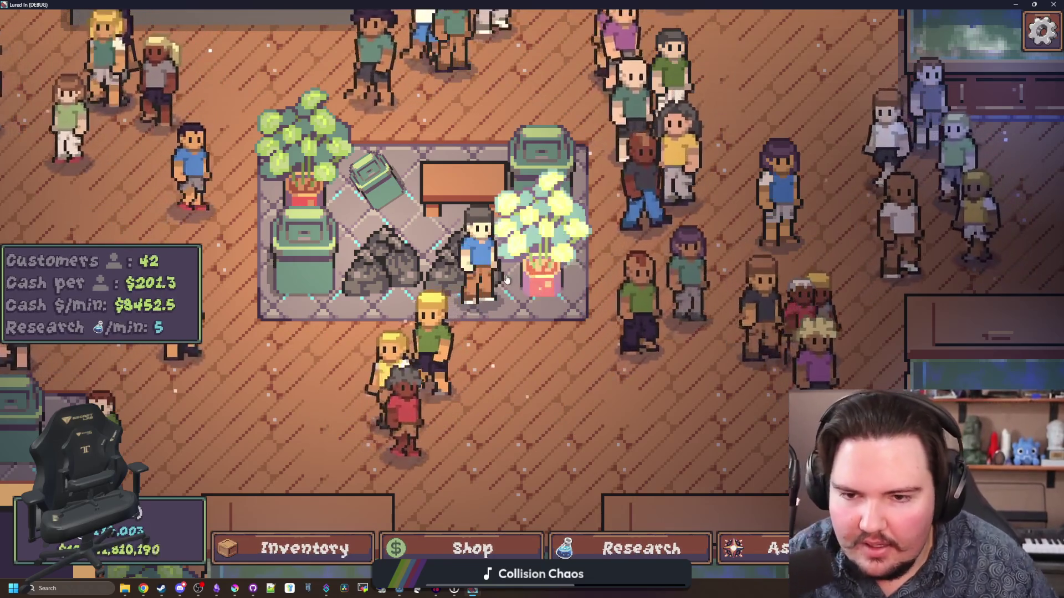
{"action": "left_click_drag", "start_coordinate": [496, 281], "coordinate": [491, 252]}
{"action": "key", "text": "s"}
{"action": "key", "text": "a"}
{"action": "key", "text": "s"}
{"action": "key", "text": "a"}
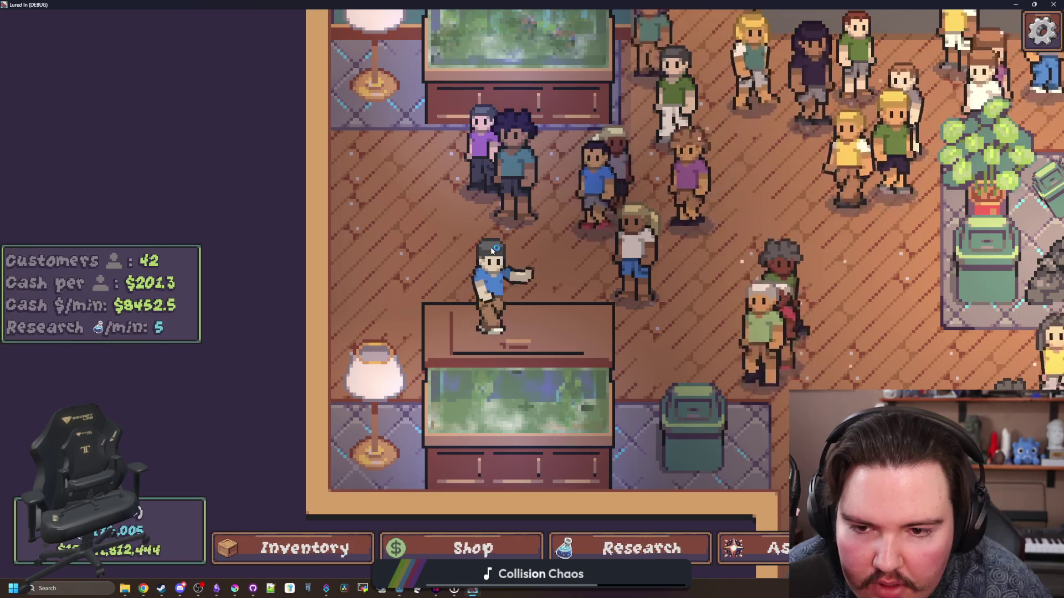
{"action": "left_click_drag", "start_coordinate": [491, 252], "coordinate": [489, 183]}
{"action": "key", "text": "F8"}
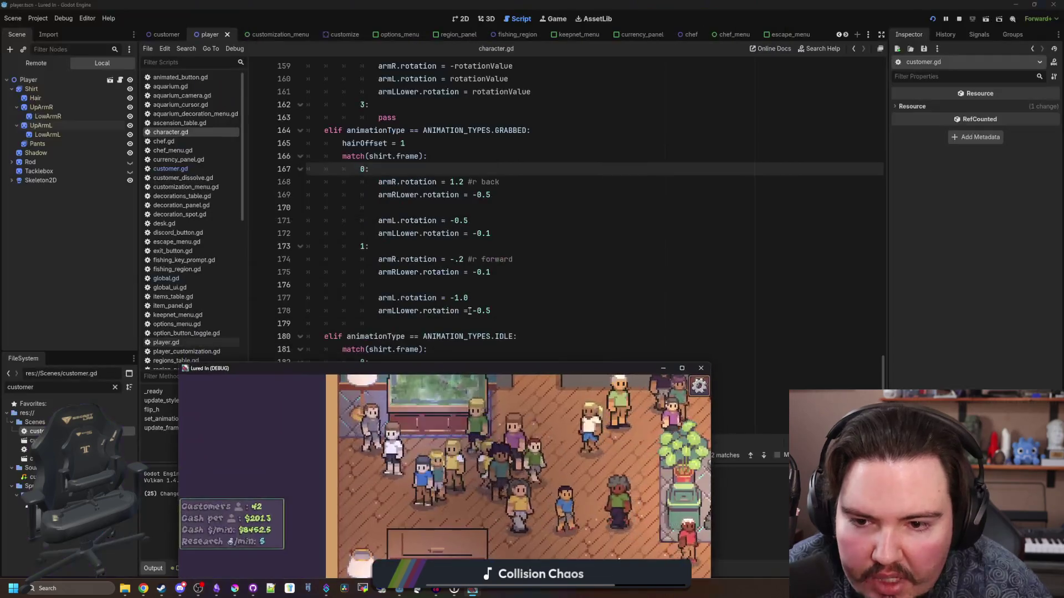
Set armL rotations to -0.1 and -.8 and armLLower to -0.4 and -0.8, then save and run.
{"action": "left_click", "coordinate": [484, 299]}
{"action": "left_click", "coordinate": [514, 216]}
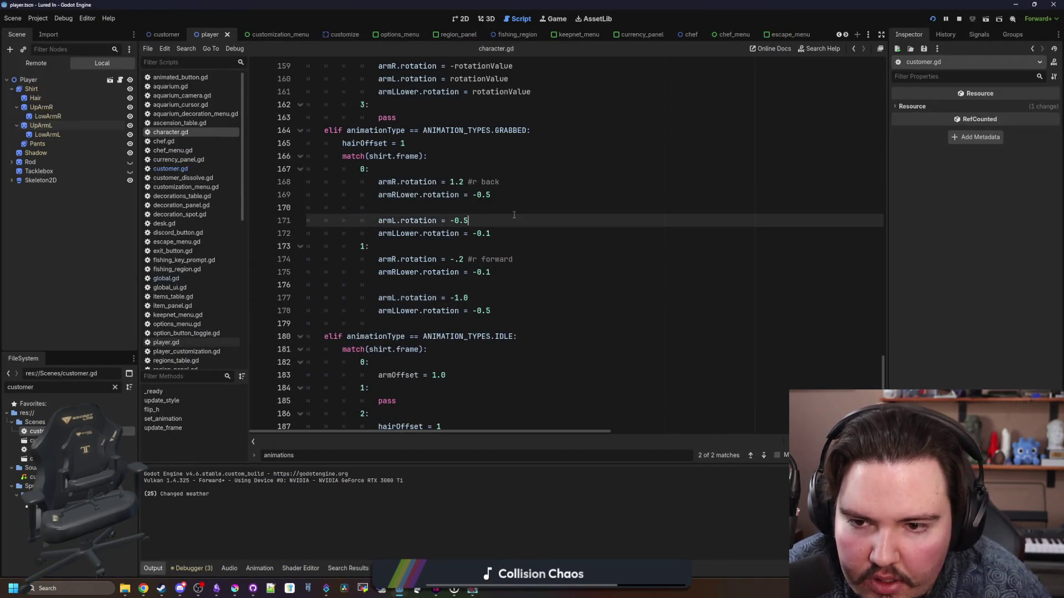
{"action": "type", "text": "1"}
{"action": "key", "text": "Down"}
{"action": "key", "text": "Down"}
{"action": "key", "text": "Down"}
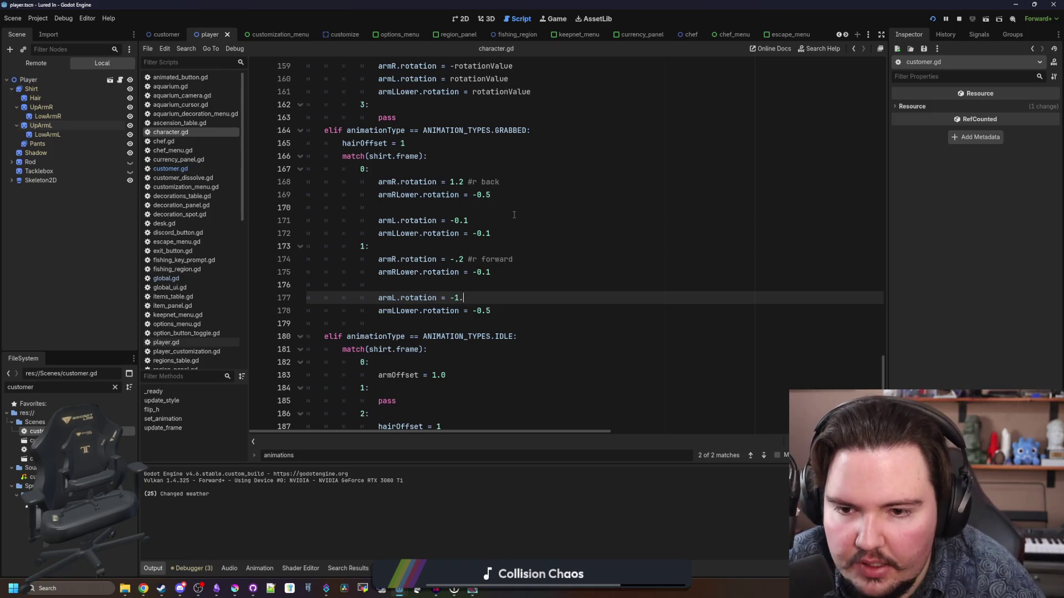
{"action": "type", "text": "8"}
{"action": "key", "text": "Down"}
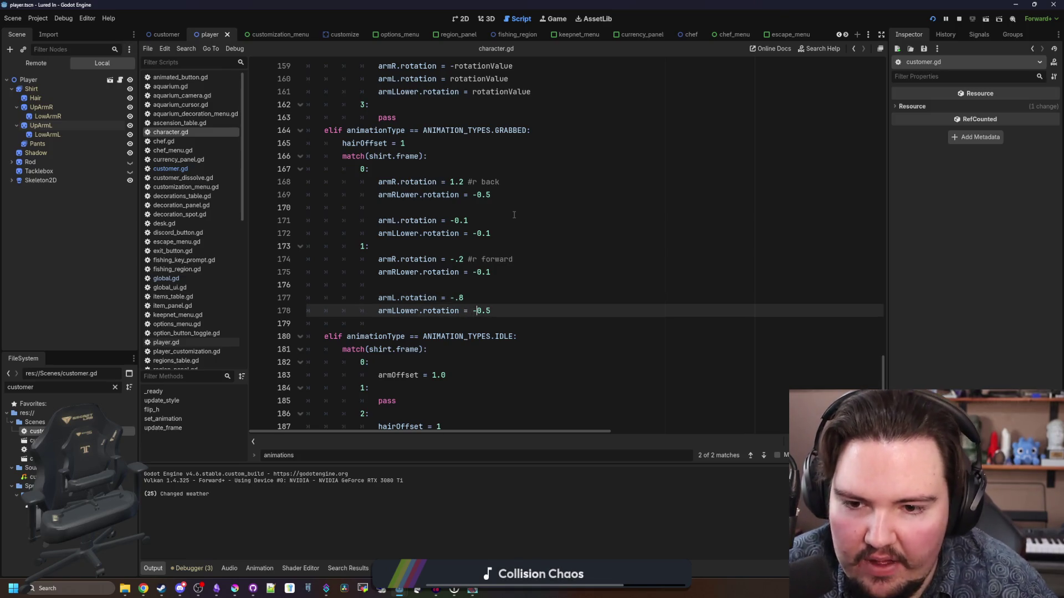
{"action": "left_click_drag", "start_coordinate": [515, 216], "coordinate": [514, 207]}
{"action": "key", "text": "ctrl+s"}
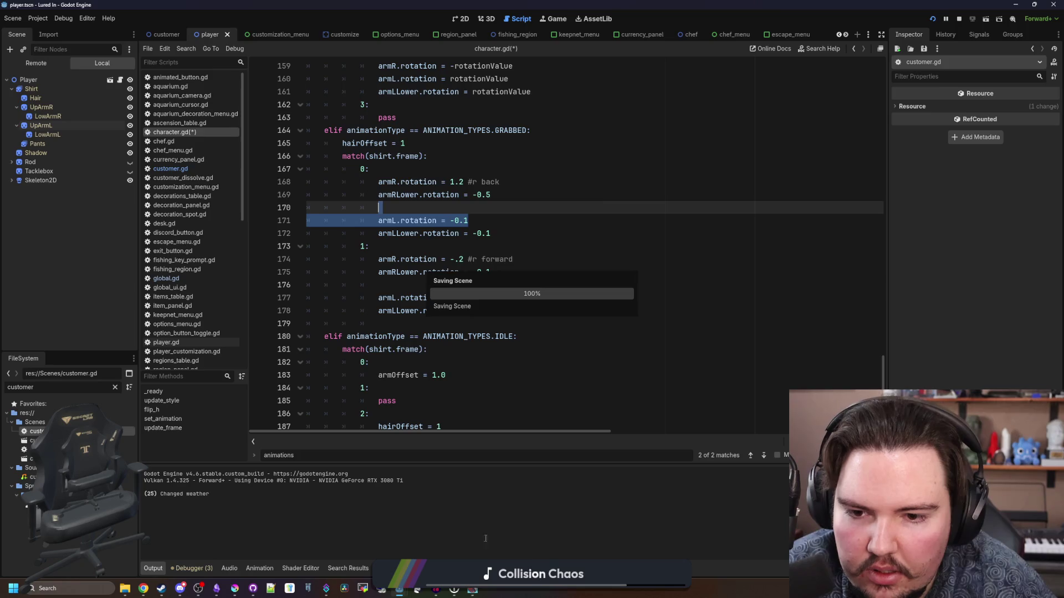
Carry the white-shirt customer in game to check its arms, then revisit line 172.
{"action": "left_click", "coordinate": [474, 592]}
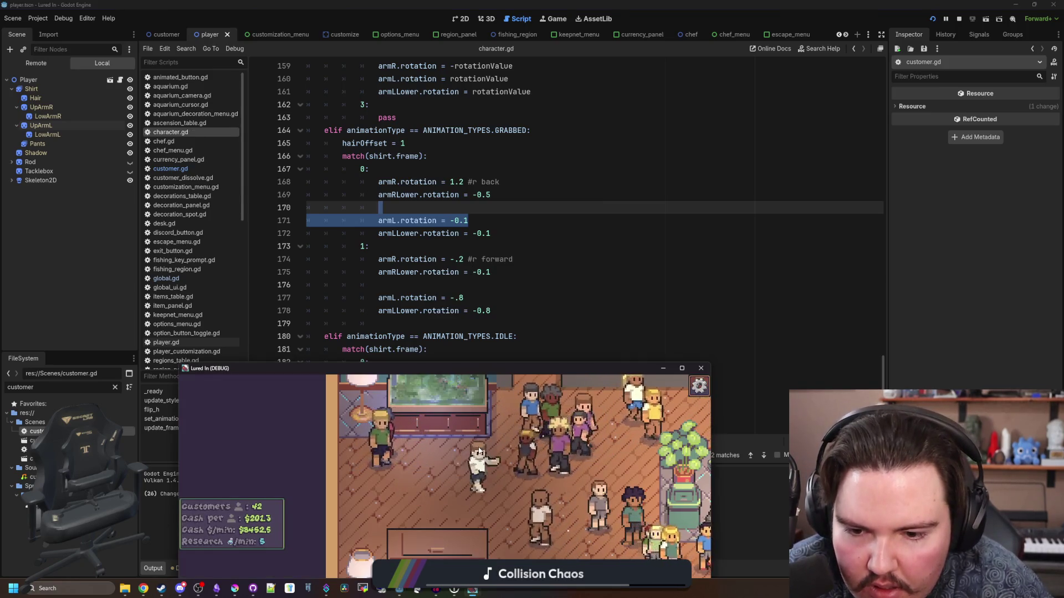
{"action": "left_click_drag", "start_coordinate": [480, 451], "coordinate": [400, 463]}
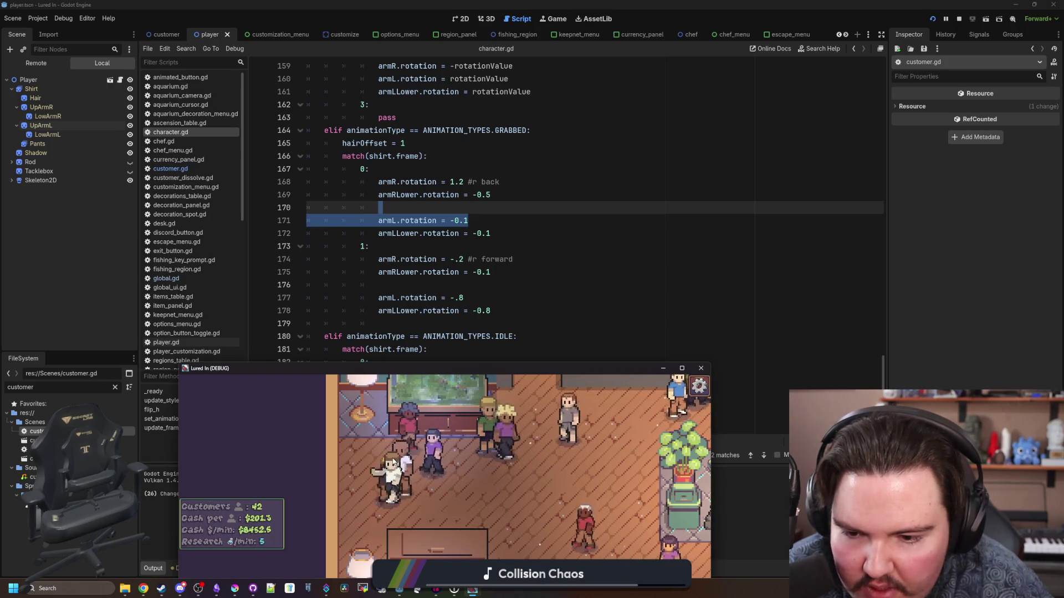
{"action": "left_click", "coordinate": [470, 267]}
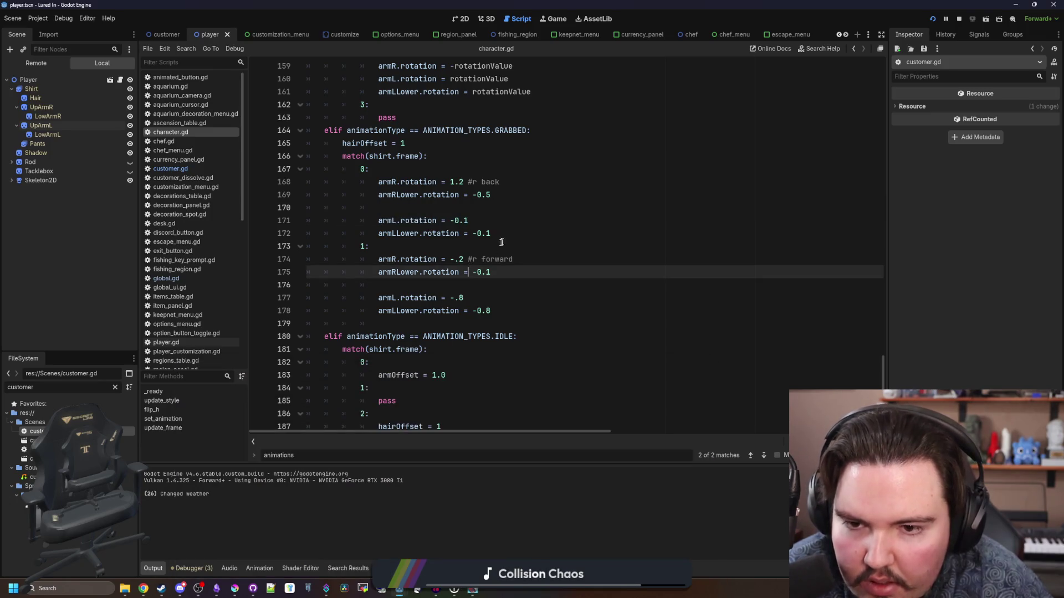
{"action": "left_click", "coordinate": [510, 233]}
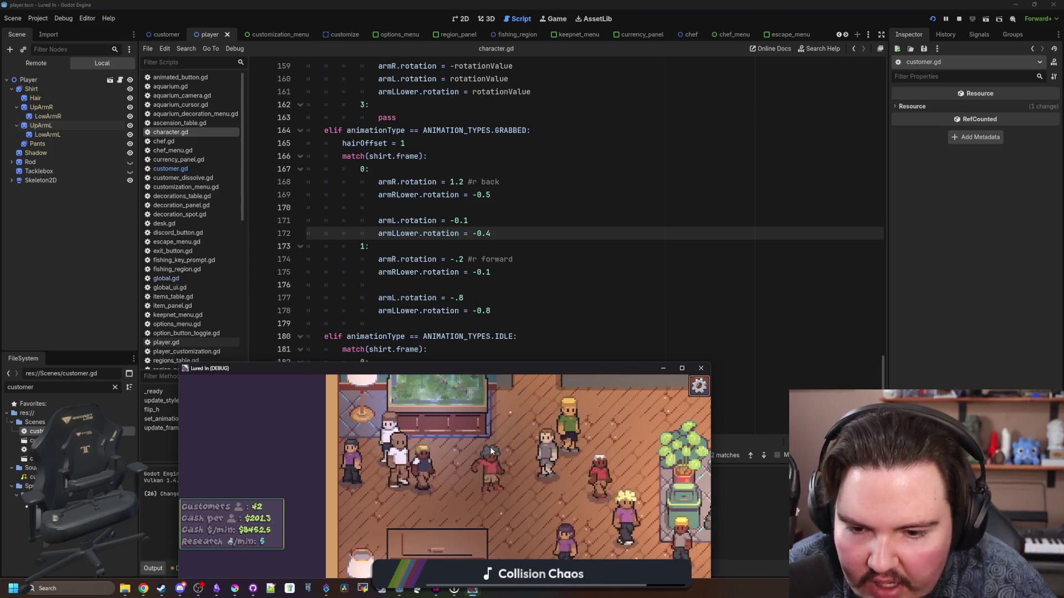
{"action": "left_click", "coordinate": [681, 368]}
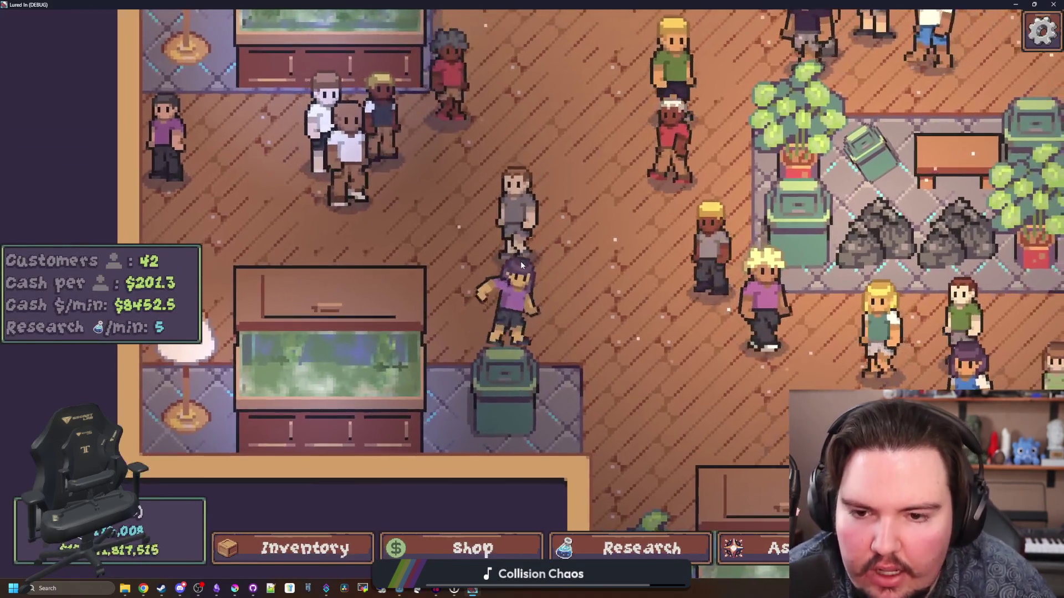
Walk through the shop carrying the blue-shirt customer to watch its arm pose, then switch back out of the game.
{"action": "key", "text": "d"}
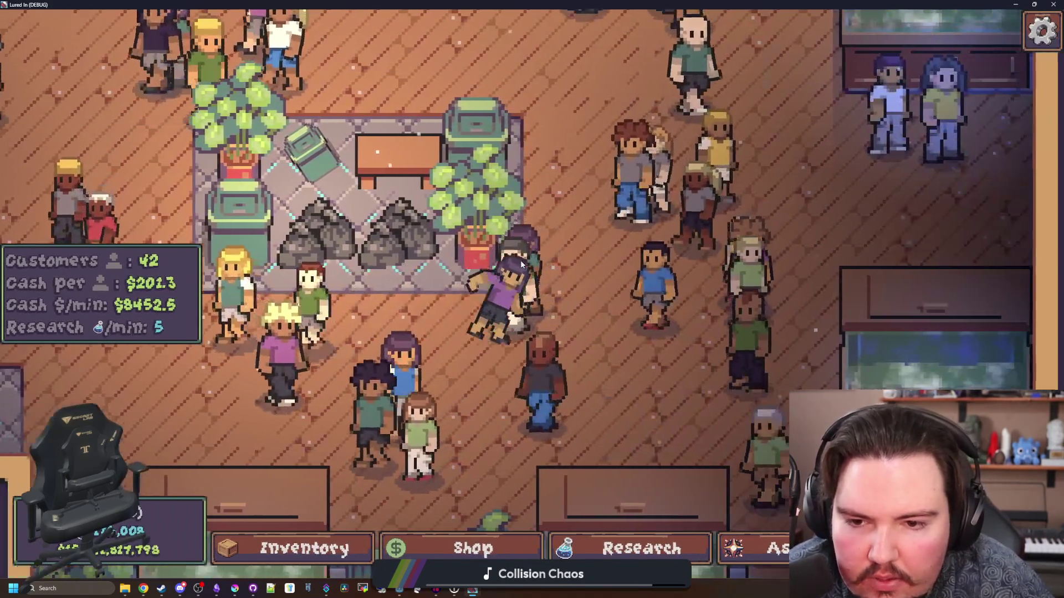
{"action": "key", "text": "d"}
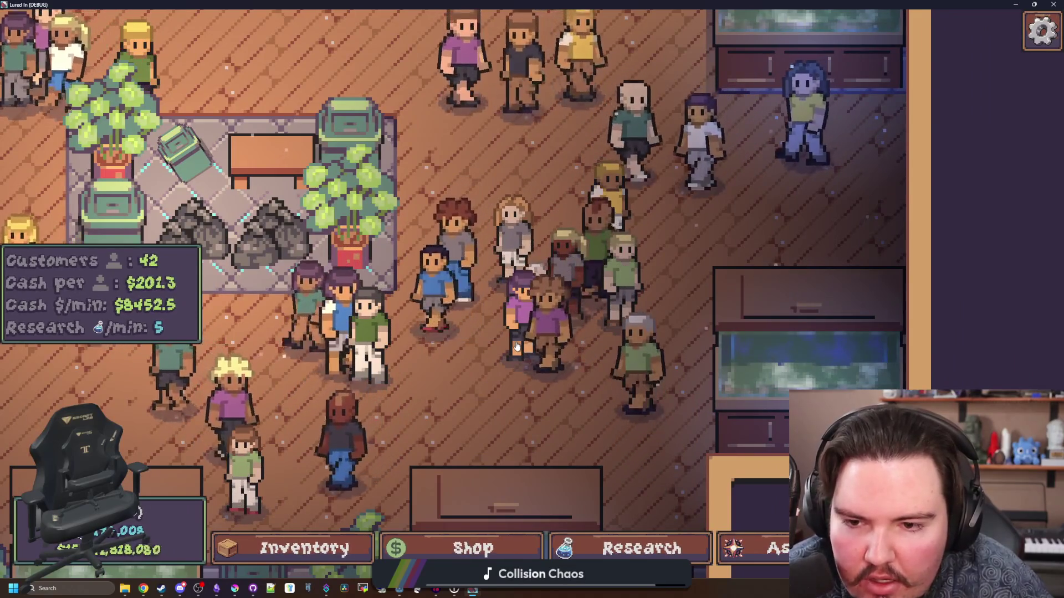
{"action": "key", "text": "w"}
{"action": "key", "text": "a"}
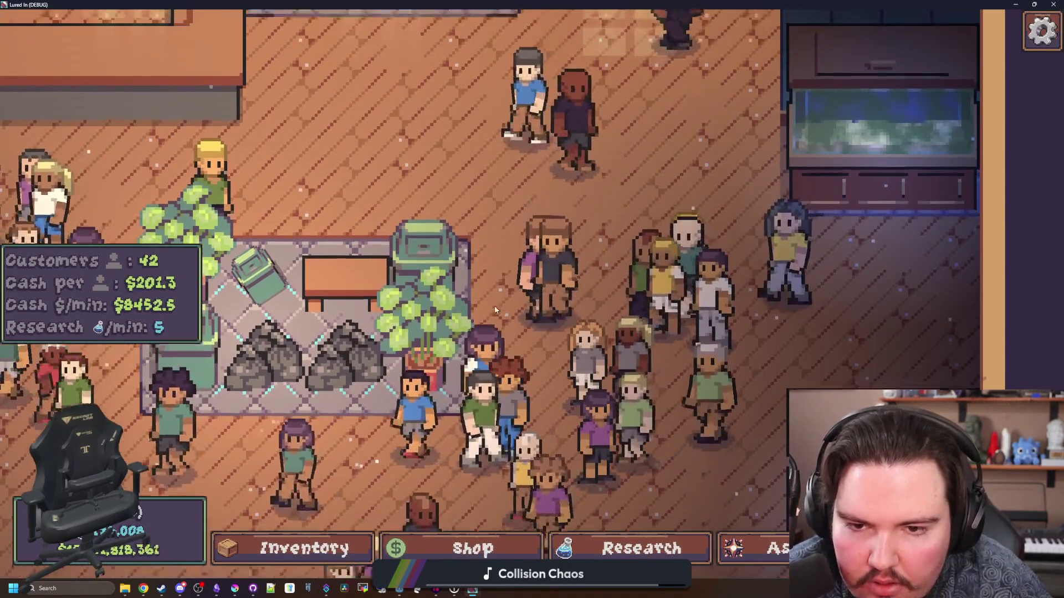
{"action": "key", "text": "w"}
{"action": "key", "text": "a"}
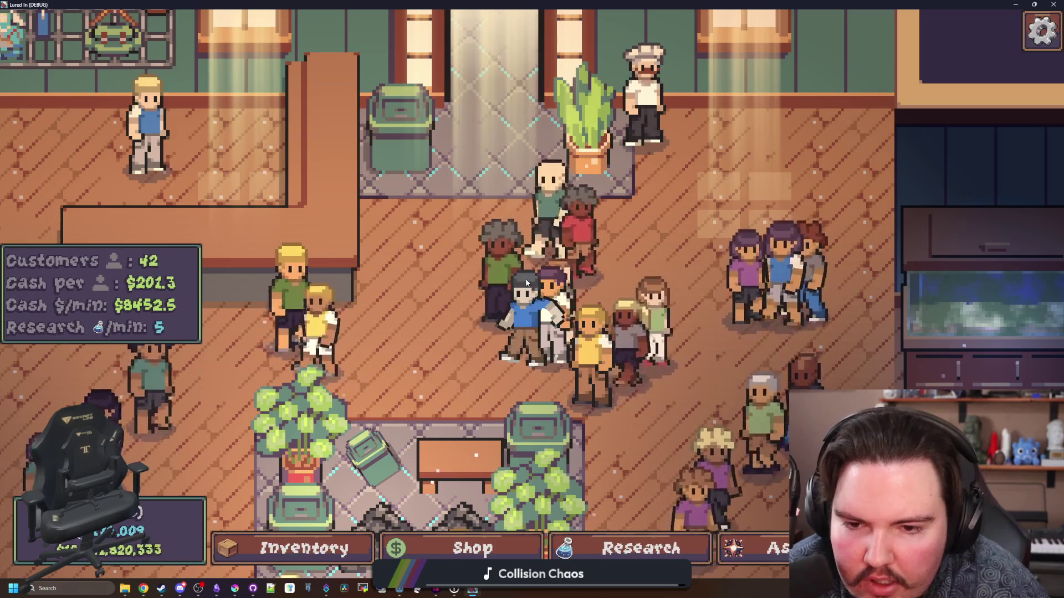
{"action": "left_click_drag", "start_coordinate": [526, 283], "coordinate": [421, 244]}
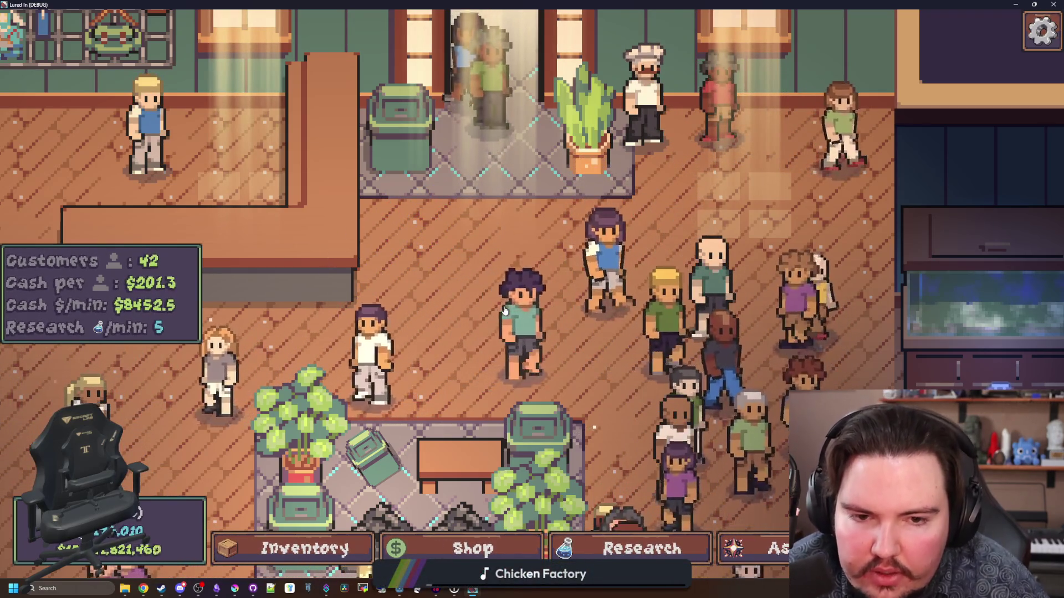
{"action": "key", "text": "d"}
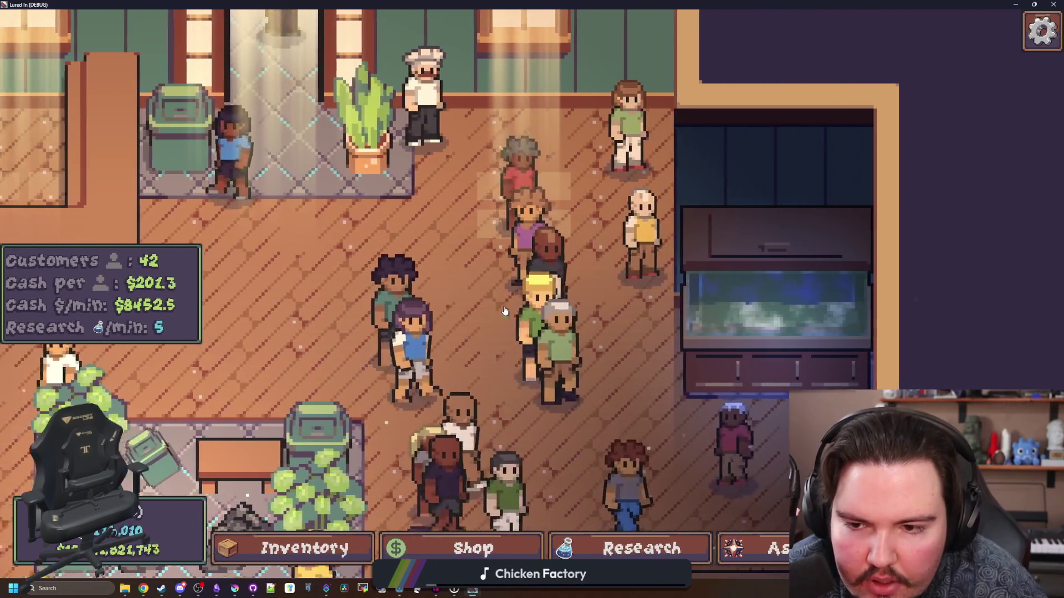
{"action": "key", "text": "a"}
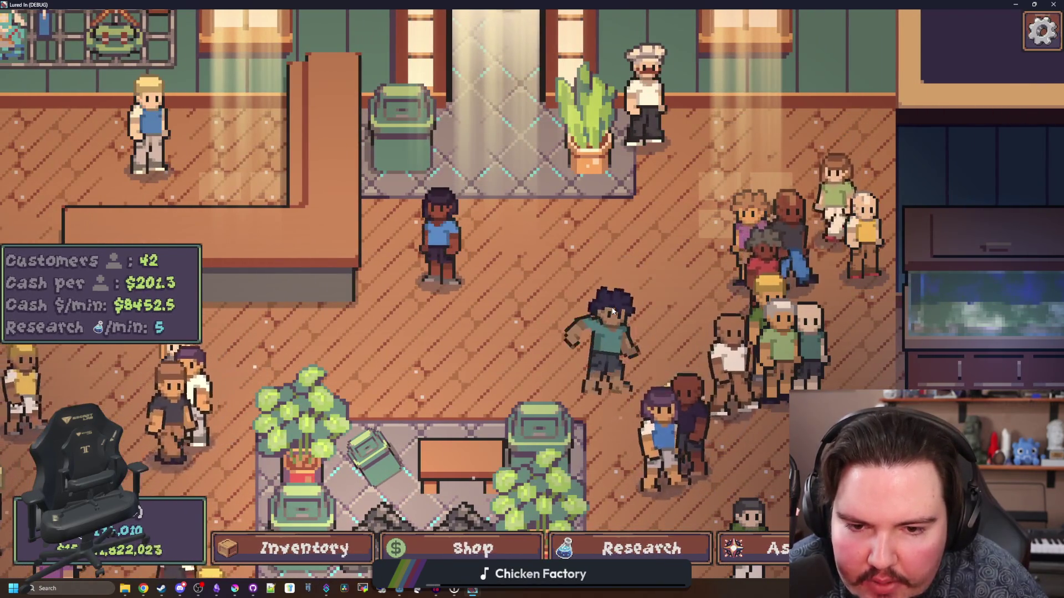
{"action": "key", "text": "a"}
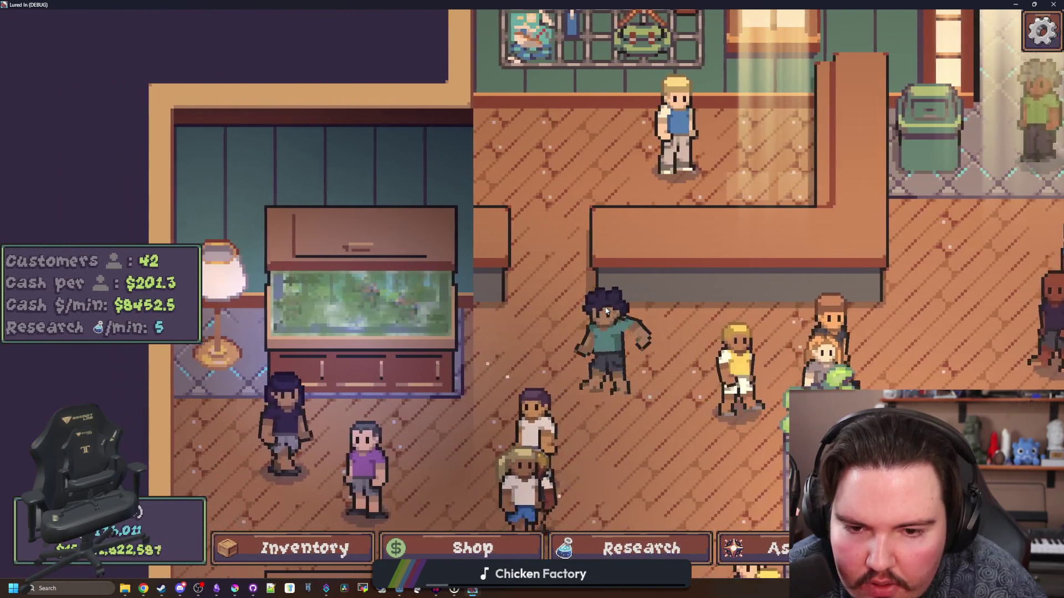
{"action": "key", "text": "alt+Tab"}
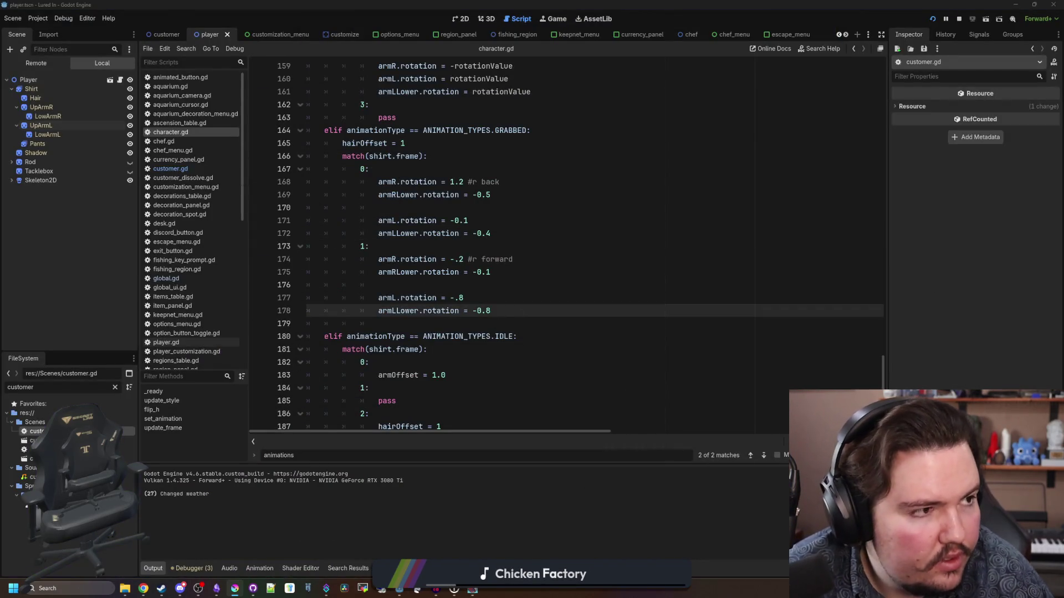
{"action": "key", "text": "alt+Tab"}
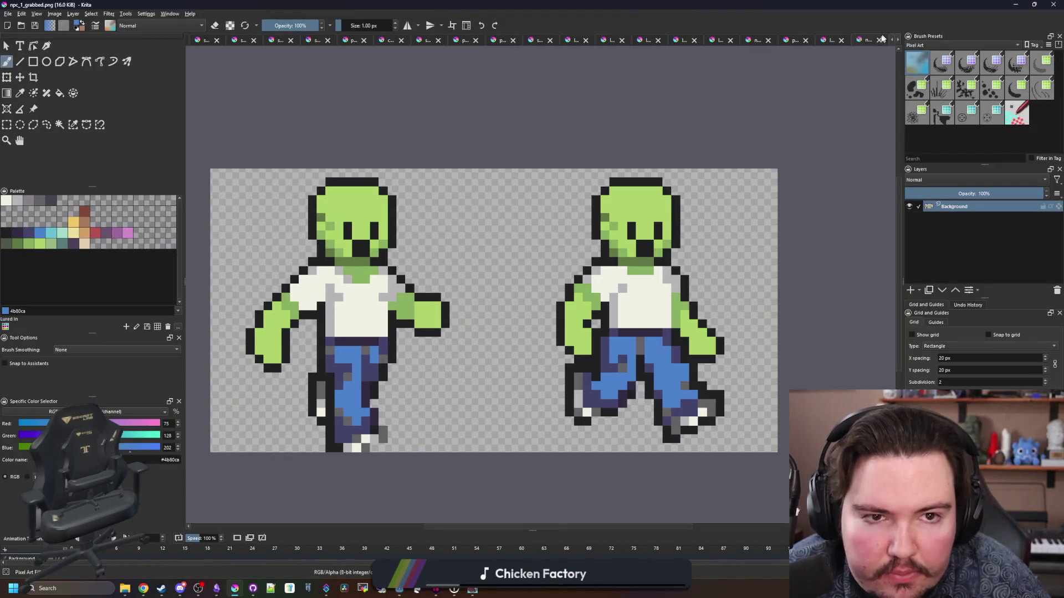
Close npc_1_grabbed.png and shirt_1_ral.png discarding changes, then reopen shirt_1_ral.png.
{"action": "left_click", "coordinate": [880, 40]}
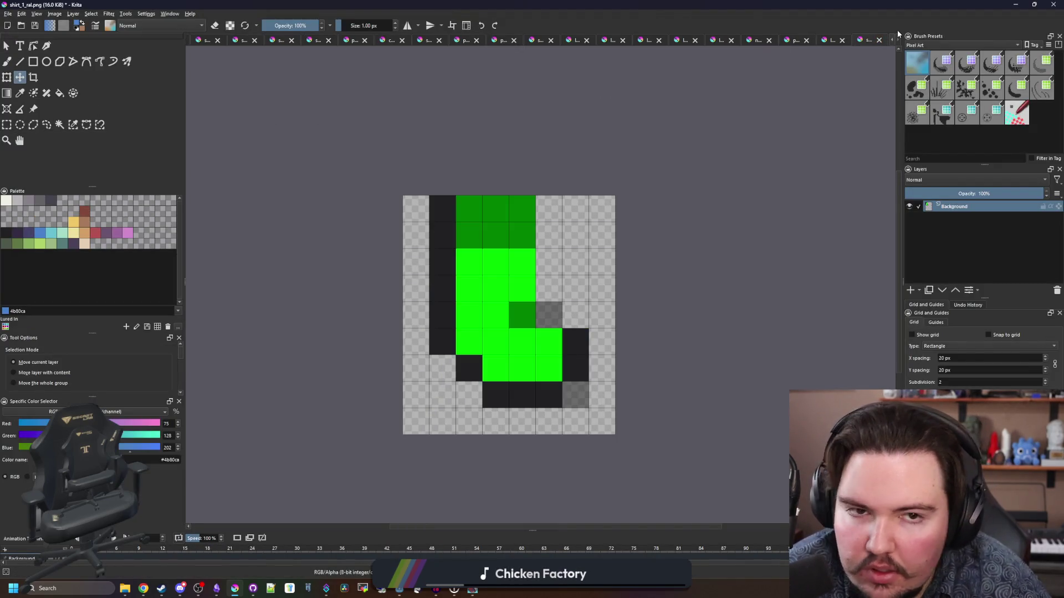
{"action": "left_click", "coordinate": [880, 40]}
{"action": "left_click", "coordinate": [556, 304]}
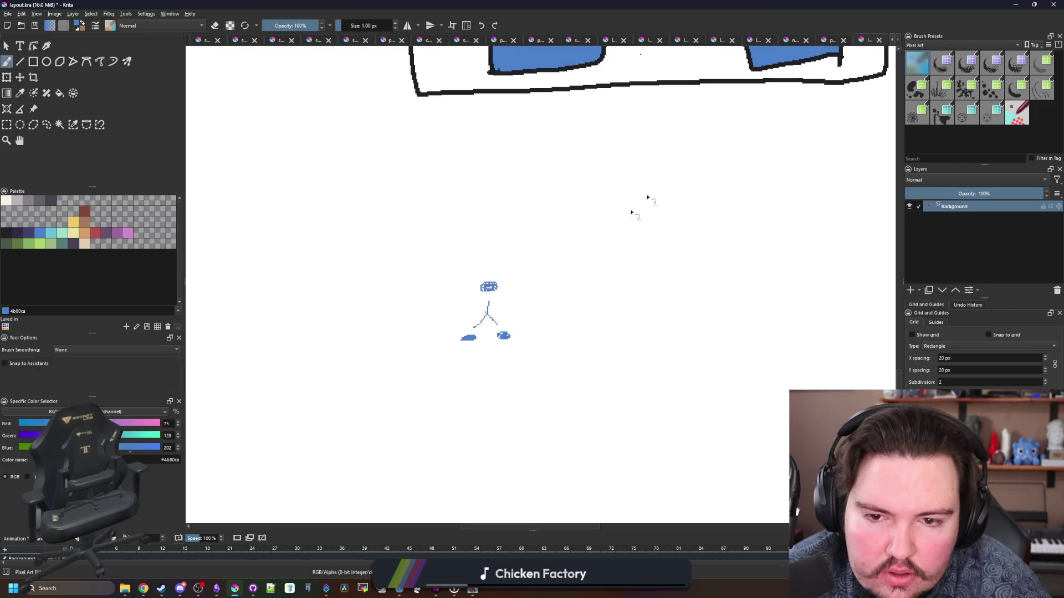
{"action": "left_click", "coordinate": [7, 14]}
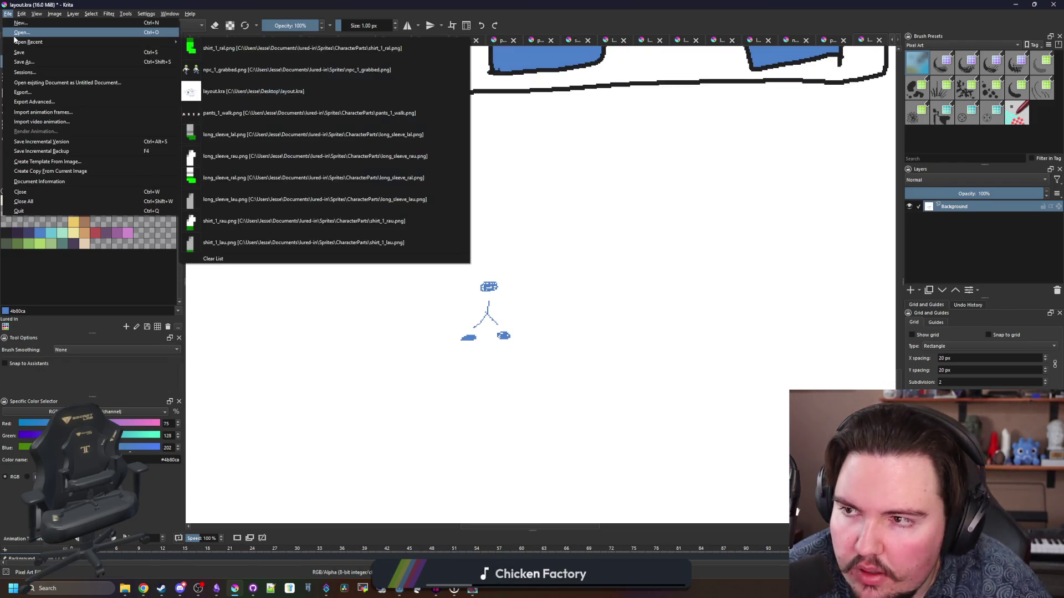
{"action": "left_click", "coordinate": [17, 40]}
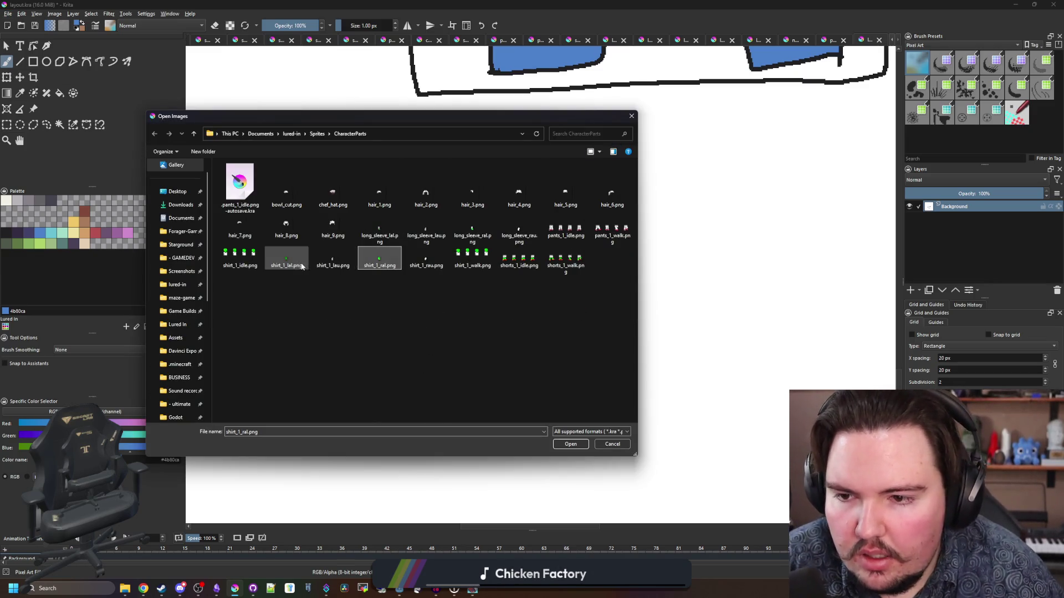
{"action": "left_click", "coordinate": [575, 446]}
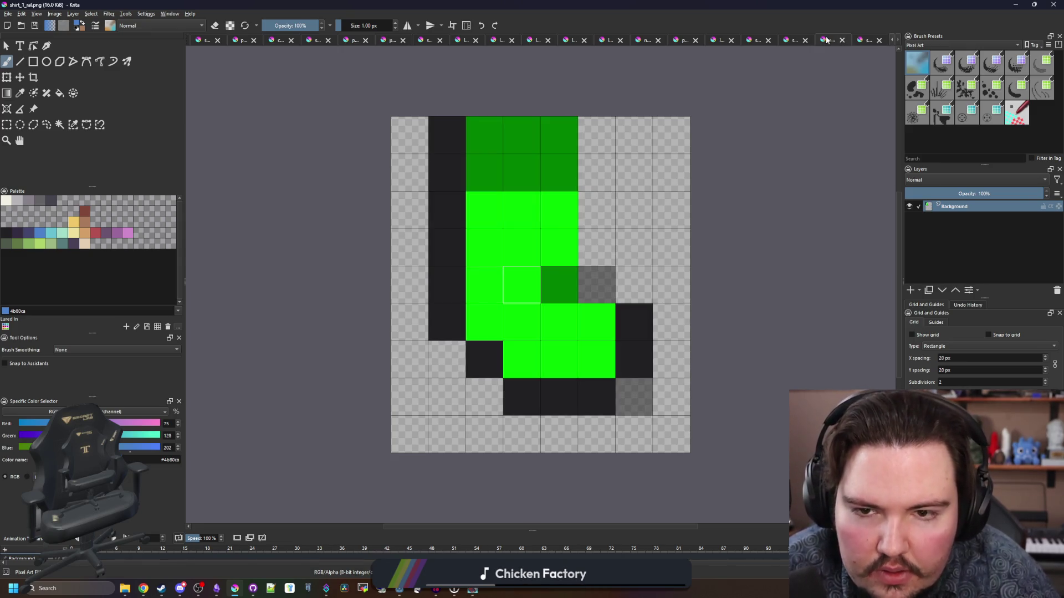
Save the retouched shirt_1_ral.png sleeve sprite as PNG and minimise Krita.
{"action": "left_click_drag", "start_coordinate": [573, 158], "coordinate": [494, 212]}
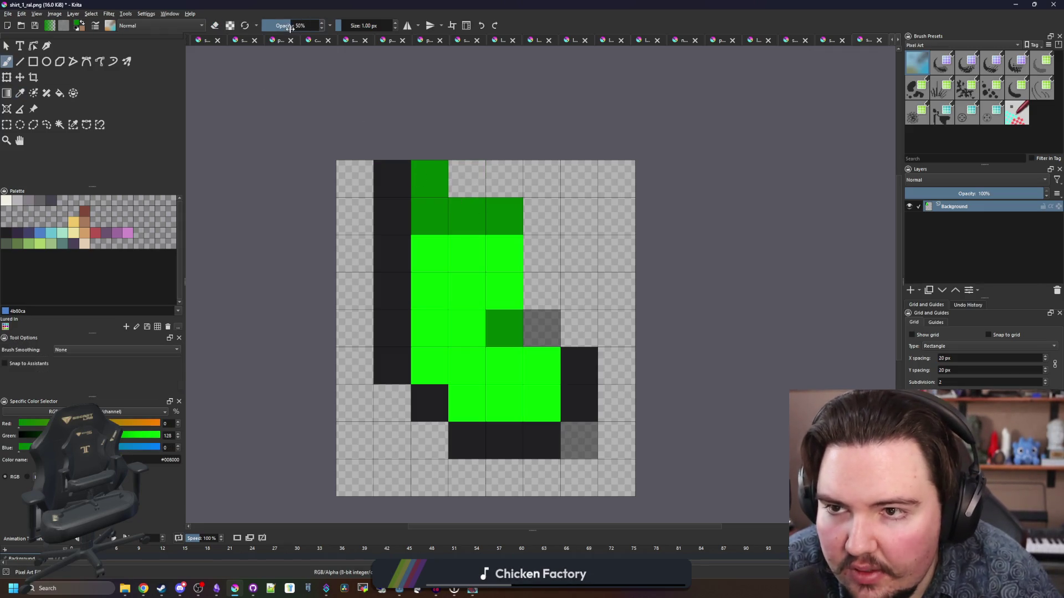
{"action": "scroll", "scroll_direction": "down", "scroll_amount": 3}
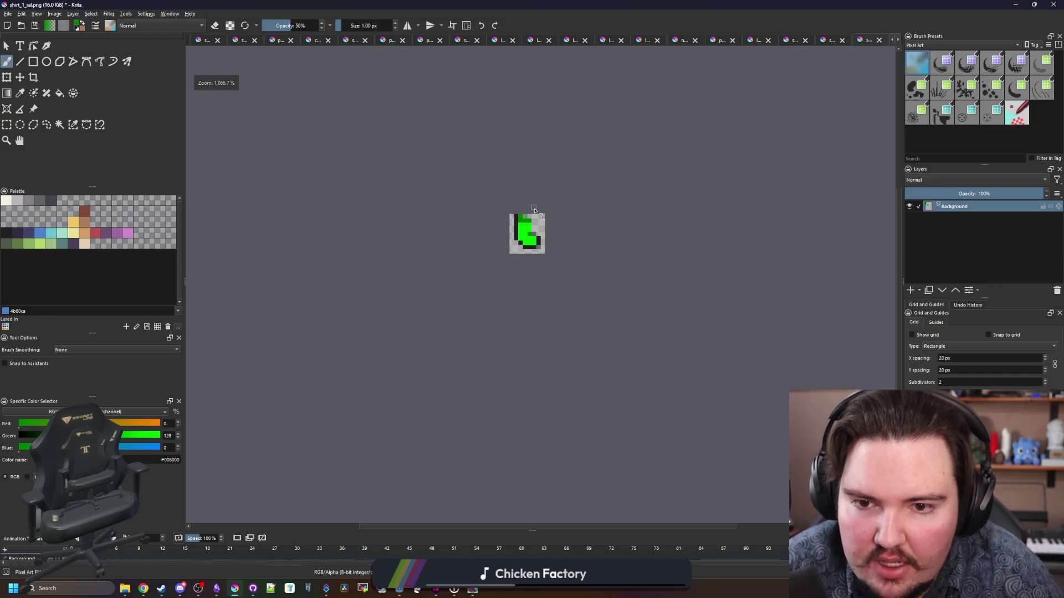
{"action": "scroll", "scroll_direction": "up", "scroll_amount": 3}
{"action": "key", "text": "ctrl+s"}
{"action": "left_click", "coordinate": [585, 370]}
{"action": "key", "text": "super+Down"}
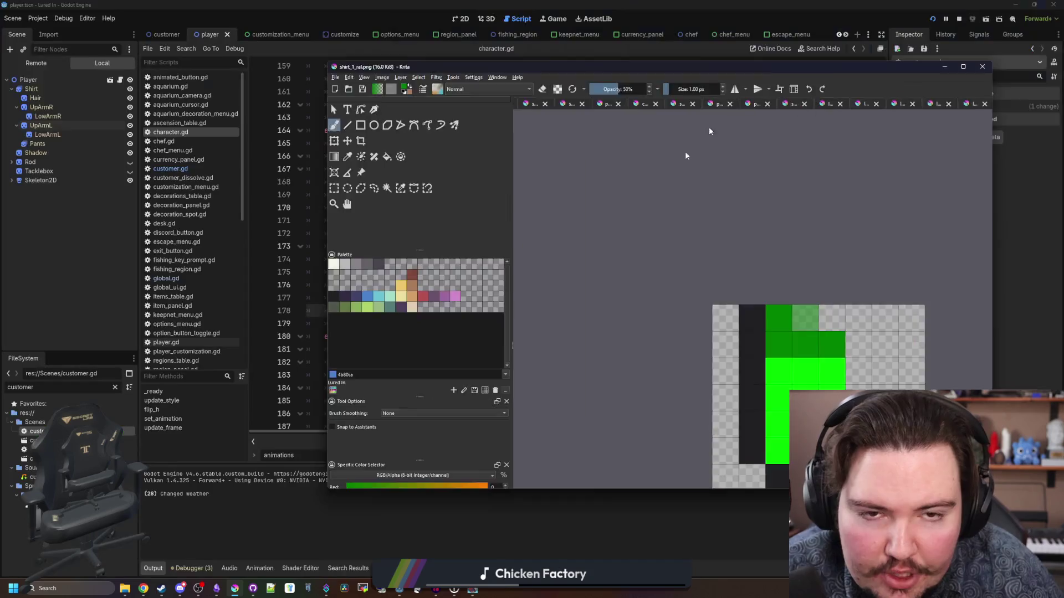
Bring the Lured In game window to the front and maximise it.
{"action": "key", "text": "super+Up"}
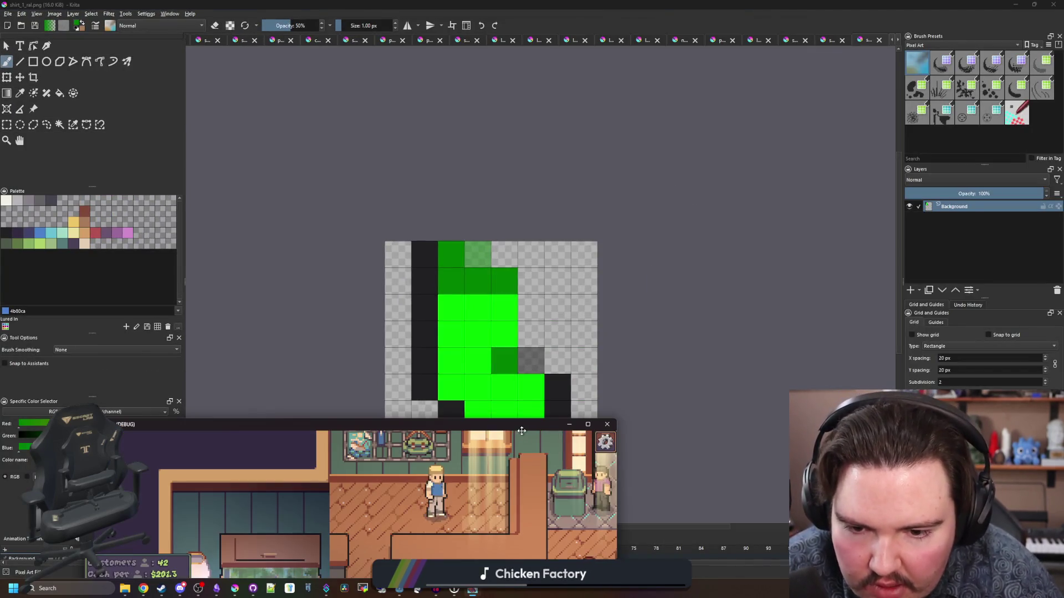
{"action": "left_click_drag", "start_coordinate": [521, 431], "coordinate": [535, 408]}
{"action": "key", "text": "super+Up"}
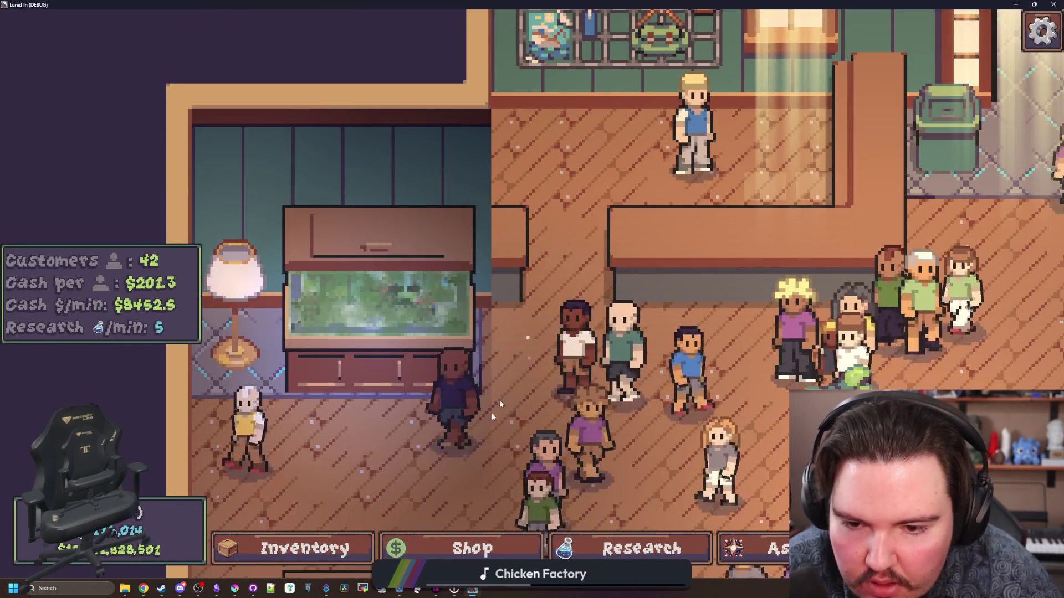
{"action": "key", "text": "super+Down"}
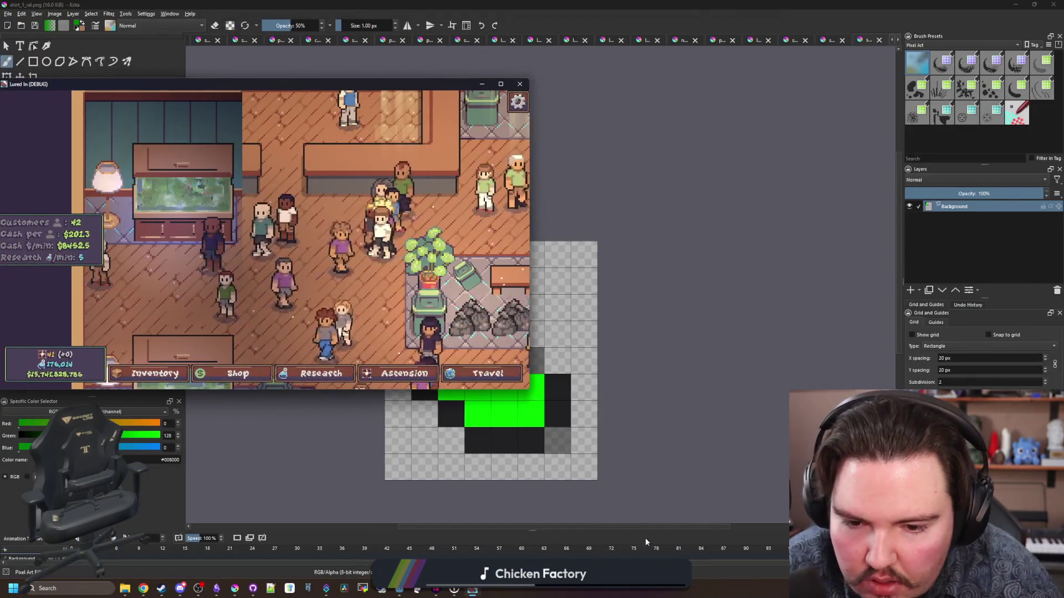
{"action": "mouse_move", "coordinate": [399, 588]}
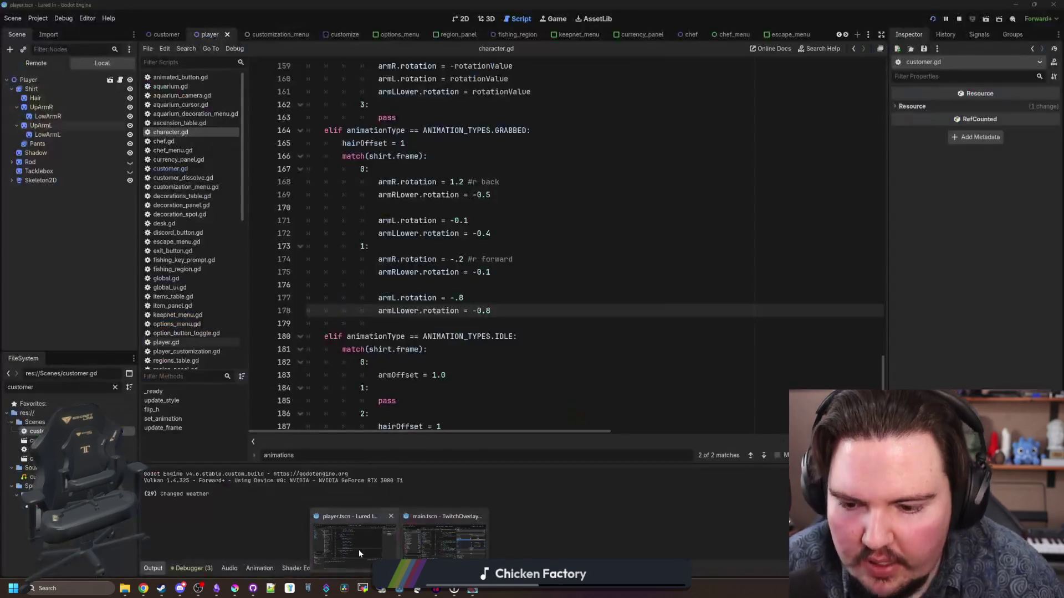
{"action": "left_click", "coordinate": [358, 553]}
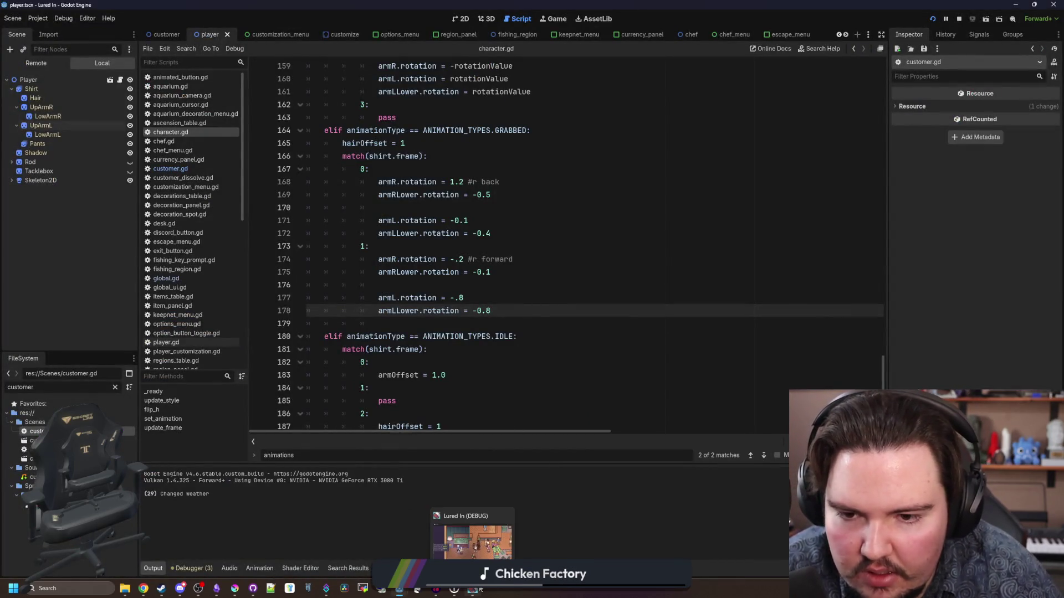
{"action": "left_click", "coordinate": [473, 589]}
{"action": "key", "text": "super+Up"}
Pan around the shop to check the updated customers, then travel to the Pond for free.
{"action": "key", "text": "d"}
{"action": "key", "text": "w"}
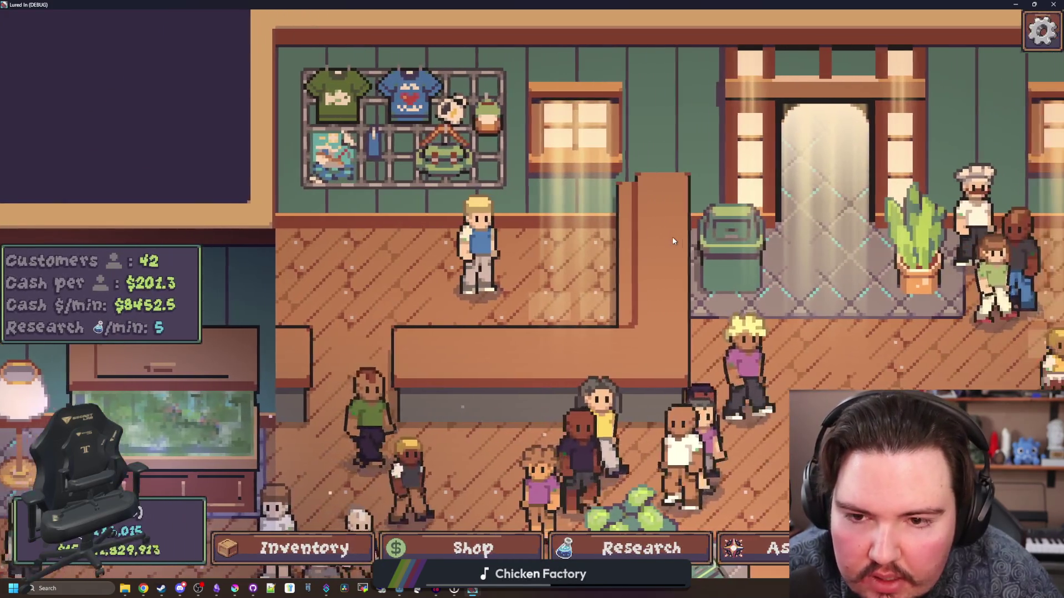
{"action": "key", "text": "d"}
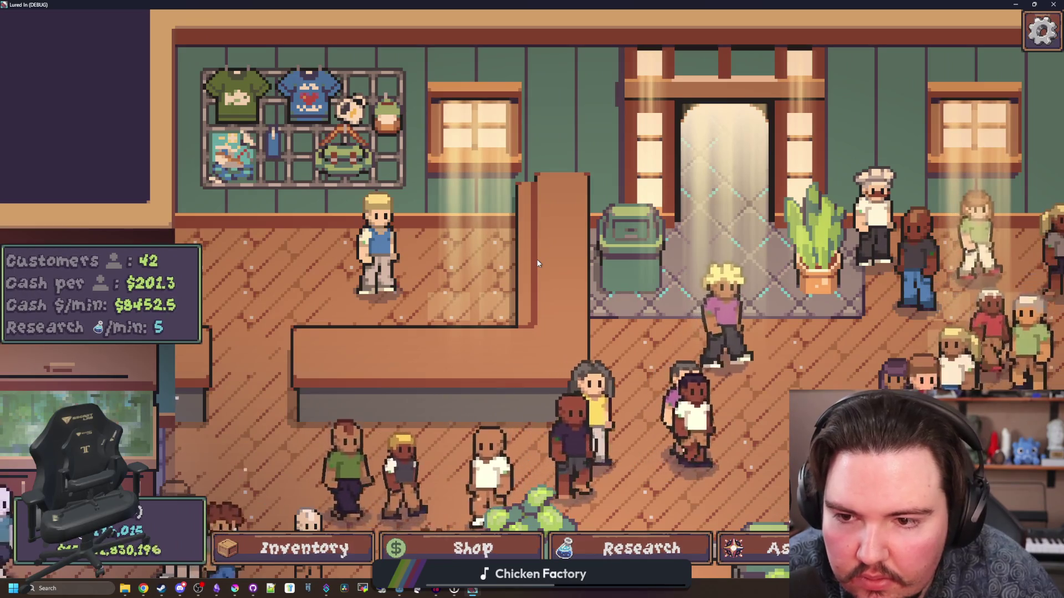
{"action": "scroll", "scroll_direction": "up", "scroll_amount": 3}
{"action": "key", "text": "a"}
{"action": "key", "text": "w"}
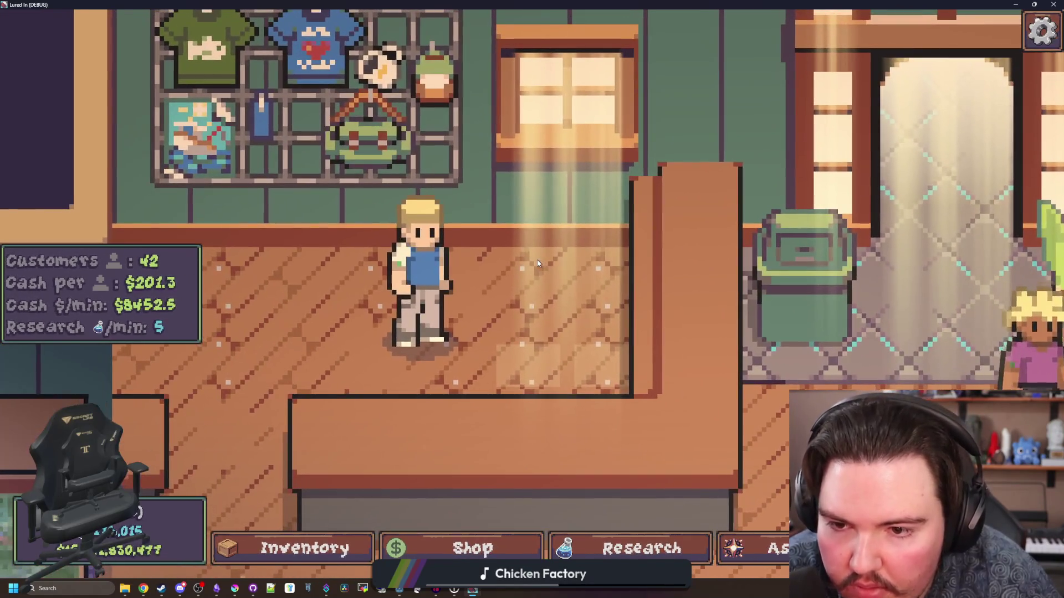
{"action": "scroll", "scroll_direction": "down", "scroll_amount": 3}
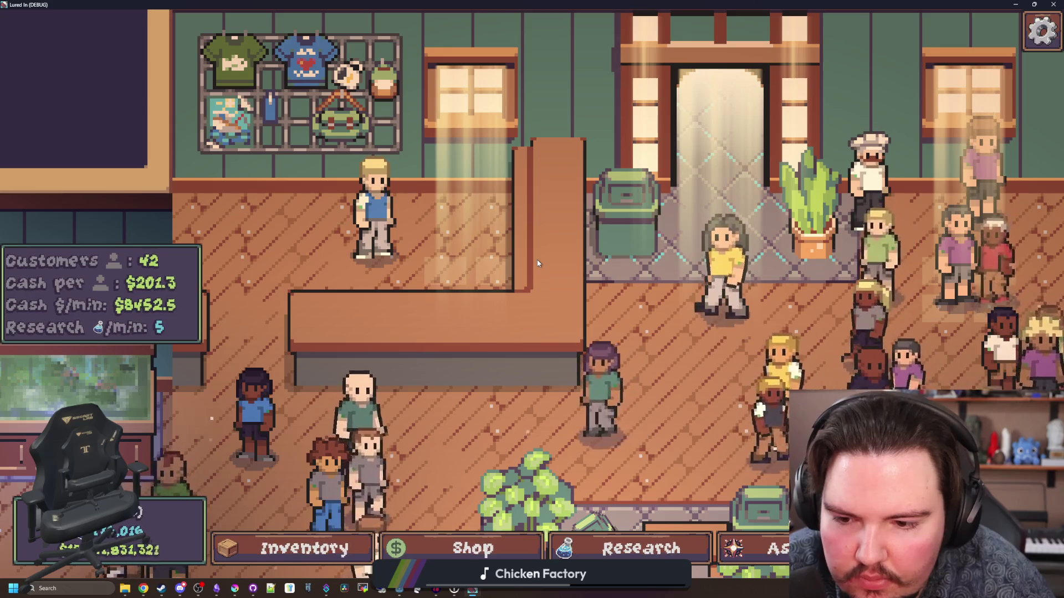
{"action": "key", "text": "a"}
{"action": "key", "text": "w"}
{"action": "scroll", "scroll_direction": "up", "scroll_amount": 3}
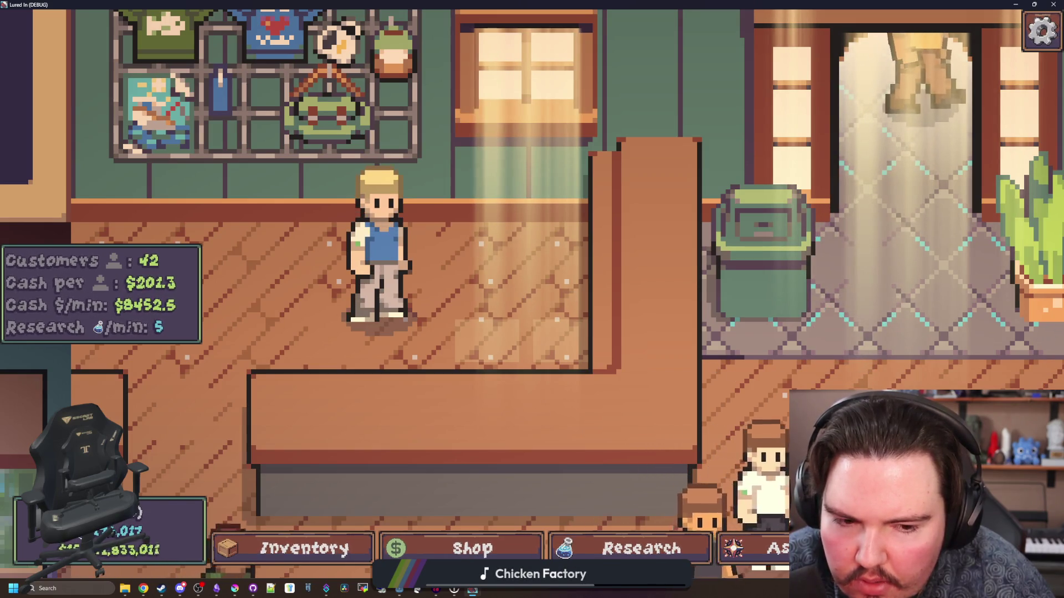
{"action": "left_click", "coordinate": [746, 180]}
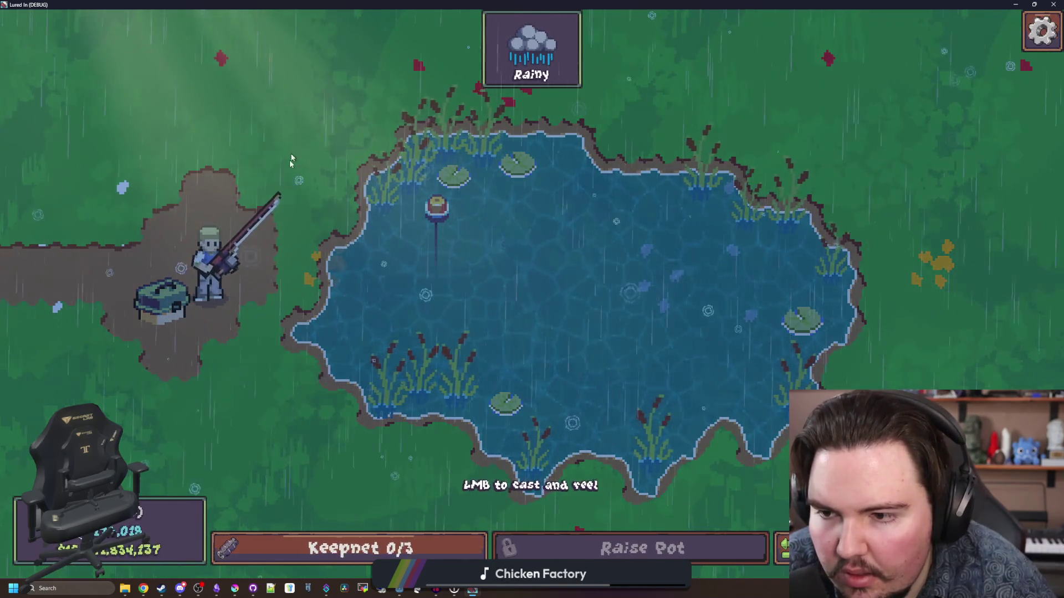
{"action": "key", "text": "alt+Tab"}
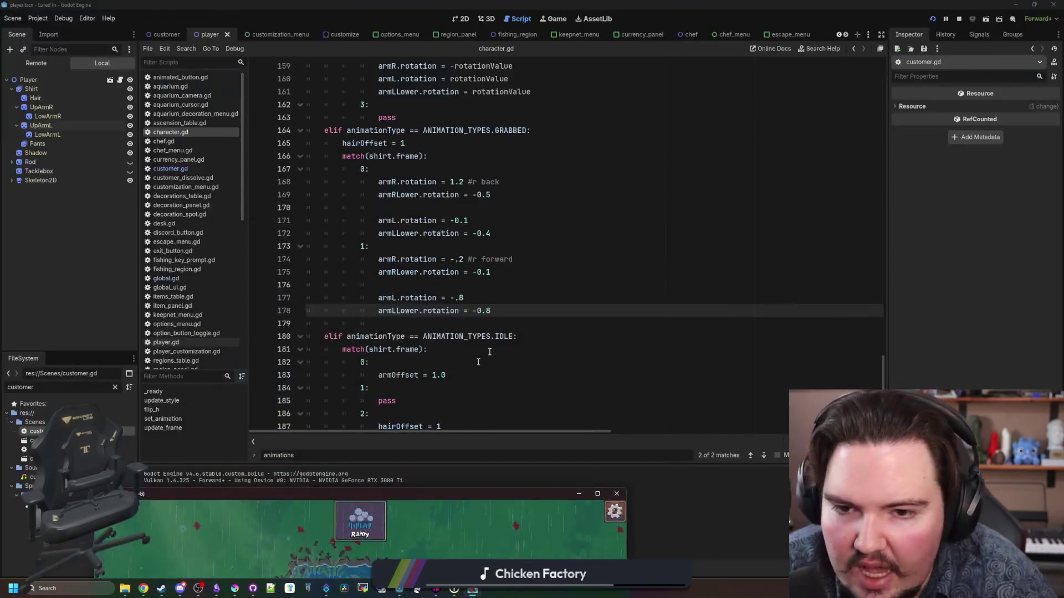
Erase the top-row green pixels in shirt_1_ral.png and save it, confirming the PNG export.
{"action": "left_click", "coordinate": [234, 590]}
{"action": "left_click", "coordinate": [477, 255]}
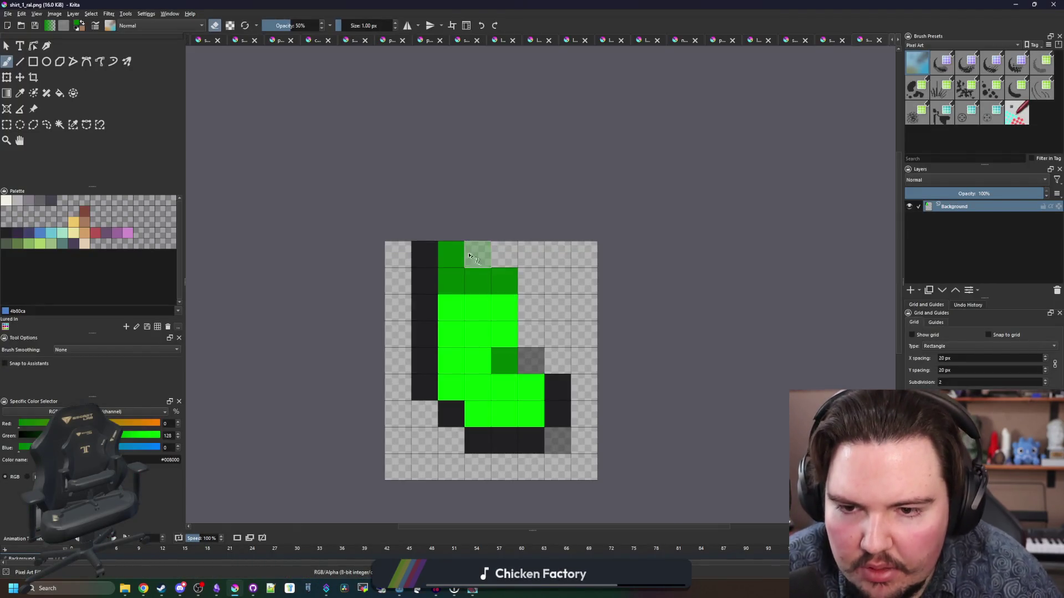
{"action": "left_click", "coordinate": [451, 254]}
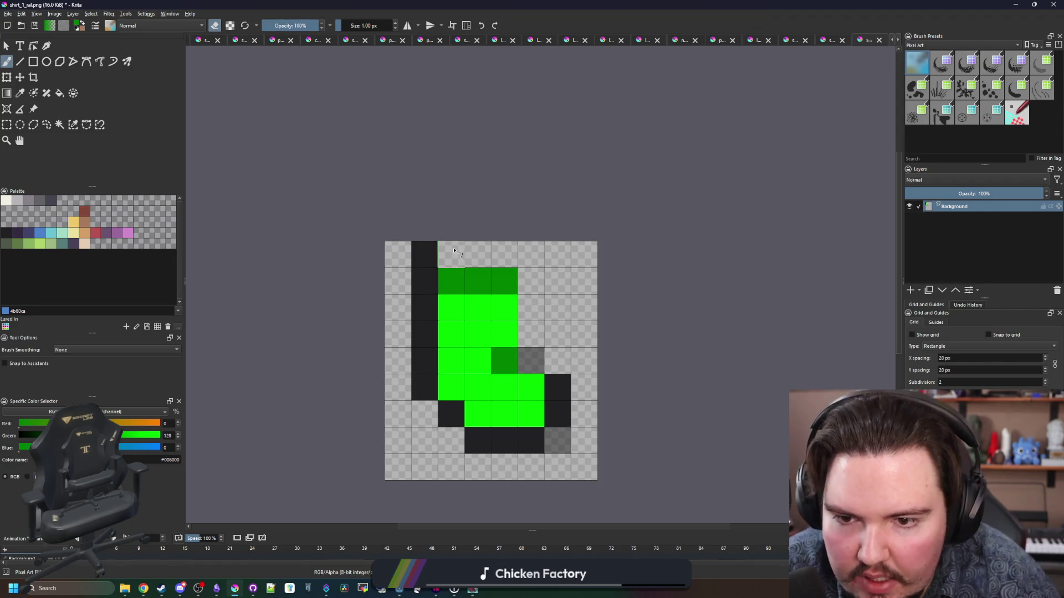
{"action": "key", "text": "ctrl+s"}
{"action": "key", "text": "Return"}
{"action": "key", "text": "alt+Tab"}
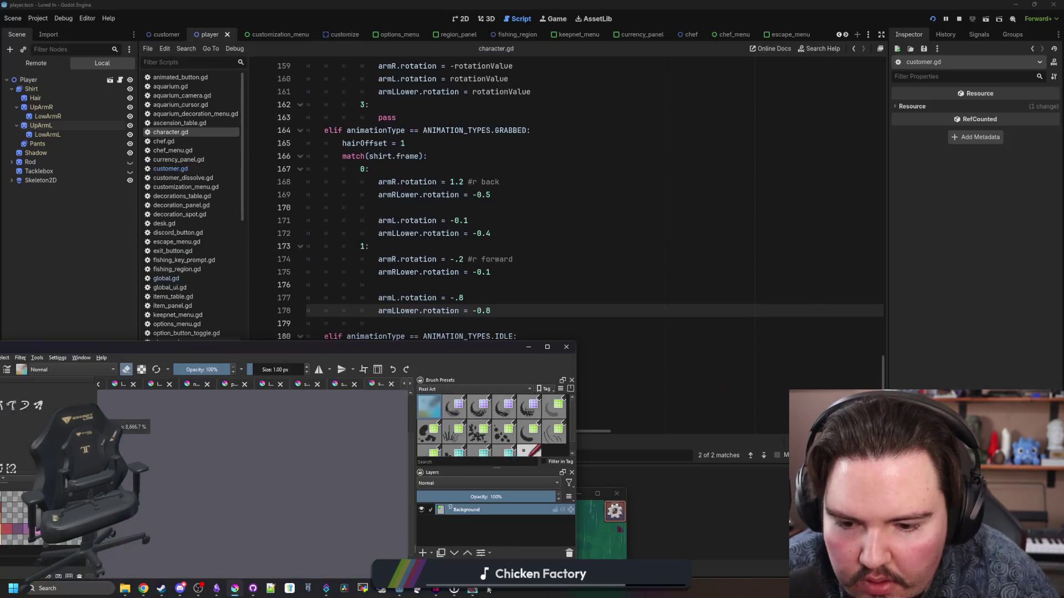
{"action": "left_click", "coordinate": [493, 506]}
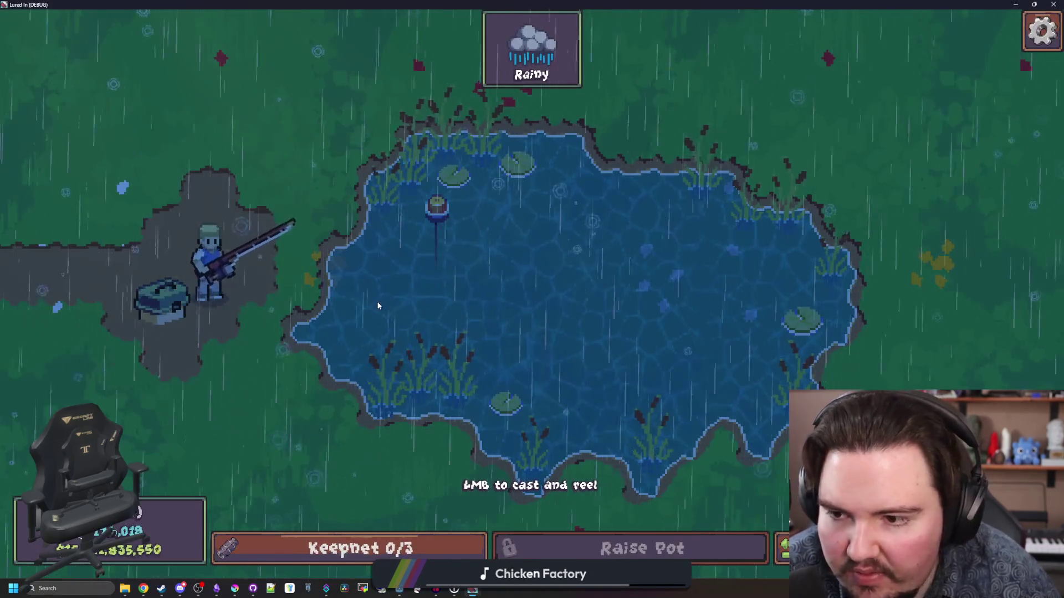
Restore the Lured In window and maximise it to view the fisherman's arms at the pond.
{"action": "key", "text": "F11"}
{"action": "left_click", "coordinate": [510, 516]}
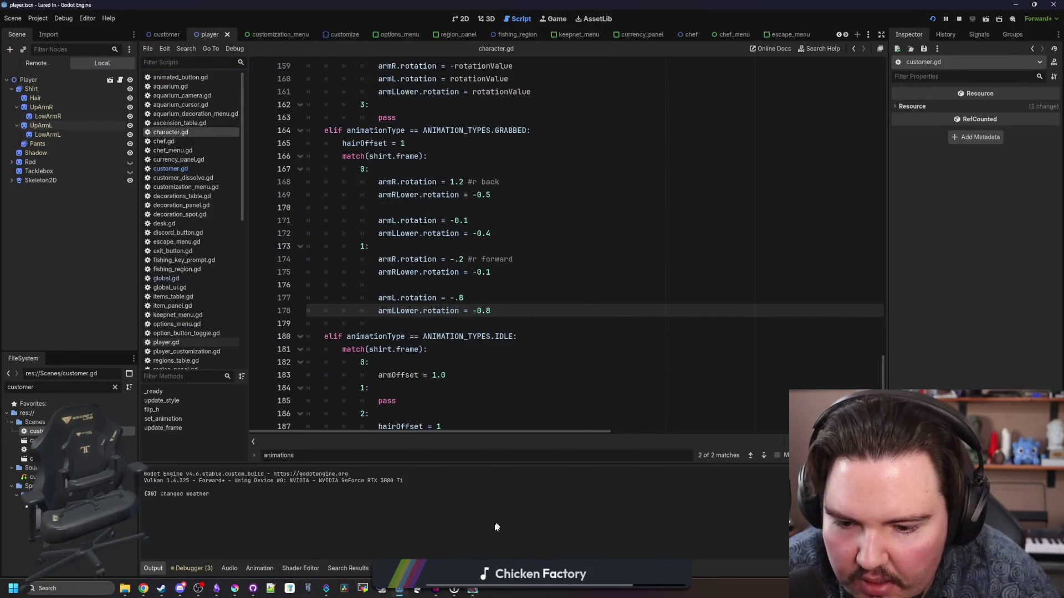
{"action": "left_click", "coordinate": [471, 532]}
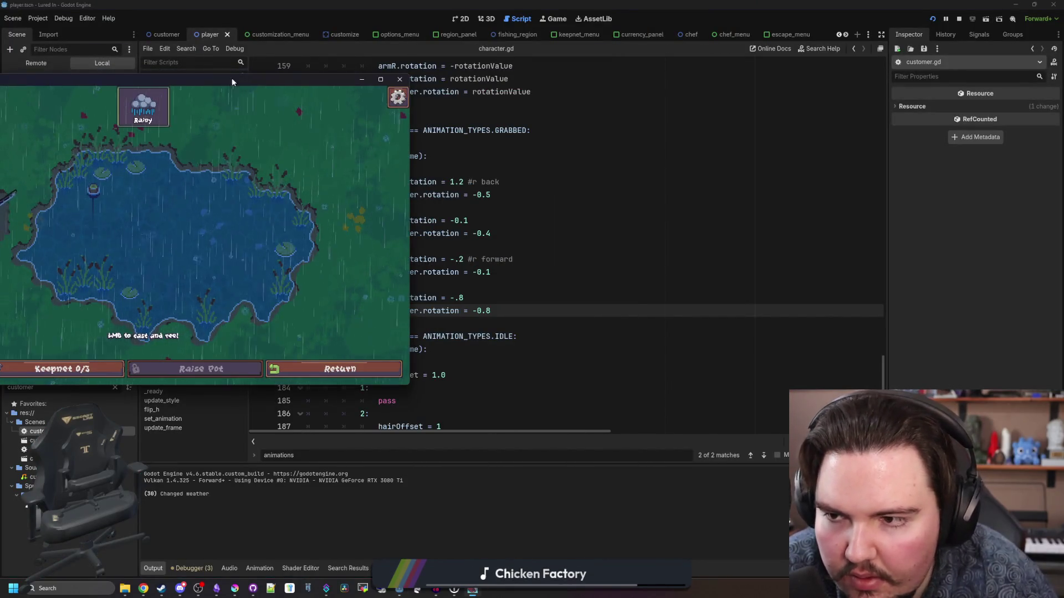
{"action": "double_click", "coordinate": [238, 79]}
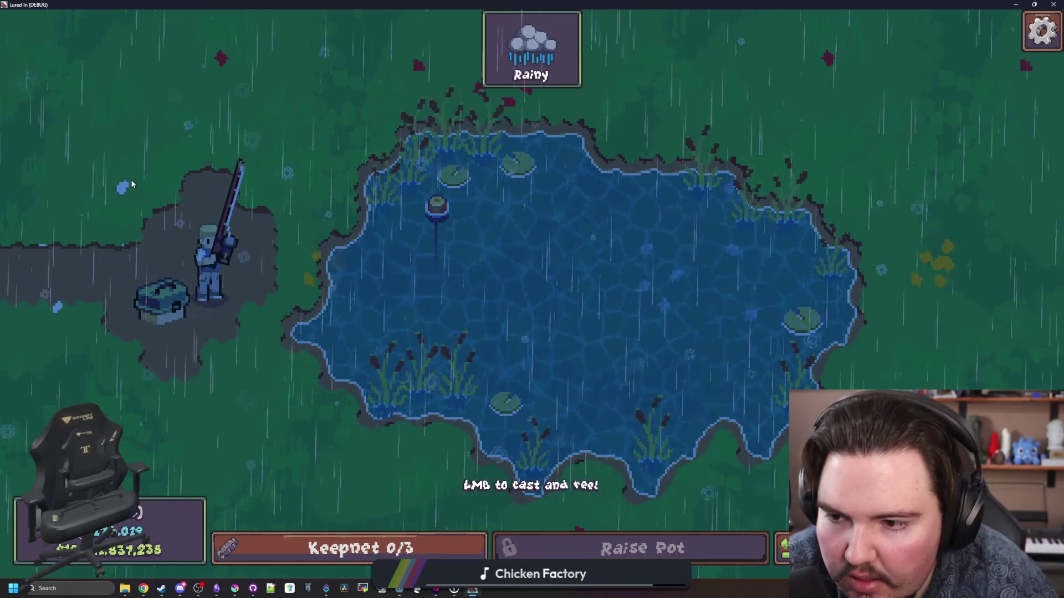
{"action": "key", "text": "alt+Tab"}
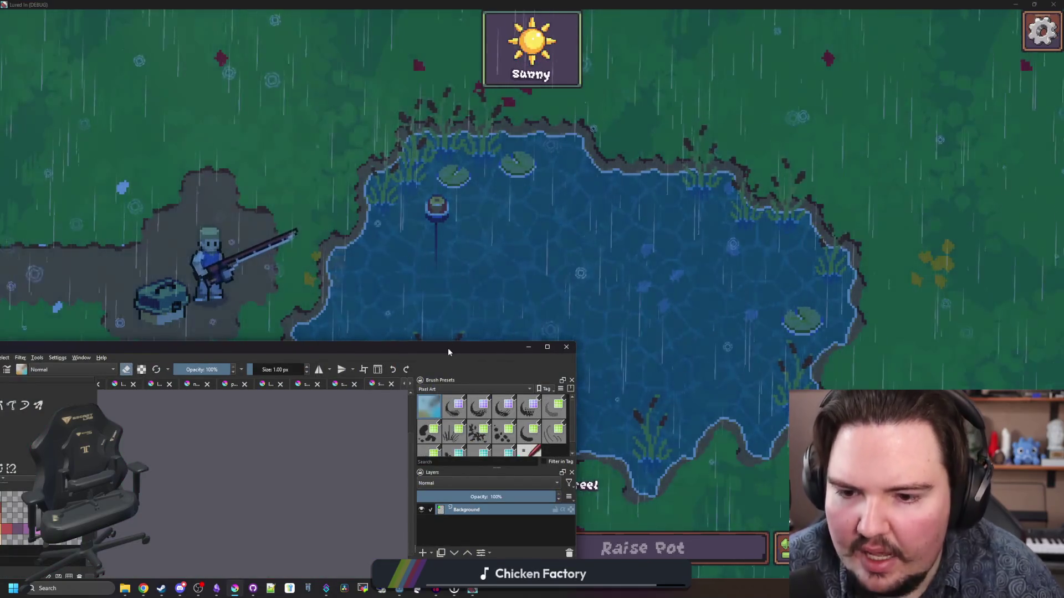
Resize the shirt_1_ral.png canvas to height 10 (8 × 10 px) and save the PNG.
{"action": "double_click", "coordinate": [449, 352]}
{"action": "left_click", "coordinate": [54, 13]}
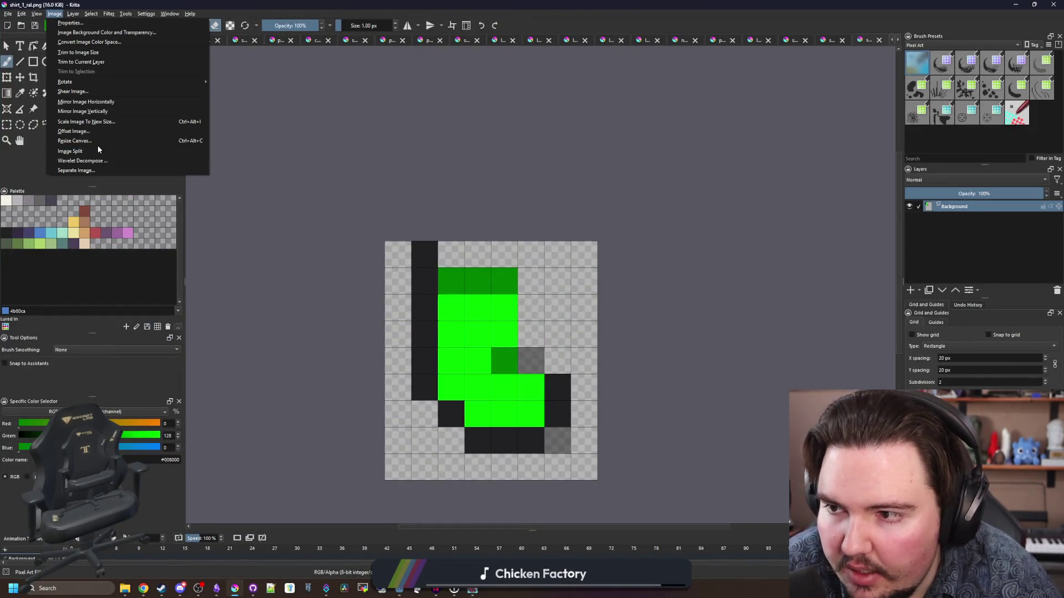
{"action": "left_click", "coordinate": [94, 141]}
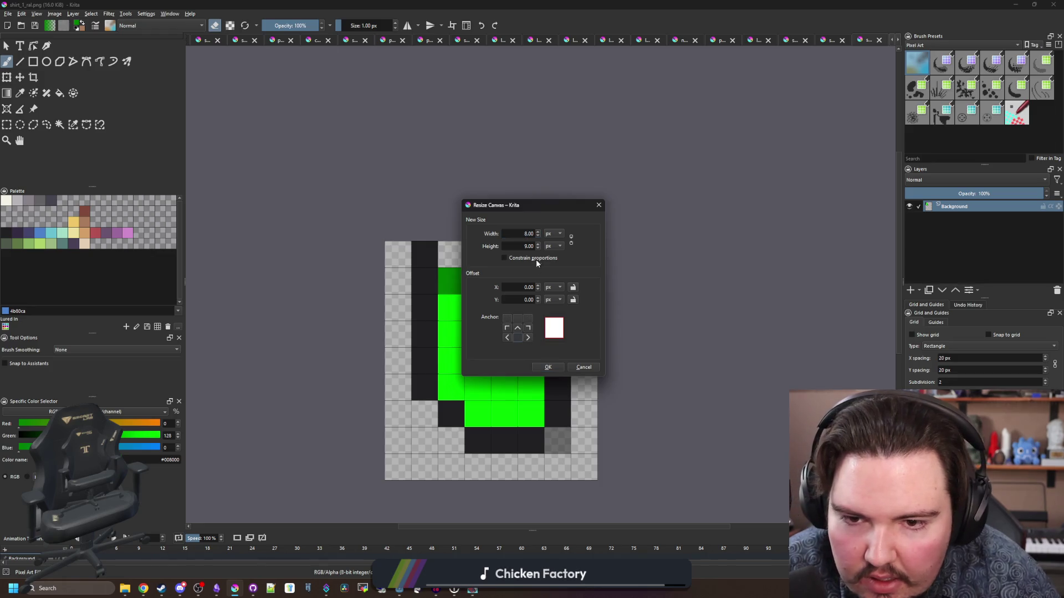
{"action": "type", "text": "10"}
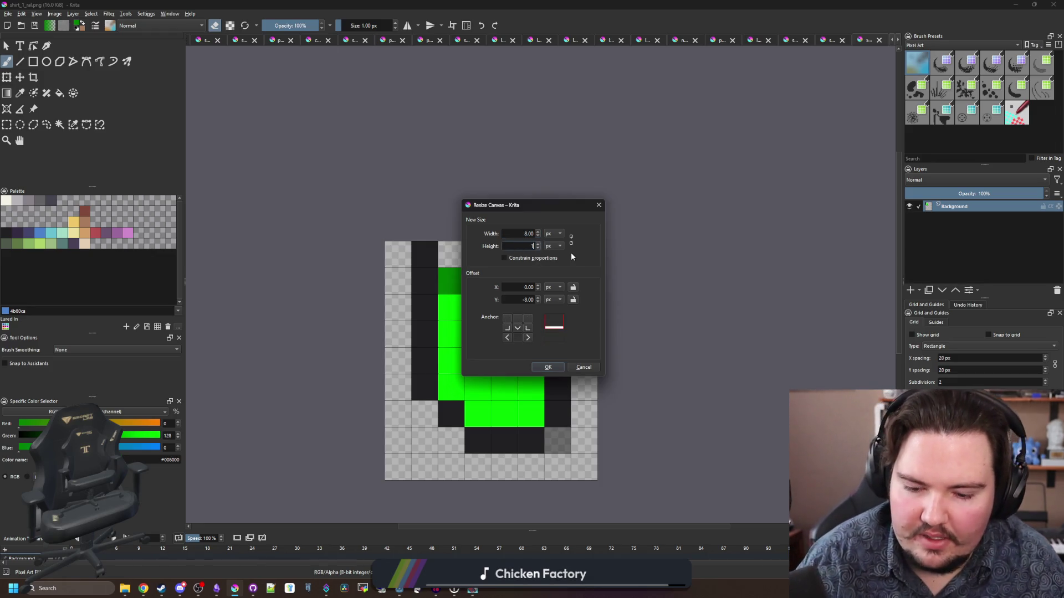
{"action": "left_click", "coordinate": [545, 367]}
{"action": "left_click", "coordinate": [435, 245]}
{"action": "key", "text": "ctrl+s"}
{"action": "left_click", "coordinate": [563, 369]}
{"action": "key", "text": "alt+Tab"}
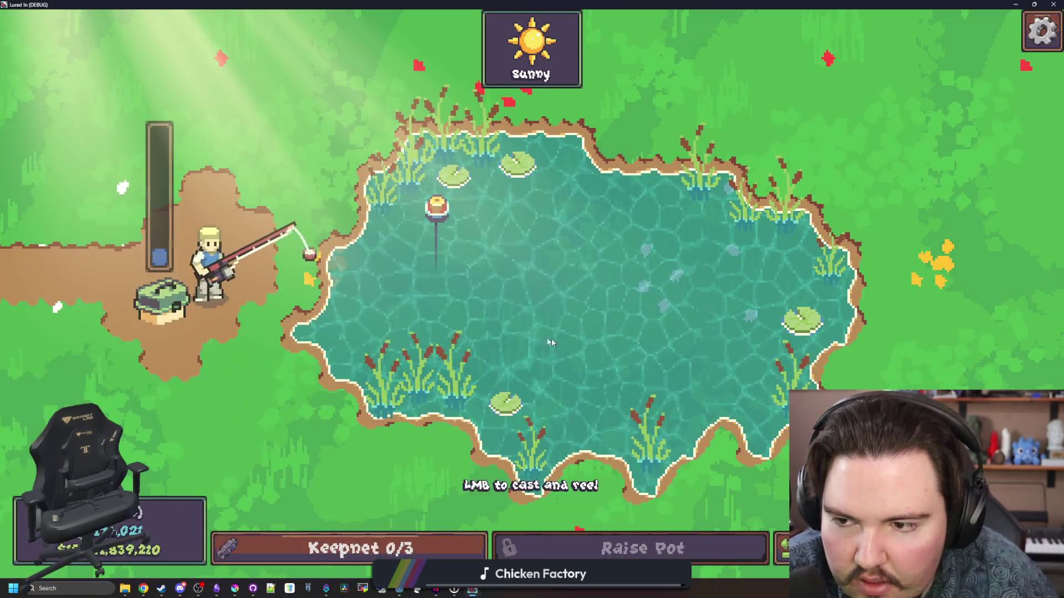
Cast and reel the fishing line, go to the shop, then return to Godot's script editor.
{"action": "left_click", "coordinate": [577, 344]}
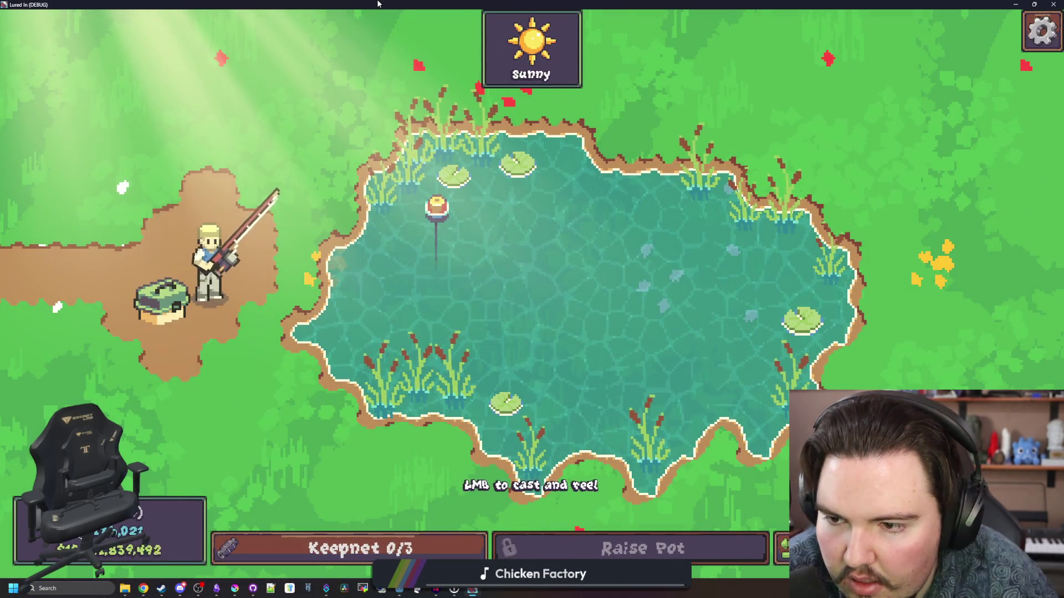
{"action": "key", "text": "F8"}
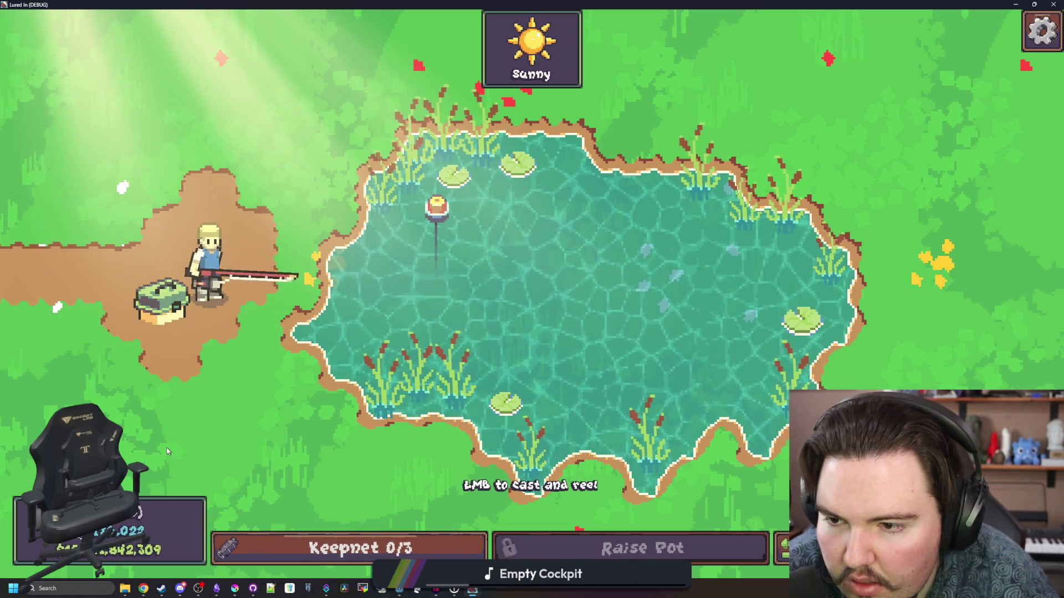
{"action": "left_click", "coordinate": [313, 415]}
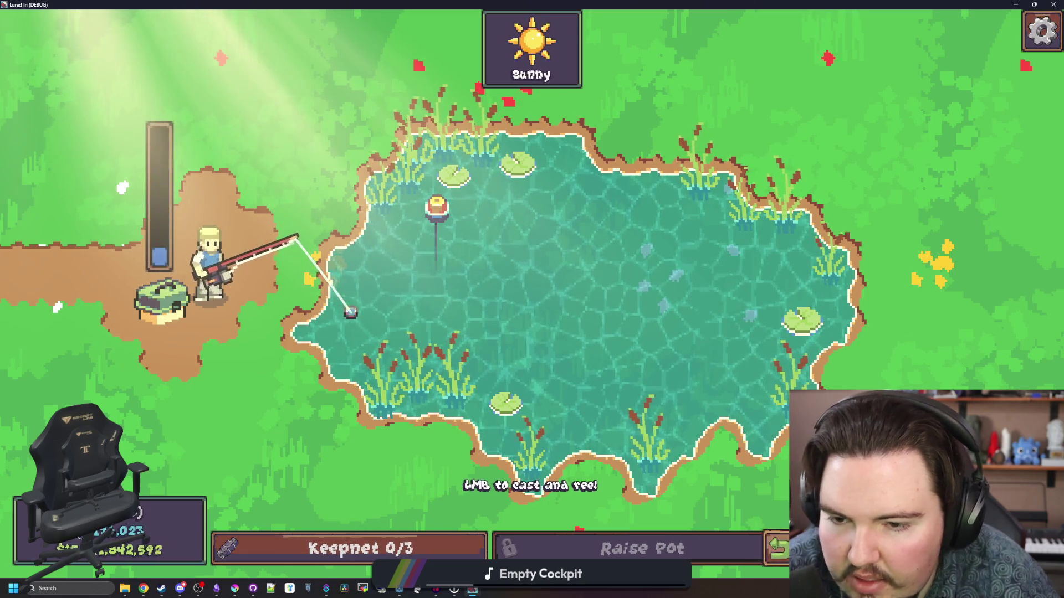
{"action": "key", "text": "Tab"}
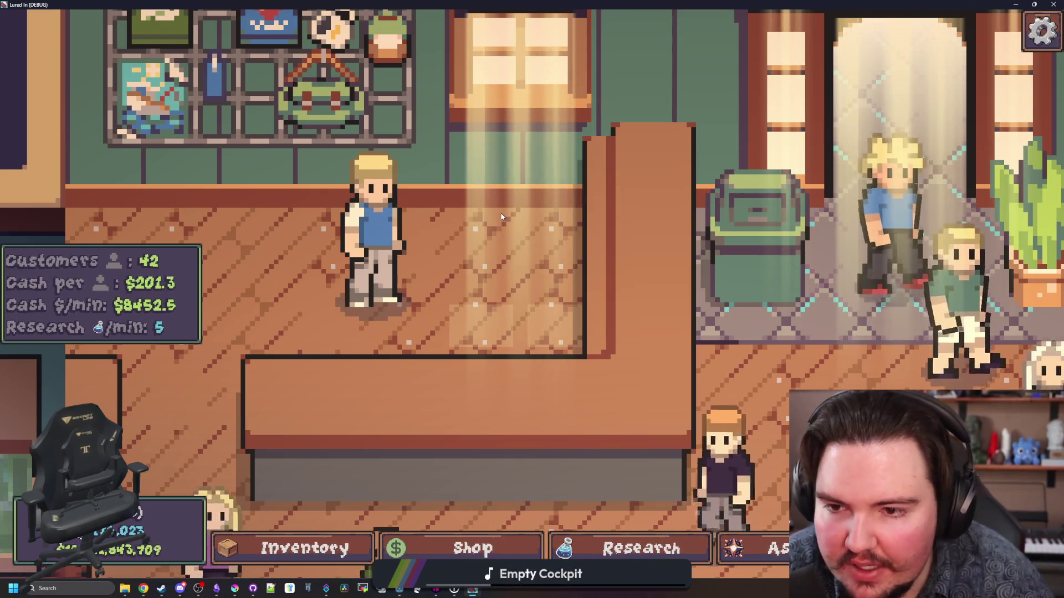
{"action": "key", "text": "F11"}
{"action": "left_click", "coordinate": [523, 292]}
{"action": "key", "text": "Up"}
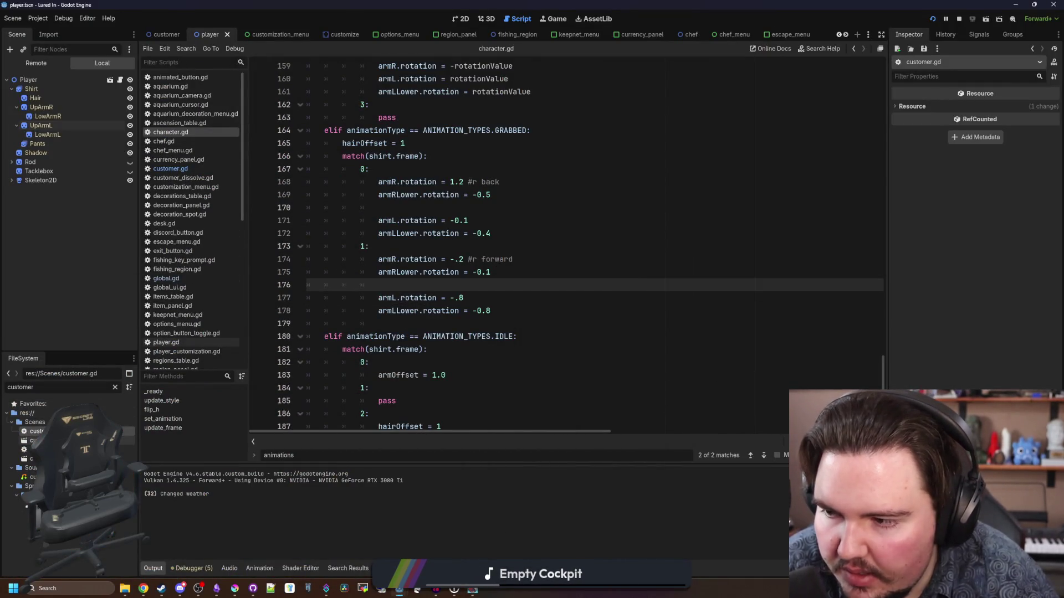
Open character.tscn from the filtered file list, stop the game, and show the 2D view.
{"action": "left_click", "coordinate": [115, 387]}
{"action": "type", "text": "ch"}
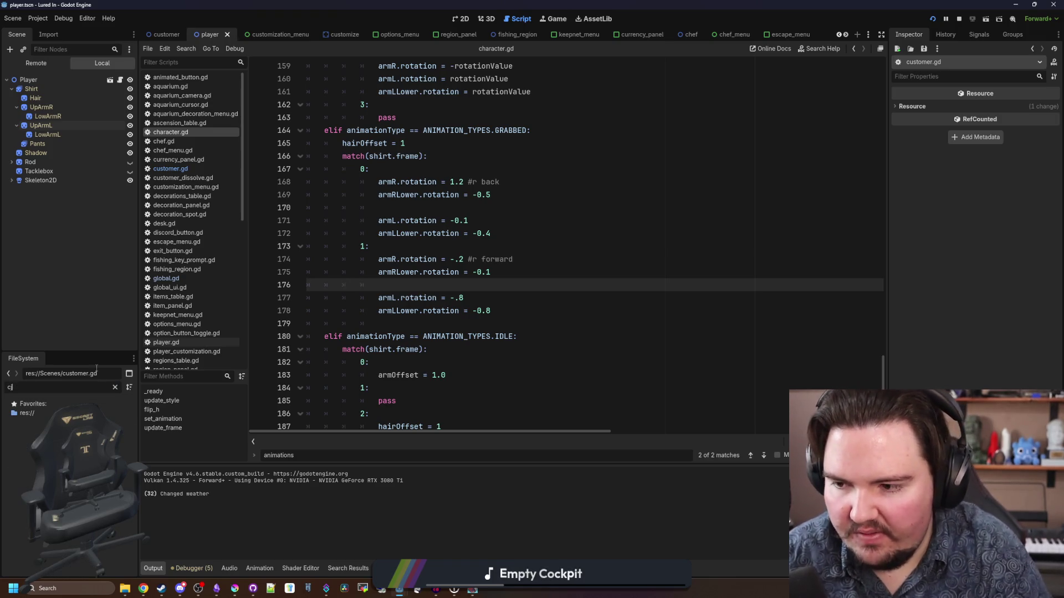
{"action": "type", "text": "arac"}
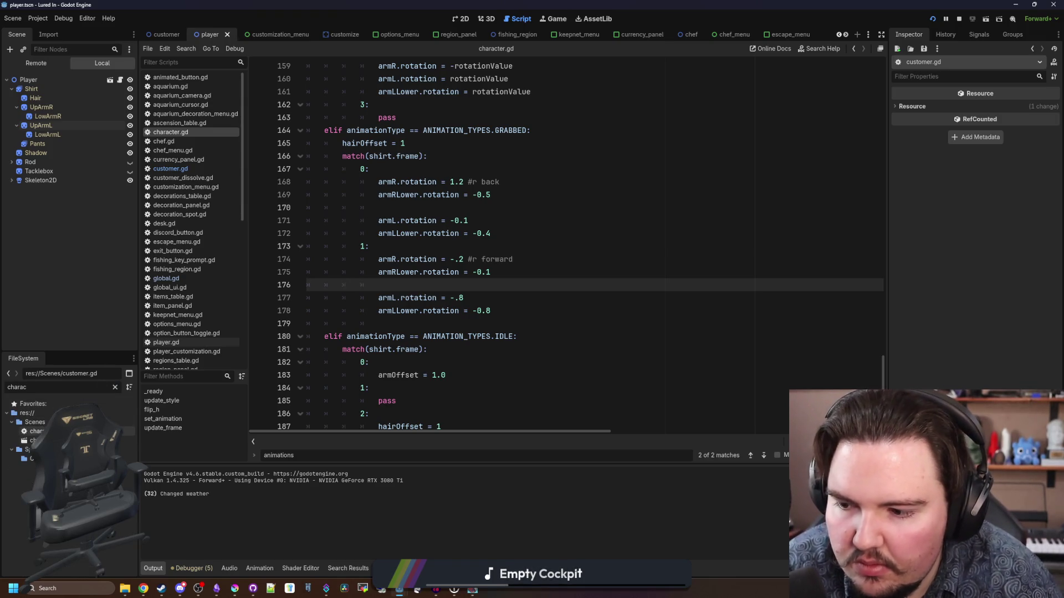
{"action": "double_click", "coordinate": [33, 440]}
{"action": "left_click", "coordinate": [959, 18]}
{"action": "left_click", "coordinate": [453, 18]}
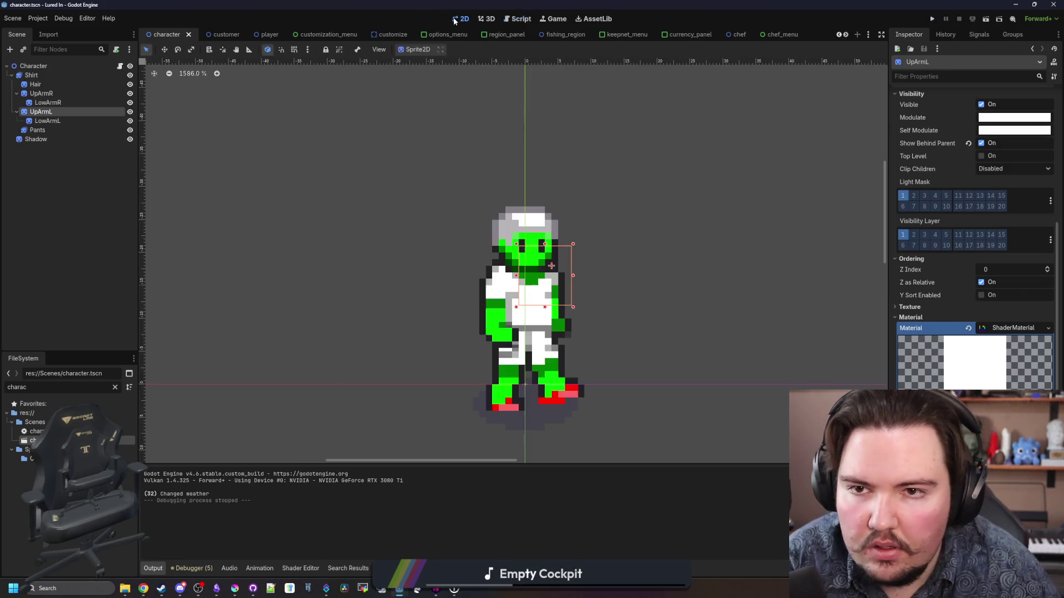
{"action": "scroll", "scroll_direction": "up", "scroll_amount": 3}
{"action": "scroll", "scroll_direction": "up", "scroll_amount": 3}
Select the LowArmR node and preview its texture in the Inspector.
{"action": "left_click", "coordinate": [337, 293]}
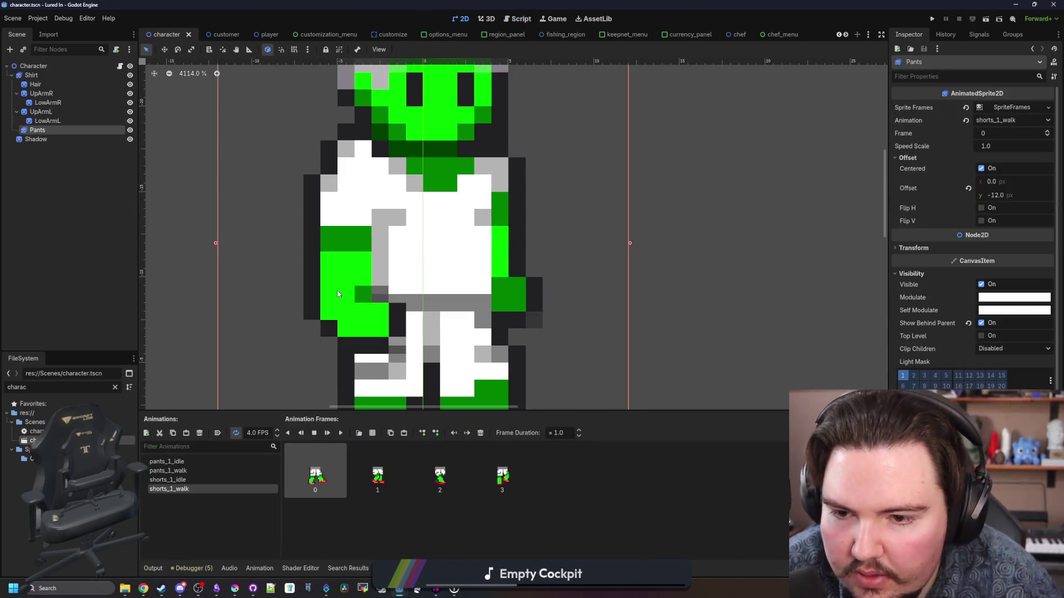
{"action": "left_click", "coordinate": [55, 93]}
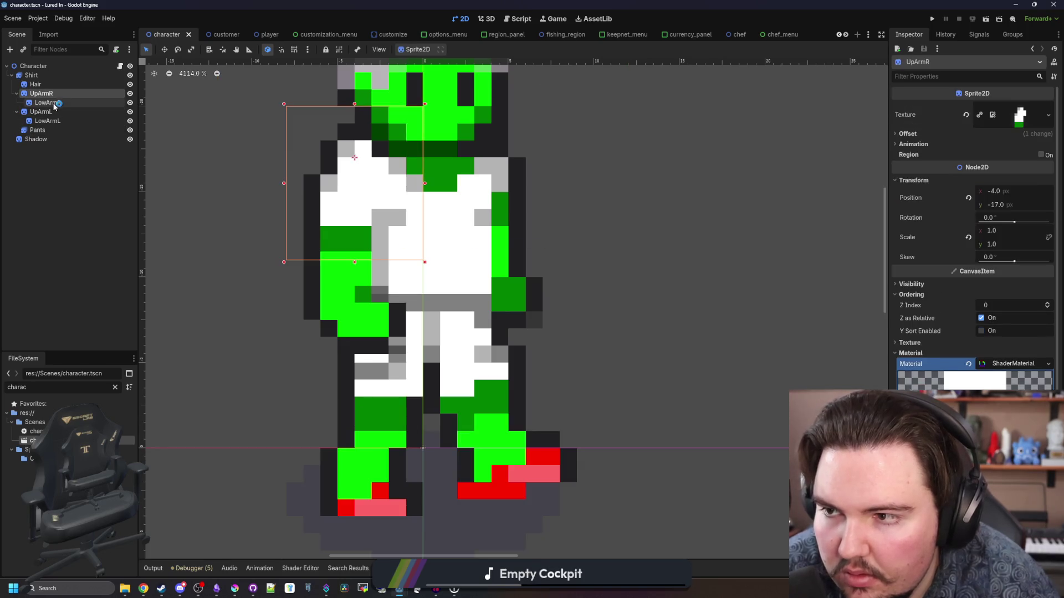
{"action": "left_click", "coordinate": [54, 105]}
{"action": "left_click", "coordinate": [48, 120]}
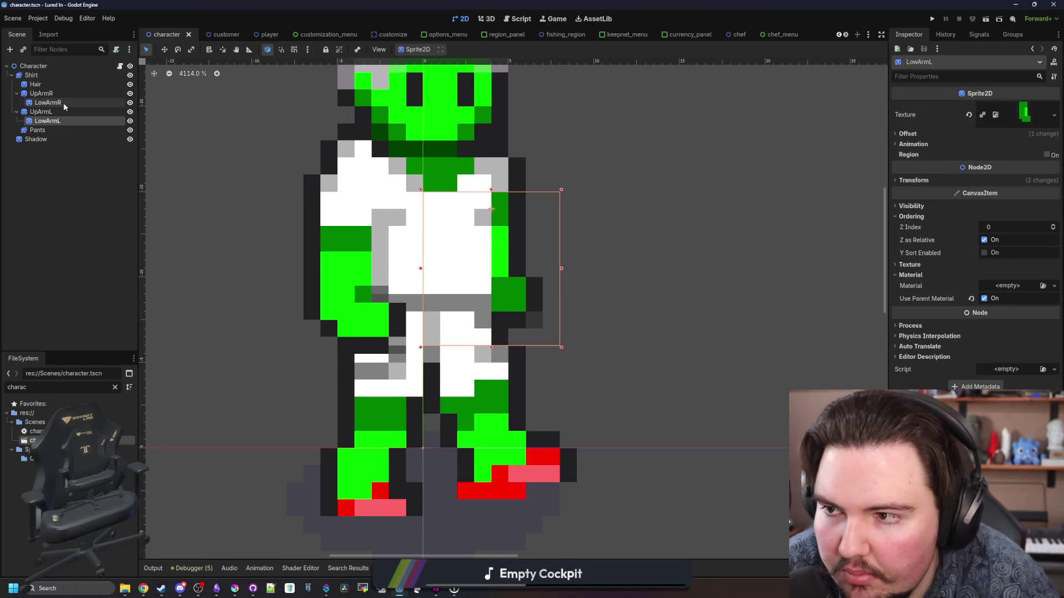
{"action": "left_click", "coordinate": [48, 102]}
{"action": "scroll", "scroll_direction": "up", "scroll_amount": 3}
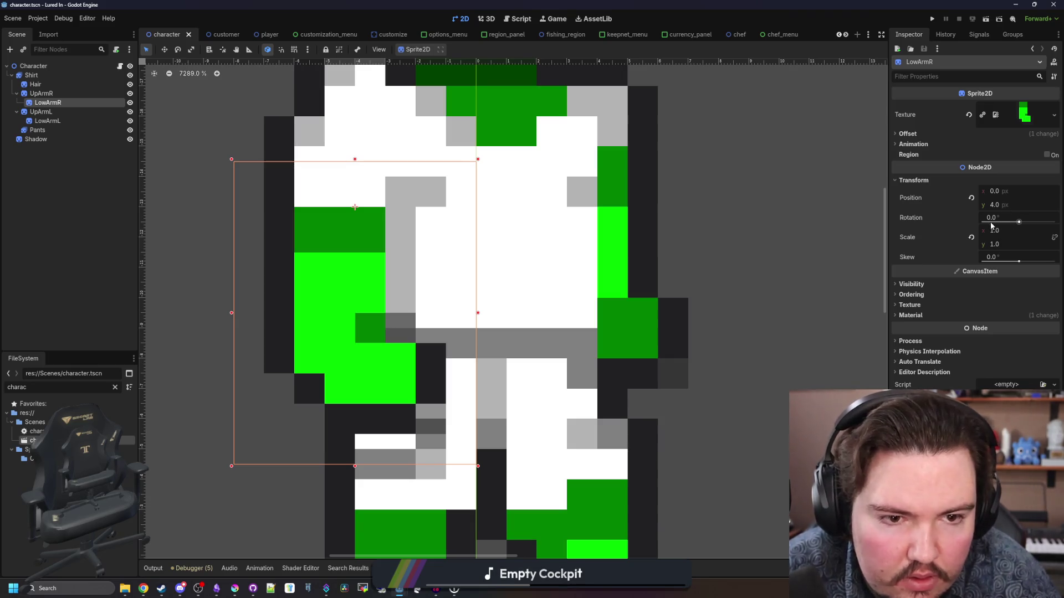
{"action": "scroll", "scroll_direction": "down", "scroll_amount": 3}
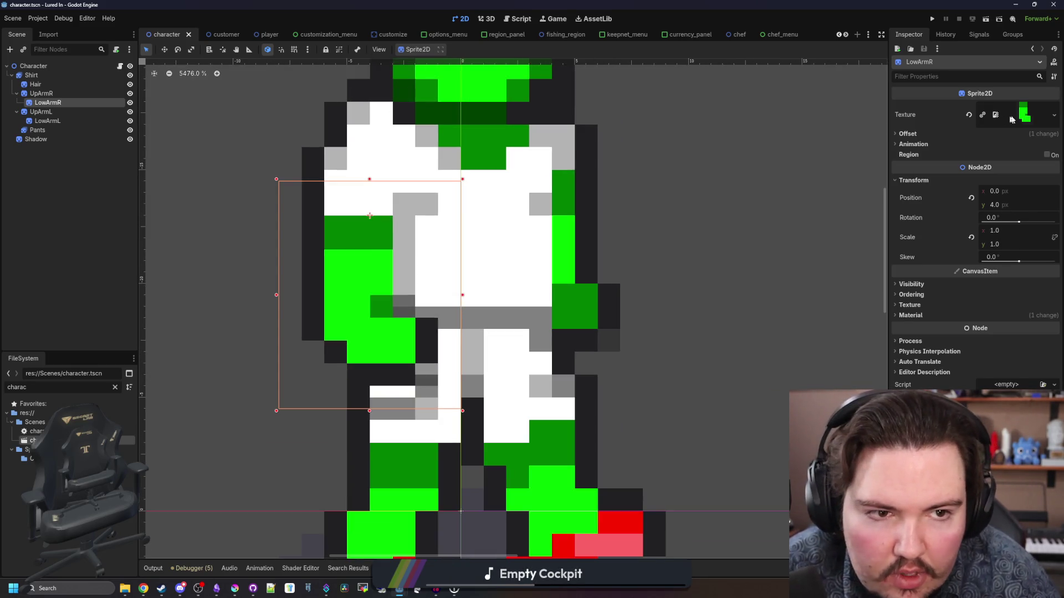
{"action": "left_click", "coordinate": [1008, 119]}
{"action": "left_click", "coordinate": [1013, 119]}
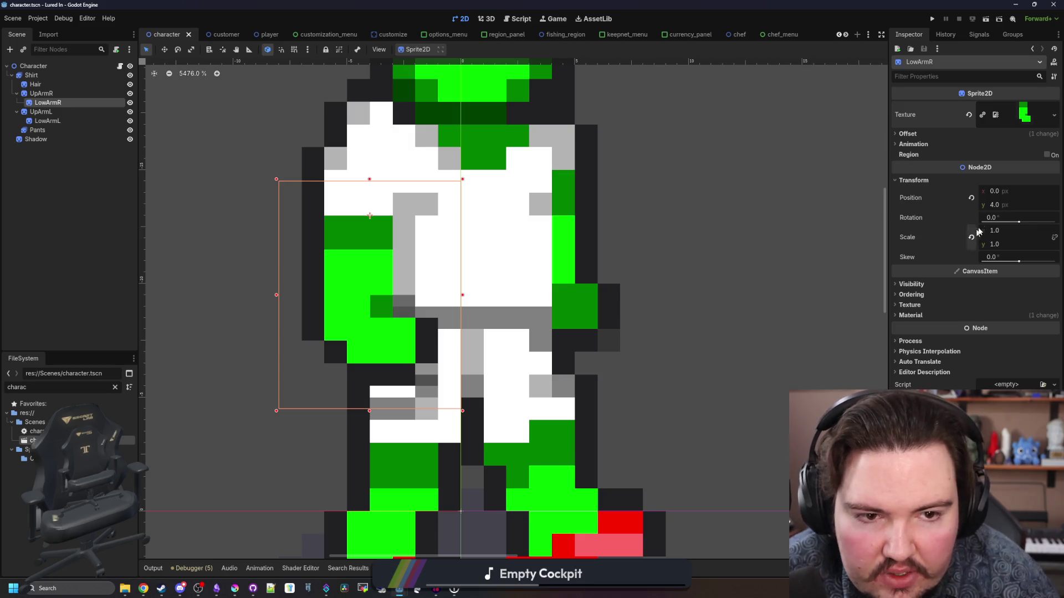
Adjust LowArmR's Position y, trying 3.4 before settling on 4.5.
{"action": "left_click_drag", "start_coordinate": [1002, 209], "coordinate": [1010, 208]}
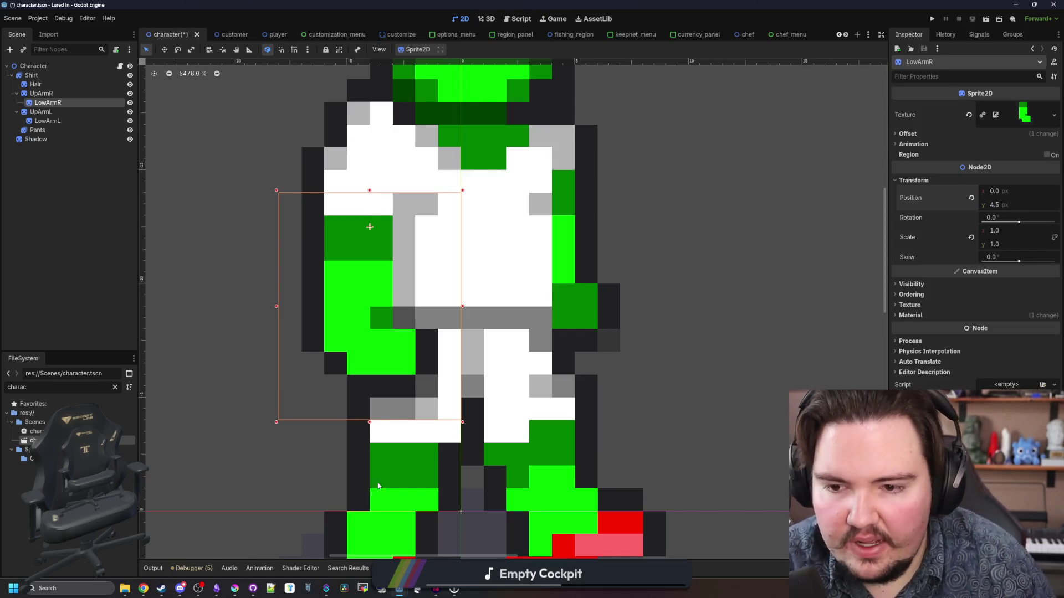
{"action": "scroll", "scroll_direction": "down", "scroll_amount": 3}
{"action": "scroll", "scroll_direction": "down", "scroll_amount": 3}
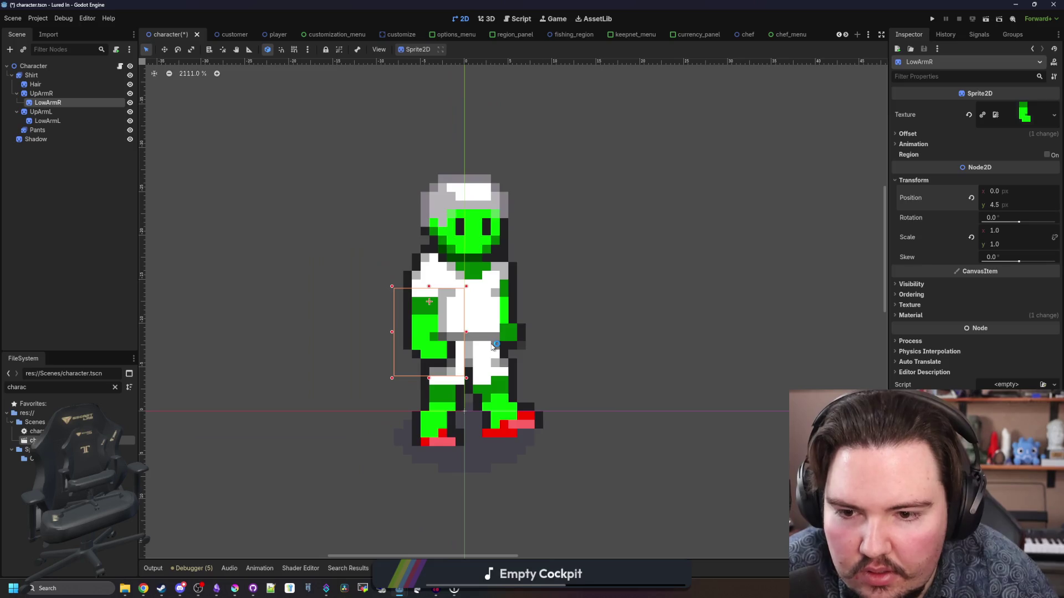
{"action": "scroll", "scroll_direction": "down", "scroll_amount": 3}
{"action": "scroll", "scroll_direction": "up", "scroll_amount": 3}
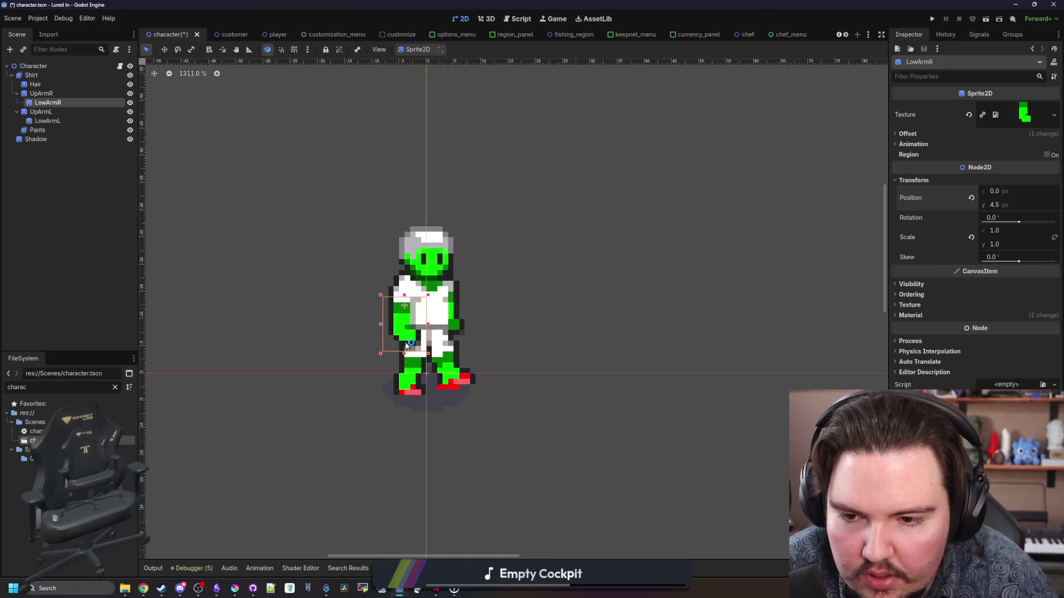
{"action": "left_click_drag", "start_coordinate": [997, 207], "coordinate": [992, 204]}
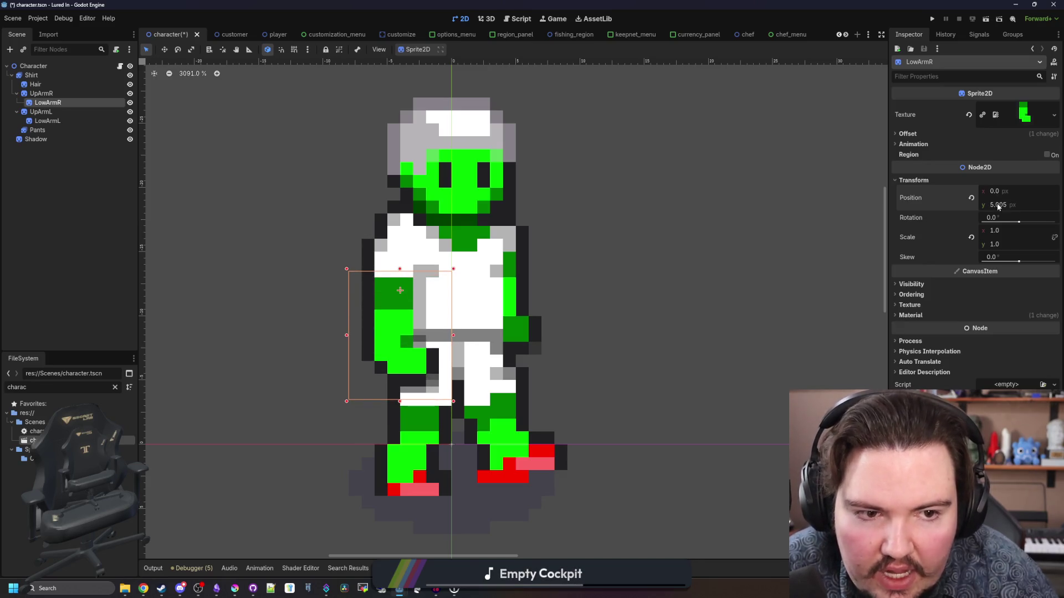
{"action": "type", "text": "3.4"}
{"action": "key", "text": "Return"}
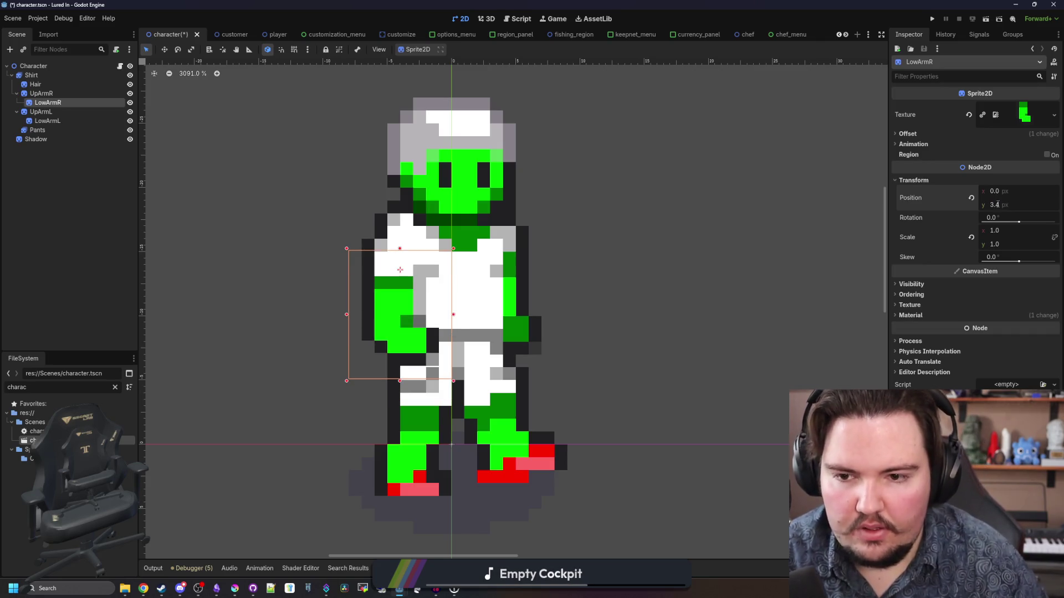
{"action": "scroll", "scroll_direction": "down", "scroll_amount": 3}
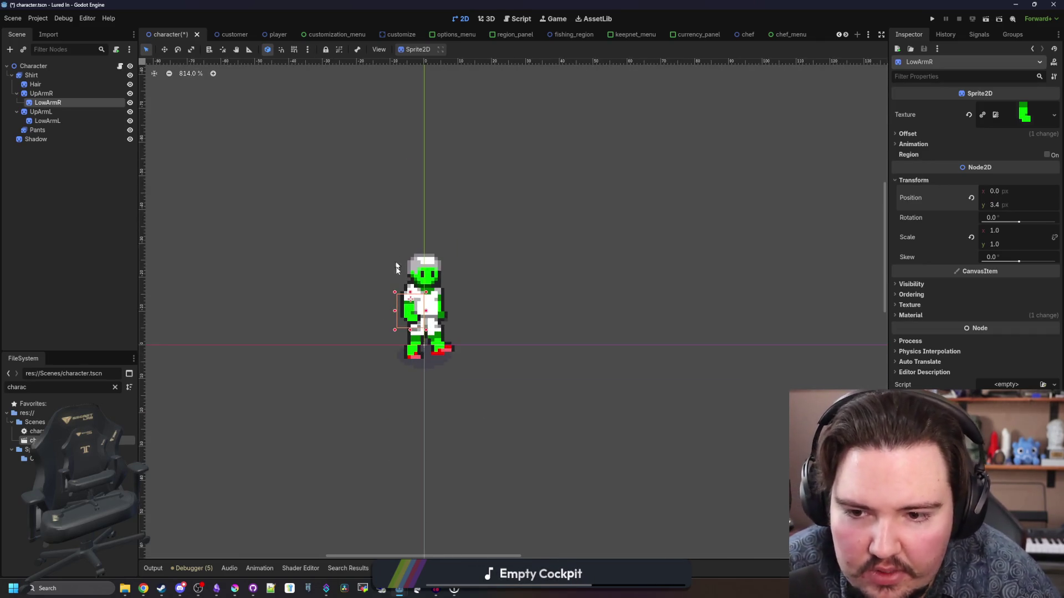
{"action": "scroll", "scroll_direction": "up", "scroll_amount": 3}
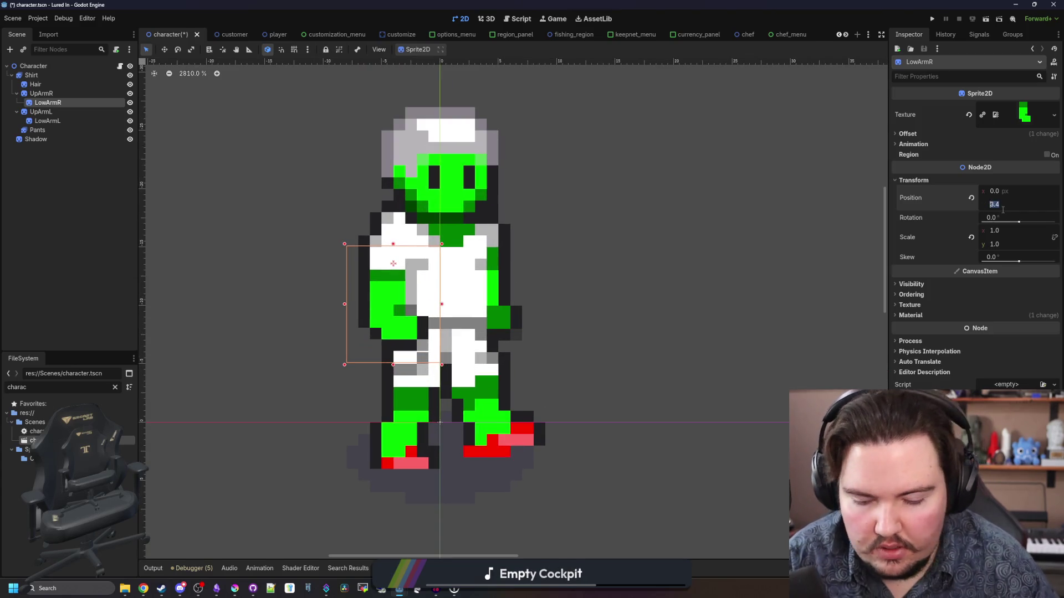
{"action": "type", "text": "4.5"}
{"action": "key", "text": "Return"}
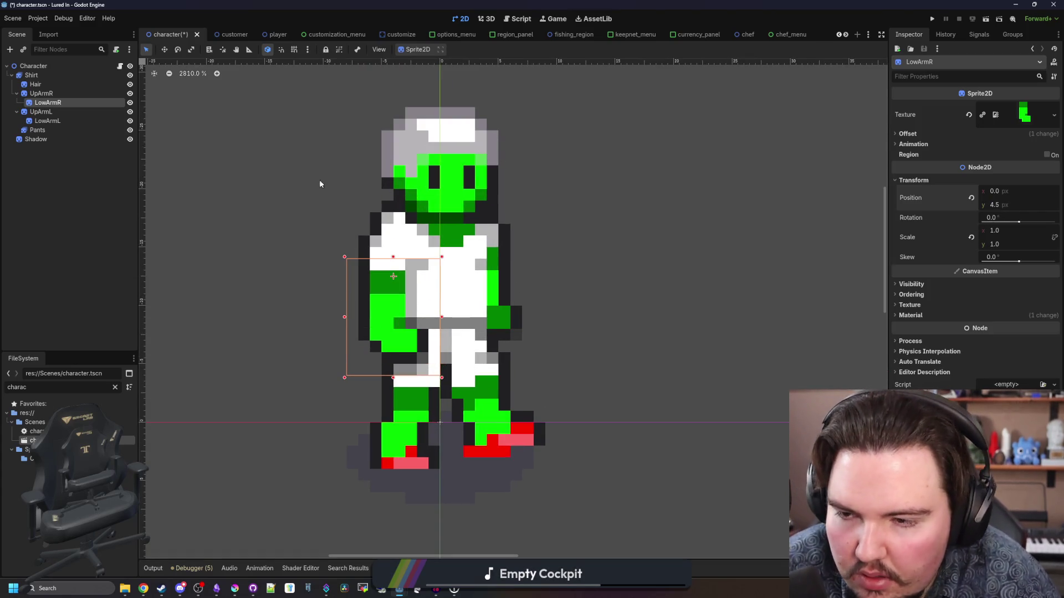
Save character.tscn and preview the LowArmL texture before switching to Krita.
{"action": "key", "text": "ctrl+s"}
{"action": "left_click", "coordinate": [47, 121]}
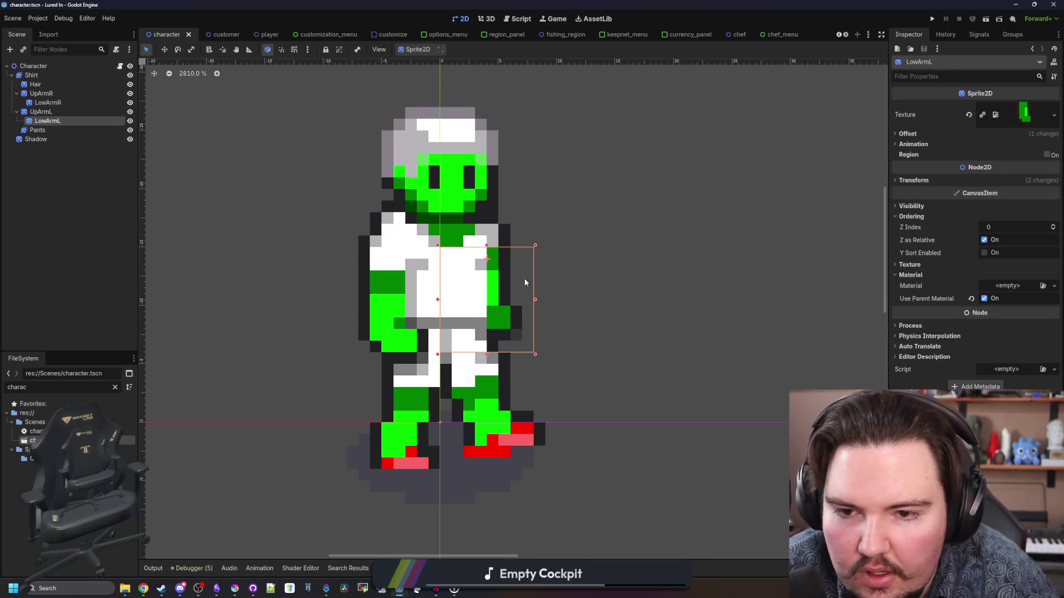
{"action": "scroll", "scroll_direction": "up", "scroll_amount": 3}
{"action": "left_click", "coordinate": [1024, 113]}
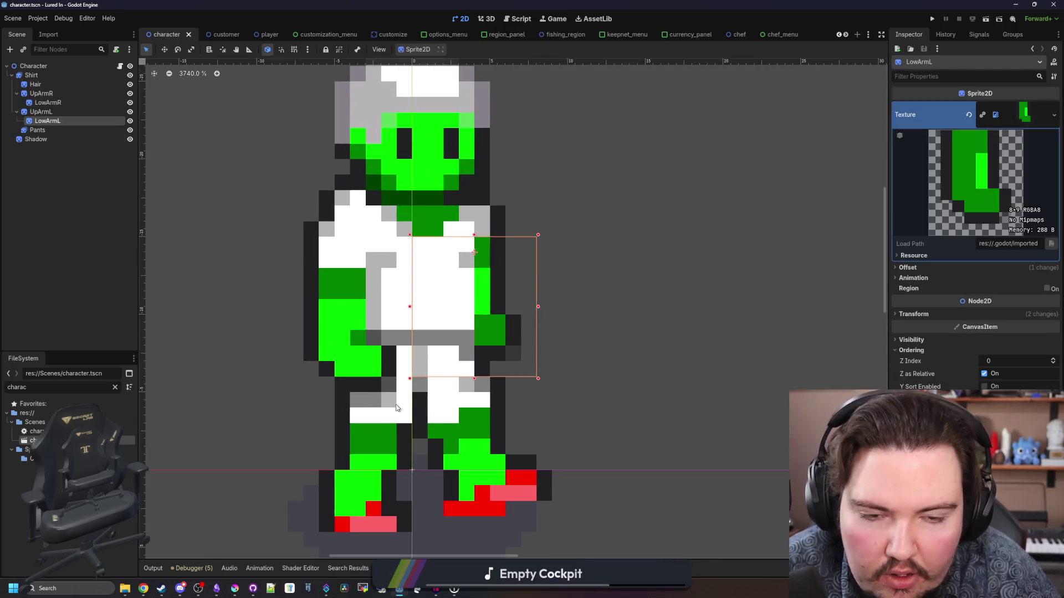
{"action": "left_click", "coordinate": [230, 590]}
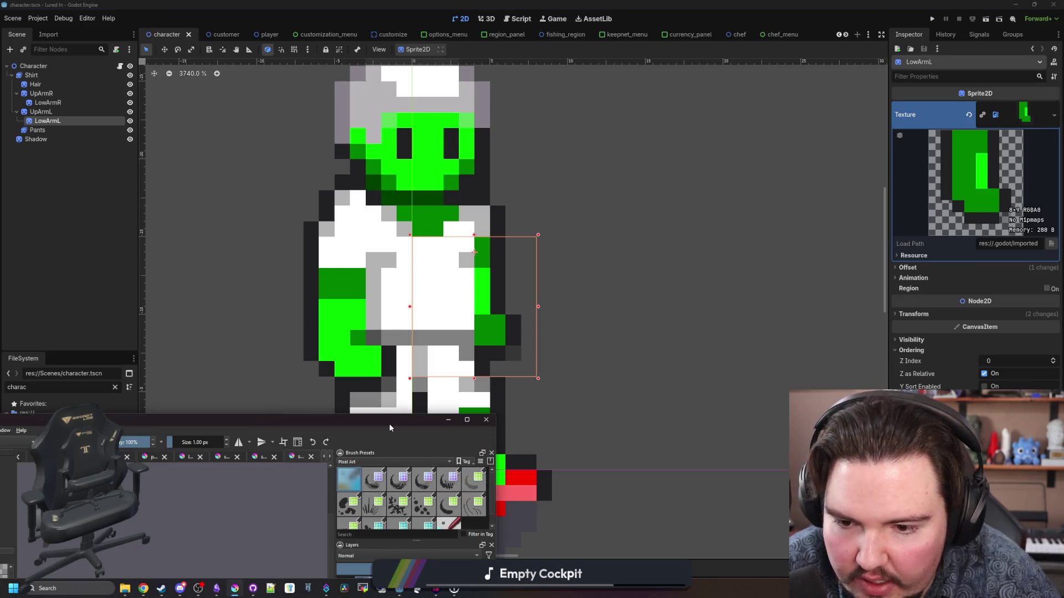
Maximise Krita and bring up the shirt_1_lal.png image.
{"action": "double_click", "coordinate": [390, 427]}
{"action": "left_click", "coordinate": [830, 42]}
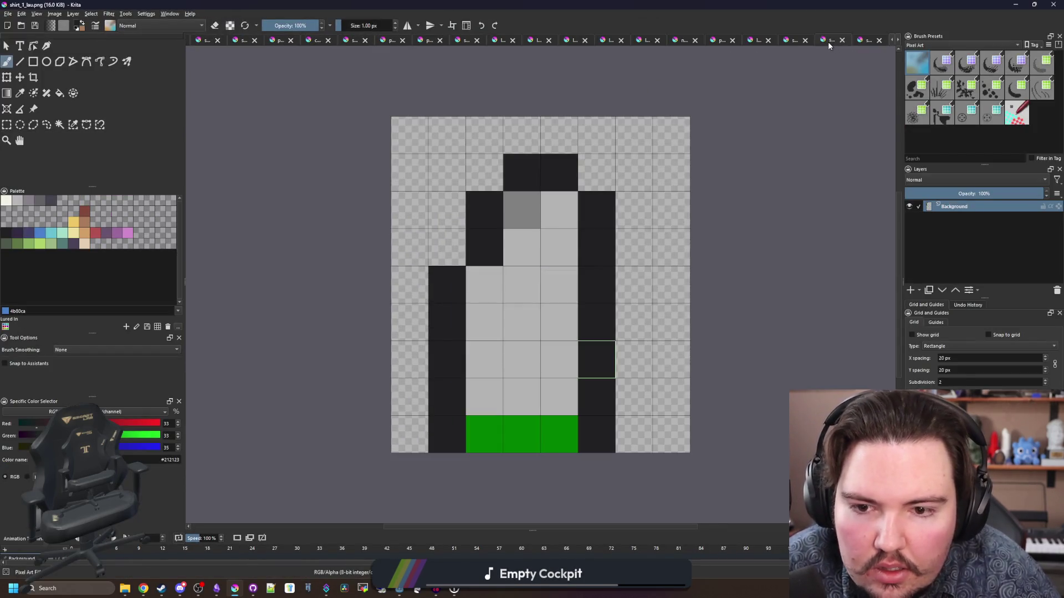
{"action": "left_click", "coordinate": [790, 41]}
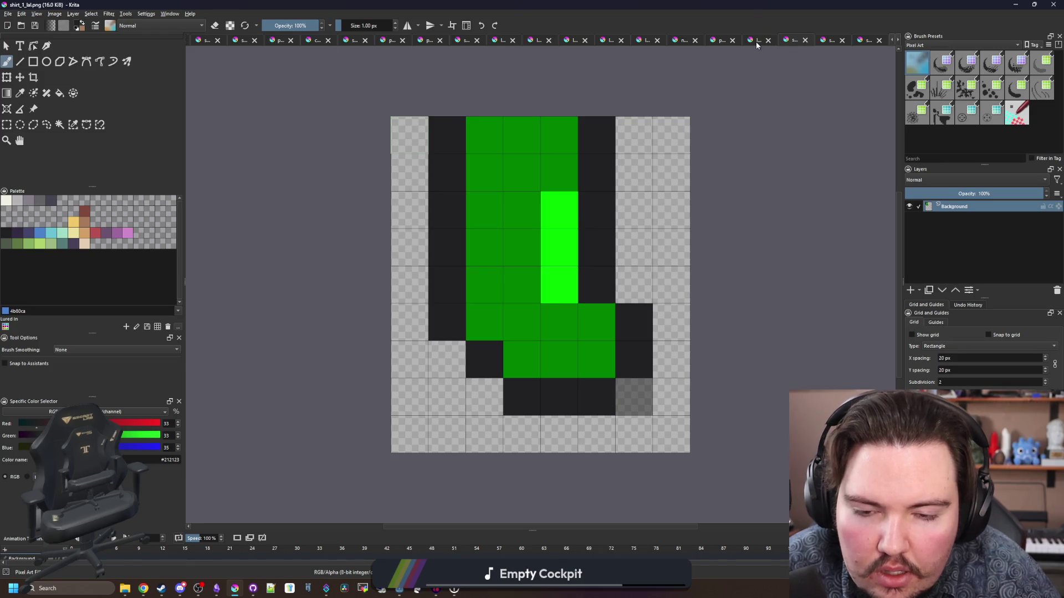
{"action": "left_click", "coordinate": [755, 42]}
{"action": "left_click", "coordinate": [790, 41]}
{"action": "left_click_drag", "start_coordinate": [451, 191], "coordinate": [356, 255]}
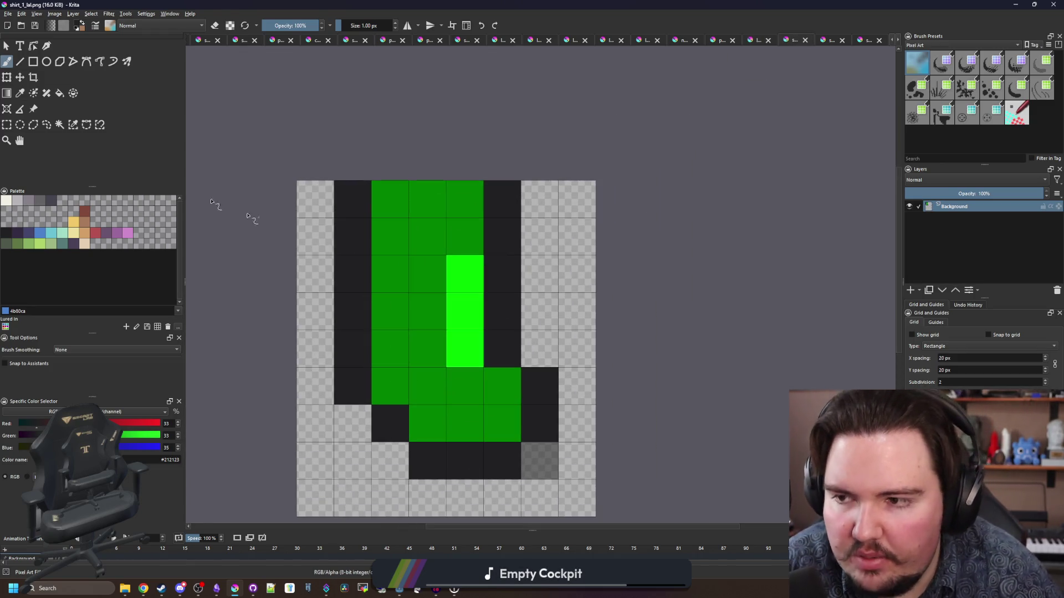
Resize the shirt_1_lal.png canvas to 8×10, extend the dark outline upward, and erase the top pixels.
{"action": "left_click", "coordinate": [58, 13]}
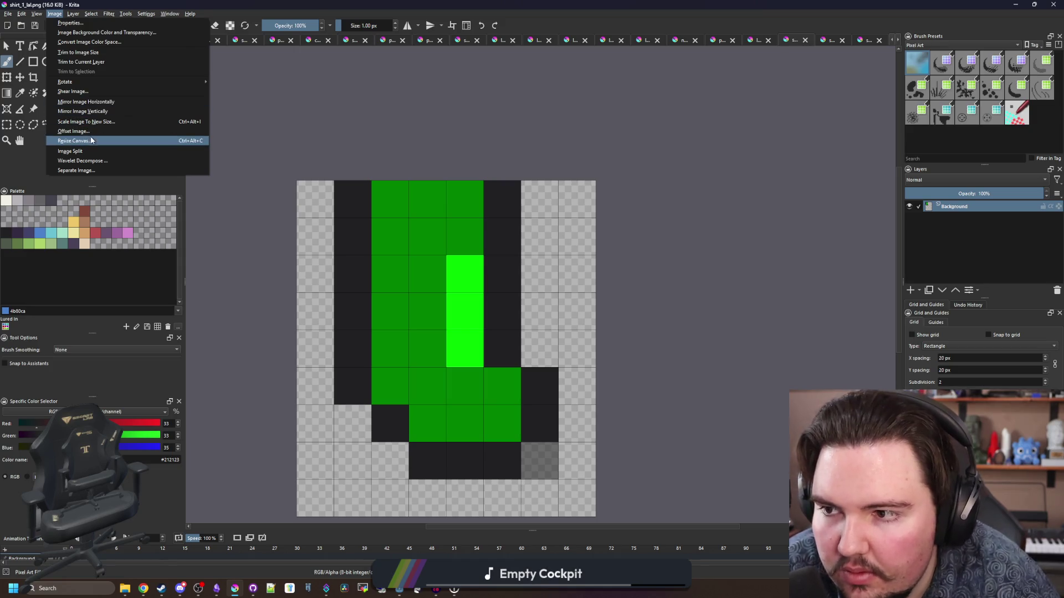
{"action": "left_click", "coordinate": [93, 142]}
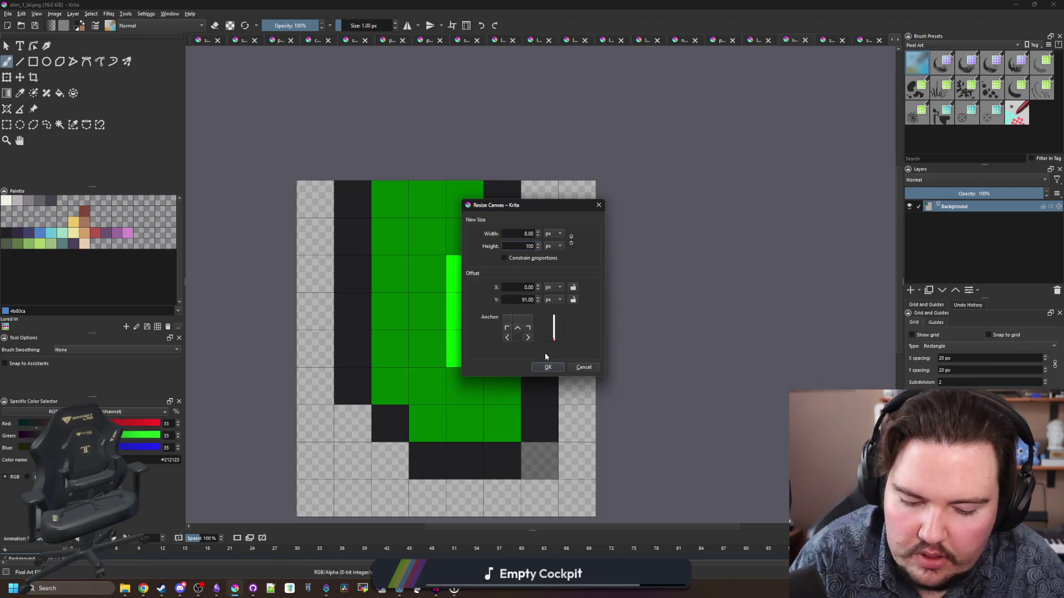
{"action": "left_click", "coordinate": [547, 367]}
{"action": "scroll", "scroll_direction": "down", "scroll_amount": 3}
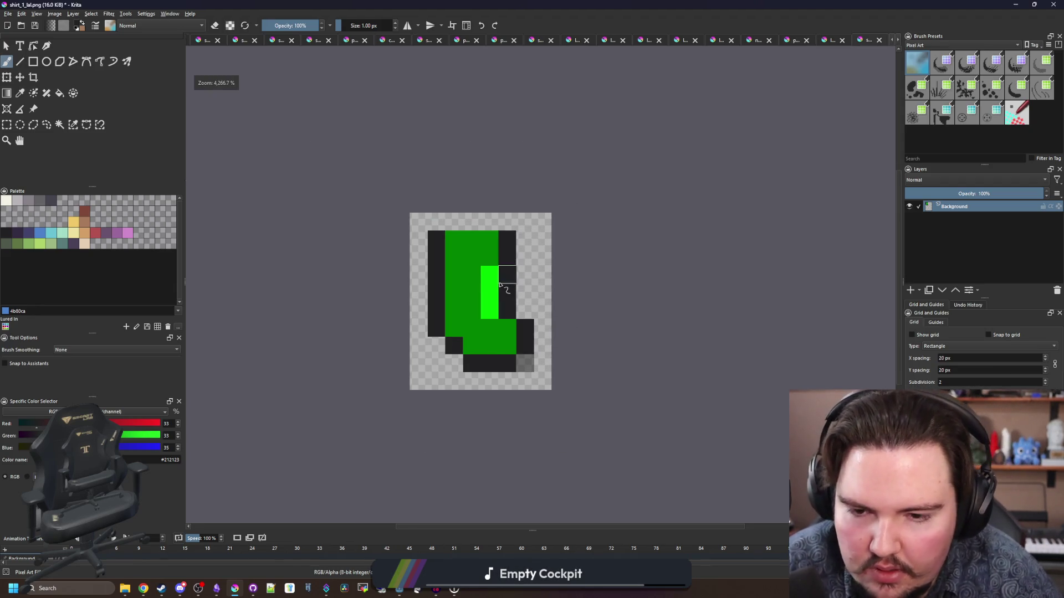
{"action": "left_click", "coordinate": [438, 223]}
{"action": "scroll", "scroll_direction": "up", "scroll_amount": 3}
{"action": "key", "text": "e"}
{"action": "left_click_drag", "start_coordinate": [471, 244], "coordinate": [462, 239]}
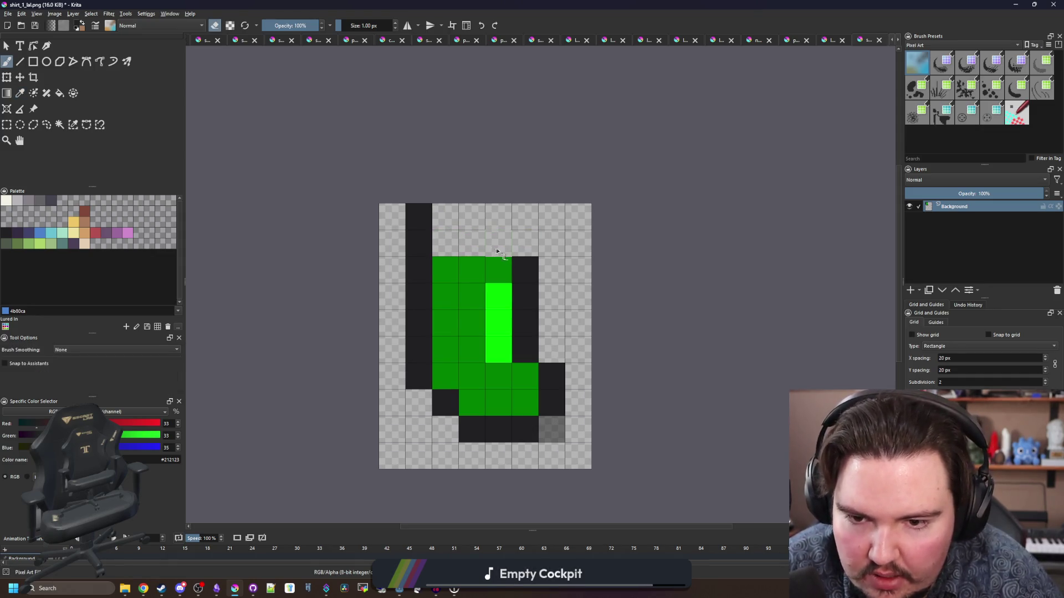
{"action": "key", "text": "p"}
Save shirt_1_lal.png, confirming the PNG export settings.
{"action": "key", "text": "ctrl+s"}
{"action": "left_click", "coordinate": [579, 365]}
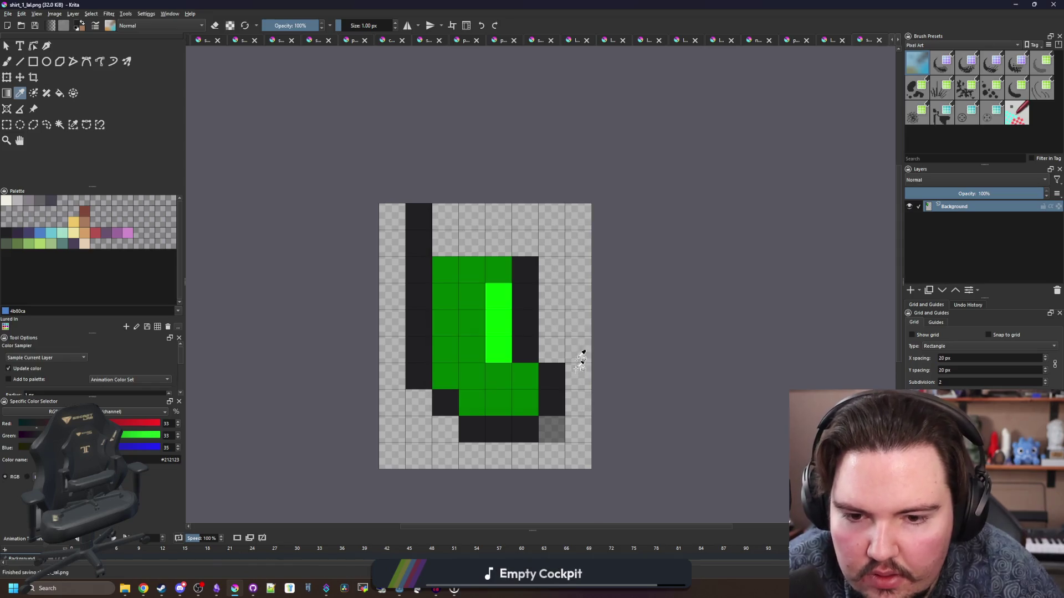
{"action": "key", "text": "alt+Tab"}
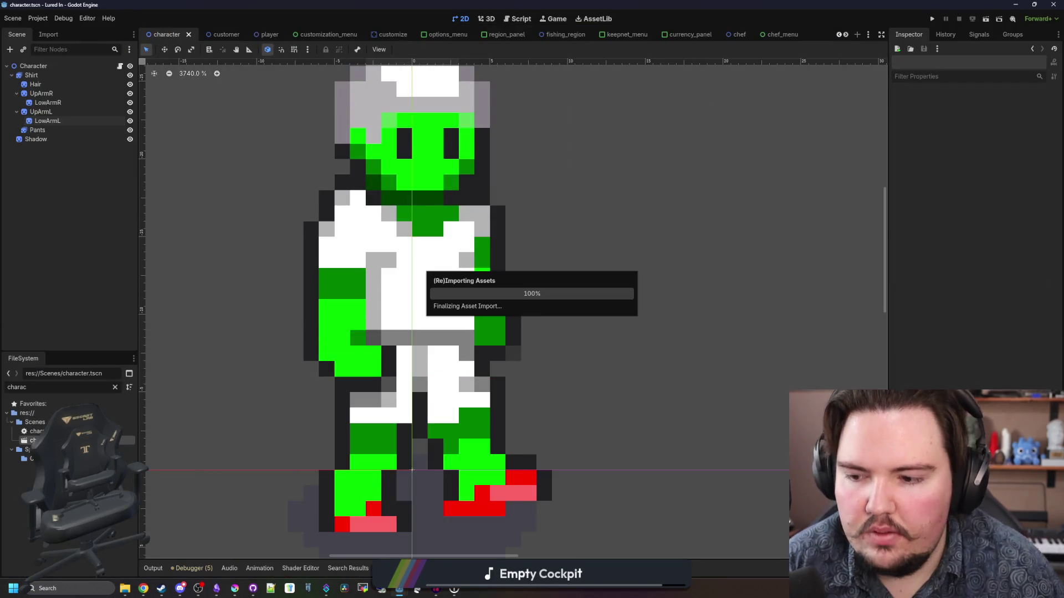
Set LowArmL's Transform Position y to 4.5 and save character.tscn.
{"action": "left_click", "coordinate": [56, 118]}
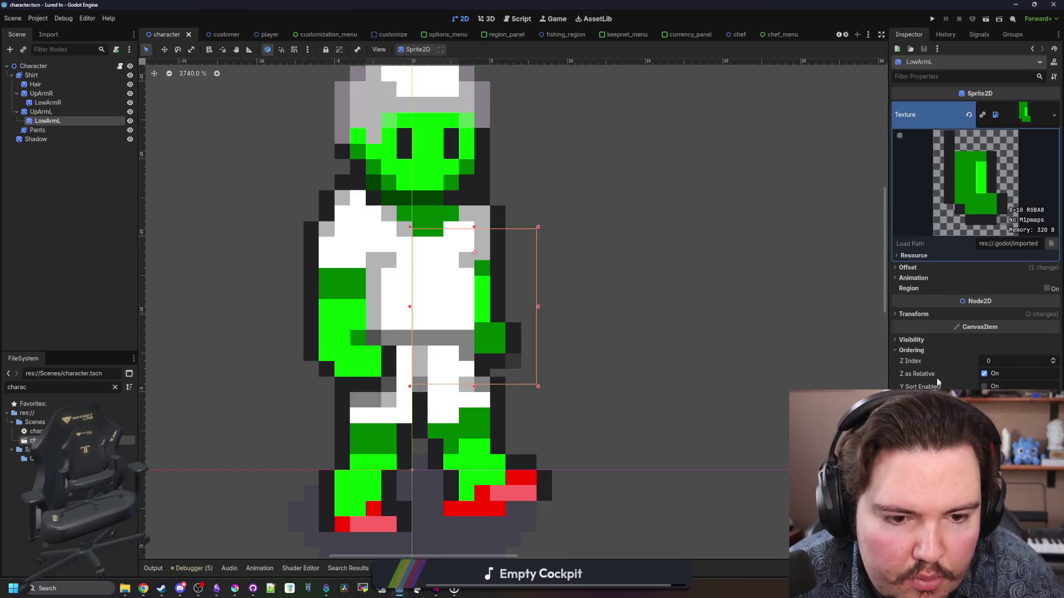
{"action": "left_click", "coordinate": [928, 314]}
{"action": "left_click_drag", "start_coordinate": [1004, 339], "coordinate": [995, 340]}
{"action": "left_click_drag", "start_coordinate": [474, 244], "coordinate": [475, 277]}
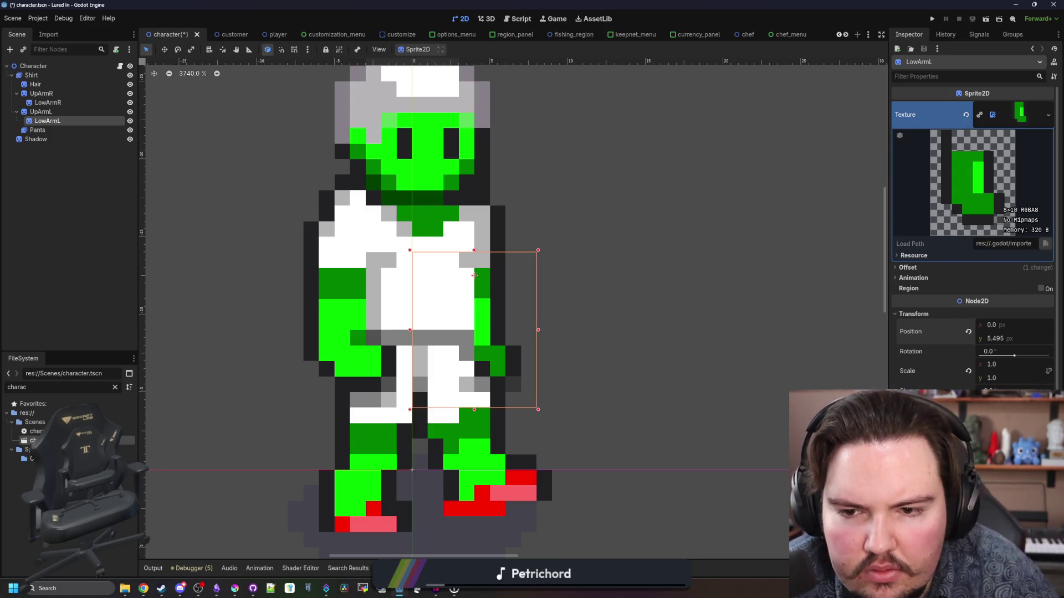
{"action": "left_click_drag", "start_coordinate": [474, 272], "coordinate": [474, 264]}
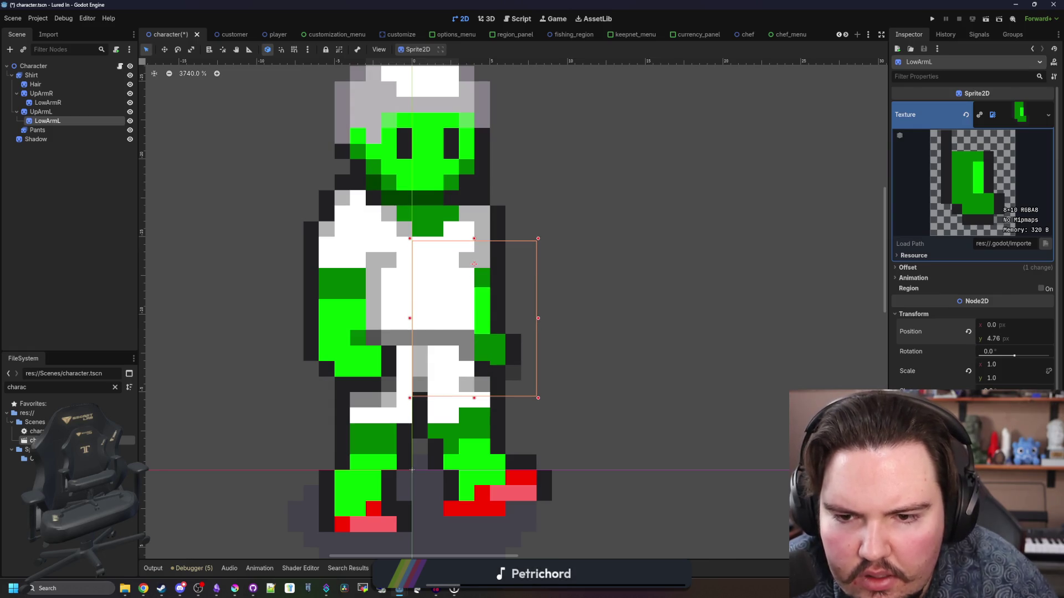
{"action": "key", "text": "Return"}
{"action": "key", "text": "ctrl+s"}
{"action": "left_click", "coordinate": [43, 112]}
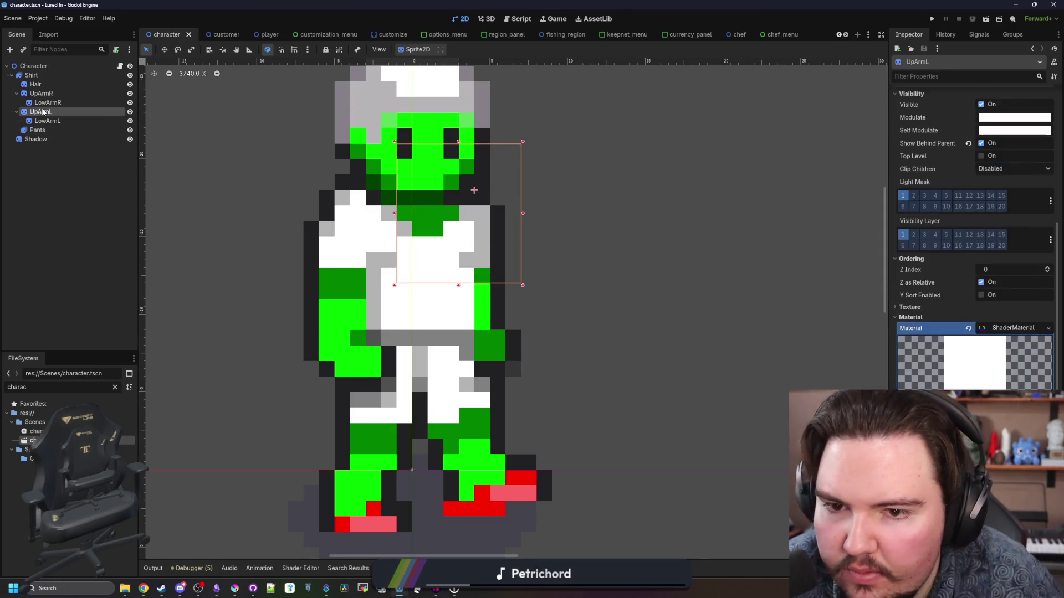
{"action": "scroll", "scroll_direction": "up", "scroll_amount": 3}
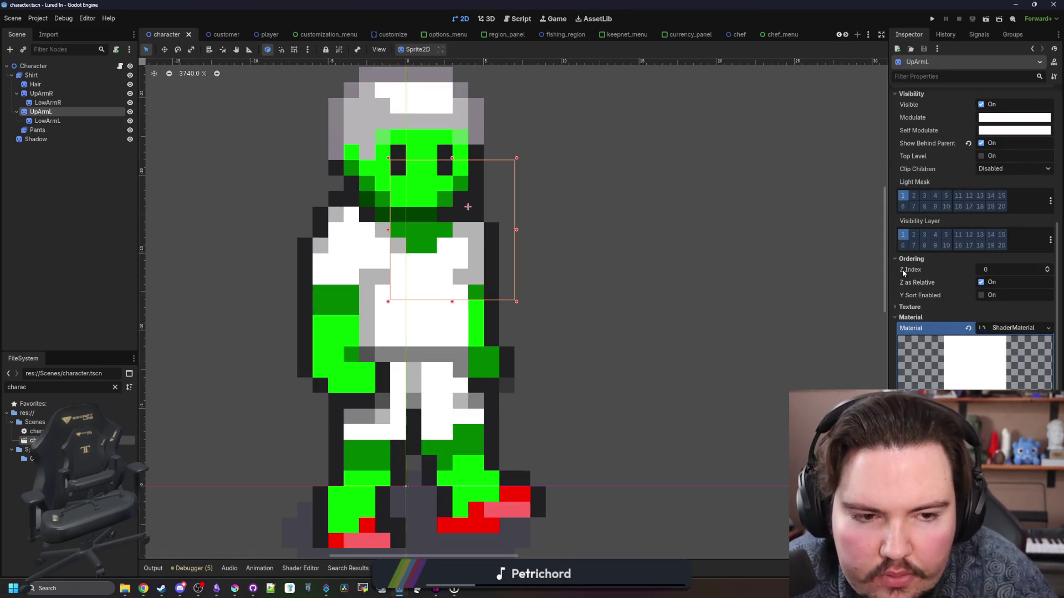
Set UpArmL's sprite offset X to 0 after testing and undoing a rotation.
{"action": "scroll", "scroll_direction": "up", "scroll_amount": 3}
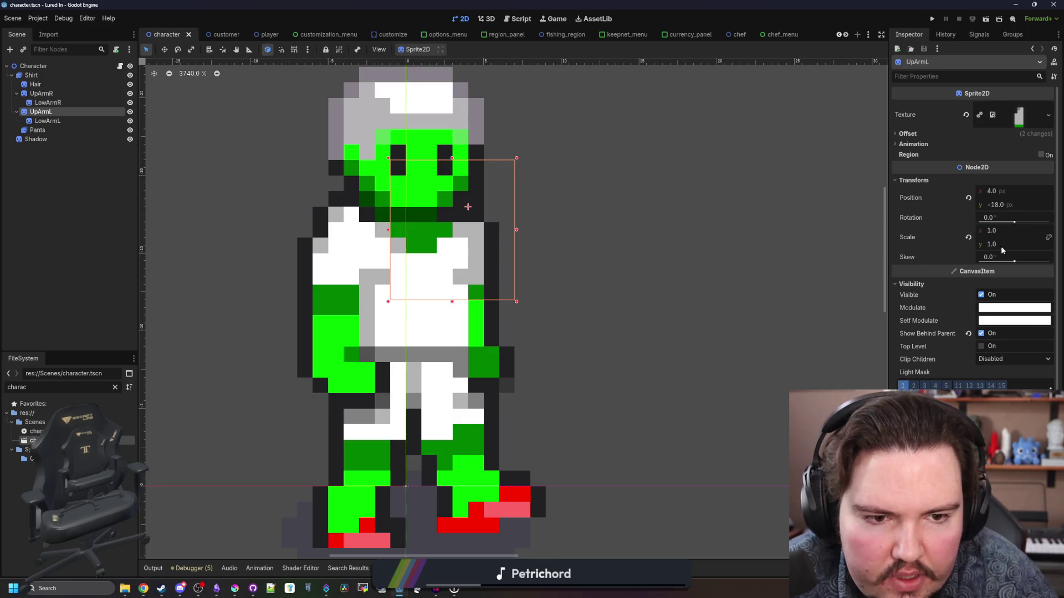
{"action": "left_click_drag", "start_coordinate": [1017, 224], "coordinate": [1006, 222]}
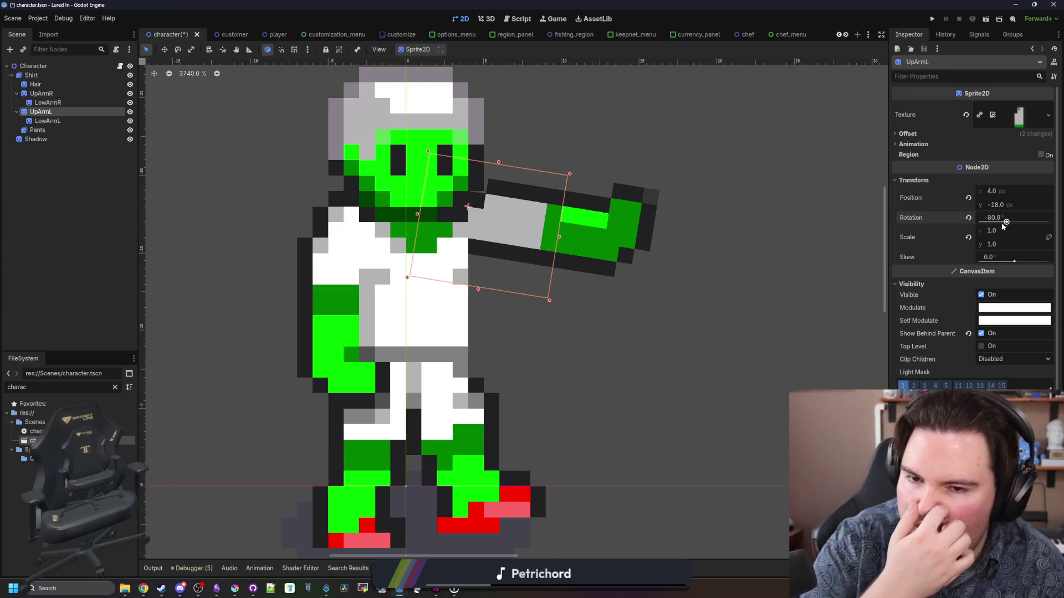
{"action": "key", "text": "ctrl+z"}
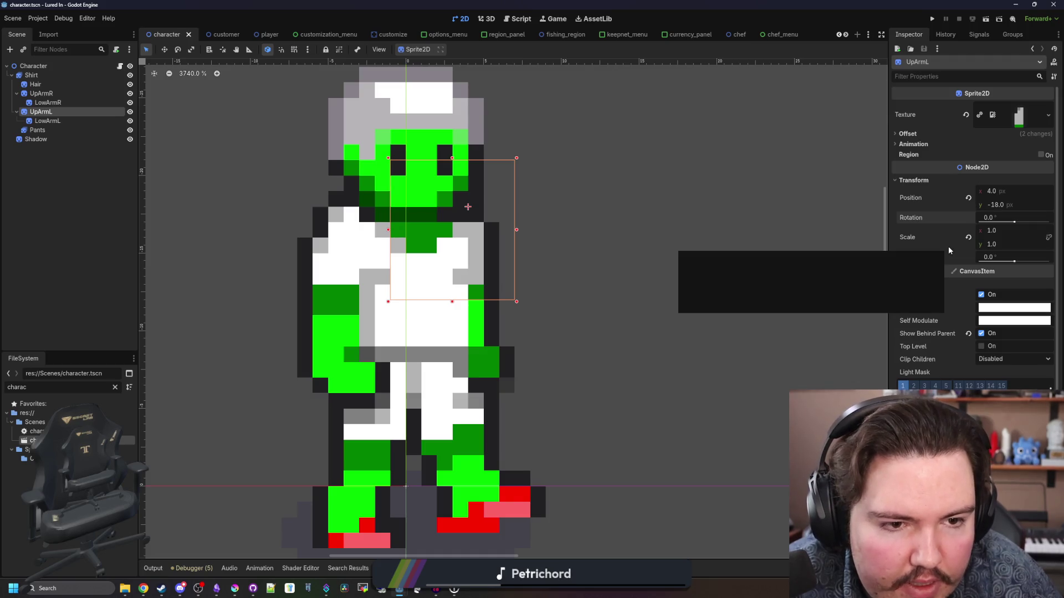
{"action": "left_click", "coordinate": [929, 135]}
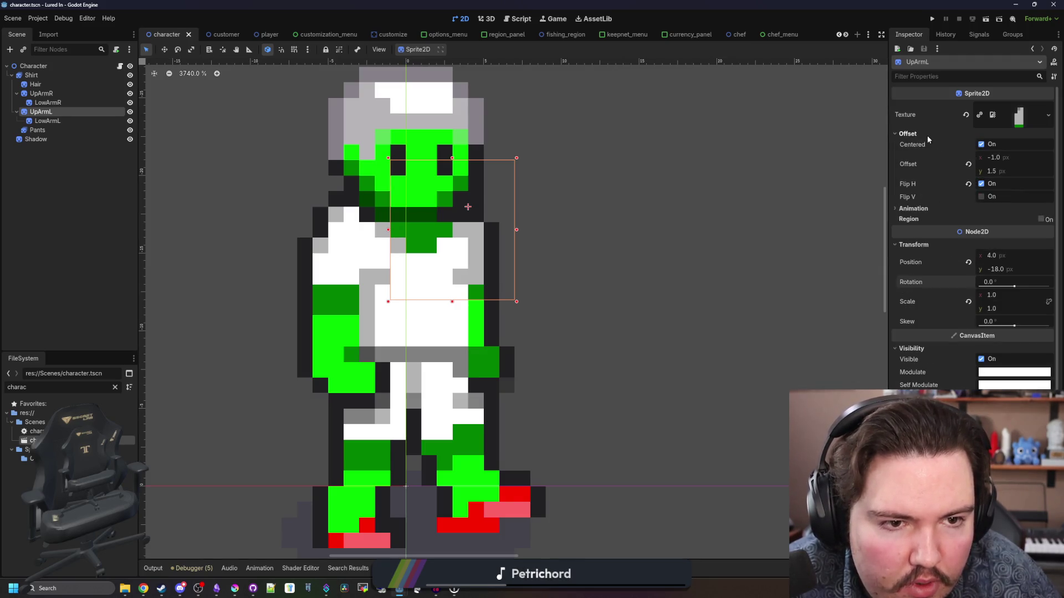
{"action": "scroll", "scroll_direction": "up", "scroll_amount": 3}
{"action": "scroll", "scroll_direction": "up", "scroll_amount": 3}
{"action": "scroll", "scroll_direction": "up", "scroll_amount": 3}
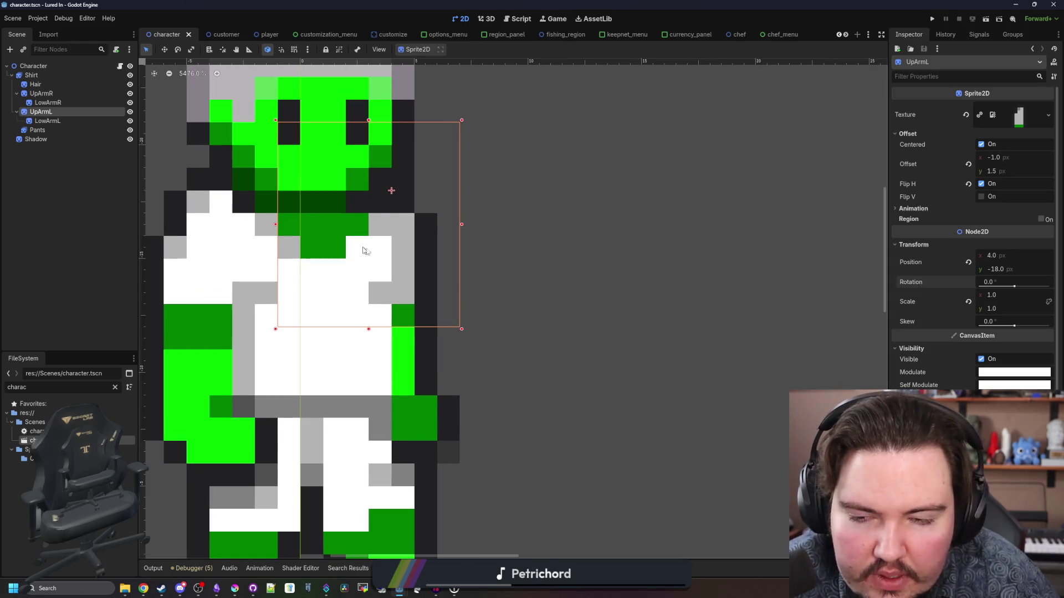
{"action": "left_click_drag", "start_coordinate": [1015, 163], "coordinate": [1039, 163]}
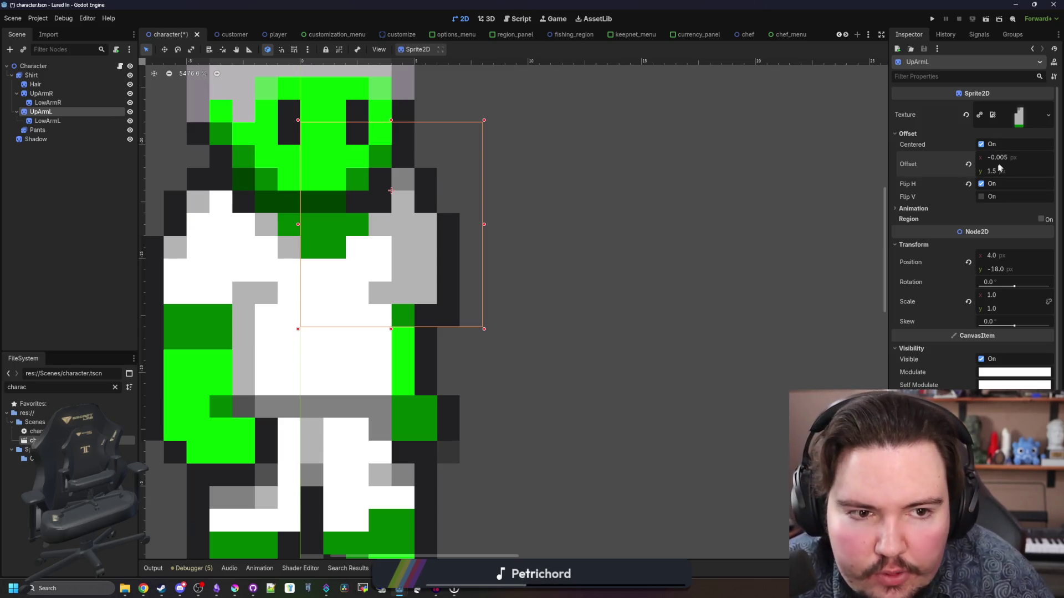
{"action": "left_click", "coordinate": [1007, 160]}
{"action": "type", "text": "0"}
{"action": "key", "text": "Return"}
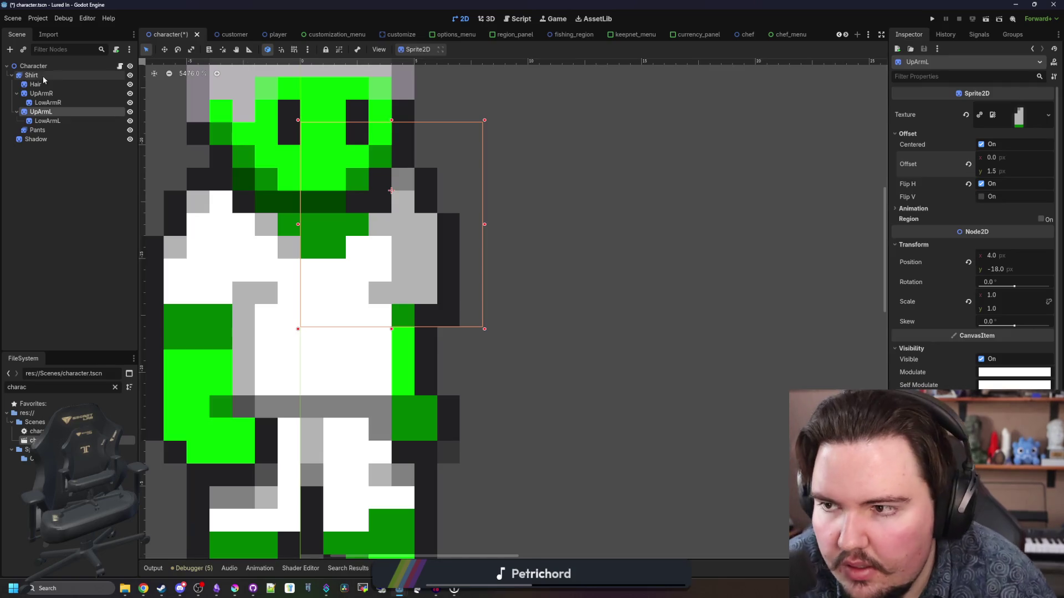
Move the UpArmL upper arm right to position X 9 with the Move tool.
{"action": "left_click", "coordinate": [74, 121]}
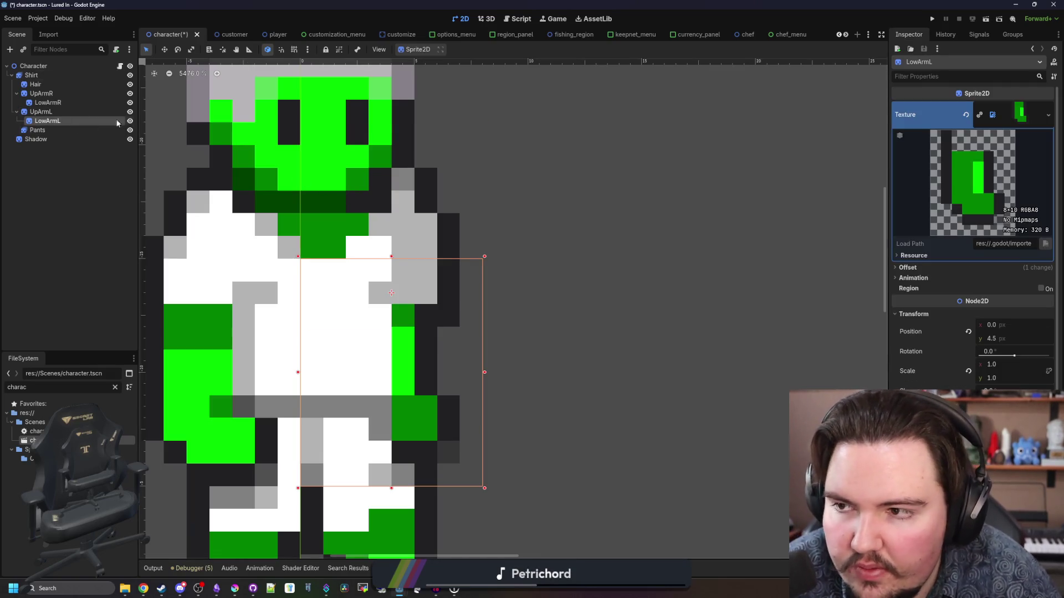
{"action": "left_click", "coordinate": [41, 111]}
{"action": "key", "text": "w"}
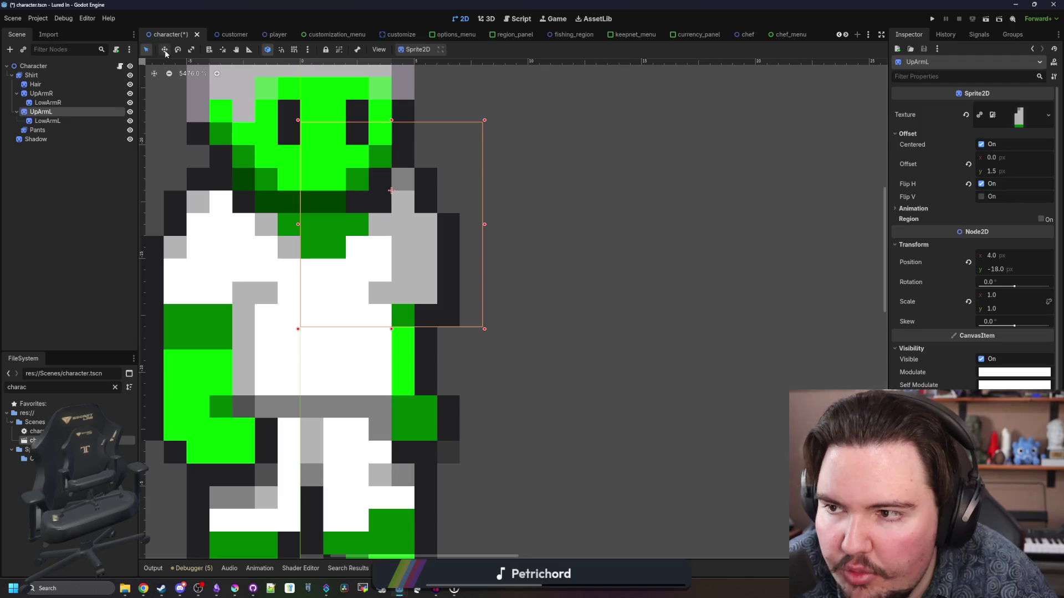
{"action": "left_click_drag", "start_coordinate": [533, 298], "coordinate": [573, 294]}
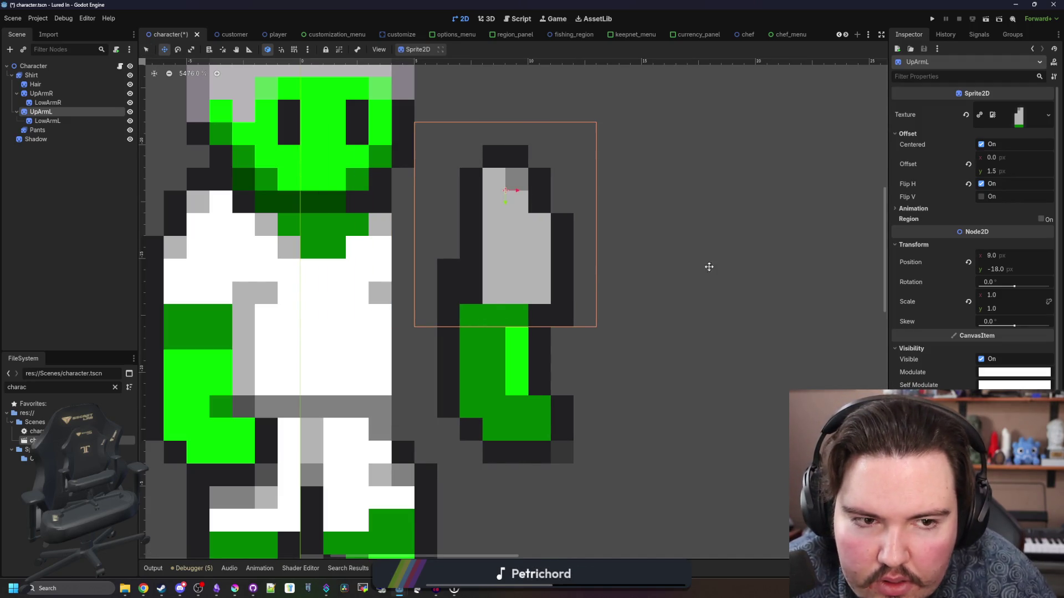
Give UpArmL a 0.5 vertical offset, then select LowArmL and zero its x value.
{"action": "left_click_drag", "start_coordinate": [1006, 172], "coordinate": [979, 171]}
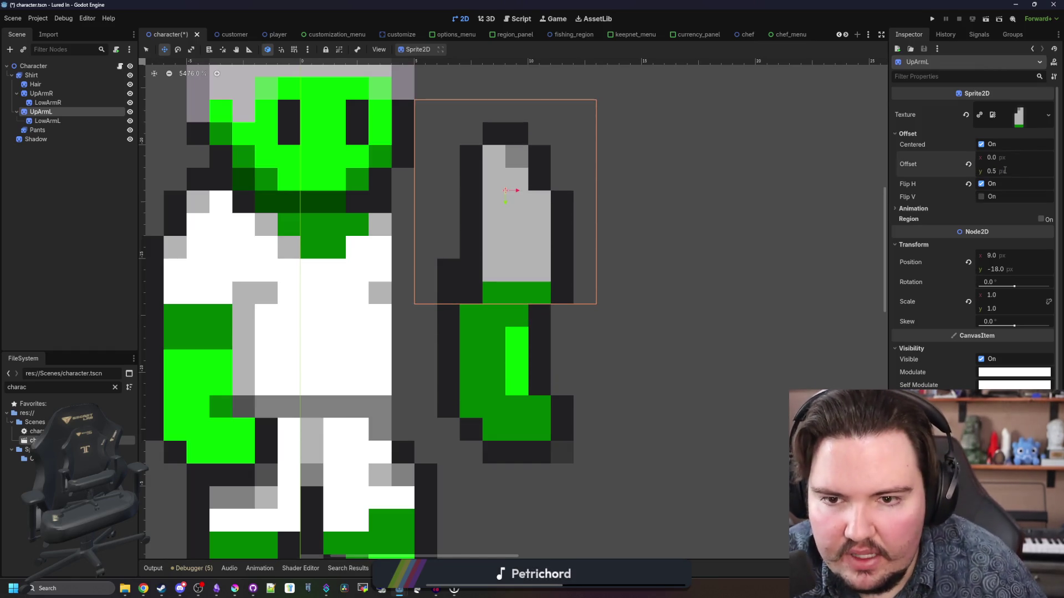
{"action": "scroll", "scroll_direction": "down", "scroll_amount": 3}
{"action": "left_click", "coordinate": [472, 279]}
{"action": "scroll", "scroll_direction": "down", "scroll_amount": 3}
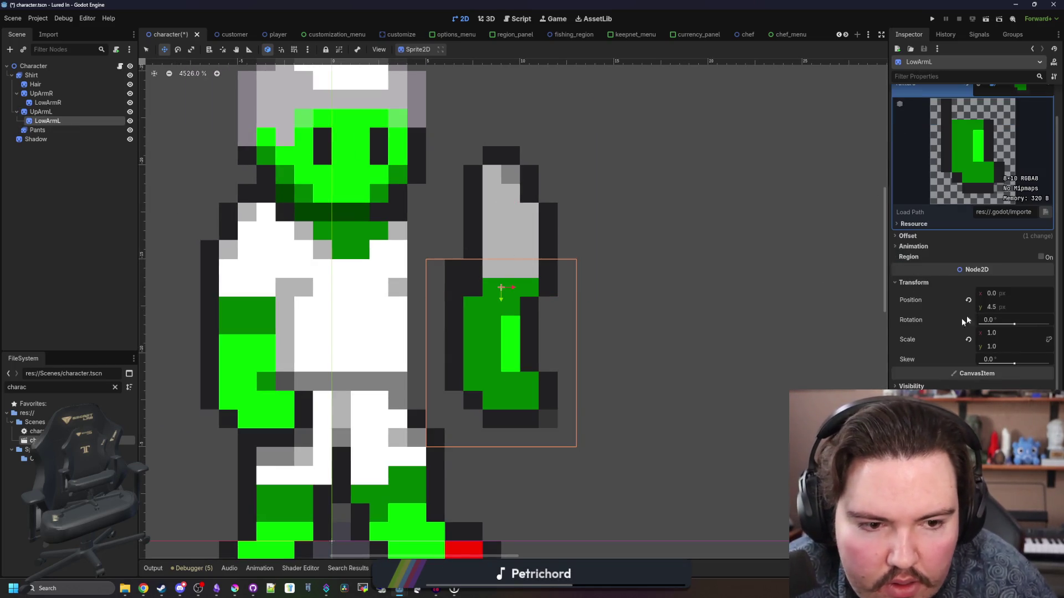
{"action": "left_click_drag", "start_coordinate": [1002, 293], "coordinate": [1005, 294]}
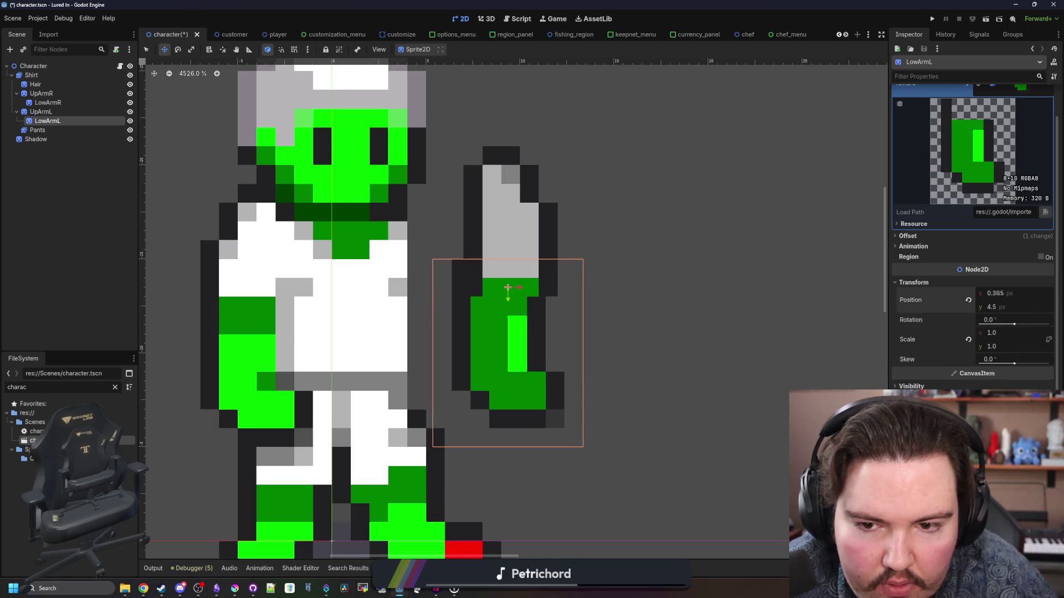
{"action": "type", "text": "0"}
{"action": "key", "text": "Return"}
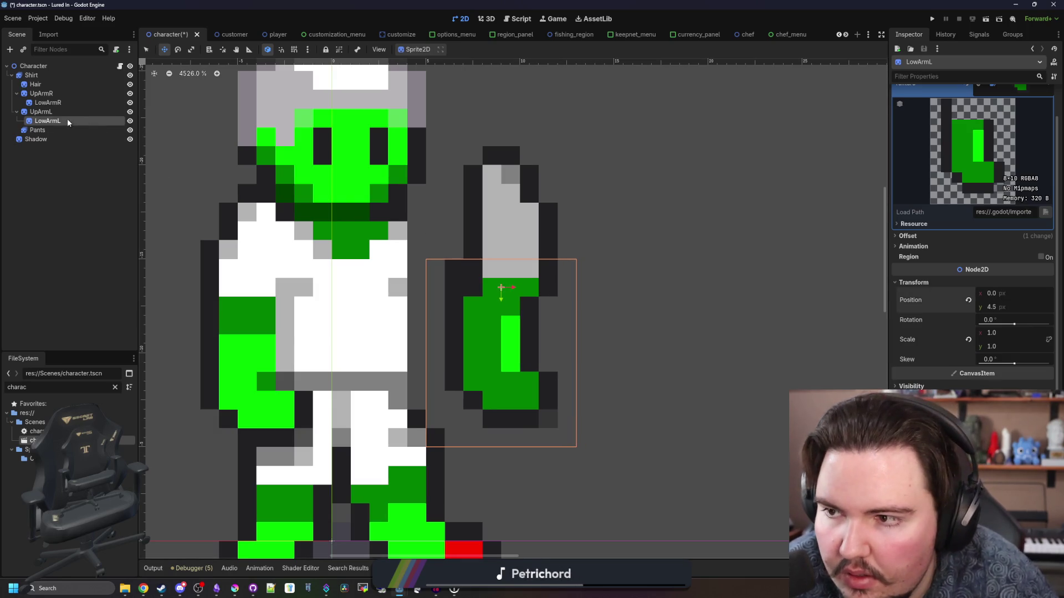
Reset LowArmL's horizontal offset to 0 after undoing a test rotation.
{"action": "left_click", "coordinate": [65, 111]}
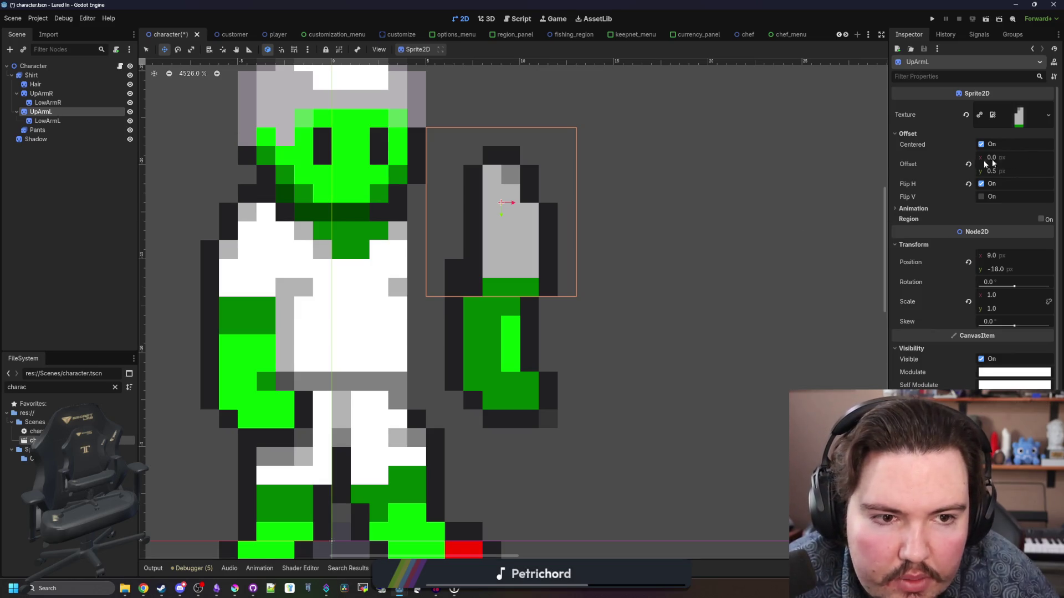
{"action": "key", "text": "Down"}
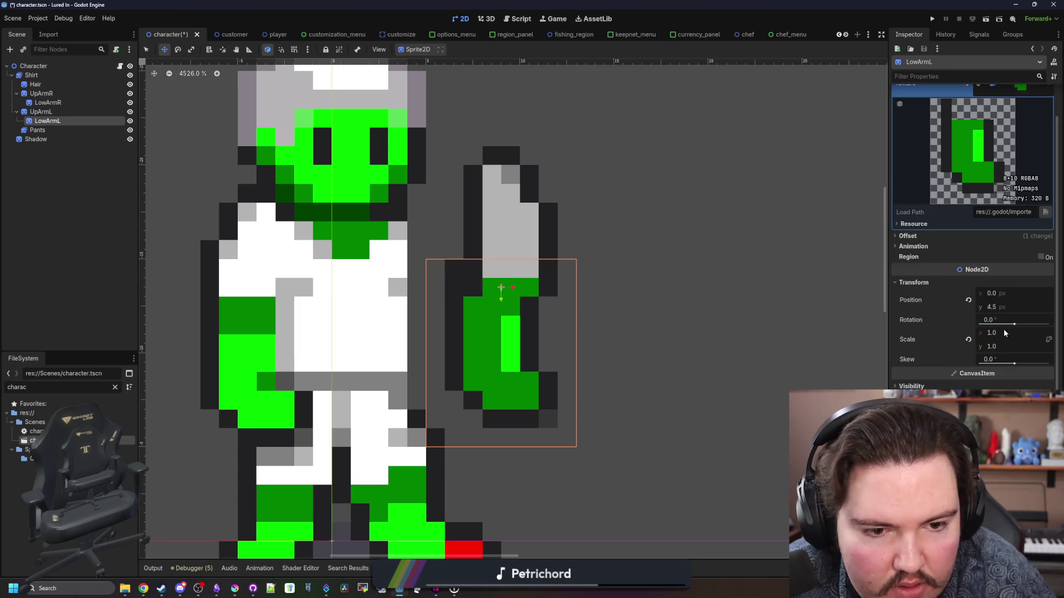
{"action": "left_click", "coordinate": [909, 237]}
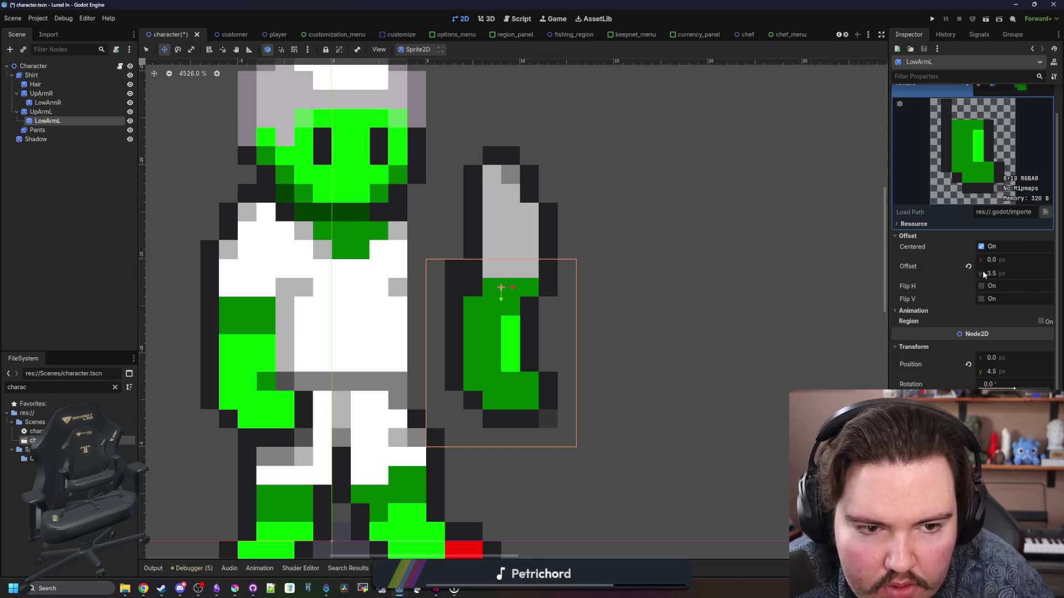
{"action": "left_click_drag", "start_coordinate": [1000, 261], "coordinate": [1015, 262]}
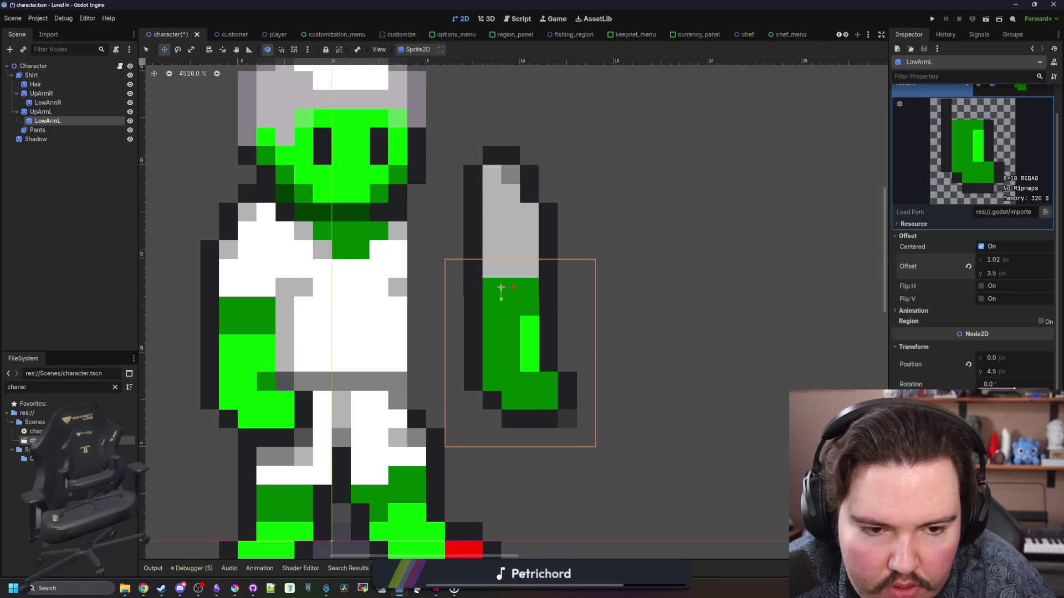
{"action": "left_click_drag", "start_coordinate": [1014, 388], "coordinate": [1007, 387]}
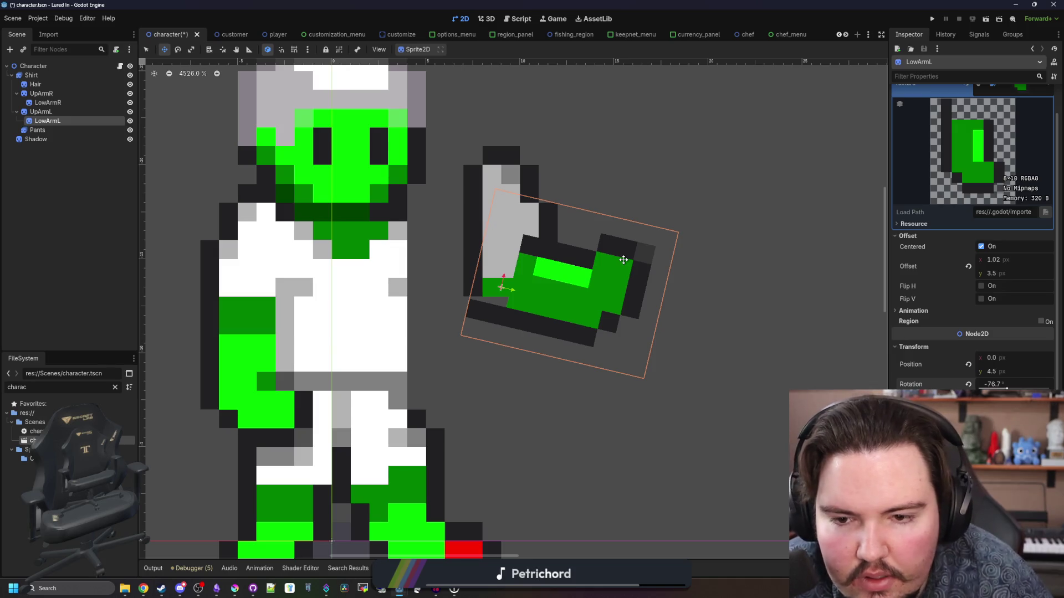
{"action": "key", "text": "ctrl+z"}
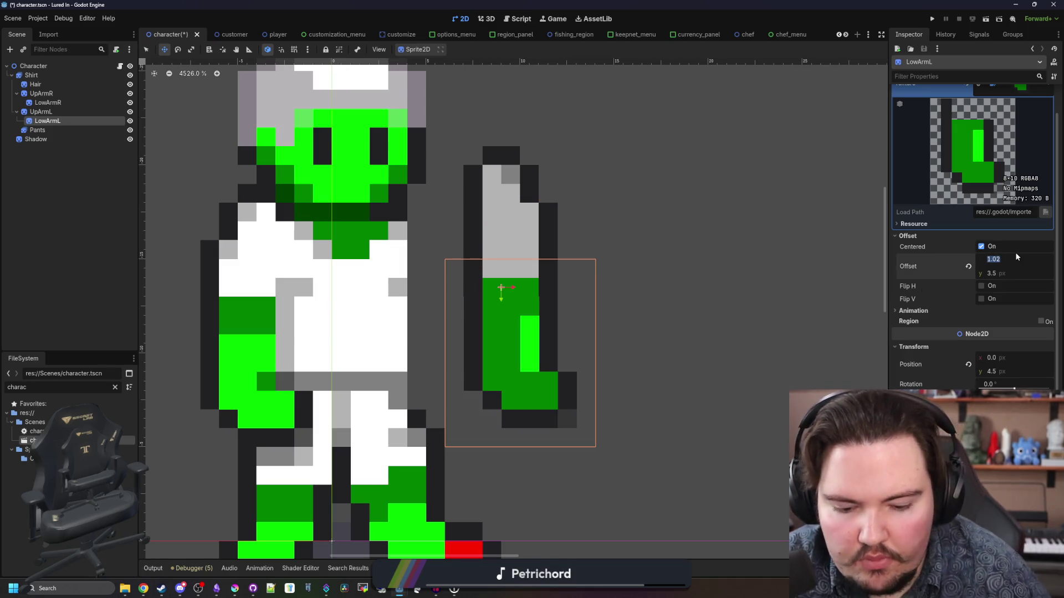
{"action": "type", "text": "0"}
{"action": "key", "text": "Return"}
Set LowArmL's position x to 1.
{"action": "left_click_drag", "start_coordinate": [997, 358], "coordinate": [1003, 357]}
{"action": "type", "text": "1"}
{"action": "key", "text": "Return"}
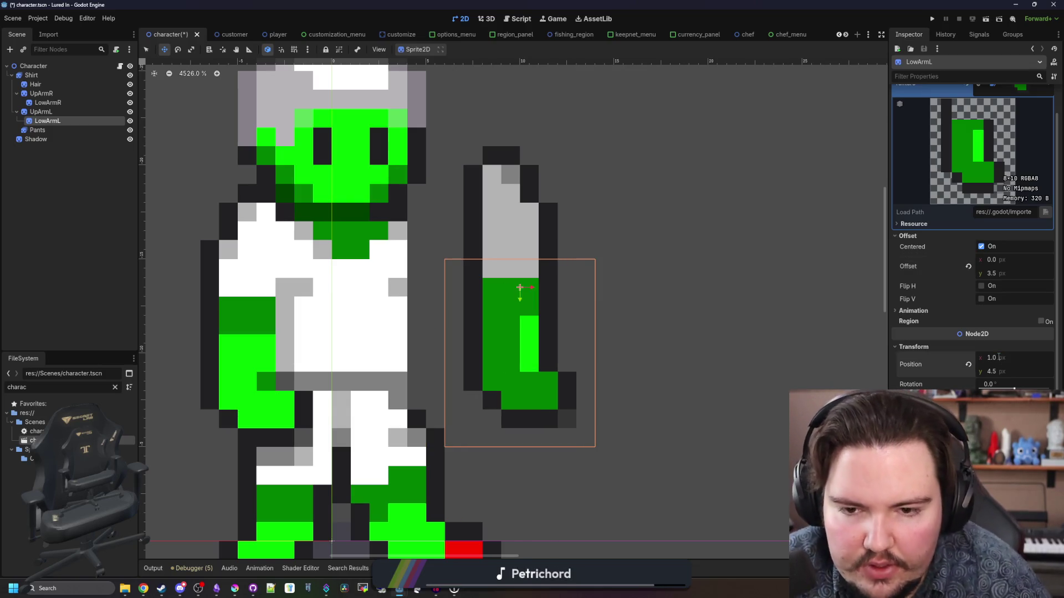
{"action": "left_click_drag", "start_coordinate": [1014, 388], "coordinate": [1014, 388]}
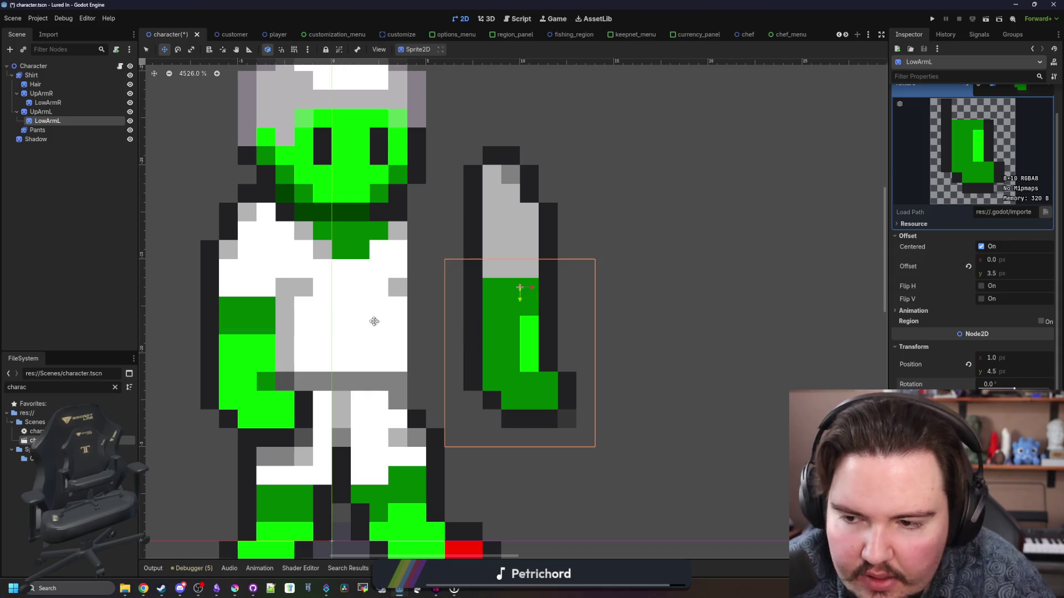
{"action": "left_click", "coordinate": [48, 102]}
Set LowArmR's position y to 4 and tilt it to about 8.2° so it hangs down.
{"action": "scroll", "scroll_direction": "down", "scroll_amount": 3}
{"action": "scroll", "scroll_direction": "up", "scroll_amount": 3}
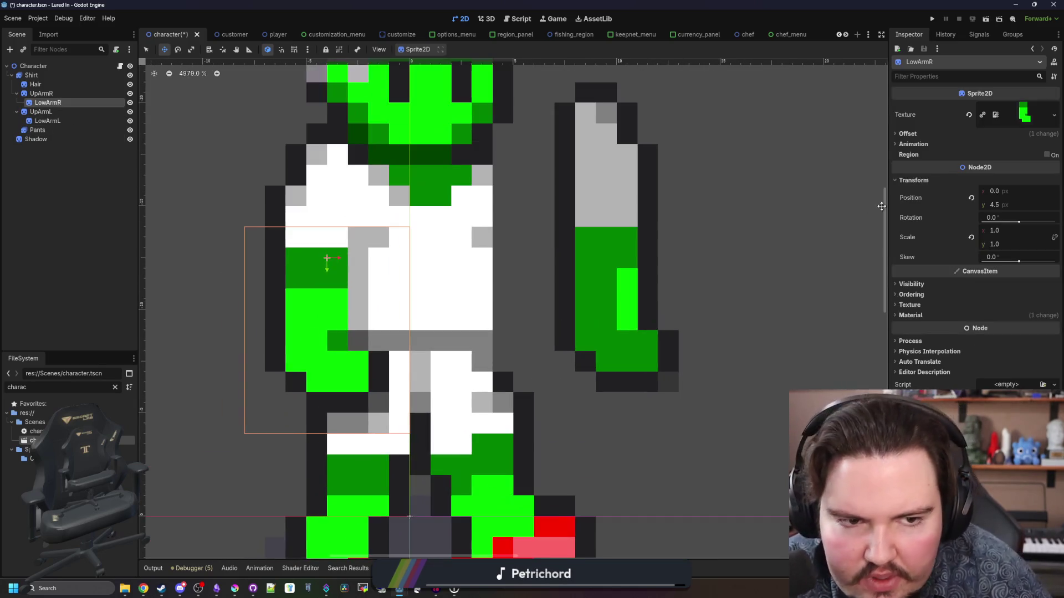
{"action": "left_click", "coordinate": [922, 134]}
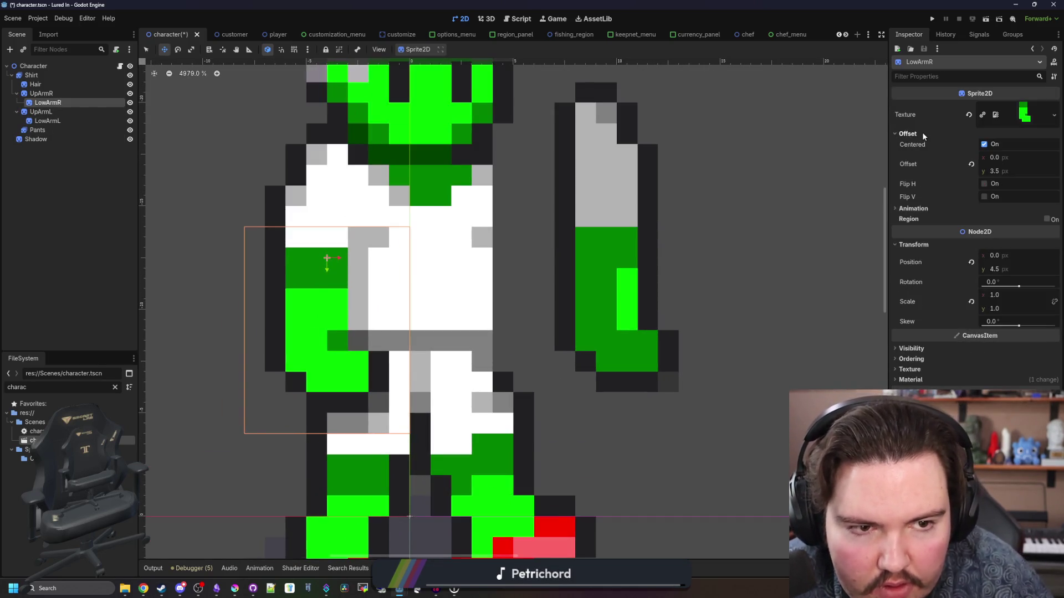
{"action": "left_click", "coordinate": [922, 133]}
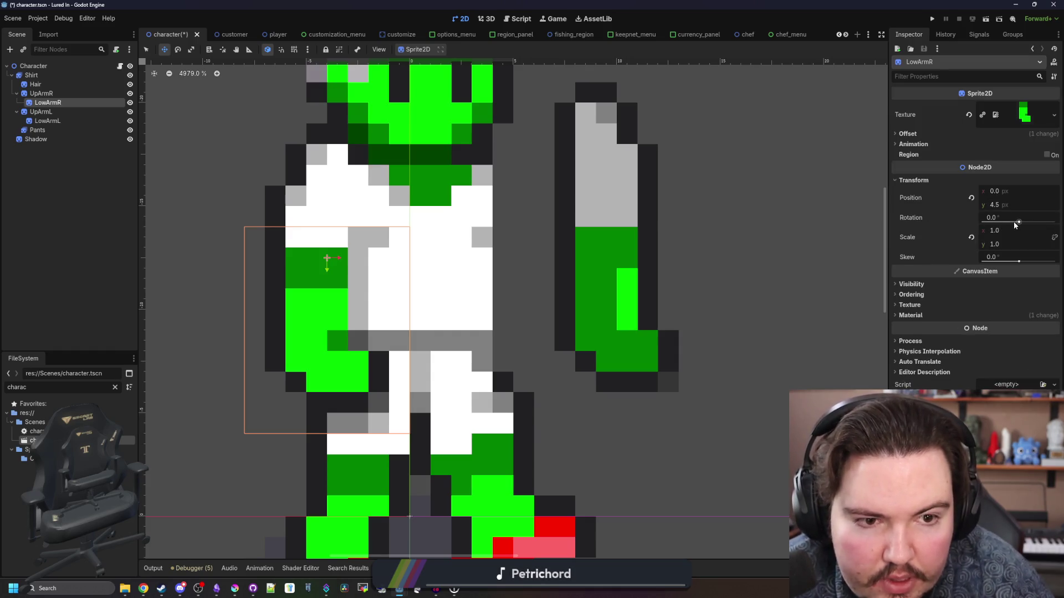
{"action": "left_click_drag", "start_coordinate": [1018, 222], "coordinate": [1010, 223]}
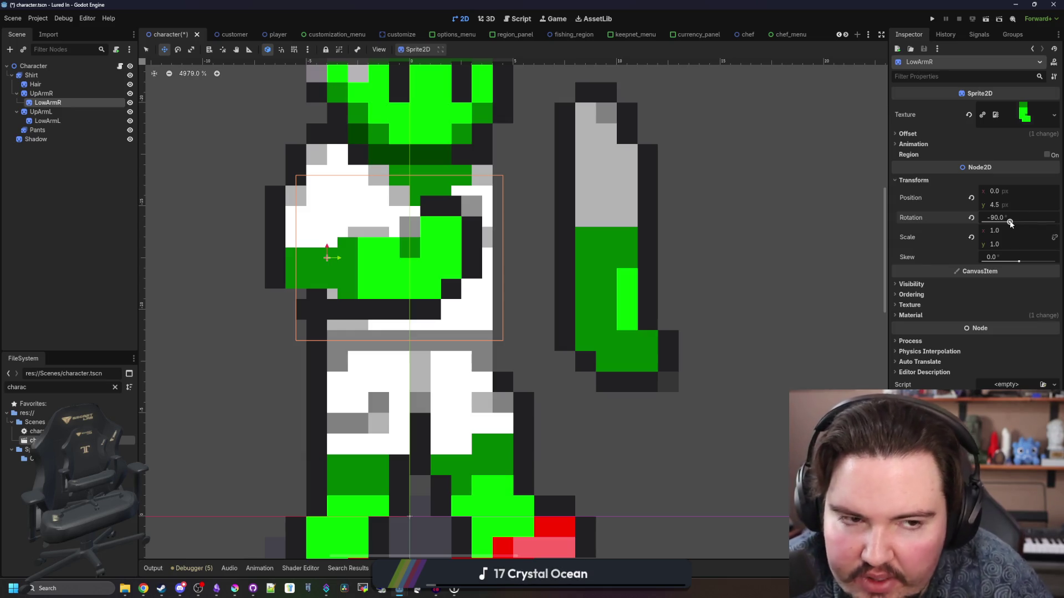
{"action": "left_click_drag", "start_coordinate": [1007, 206], "coordinate": [993, 206]}
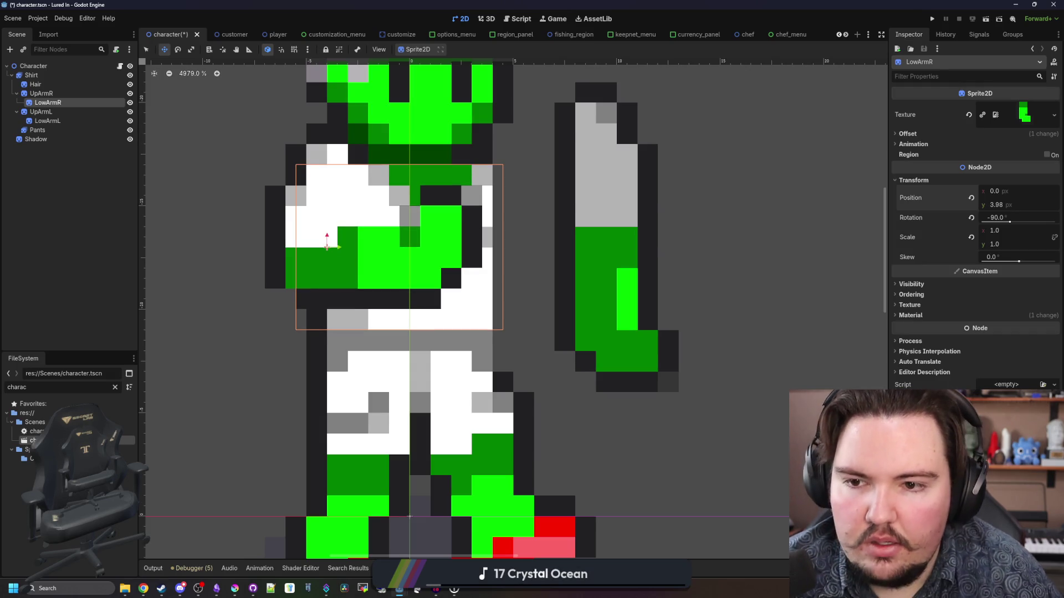
{"action": "left_click", "coordinate": [1017, 209]}
{"action": "type", "text": "4"}
{"action": "key", "text": "Return"}
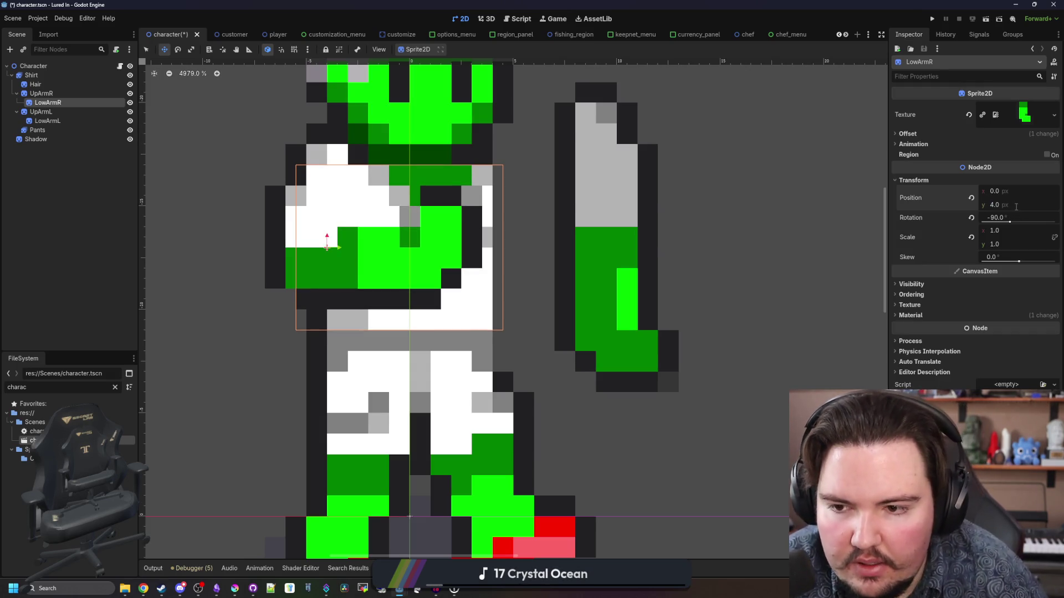
{"action": "scroll", "scroll_direction": "down", "scroll_amount": 3}
{"action": "left_click_drag", "start_coordinate": [1010, 222], "coordinate": [1020, 222]}
{"action": "left_click", "coordinate": [1008, 204]}
{"action": "type", "text": "3"}
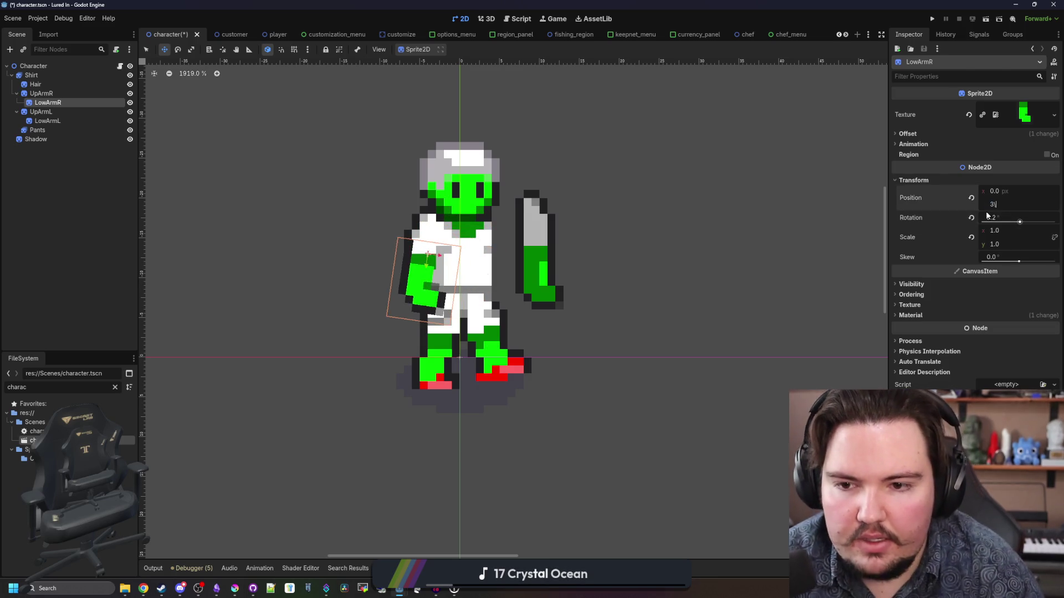
Commit LowArmR's y position and reset its rotation to 0 after a test swing.
{"action": "key", "text": "Return"}
{"action": "scroll", "scroll_direction": "up", "scroll_amount": 3}
{"action": "left_click_drag", "start_coordinate": [1023, 221], "coordinate": [1013, 222]}
{"action": "key", "text": "ctrl+z"}
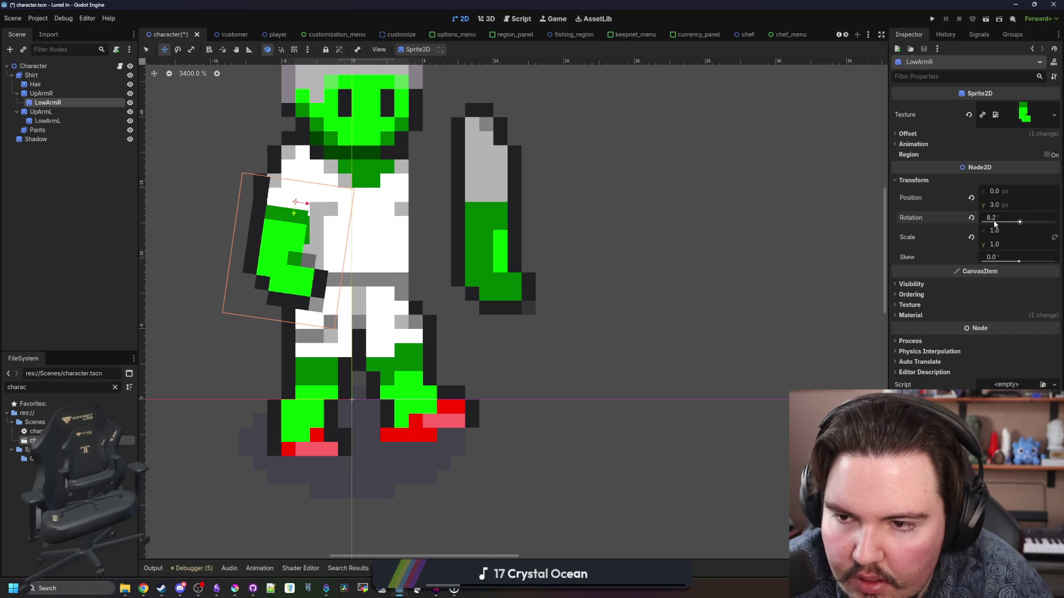
{"action": "left_click", "coordinate": [1003, 220]}
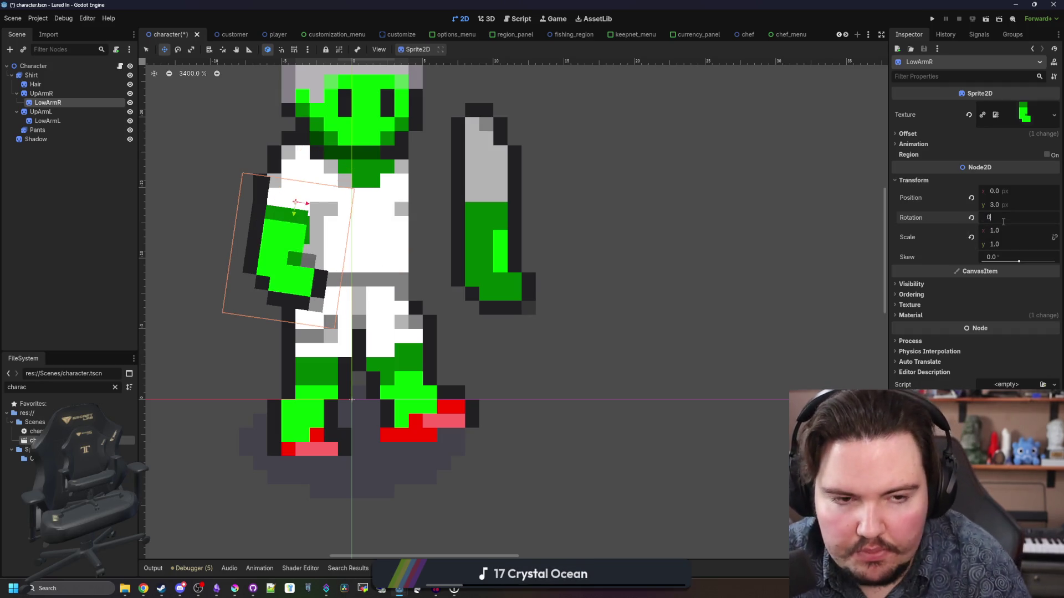
{"action": "key", "text": "Return"}
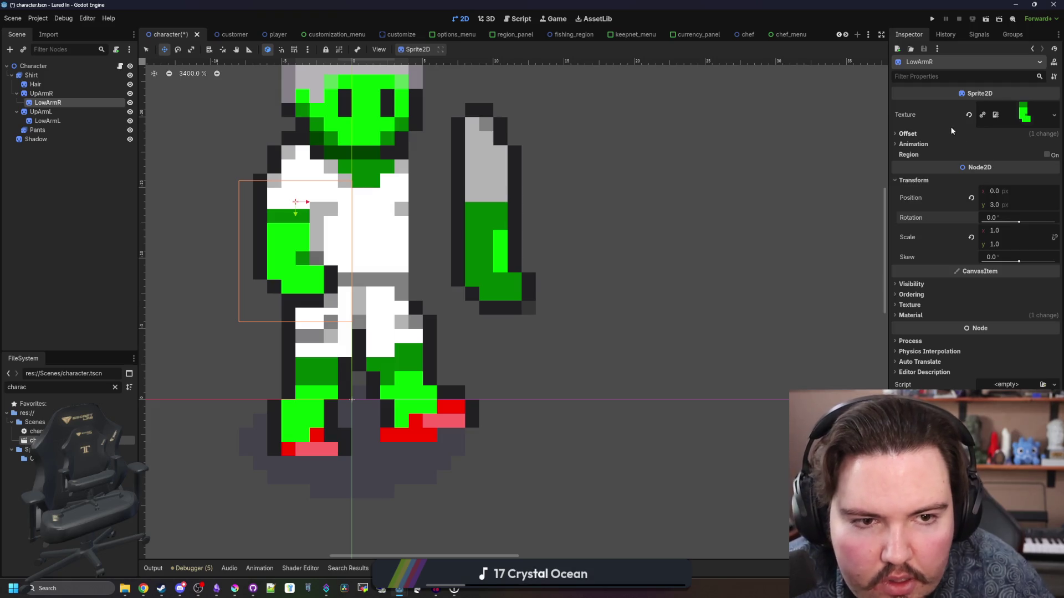
Set LowArmR's Offset y to 3 and Position y to 4, then swing it inward across the chest.
{"action": "left_click", "coordinate": [934, 133]}
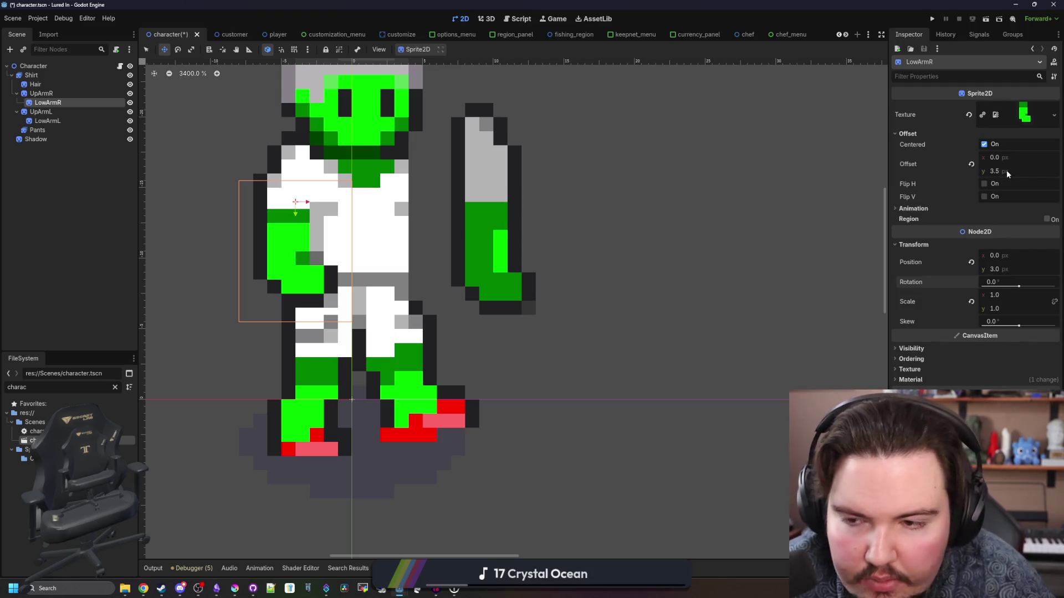
{"action": "left_click_drag", "start_coordinate": [1006, 170], "coordinate": [986, 171]}
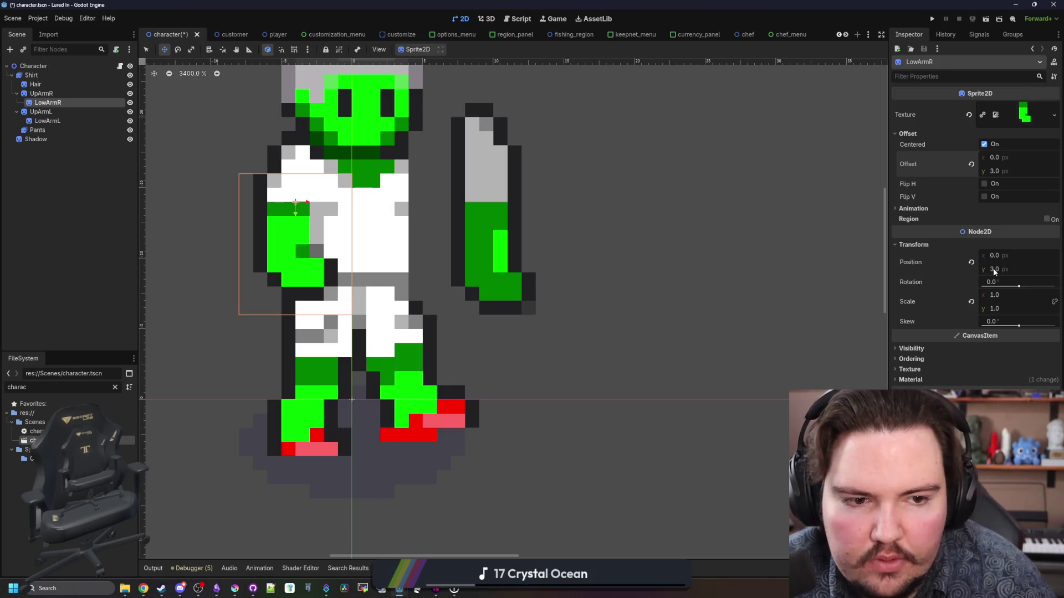
{"action": "left_click", "coordinate": [991, 269]}
{"action": "type", "text": "2"}
{"action": "key", "text": "Return"}
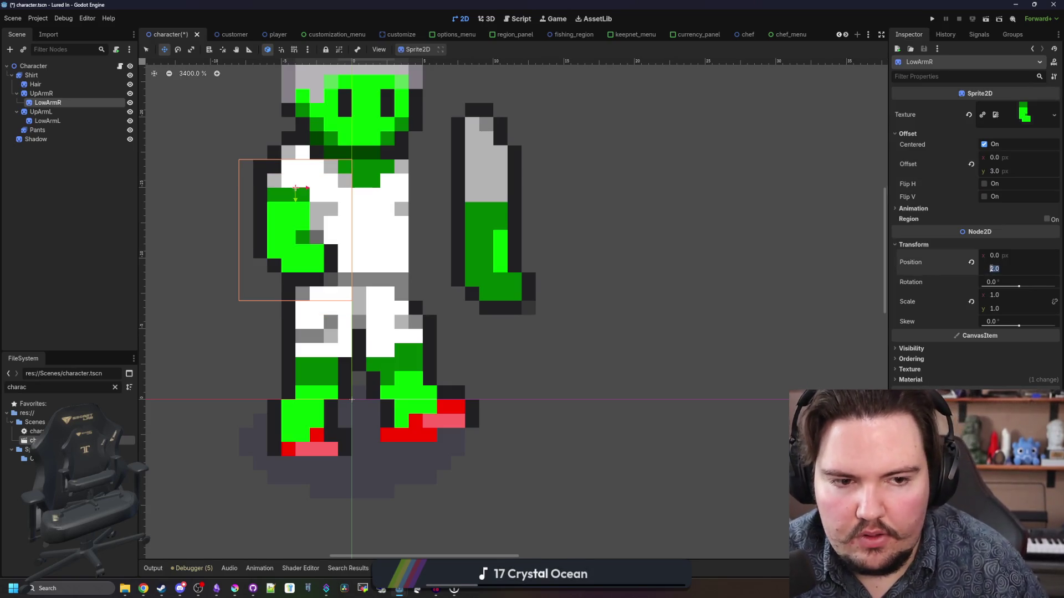
{"action": "type", "text": "1"}
{"action": "key", "text": "Return"}
{"action": "type", "text": "4"}
{"action": "key", "text": "Return"}
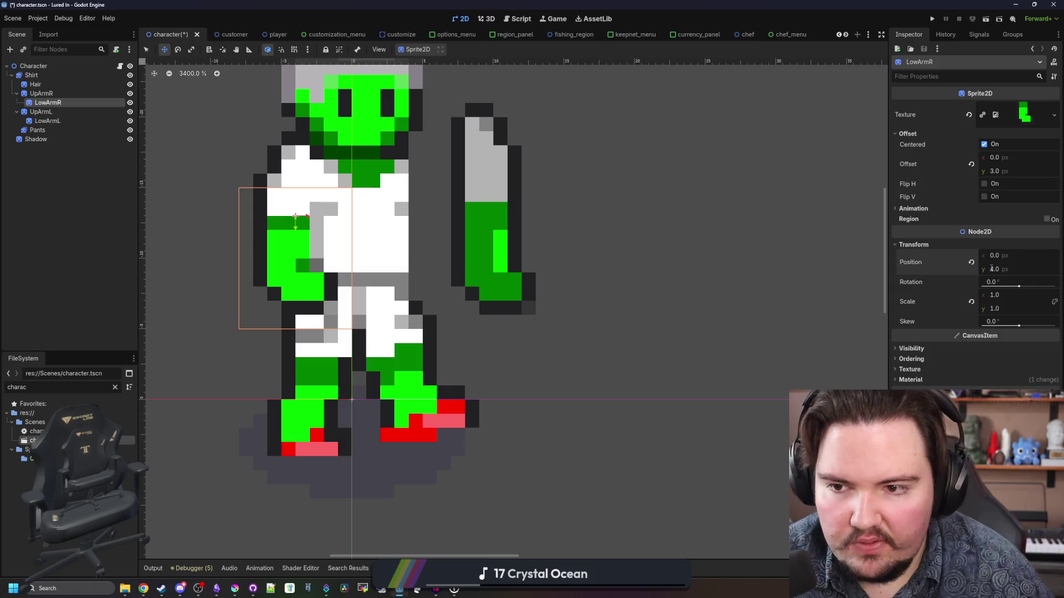
{"action": "key", "text": "Return"}
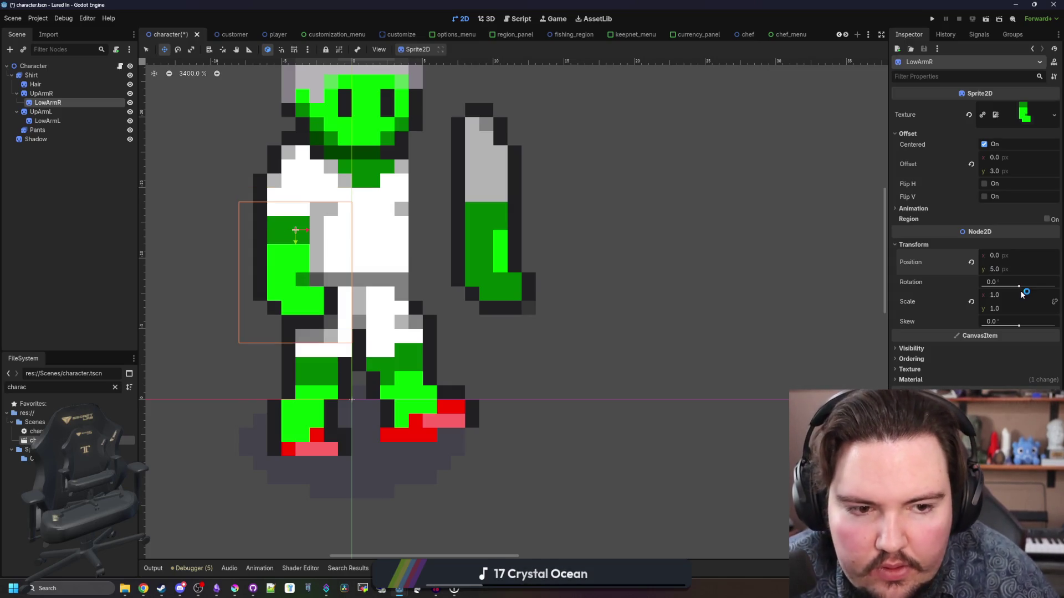
{"action": "left_click_drag", "start_coordinate": [1020, 291], "coordinate": [1010, 287]}
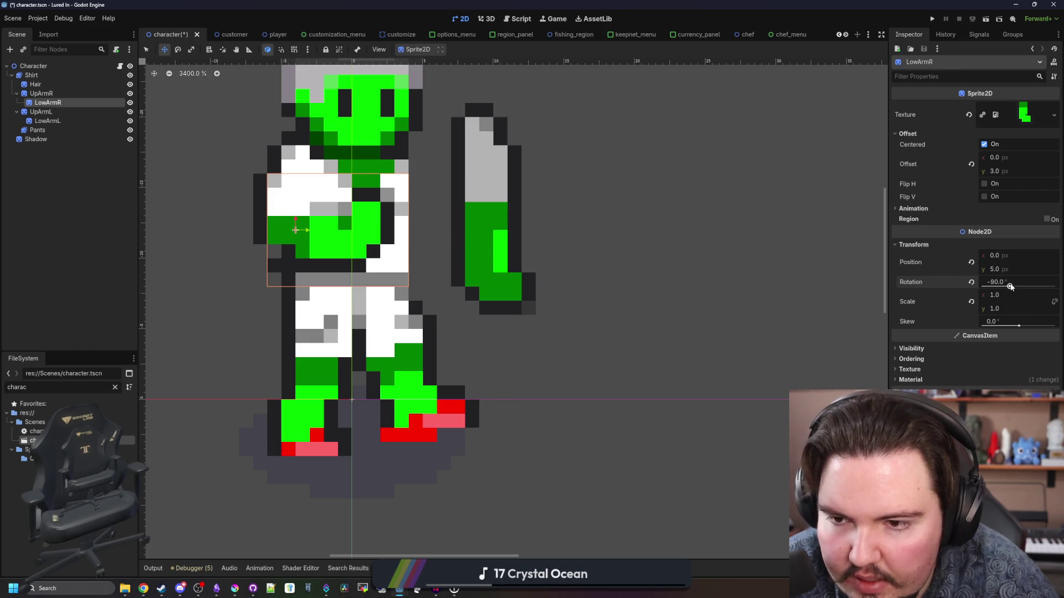
{"action": "left_click_drag", "start_coordinate": [1007, 268], "coordinate": [1016, 289]}
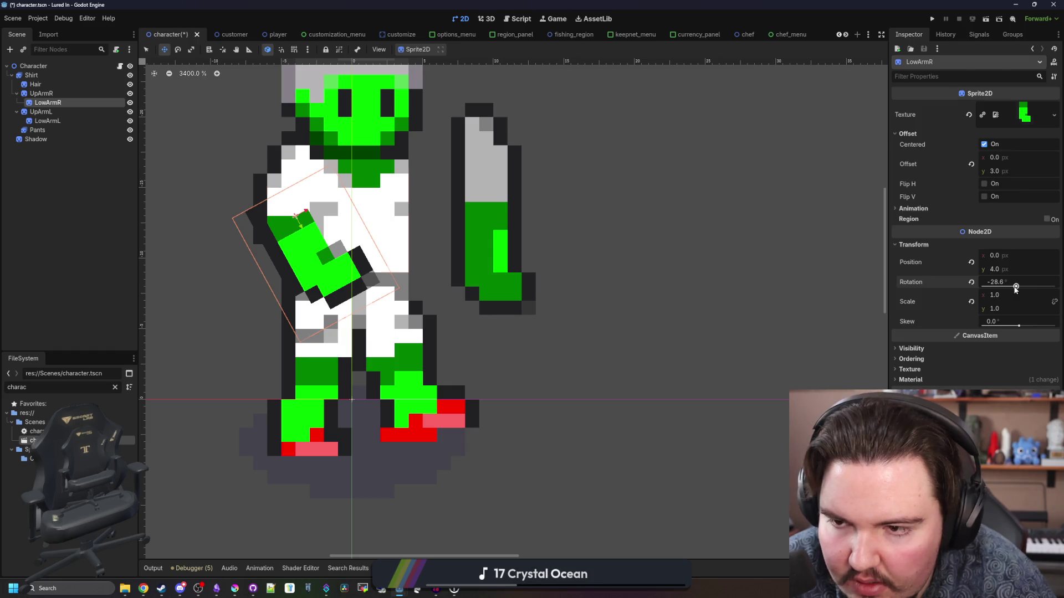
Undo the last rotation change and set LowArmR's rotation back to 0°.
{"action": "key", "text": "ctrl+z"}
{"action": "left_click_drag", "start_coordinate": [1009, 290], "coordinate": [1016, 292]}
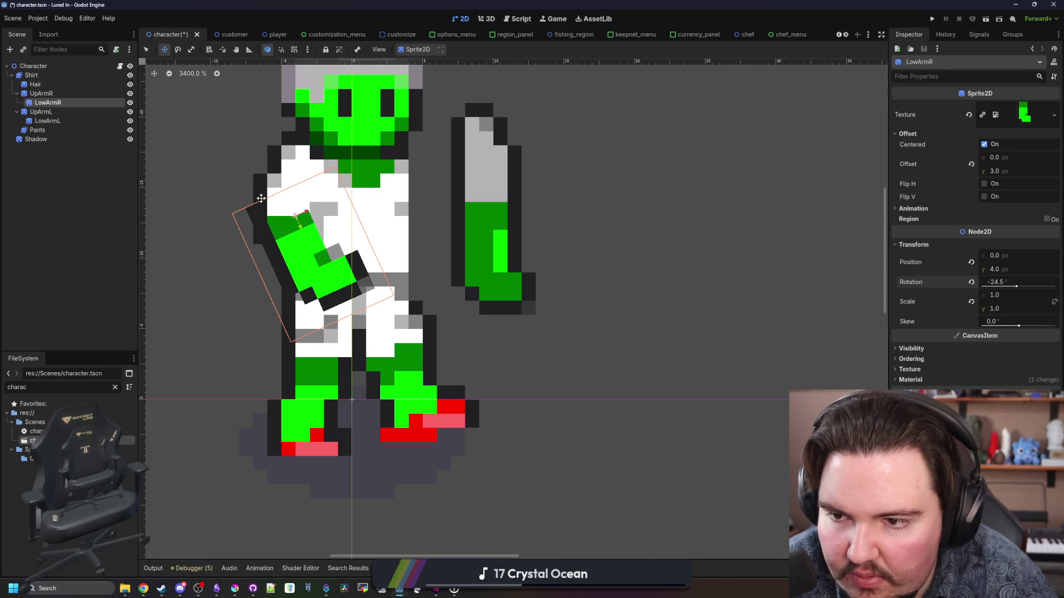
{"action": "scroll", "scroll_direction": "up", "scroll_amount": 3}
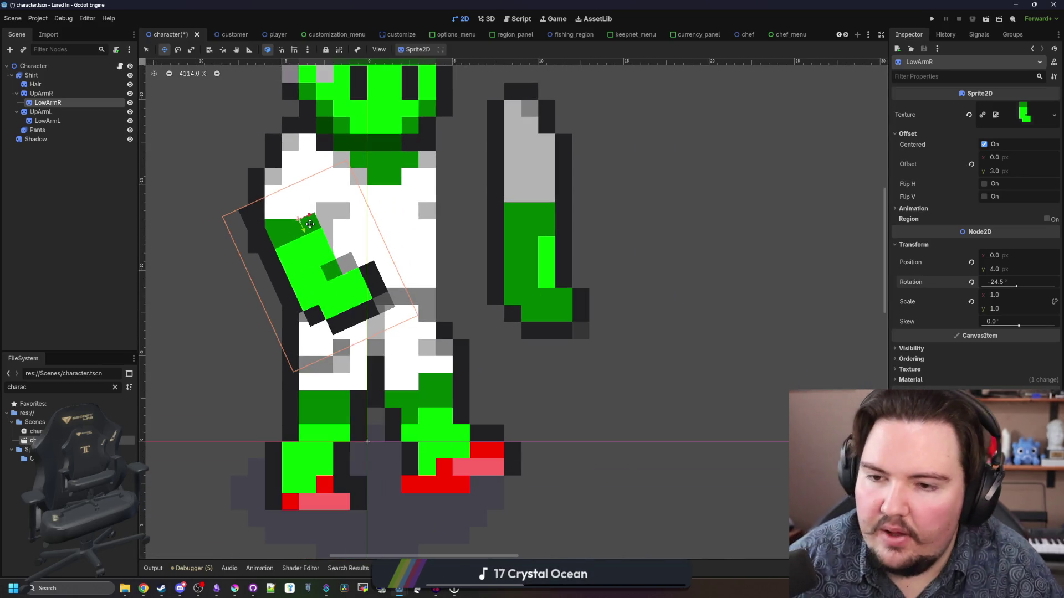
{"action": "left_click", "coordinate": [999, 284]}
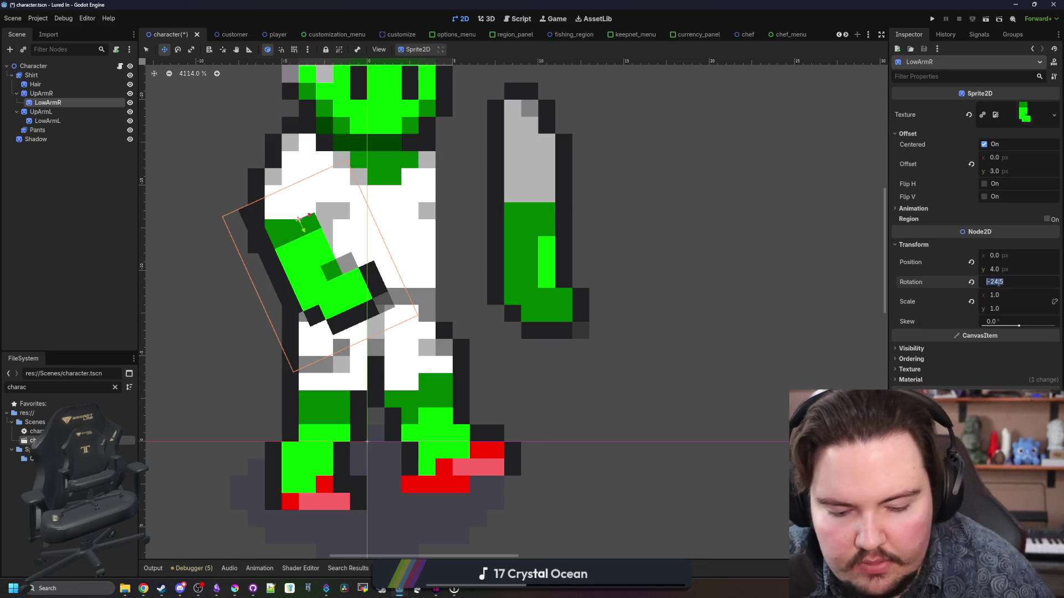
{"action": "type", "text": "0"}
{"action": "key", "text": "Return"}
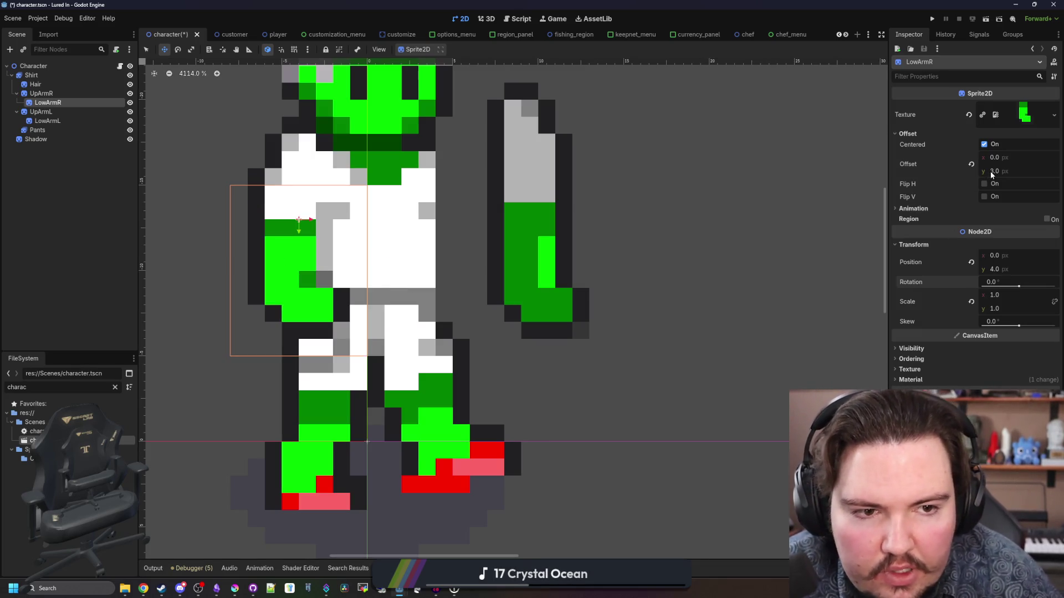
Set LowArmR's position y to 5 px and switch over to Krita.
{"action": "left_click_drag", "start_coordinate": [999, 269], "coordinate": [1008, 270]}
{"action": "left_click", "coordinate": [999, 270]}
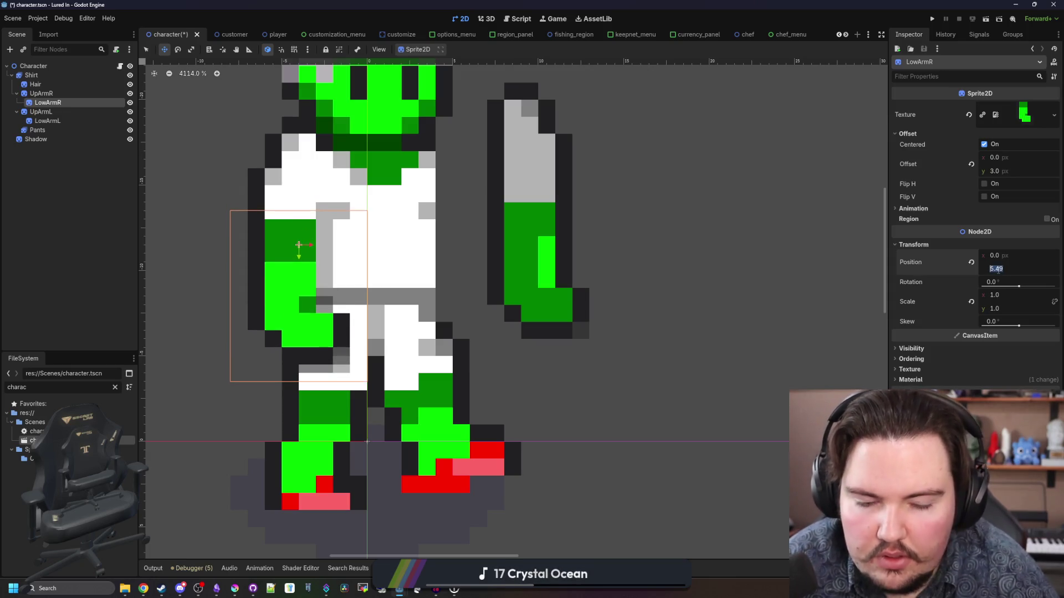
{"action": "type", "text": "5"}
{"action": "key", "text": "Return"}
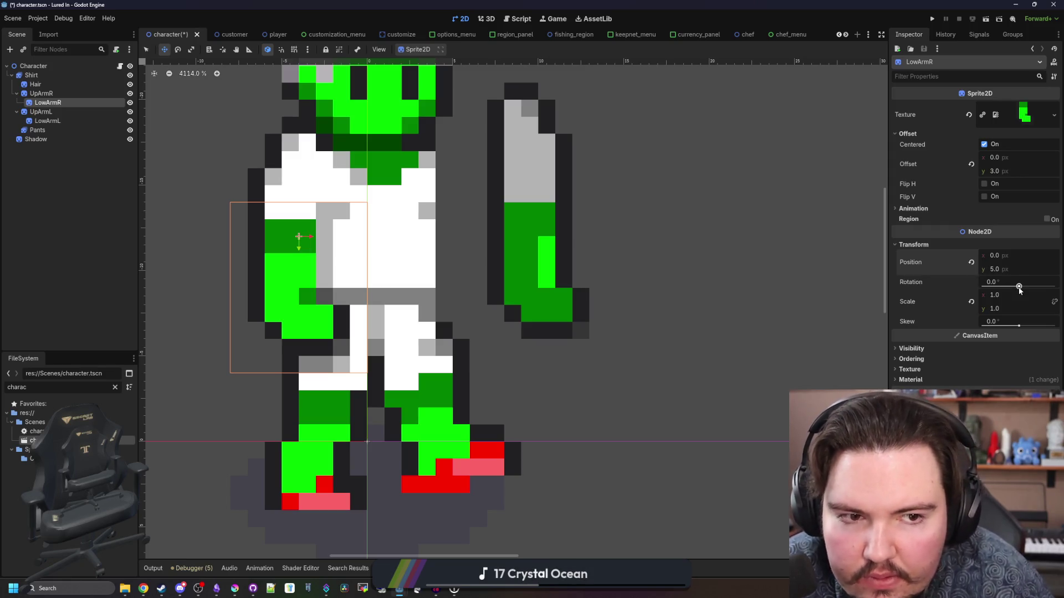
{"action": "left_click_drag", "start_coordinate": [1019, 290], "coordinate": [1018, 289]}
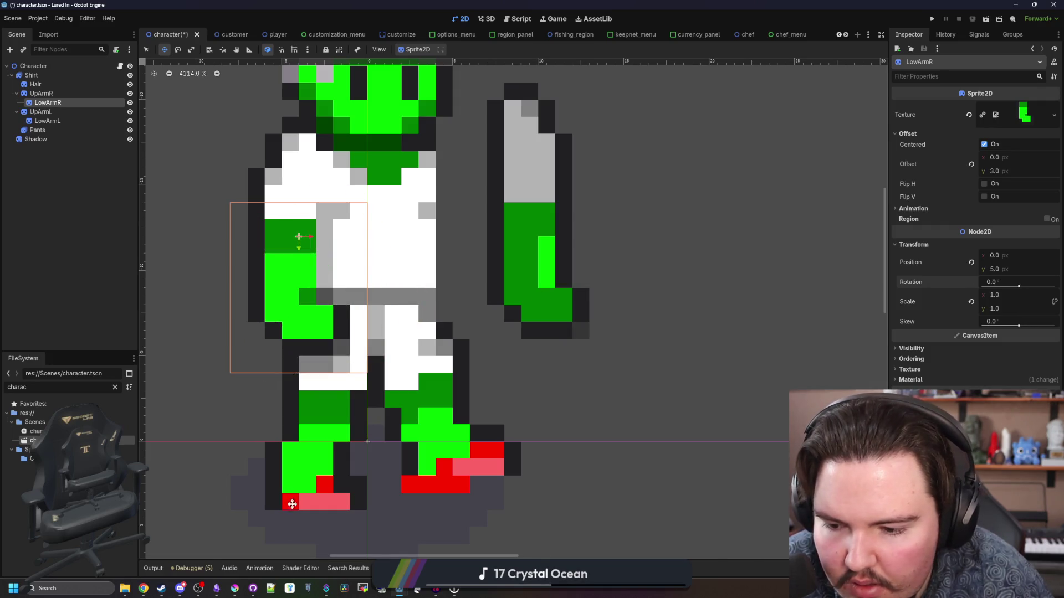
{"action": "left_click", "coordinate": [235, 589]}
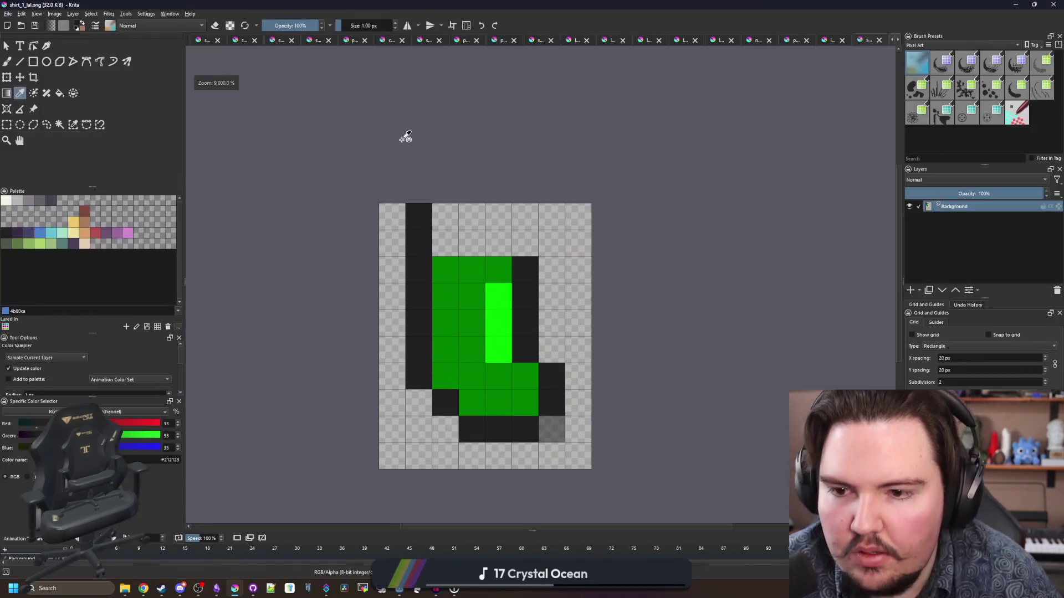
Erase the stray top-left dark pixel in the right-arm sprite.
{"action": "key", "text": "b"}
{"action": "left_click", "coordinate": [418, 222]}
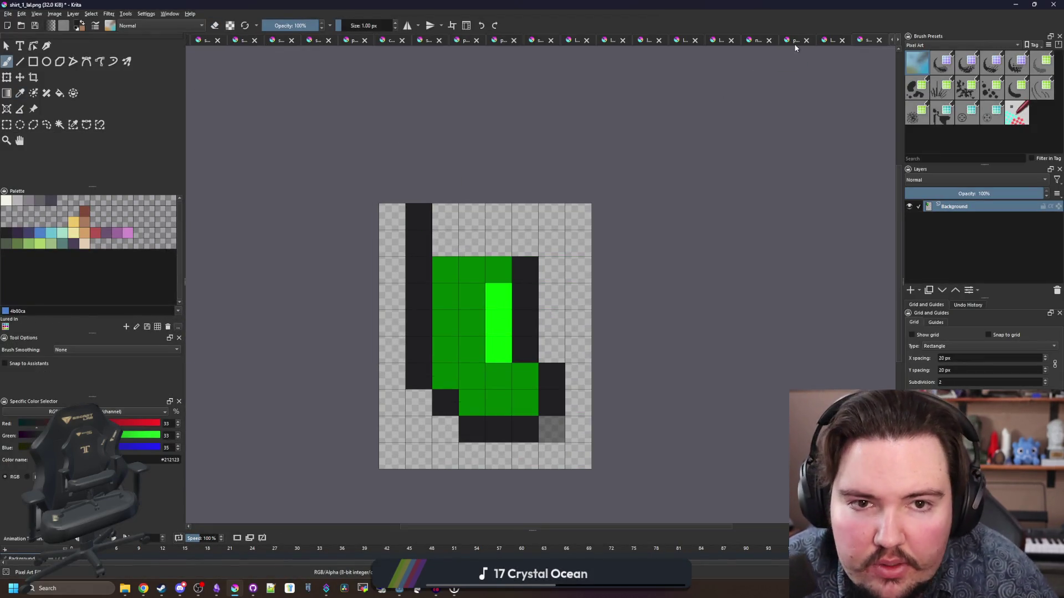
{"action": "left_click", "coordinate": [793, 41]}
{"action": "left_click", "coordinate": [866, 41]}
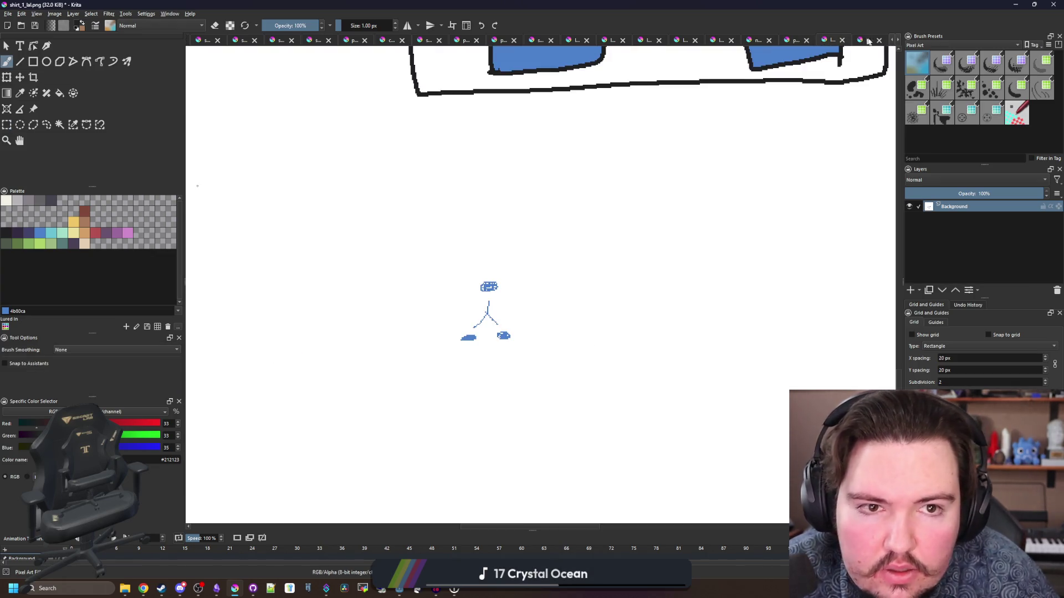
{"action": "scroll", "scroll_direction": "down", "scroll_amount": 3}
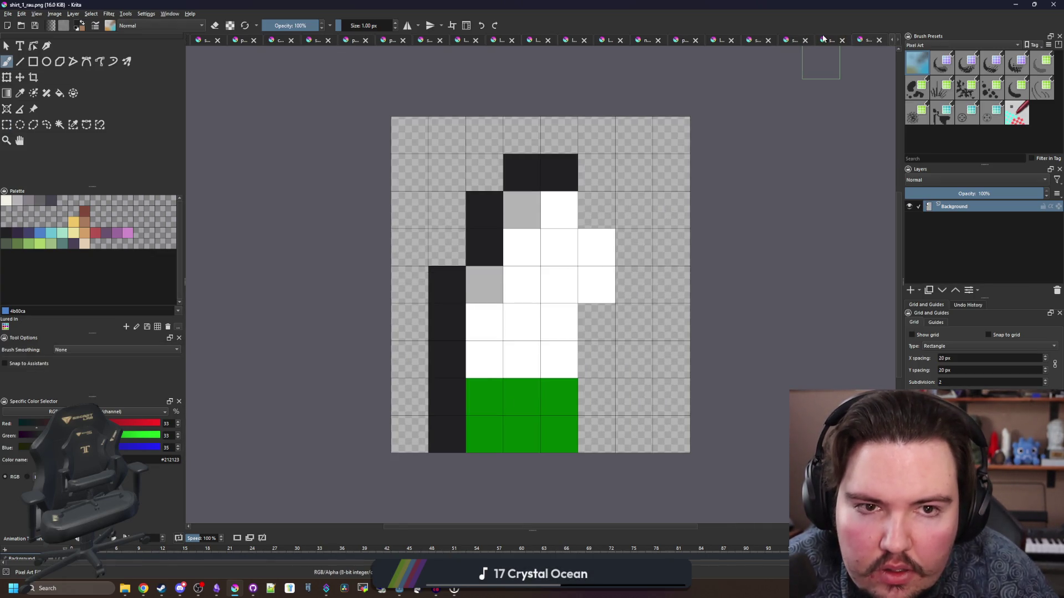
{"action": "left_click", "coordinate": [824, 40]}
{"action": "key", "text": "e"}
{"action": "left_click", "coordinate": [425, 228]}
Export the sprite as PNG and return to Godot.
{"action": "key", "text": "ctrl+s"}
{"action": "left_click", "coordinate": [563, 369]}
{"action": "key", "text": "alt+Tab"}
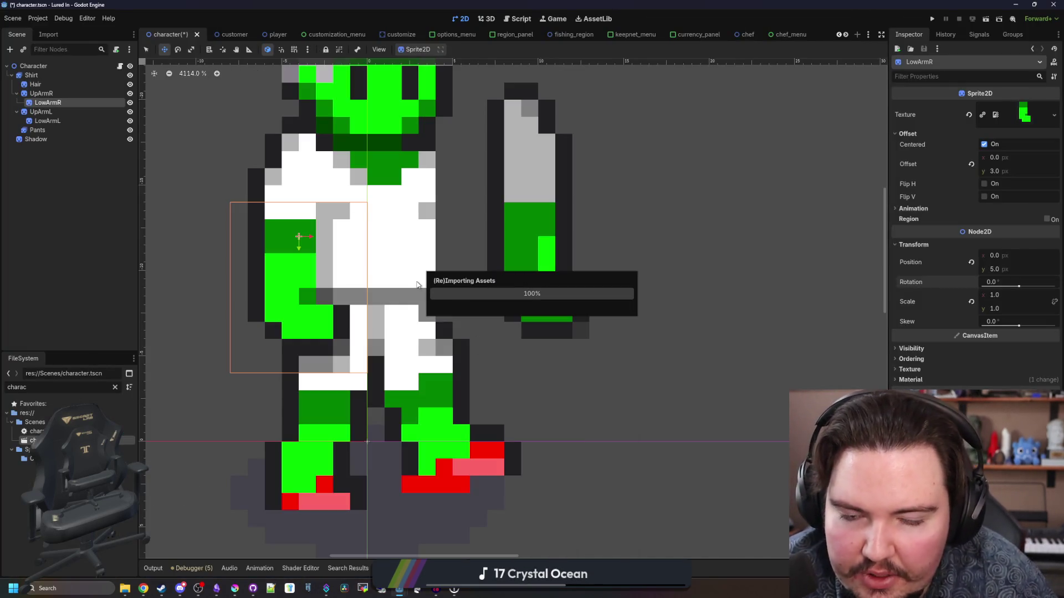
Test LowArmR's rotation after the re-import, then bring Krita's window back over the editor.
{"action": "scroll", "scroll_direction": "up", "scroll_amount": 3}
{"action": "left_click_drag", "start_coordinate": [1017, 287], "coordinate": [1018, 288]}
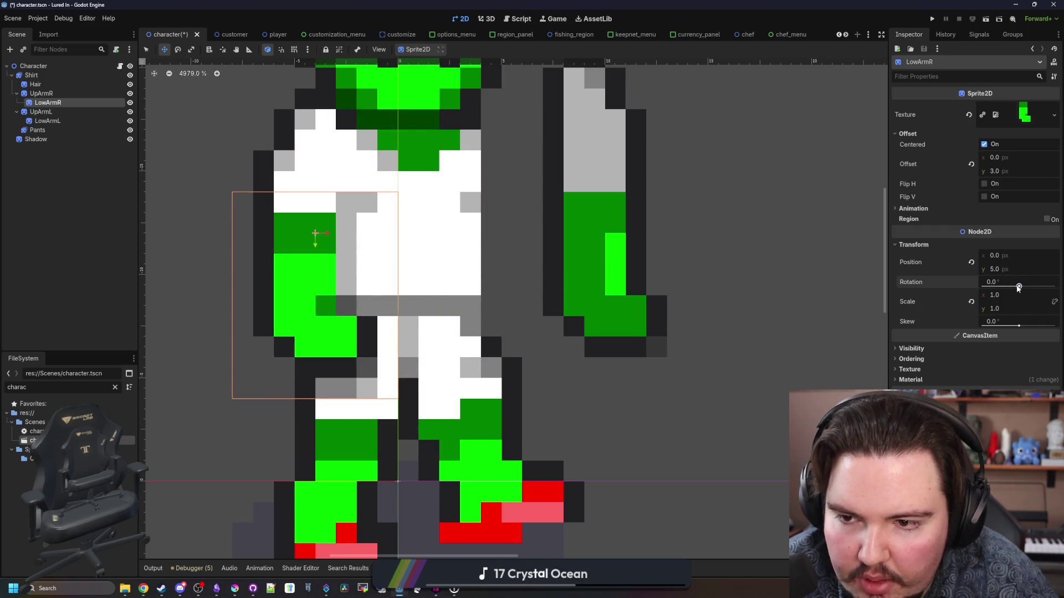
{"action": "scroll", "scroll_direction": "down", "scroll_amount": 3}
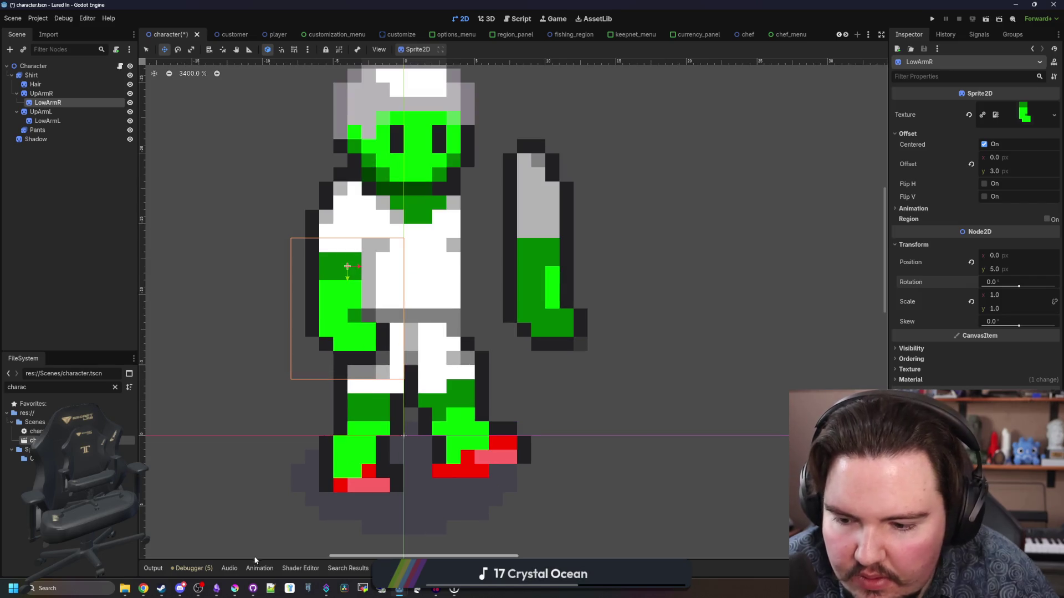
{"action": "left_click", "coordinate": [235, 588]}
{"action": "left_click_drag", "start_coordinate": [523, 415], "coordinate": [432, 334]}
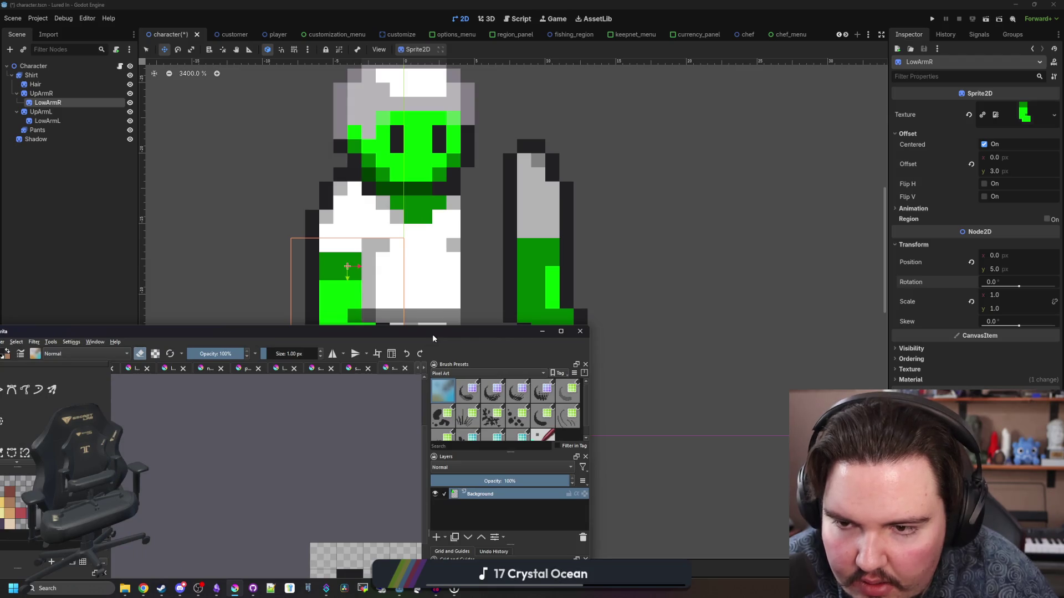
Maximize Krita and look through the open sprite documents.
{"action": "double_click", "coordinate": [432, 334]}
{"action": "left_click", "coordinate": [779, 41]}
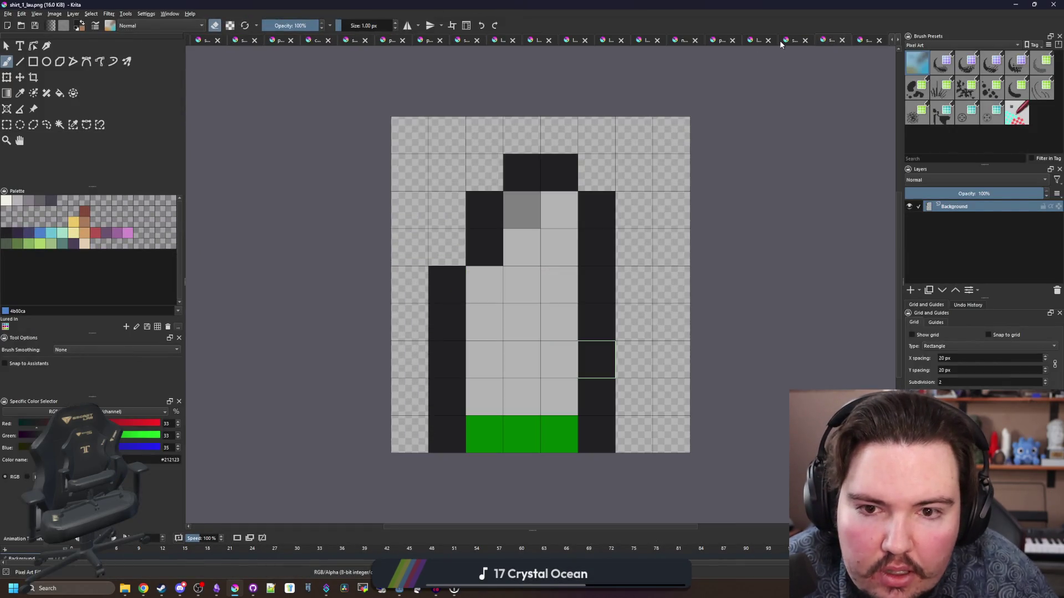
{"action": "left_click", "coordinate": [786, 41]}
{"action": "left_click", "coordinate": [754, 41]}
{"action": "left_click", "coordinate": [714, 41]}
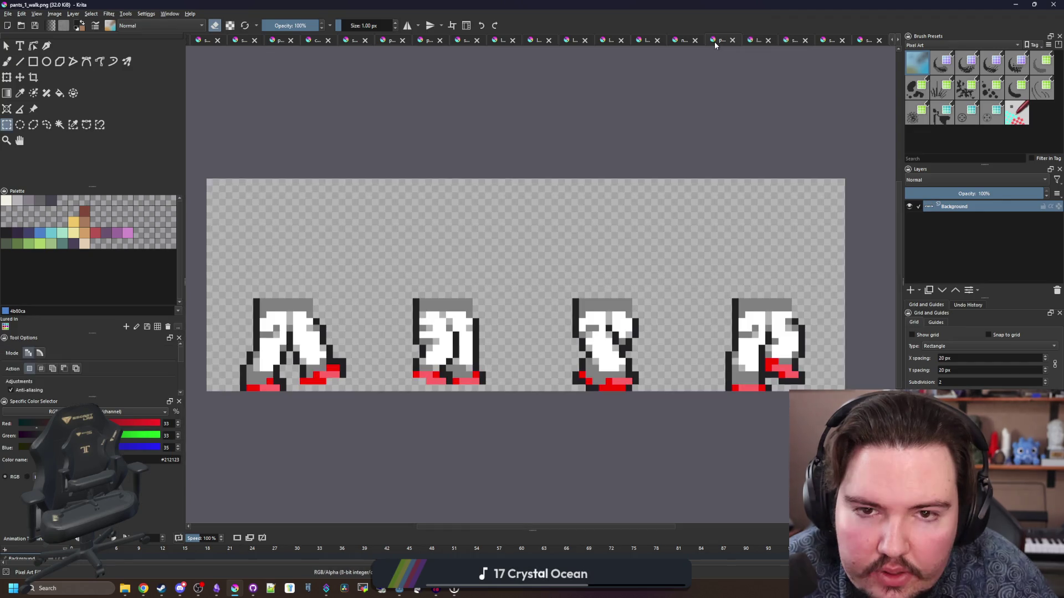
{"action": "left_click", "coordinate": [646, 40]}
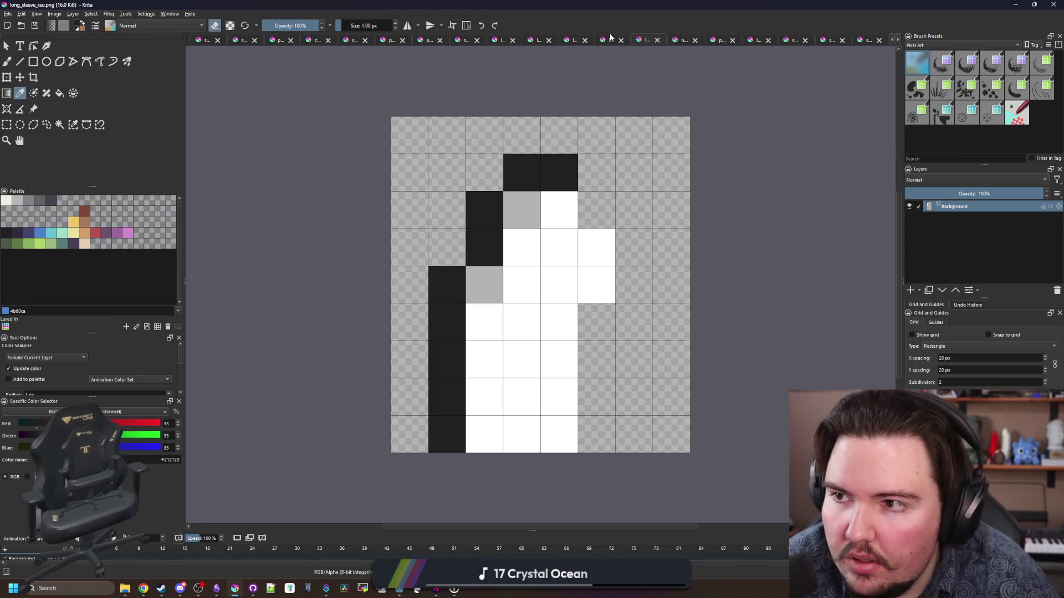
{"action": "left_click", "coordinate": [679, 40]}
Close the unneeded documents, including npc_1_grabbed and pants_1_walk, discarding pants_1_idle changes.
{"action": "left_click", "coordinate": [657, 39]}
{"action": "left_click", "coordinate": [657, 40]}
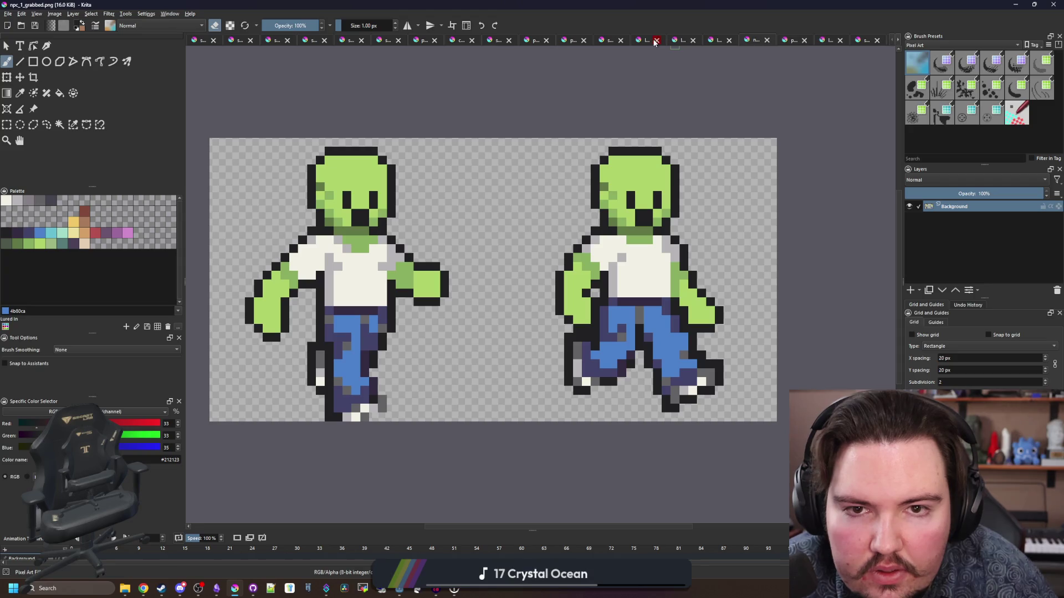
{"action": "left_click", "coordinate": [655, 41]}
{"action": "left_click", "coordinate": [654, 39]}
{"action": "left_click", "coordinate": [657, 40]}
{"action": "left_click", "coordinate": [654, 40]}
{"action": "left_click", "coordinate": [630, 40]}
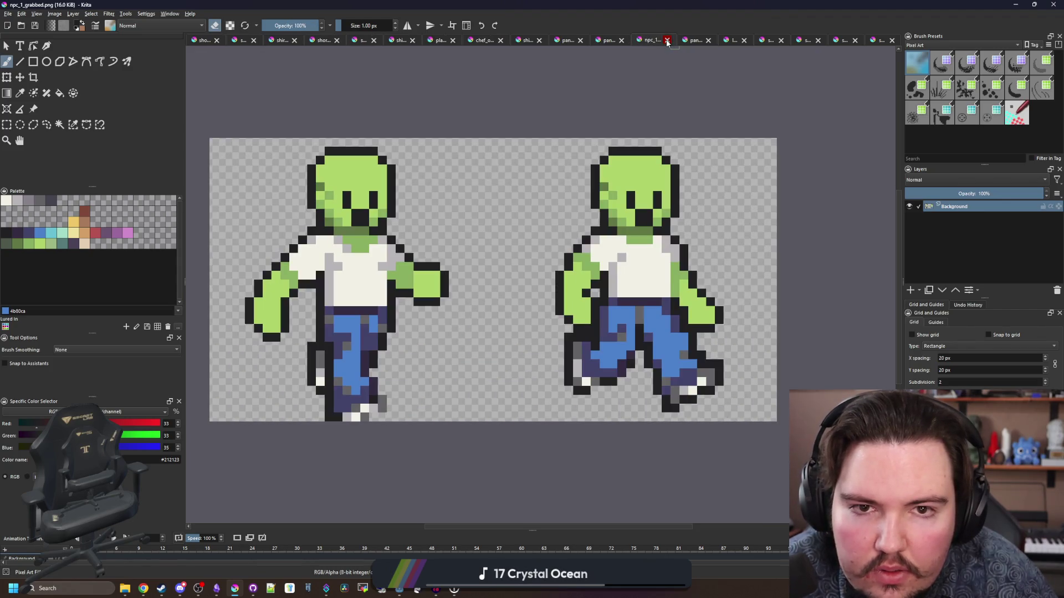
{"action": "left_click", "coordinate": [667, 41]}
{"action": "left_click", "coordinate": [702, 40]}
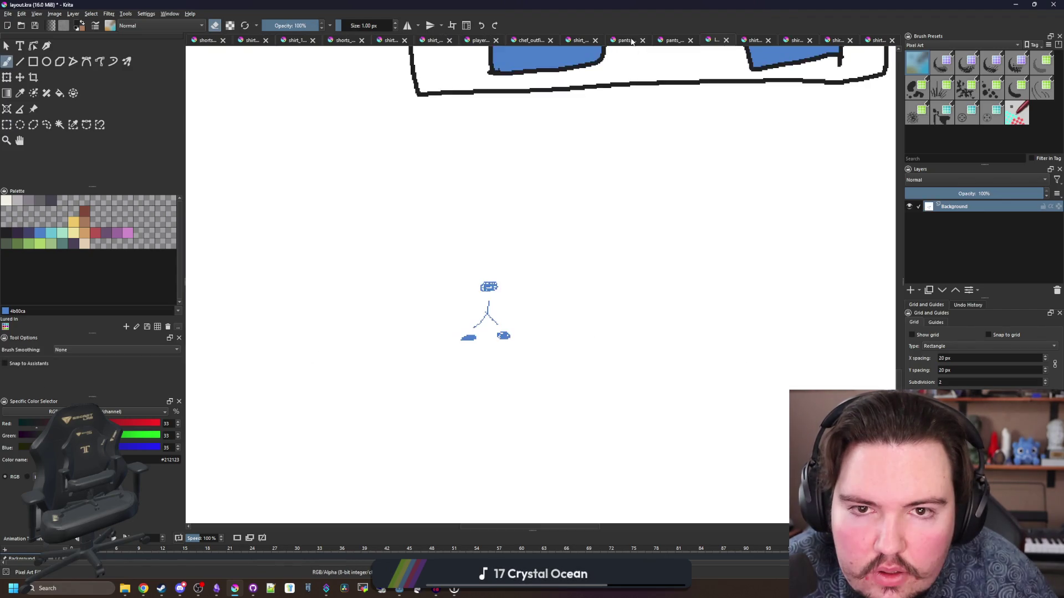
{"action": "left_click", "coordinate": [643, 40]}
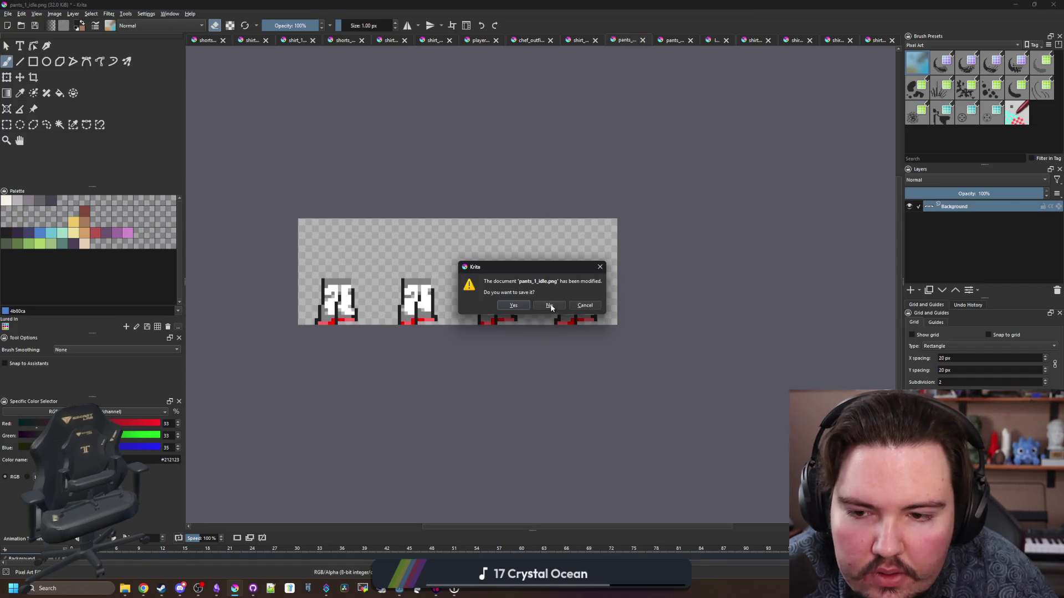
{"action": "left_click", "coordinate": [551, 307]}
{"action": "left_click", "coordinate": [671, 40]}
{"action": "left_click", "coordinate": [677, 40]}
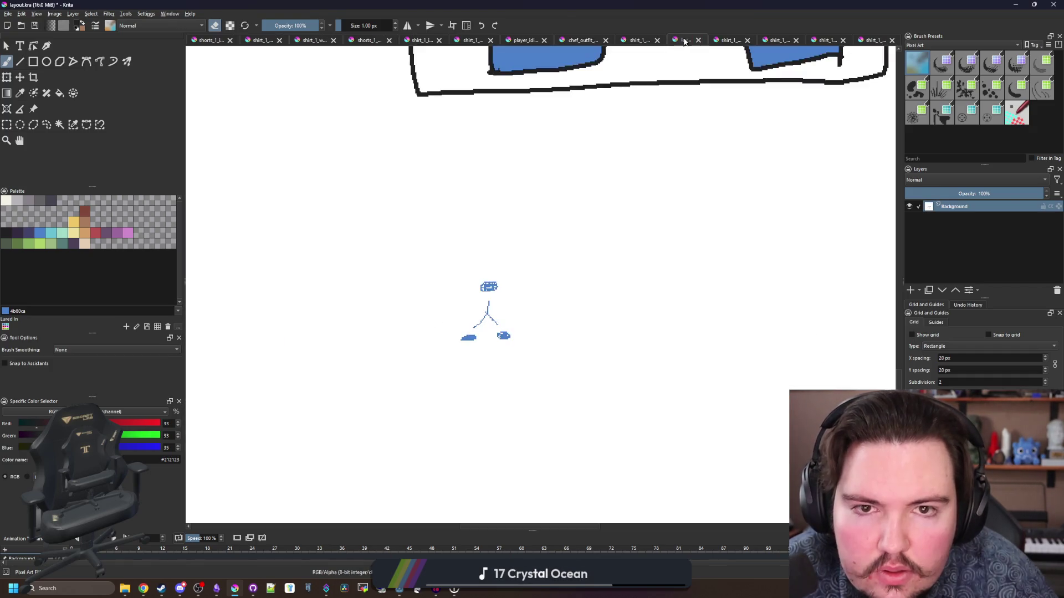
Review the shirt_1_lal, shirt_1_lau and shirt_1_rau sprites, then return to Godot.
{"action": "left_click", "coordinate": [720, 40]}
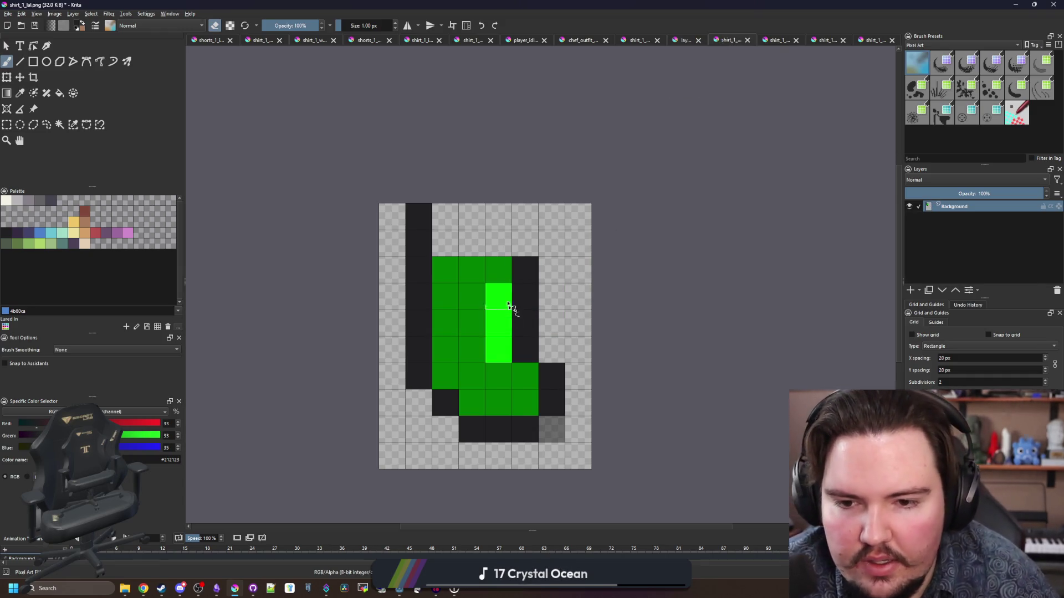
{"action": "left_click", "coordinate": [780, 40]}
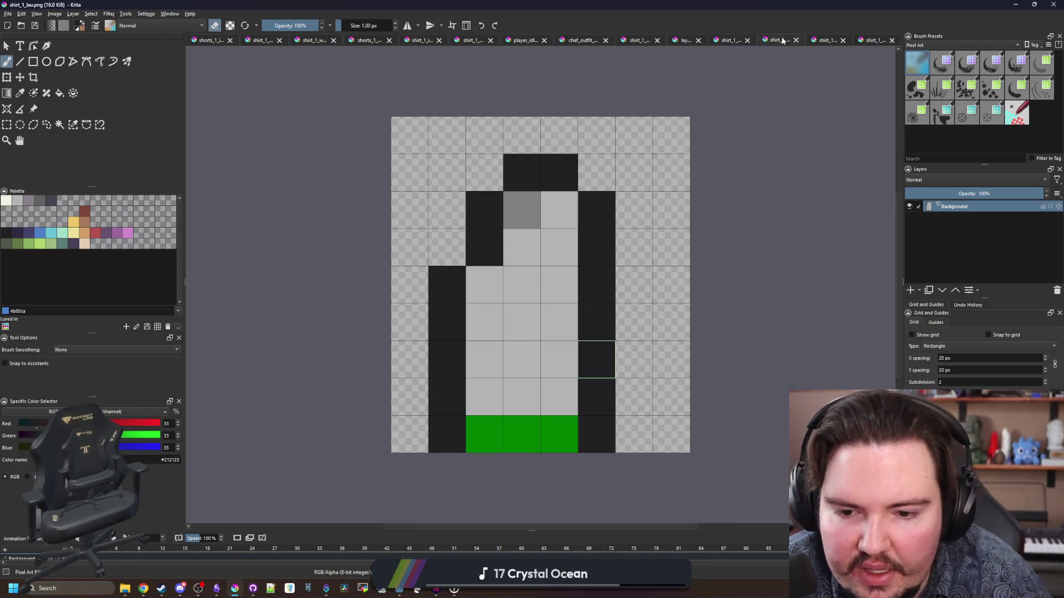
{"action": "left_click", "coordinate": [824, 40]}
{"action": "left_click", "coordinate": [871, 40]}
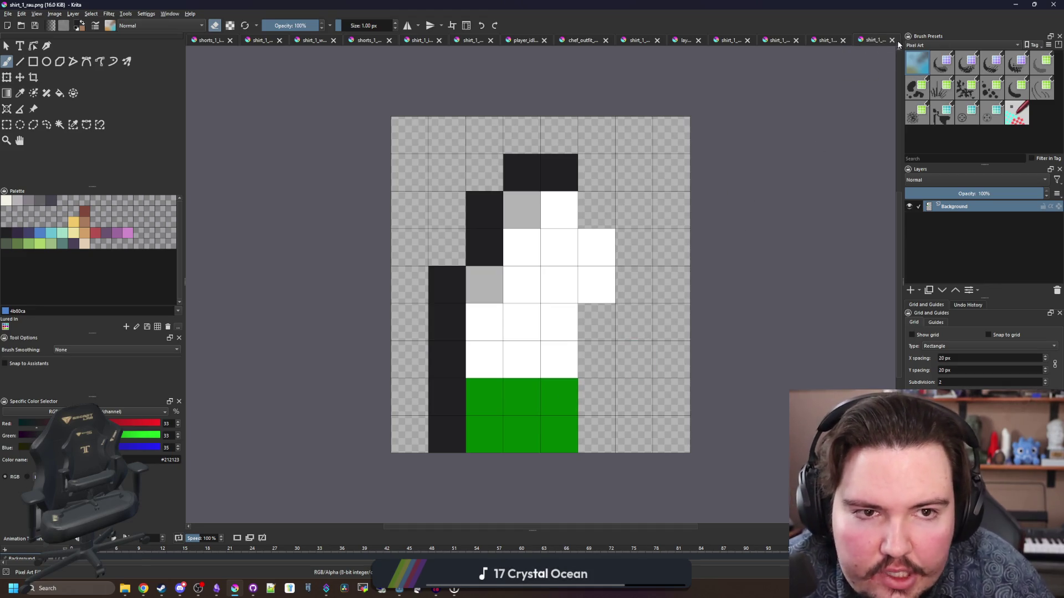
{"action": "key", "text": "alt+Tab"}
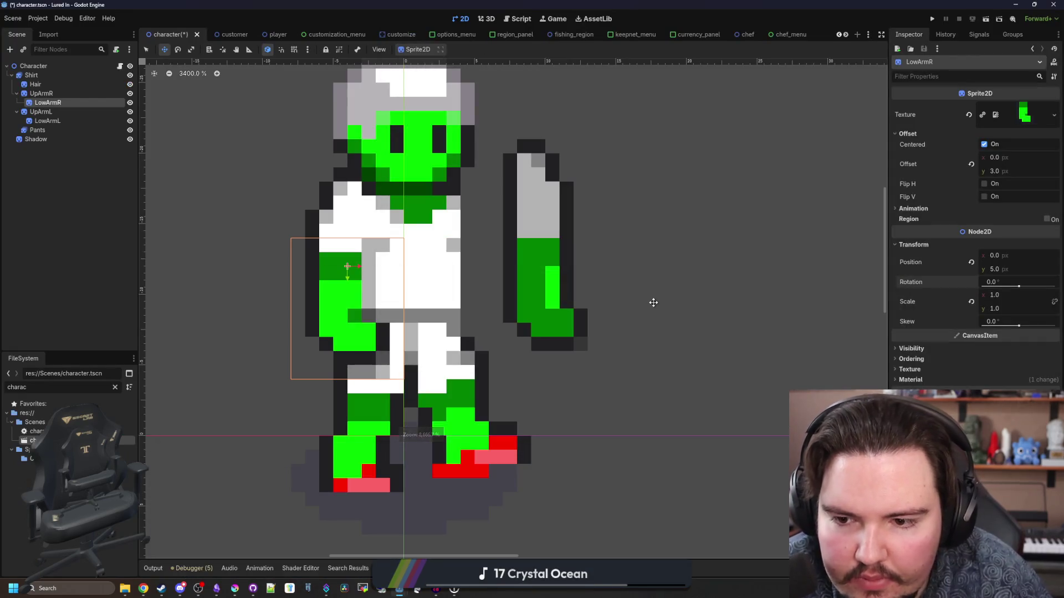
Set LowArmR's y offset to 2 px and undo a test rotation across the torso.
{"action": "scroll", "scroll_direction": "down", "scroll_amount": 3}
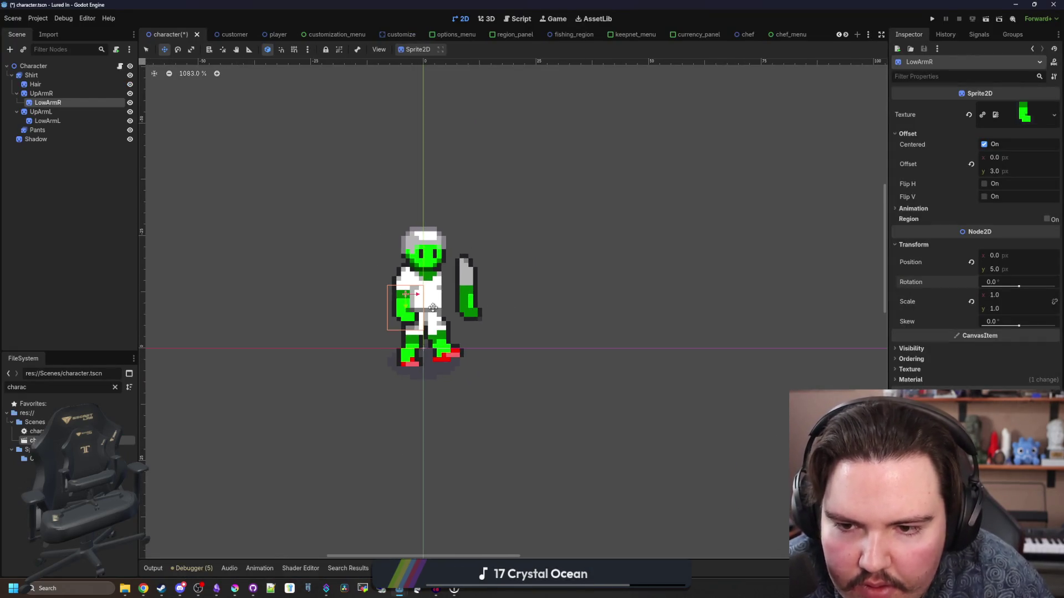
{"action": "scroll", "scroll_direction": "up", "scroll_amount": 3}
{"action": "left_click_drag", "start_coordinate": [998, 171], "coordinate": [989, 171]}
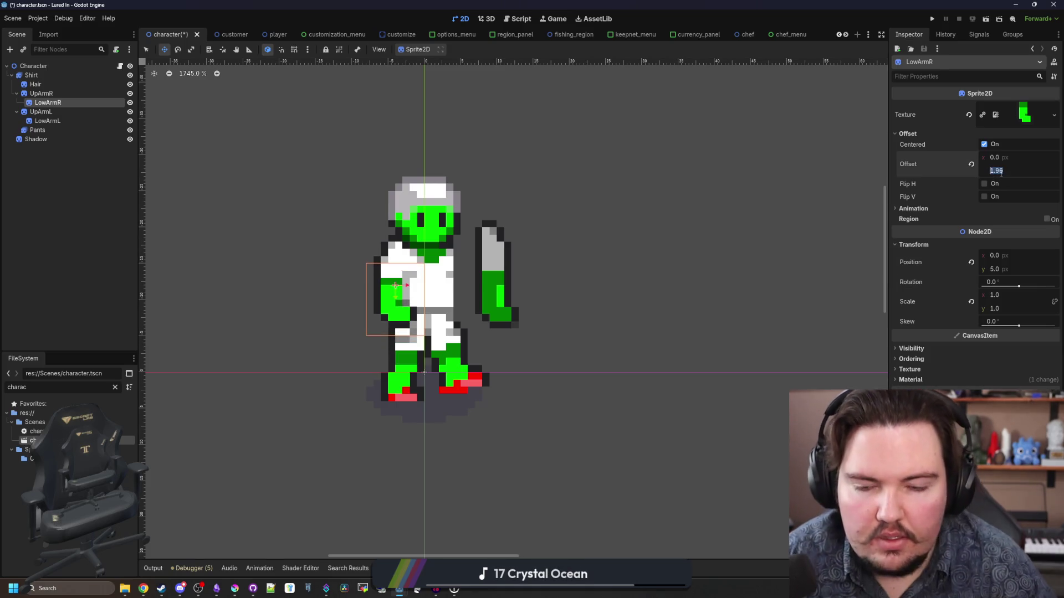
{"action": "key", "text": "Return"}
{"action": "scroll", "scroll_direction": "down", "scroll_amount": 3}
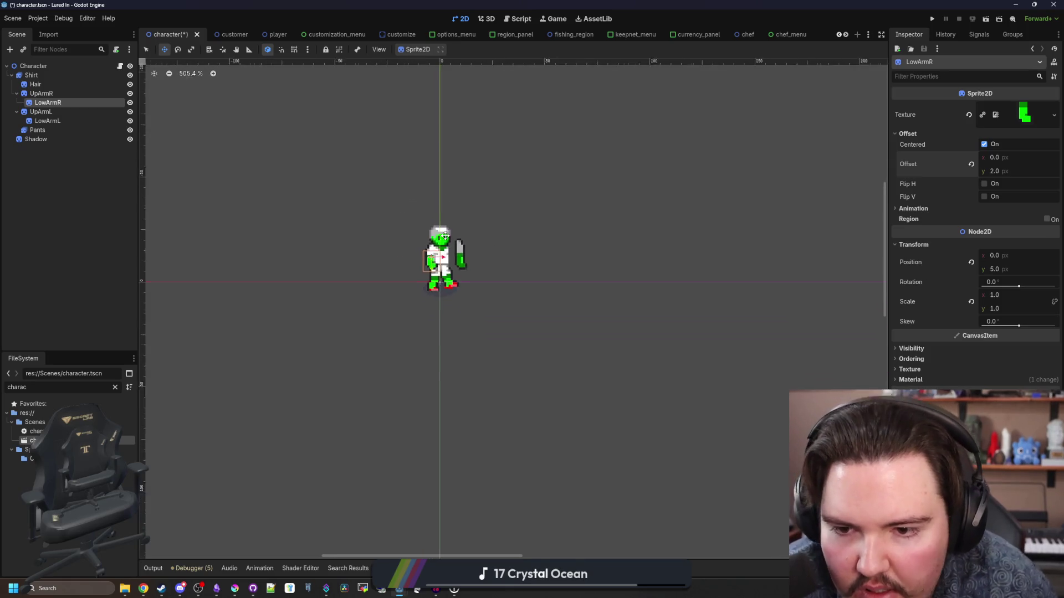
{"action": "scroll", "scroll_direction": "up", "scroll_amount": 3}
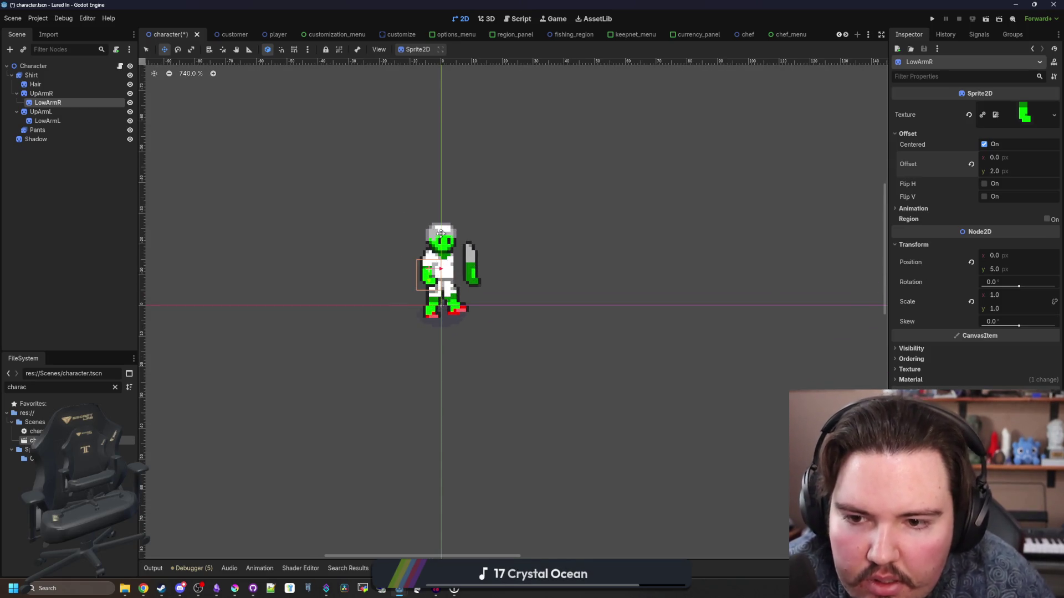
{"action": "scroll", "scroll_direction": "up", "scroll_amount": 3}
{"action": "left_click_drag", "start_coordinate": [1021, 288], "coordinate": [1010, 287]}
{"action": "key", "text": "ctrl+z"}
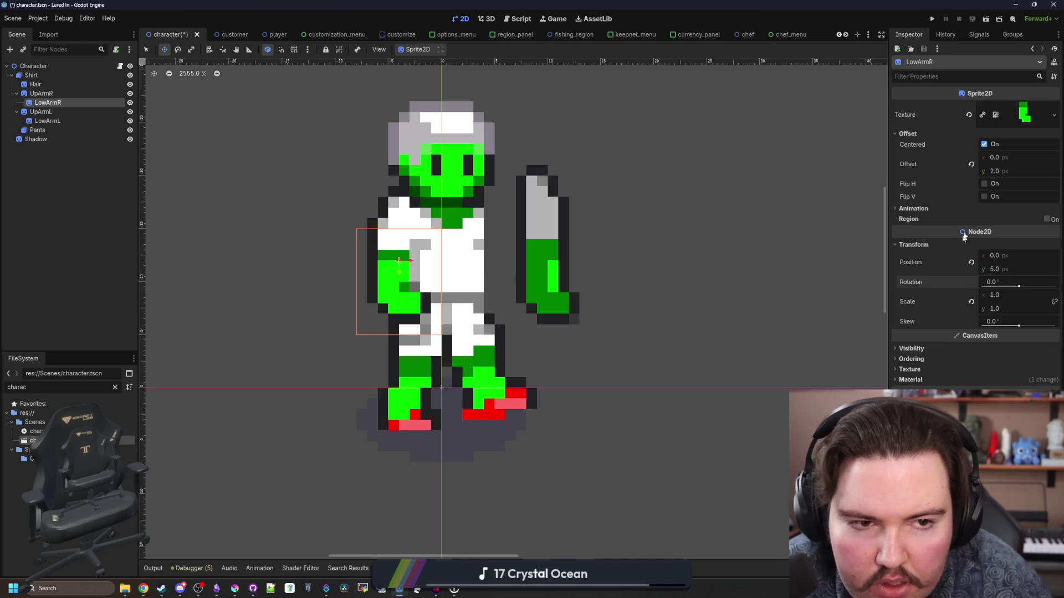
Set LowArmR's offset to (1, 3) and its position x to -1.
{"action": "left_click_drag", "start_coordinate": [992, 170], "coordinate": [1000, 175]}
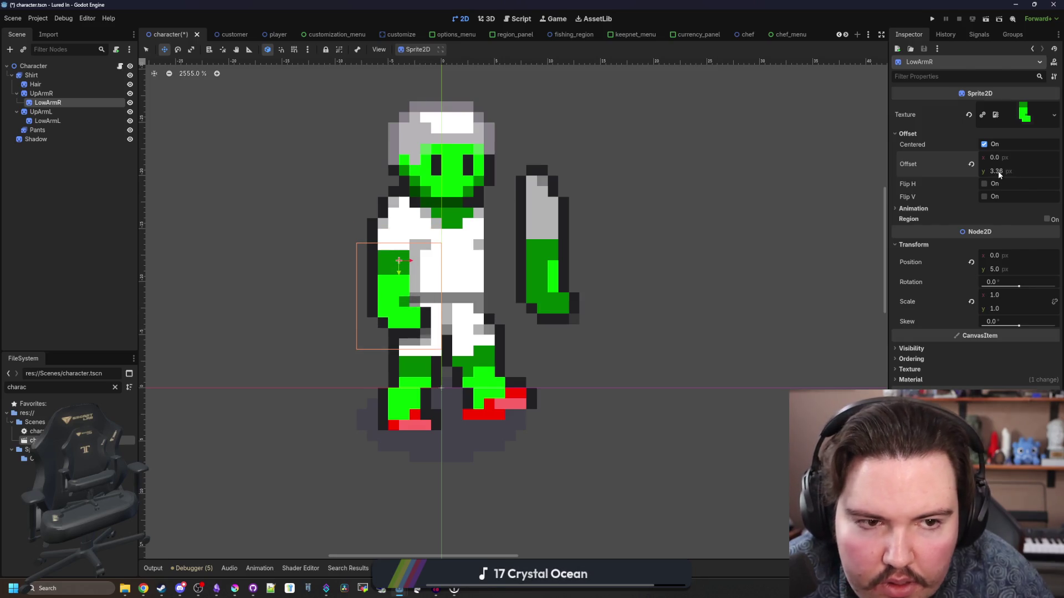
{"action": "key", "text": "Return"}
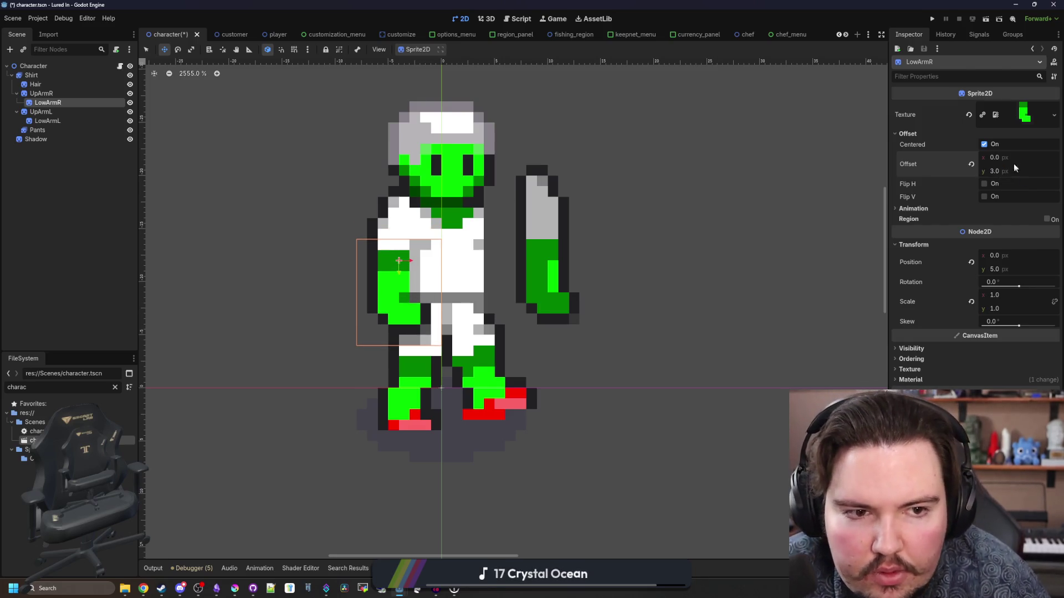
{"action": "type", "text": "1"}
{"action": "key", "text": "Return"}
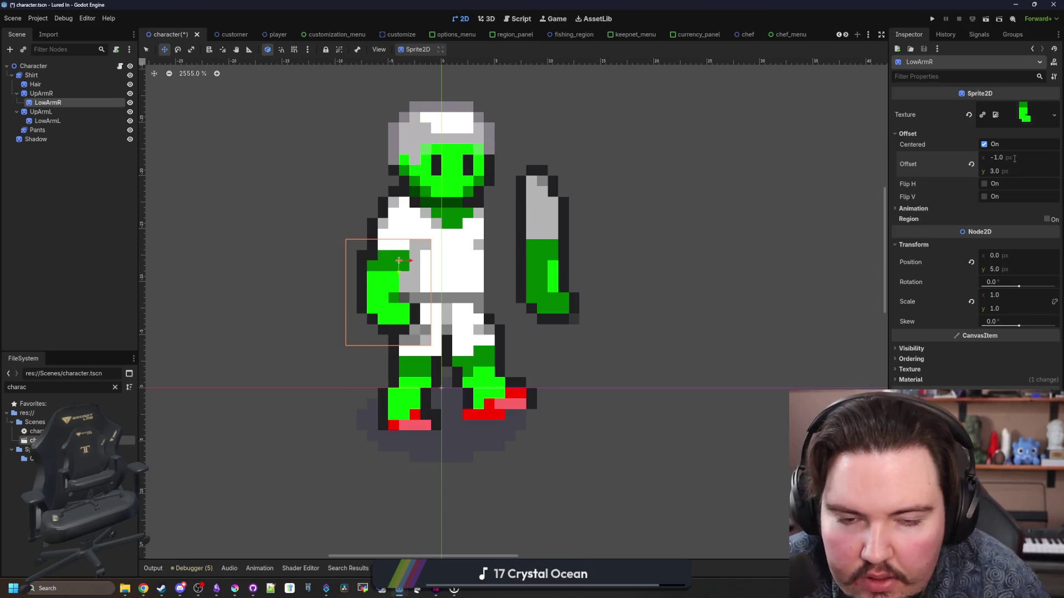
{"action": "type", "text": "1"}
{"action": "key", "text": "Return"}
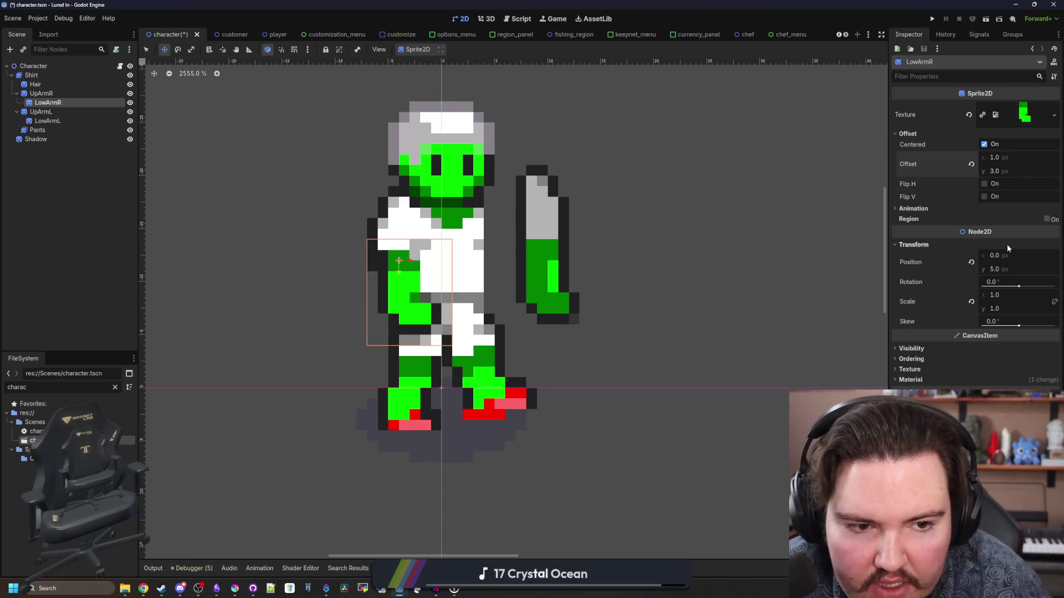
{"action": "left_click_drag", "start_coordinate": [1003, 253], "coordinate": [1016, 252]}
{"action": "type", "text": "-1"}
{"action": "key", "text": "Return"}
Reset LowArmR's rotation to 0 after test swings and save character.tscn.
{"action": "left_click_drag", "start_coordinate": [1018, 285], "coordinate": [1005, 282]}
{"action": "left_click", "coordinate": [1004, 282]}
{"action": "key", "text": "Return"}
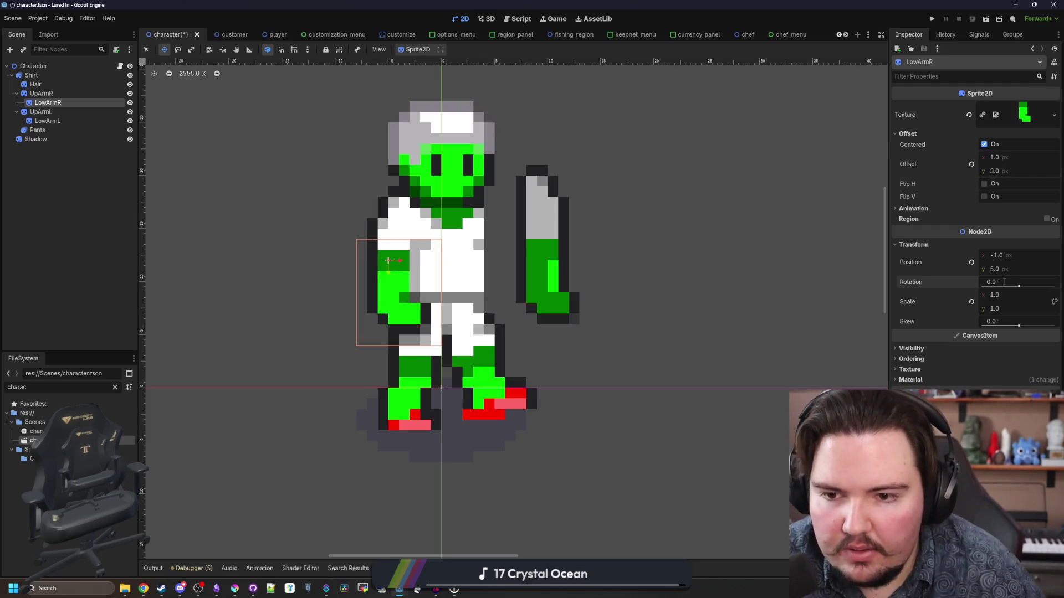
{"action": "key", "text": "ctrl+s"}
{"action": "scroll", "scroll_direction": "down", "scroll_amount": 3}
{"action": "scroll", "scroll_direction": "up", "scroll_amount": 3}
{"action": "key", "text": "ctrl+s"}
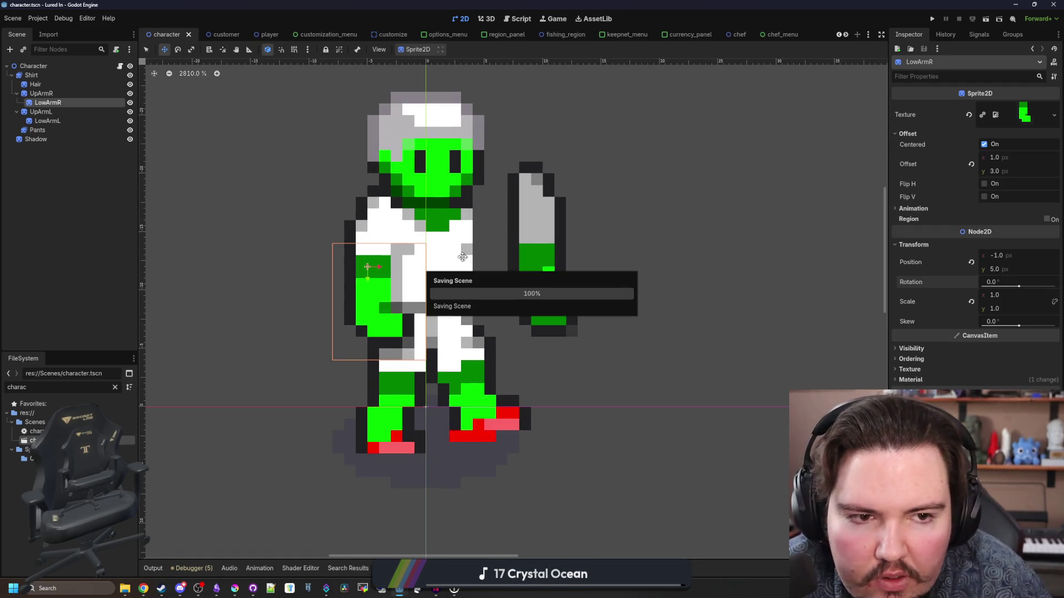
{"action": "scroll", "scroll_direction": "up", "scroll_amount": 3}
{"action": "key", "text": "ctrl+s"}
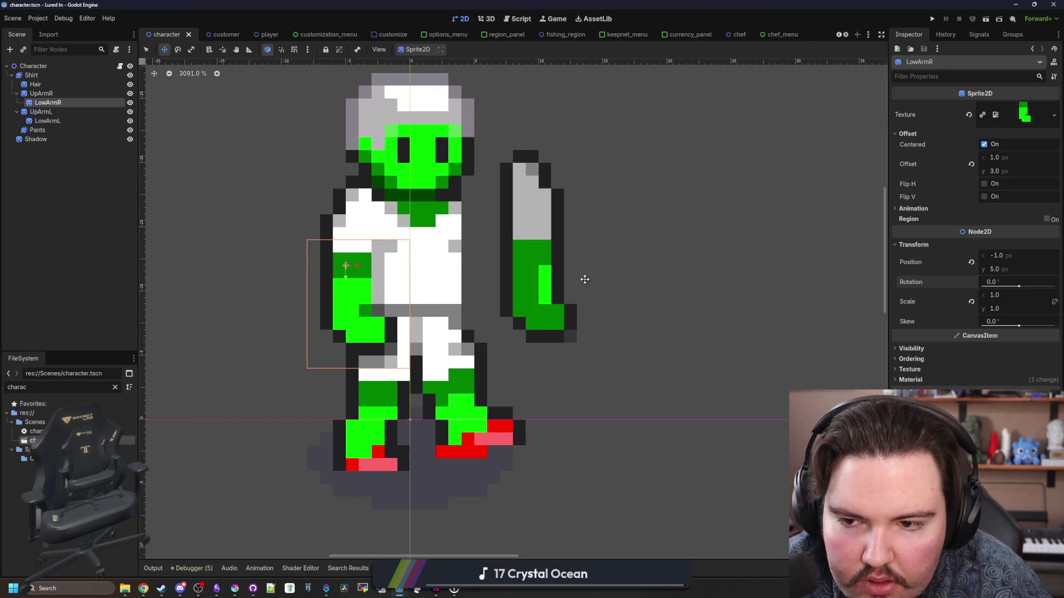
{"action": "left_click", "coordinate": [41, 111]}
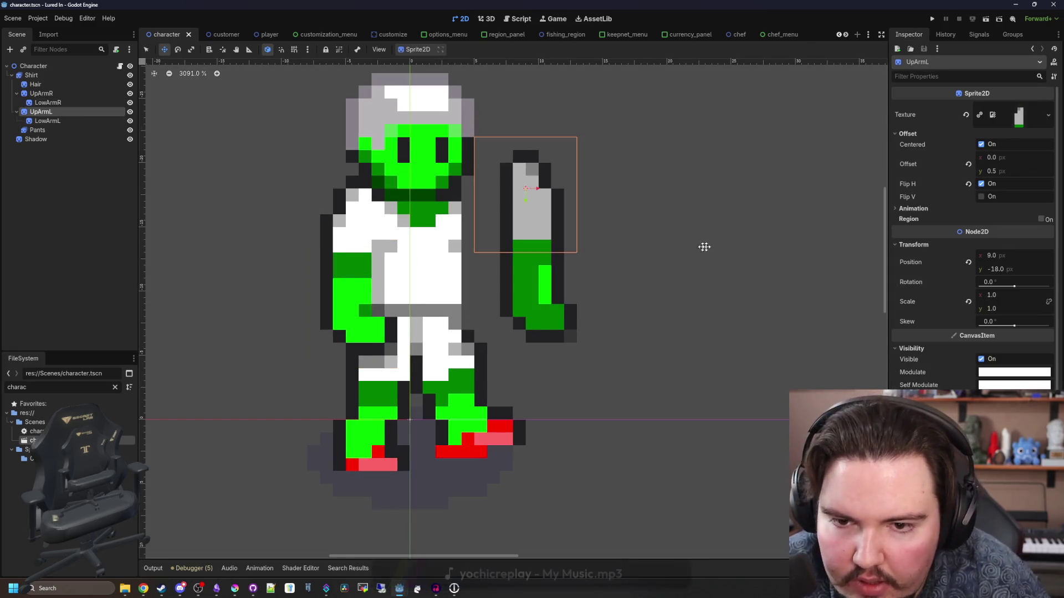
Try dragging the left upper arm onto the body, then cancel so it stays put.
{"action": "scroll", "scroll_direction": "up", "scroll_amount": 3}
{"action": "scroll", "scroll_direction": "down", "scroll_amount": 3}
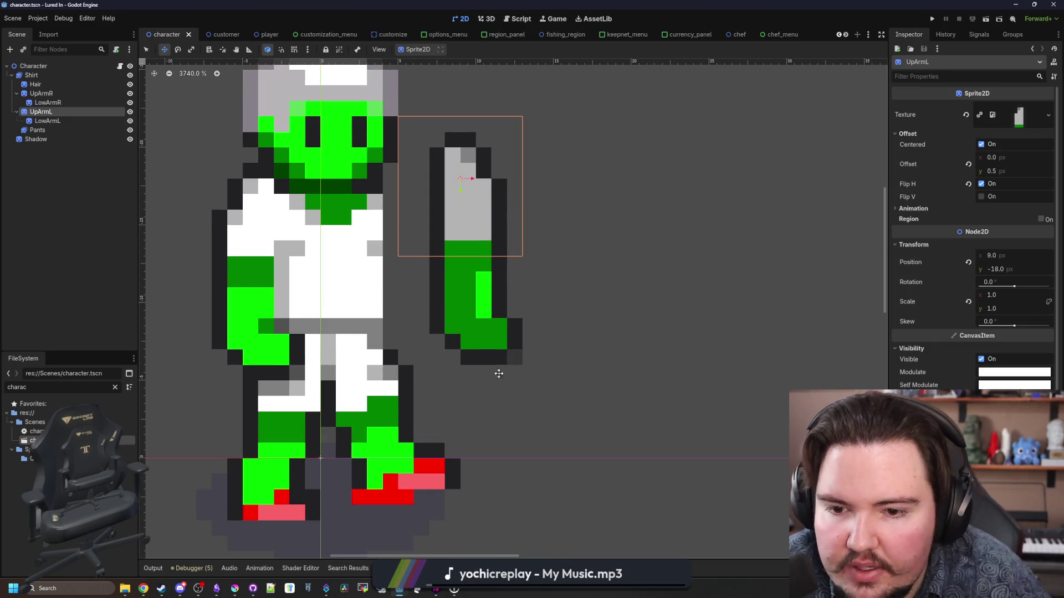
{"action": "left_click_drag", "start_coordinate": [479, 302], "coordinate": [263, 322]}
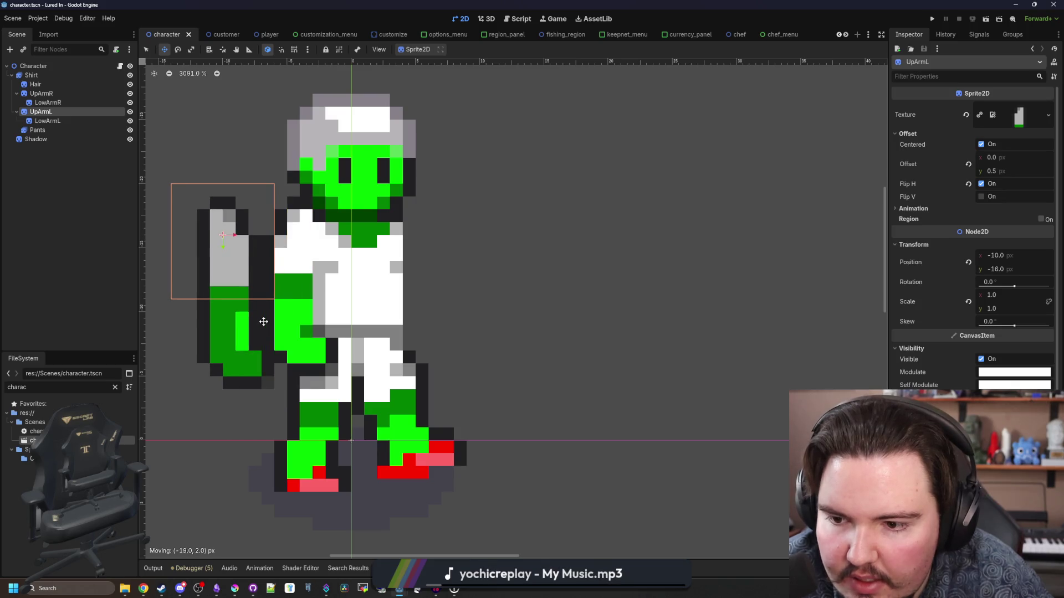
{"action": "key", "text": "Escape"}
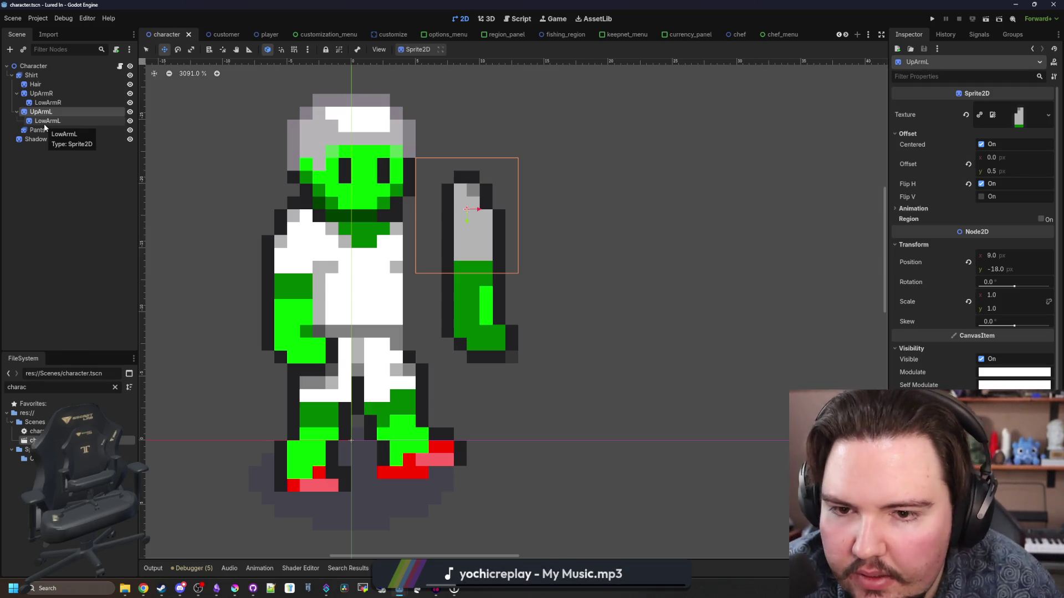
Give LowArmL a horizontal offset of 1 and slide its x position to 0.
{"action": "left_click", "coordinate": [65, 122]}
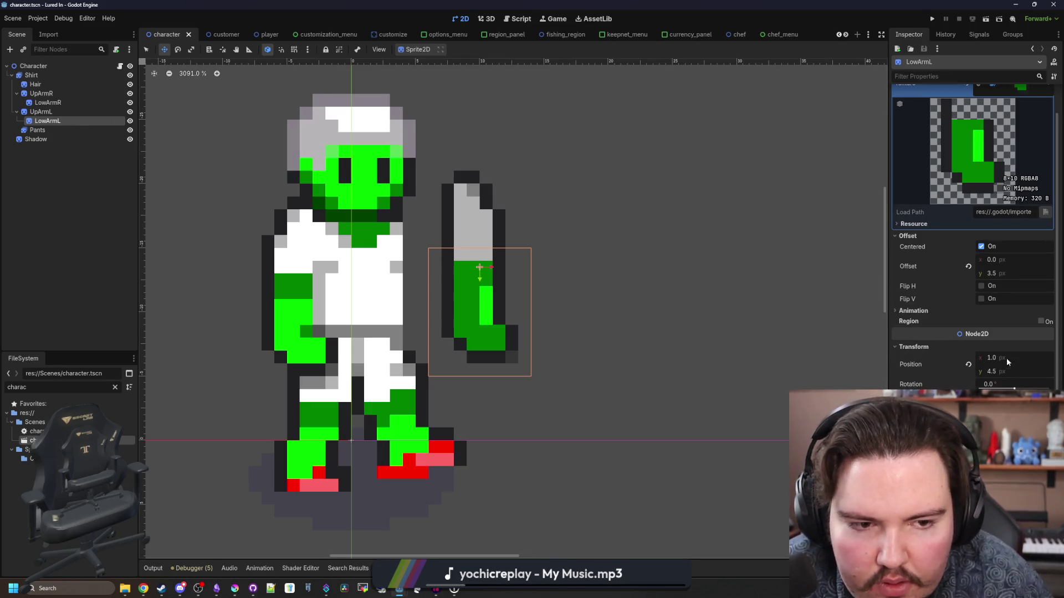
{"action": "left_click_drag", "start_coordinate": [1002, 265], "coordinate": [1023, 264]}
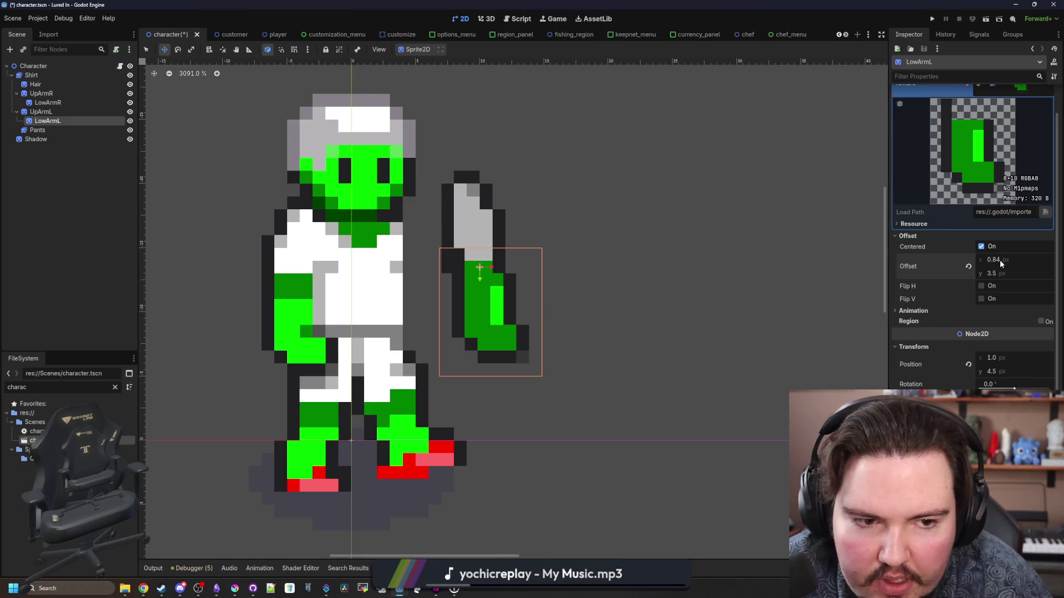
{"action": "left_click", "coordinate": [1001, 265]}
{"action": "type", "text": "1"}
{"action": "key", "text": "Return"}
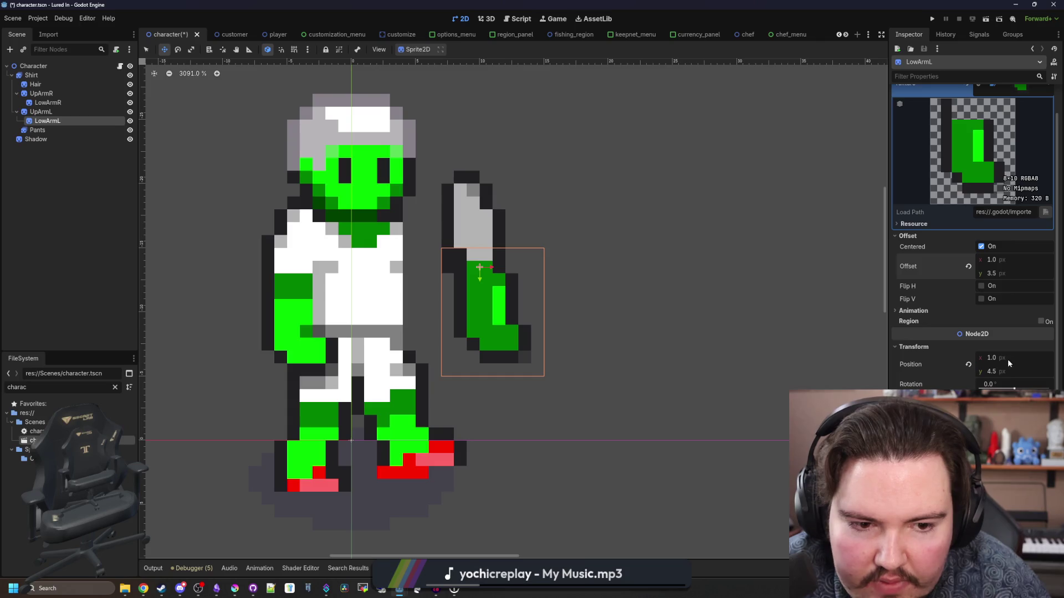
{"action": "left_click_drag", "start_coordinate": [1007, 362], "coordinate": [1006, 384]}
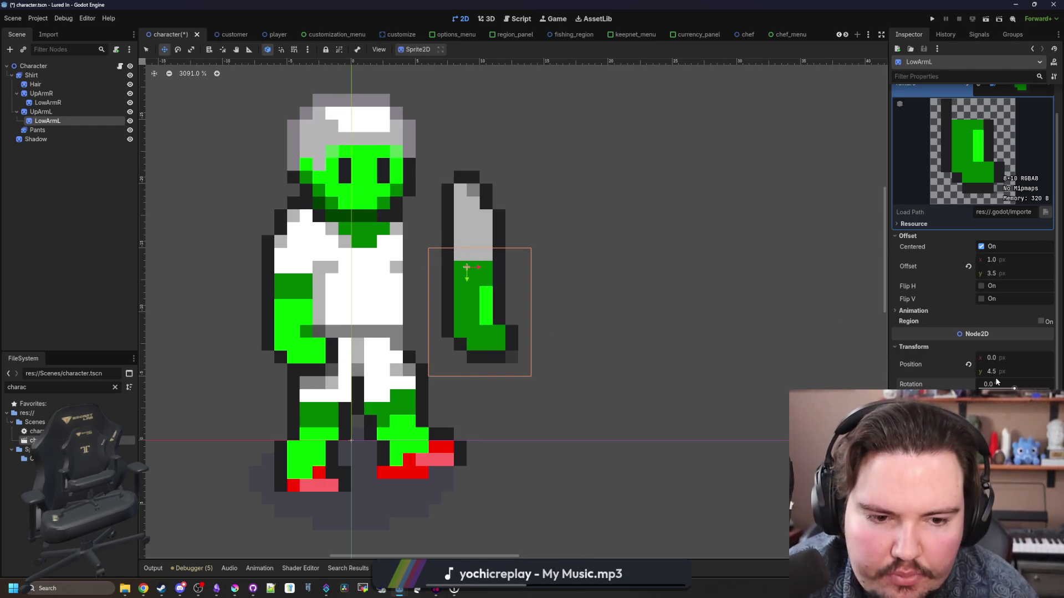
Set LowArmL's vertical offset to 3 and return its rotation to 0° after test swings.
{"action": "left_click_drag", "start_coordinate": [1014, 389], "coordinate": [1006, 388]}
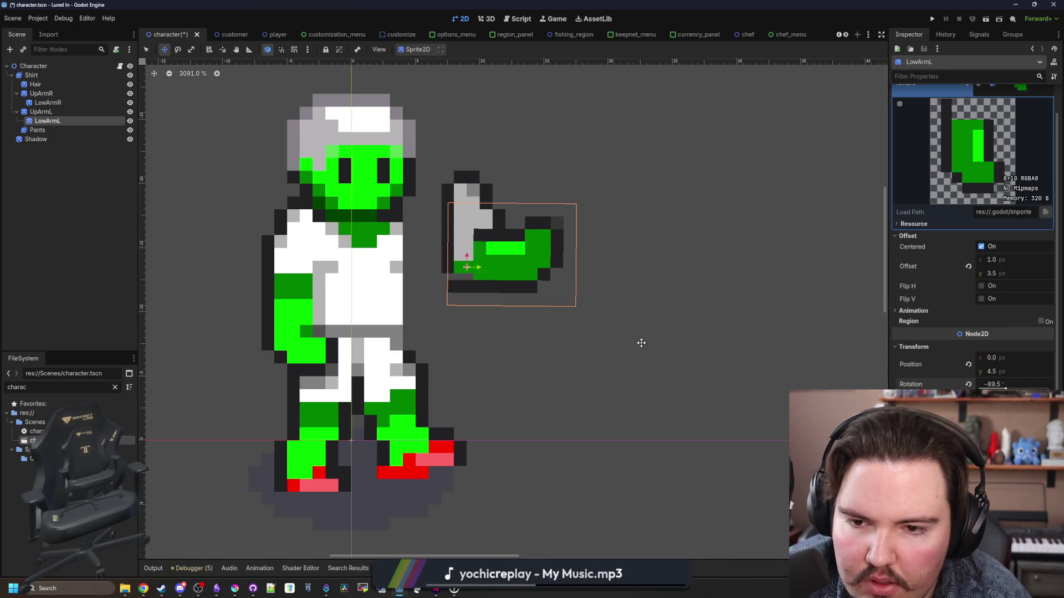
{"action": "key", "text": "ctrl+z"}
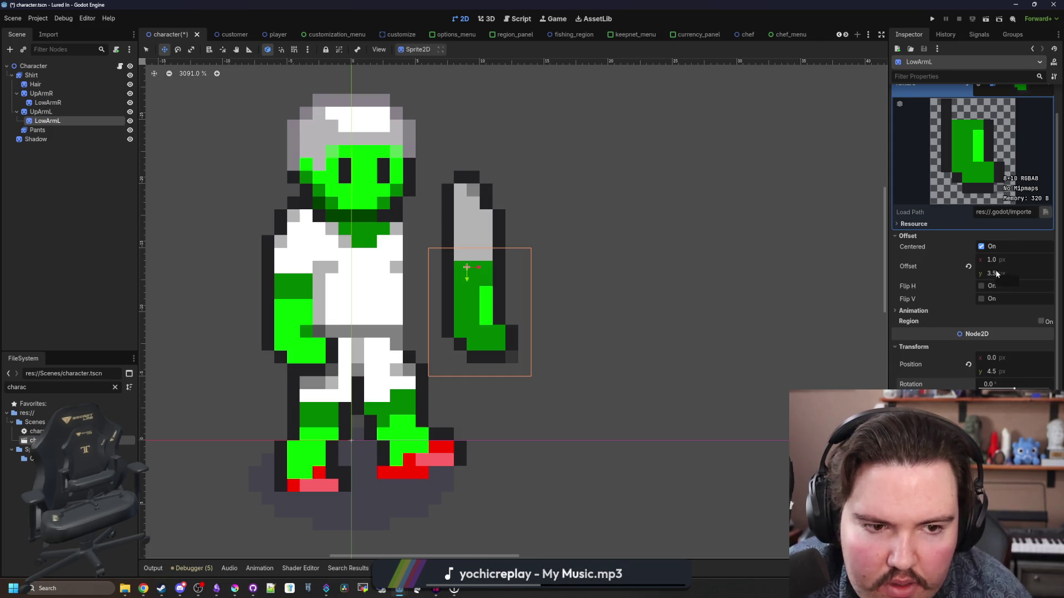
{"action": "left_click_drag", "start_coordinate": [994, 274], "coordinate": [1000, 271]}
{"action": "left_click_drag", "start_coordinate": [1013, 388], "coordinate": [1006, 388]}
{"action": "left_click", "coordinate": [968, 384]}
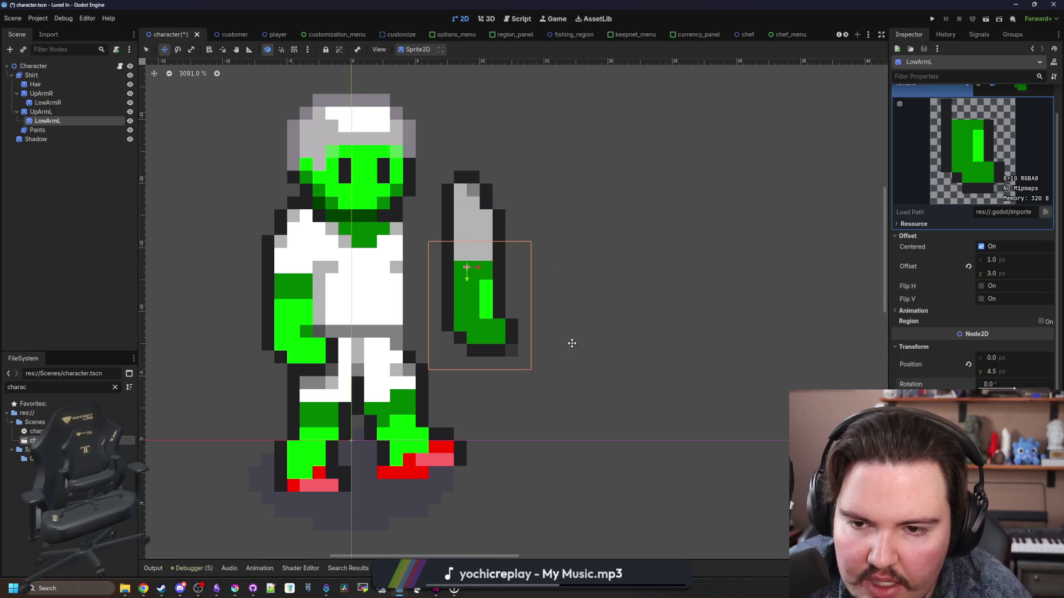
{"action": "left_click", "coordinate": [59, 104]}
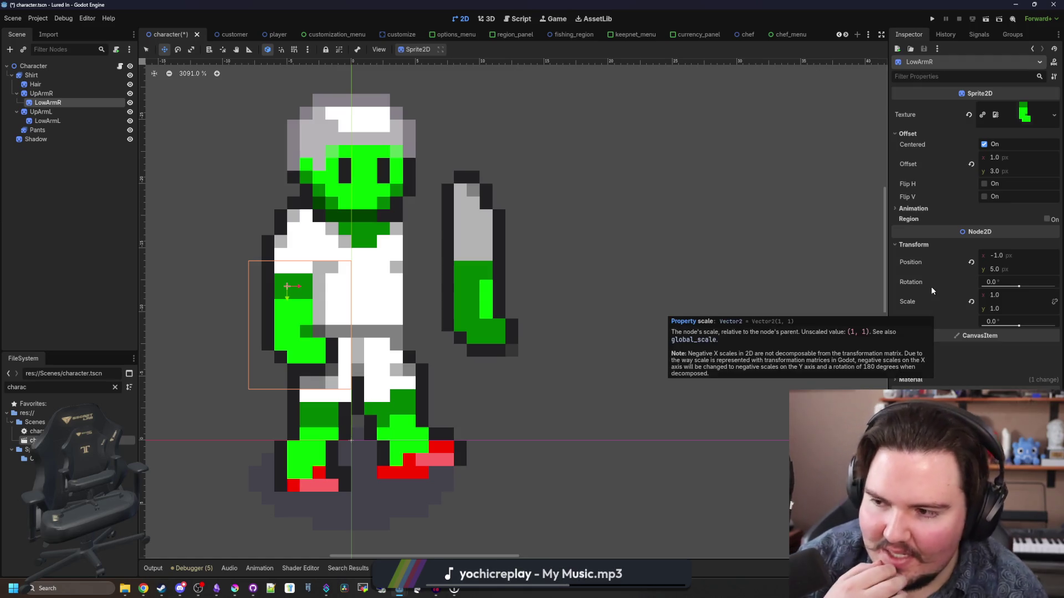
Rotate LowArmR to about -77.7° so it folds across the torso.
{"action": "left_click_drag", "start_coordinate": [1016, 286], "coordinate": [1010, 294]}
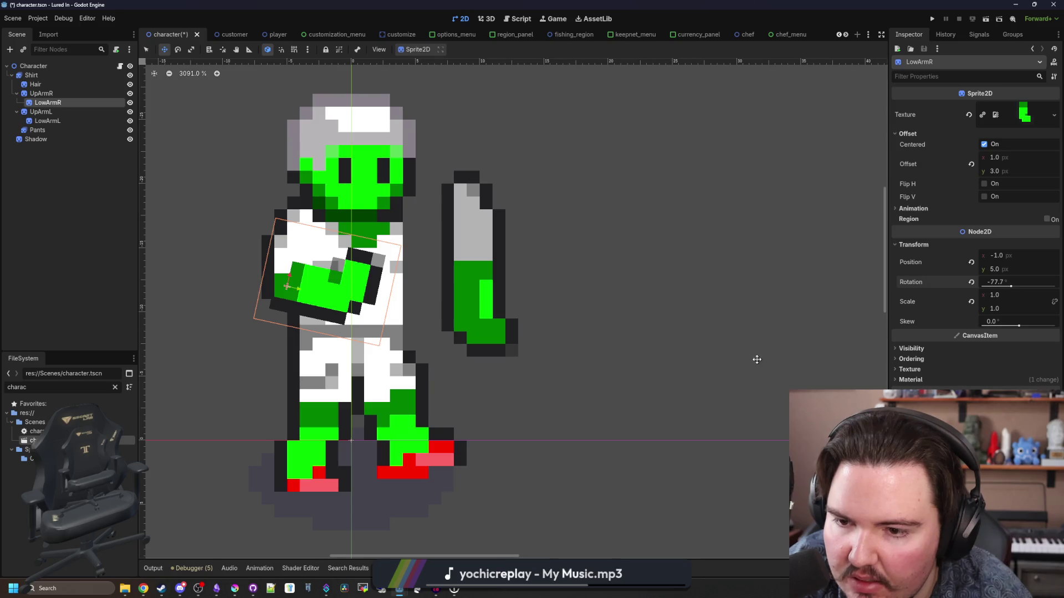
{"action": "left_click", "coordinate": [235, 588]}
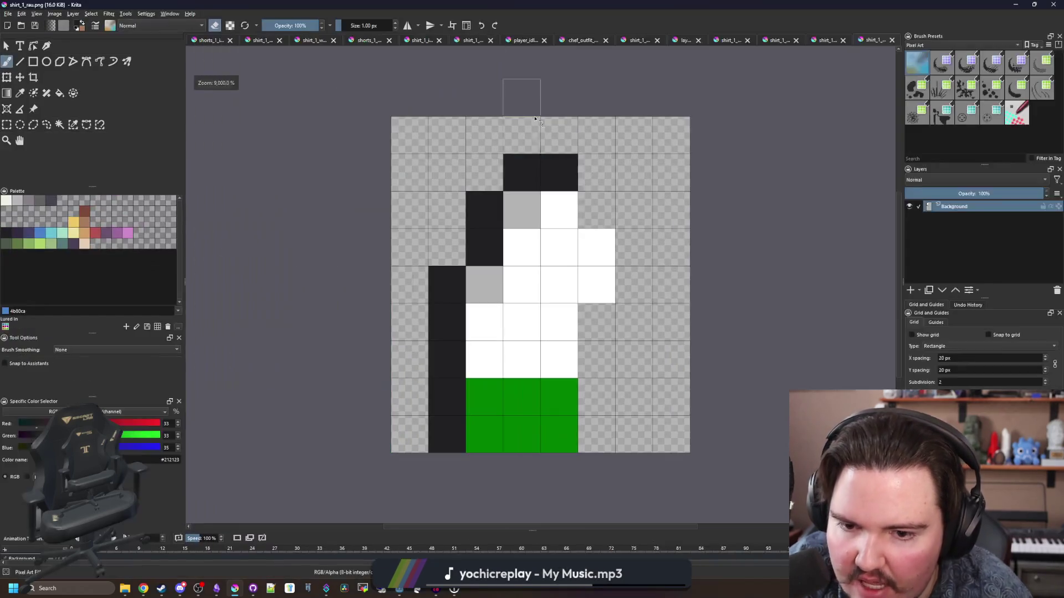
Show the shirt_1_ral.png forearm sprite in Krita with the brush back in painting mode.
{"action": "left_click", "coordinate": [777, 40]}
{"action": "key", "text": "e"}
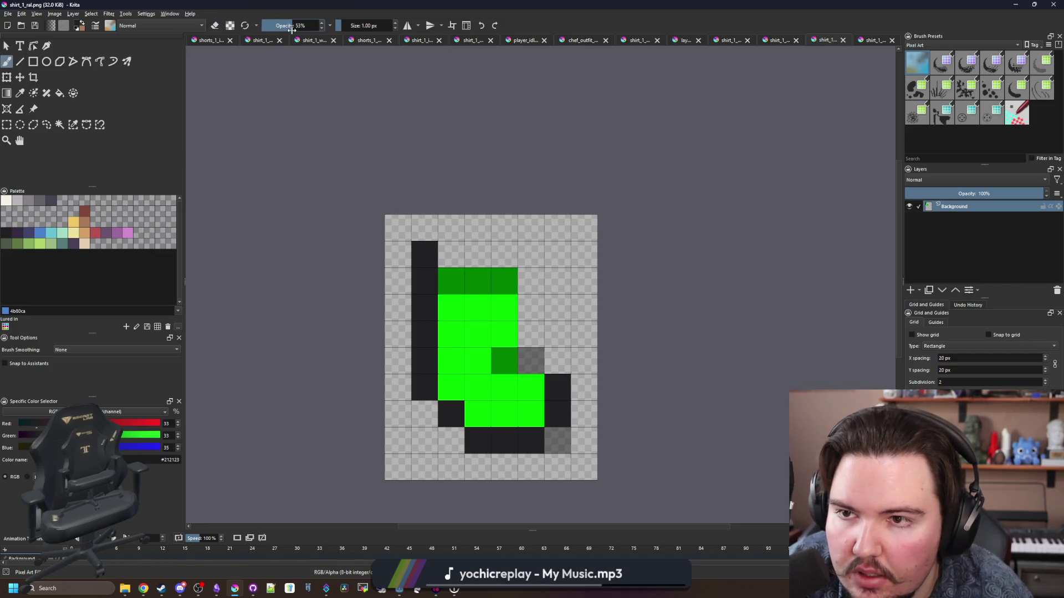
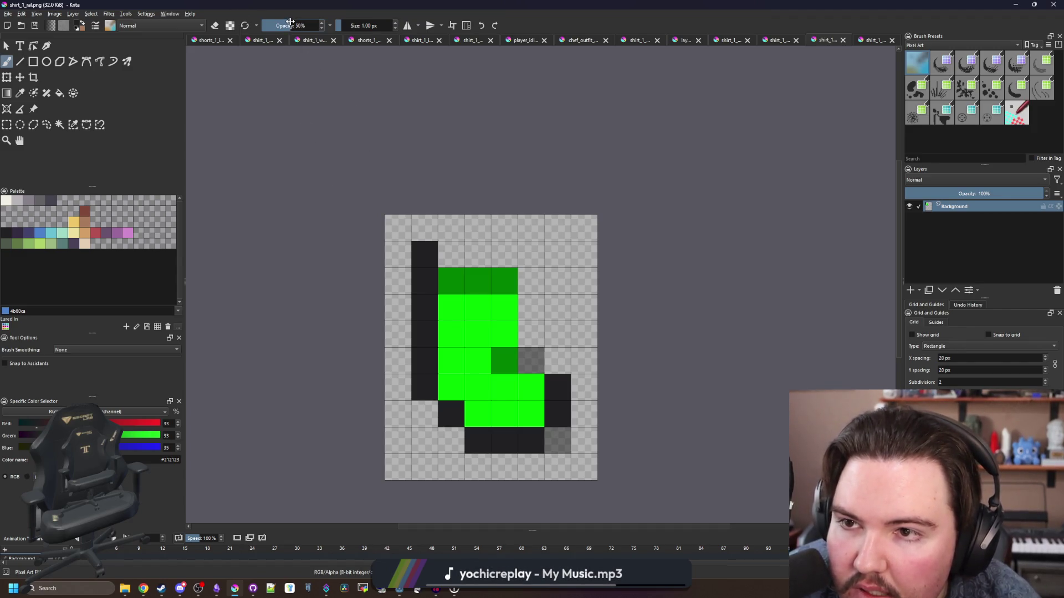
Erase-lighten the top dark-green sleeve pixel and save the sprite as PNG.
{"action": "key", "text": "e"}
{"action": "left_click", "coordinate": [504, 281]}
{"action": "key", "text": "ctrl+s"}
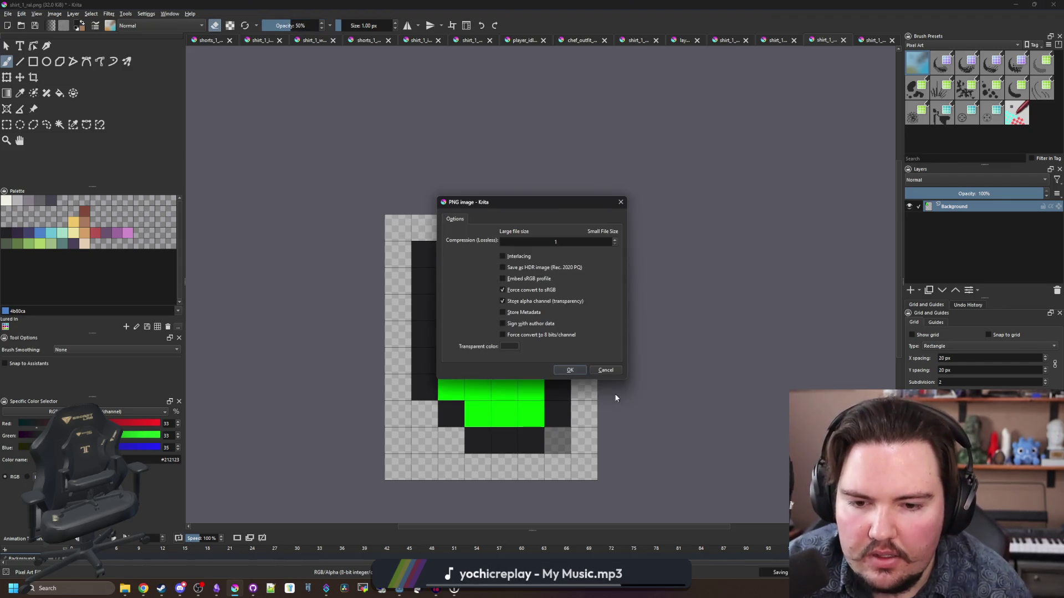
{"action": "key", "text": "Return"}
Go to shirt_1_rau.png and select its whole 8x9 canvas.
{"action": "left_click", "coordinate": [778, 40]}
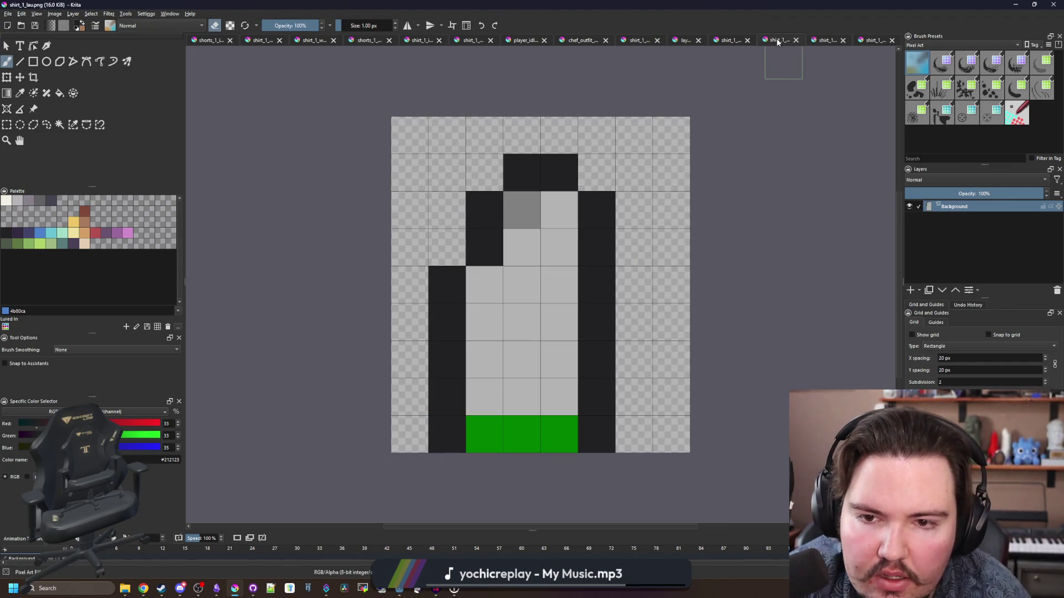
{"action": "left_click", "coordinate": [727, 41]}
{"action": "left_click", "coordinate": [863, 41]}
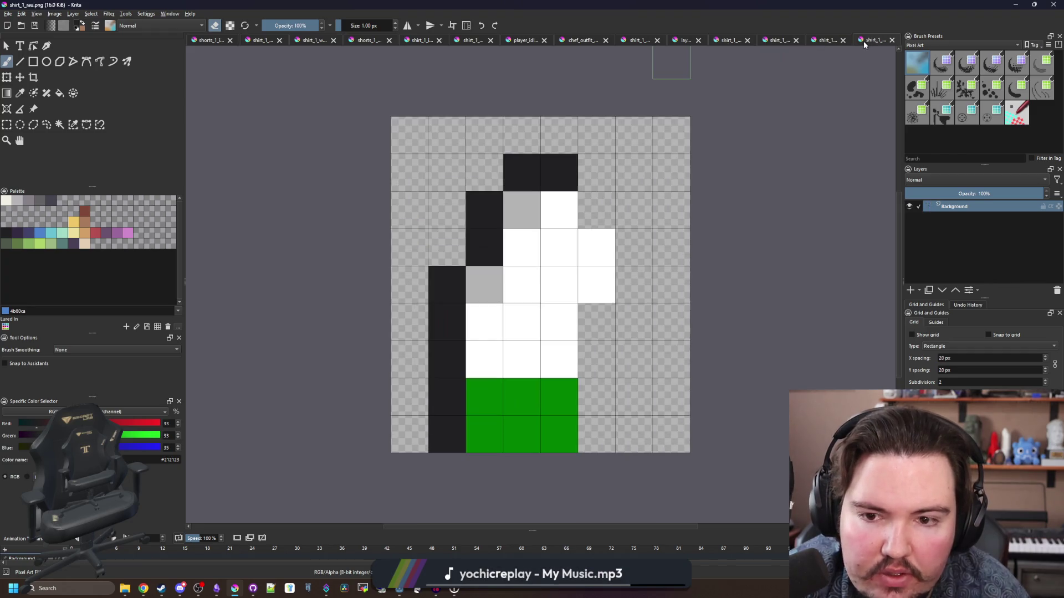
{"action": "left_click_drag", "start_coordinate": [628, 247], "coordinate": [505, 253]}
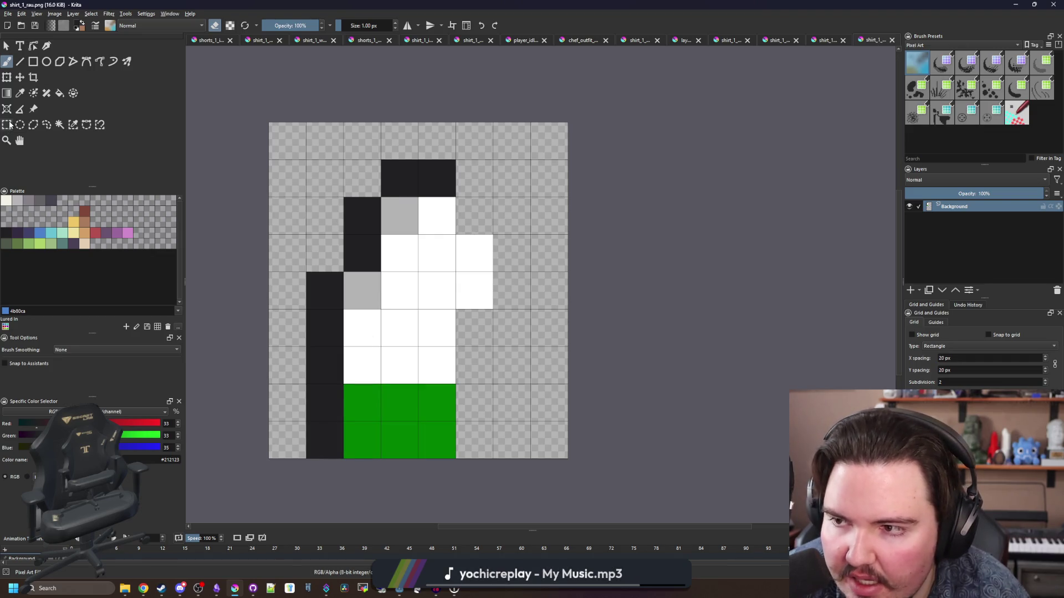
{"action": "left_click", "coordinate": [8, 125]}
{"action": "left_click_drag", "start_coordinate": [263, 122], "coordinate": [569, 455]}
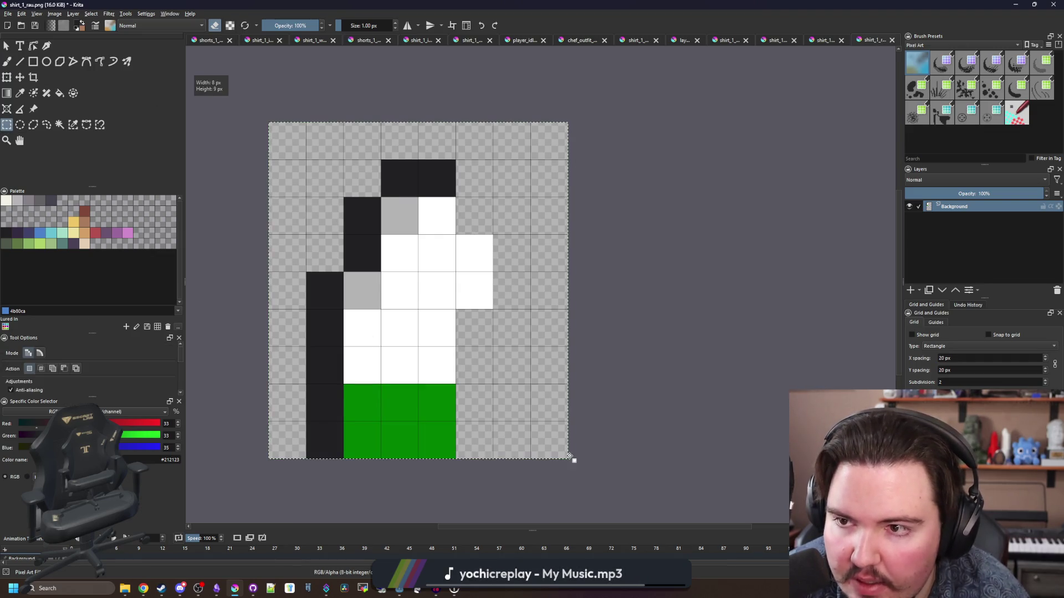
Resize the canvas to 10 px tall, anchored top-centre, and save the PNG.
{"action": "left_click", "coordinate": [55, 13]}
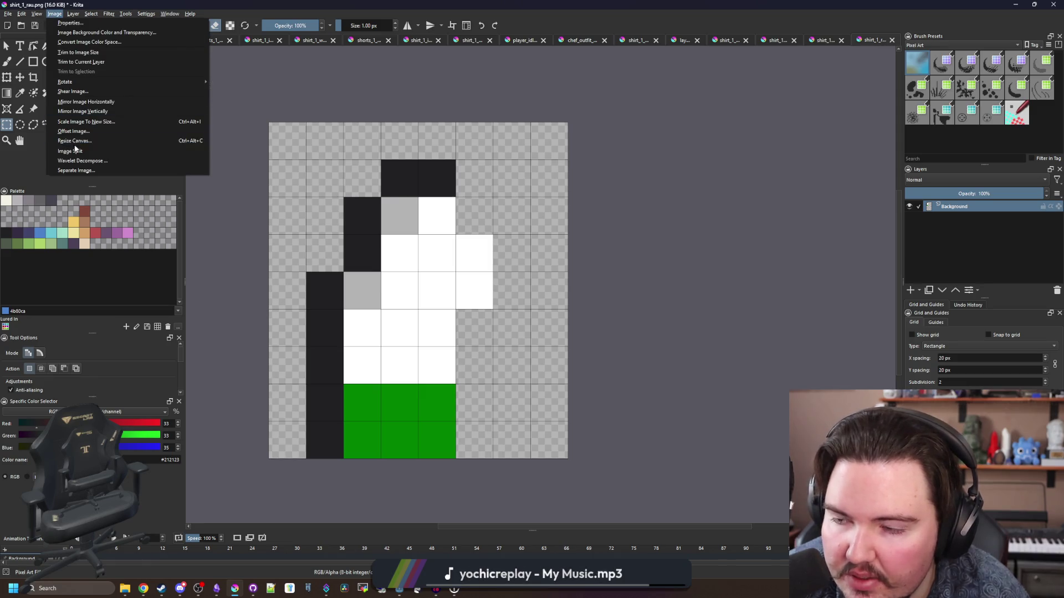
{"action": "left_click", "coordinate": [75, 141]}
{"action": "left_click", "coordinate": [518, 318]}
{"action": "double_click", "coordinate": [523, 246]}
{"action": "type", "text": "1"}
{"action": "left_click", "coordinate": [547, 369]}
{"action": "key", "text": "ctrl+s"}
{"action": "left_click", "coordinate": [574, 368]}
{"action": "key", "text": "alt+Tab"}
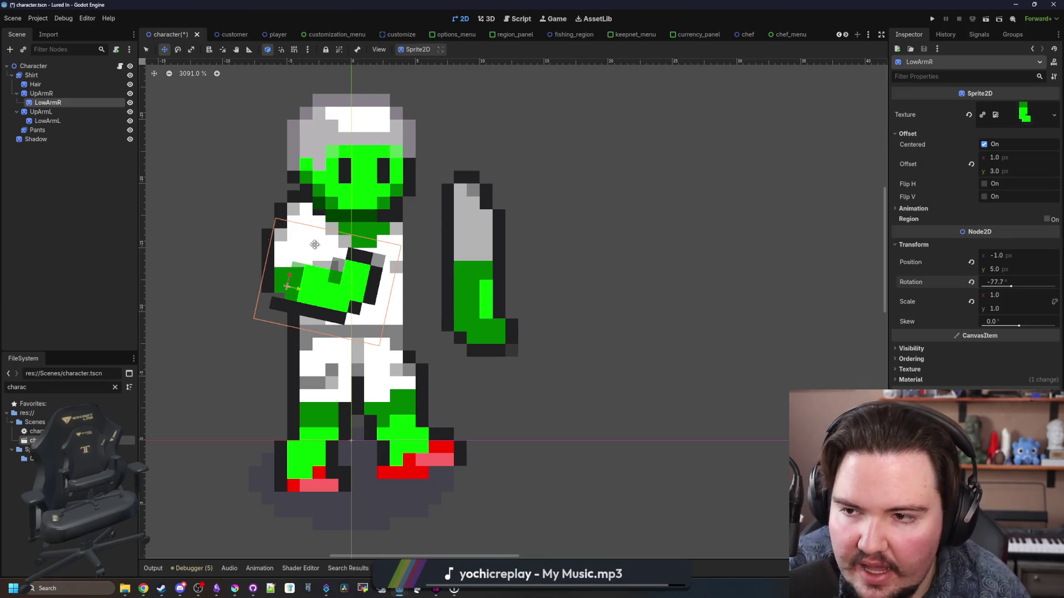
Set UpArmR's sprite offset y to 1.0.
{"action": "left_click", "coordinate": [45, 93]}
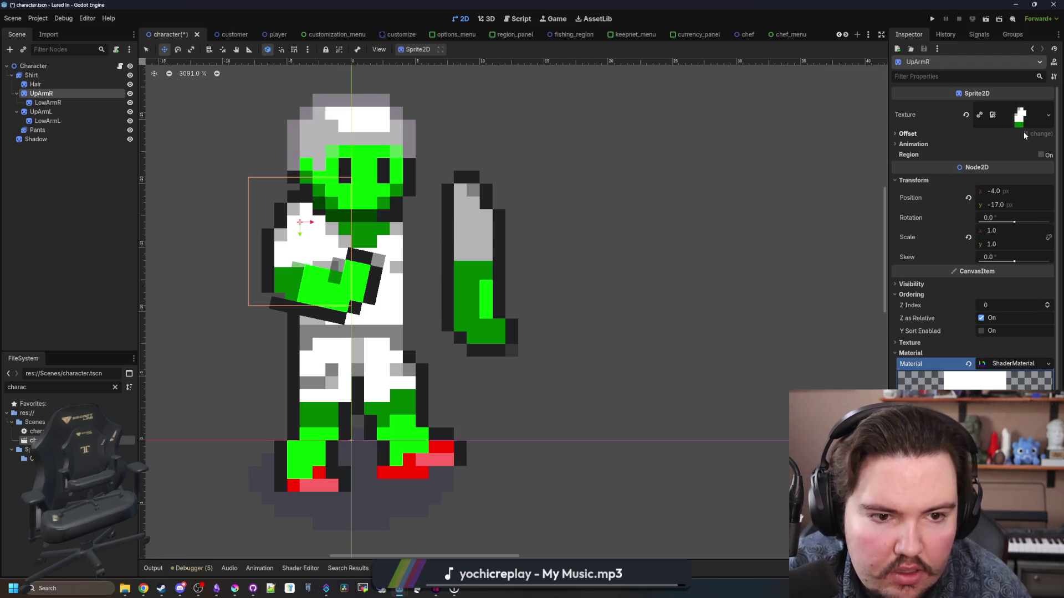
{"action": "left_click", "coordinate": [908, 135]}
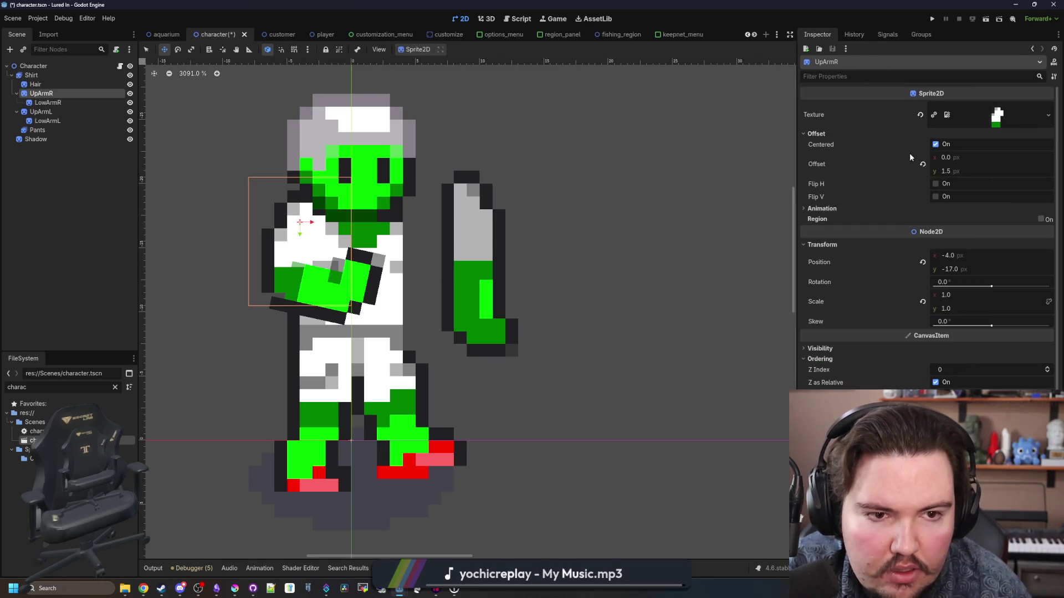
{"action": "left_click_drag", "start_coordinate": [957, 168], "coordinate": [957, 166]}
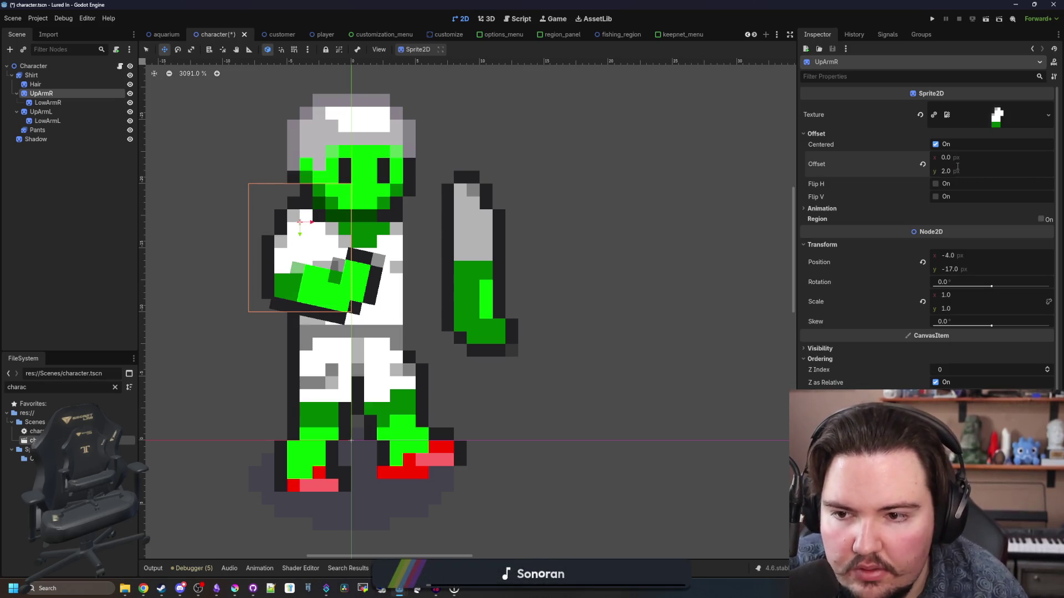
{"action": "scroll", "scroll_direction": "up", "scroll_amount": 3}
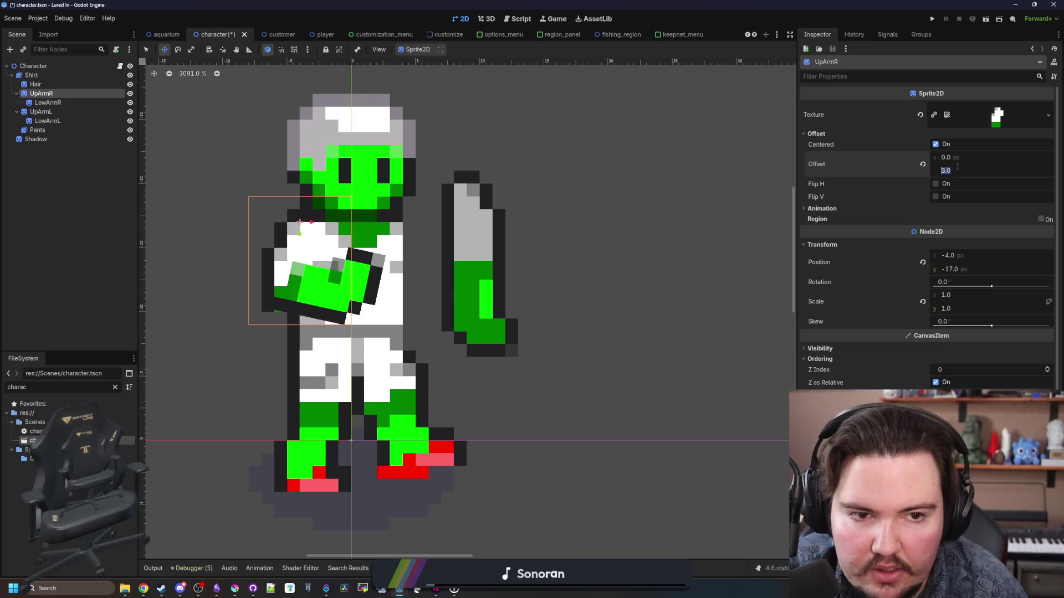
{"action": "scroll", "scroll_direction": "down", "scroll_amount": 3}
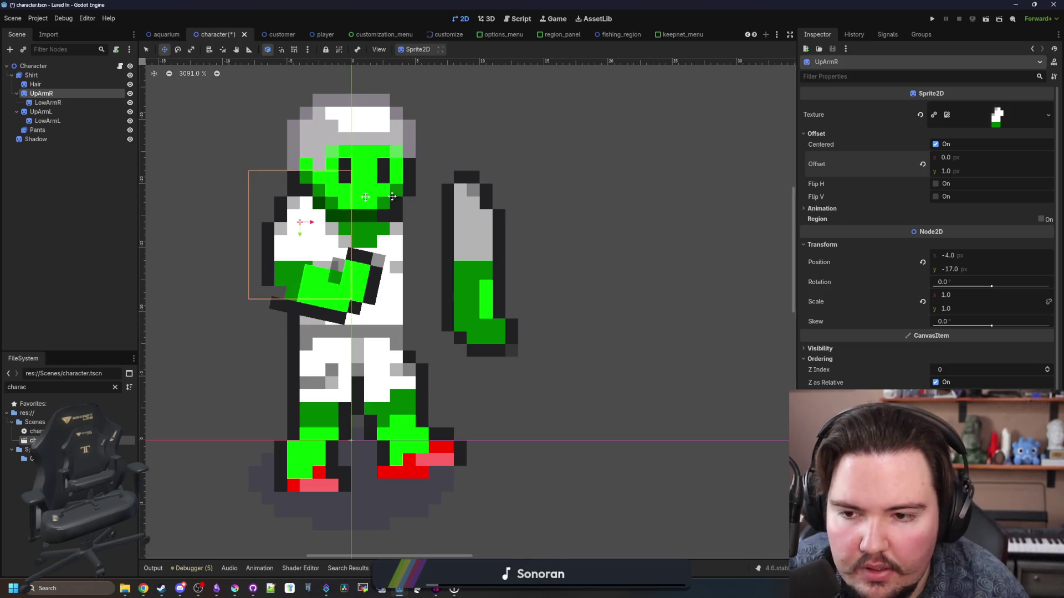
Set LowArmR's rotation to 0° and its position y to 4.
{"action": "left_click", "coordinate": [55, 102]}
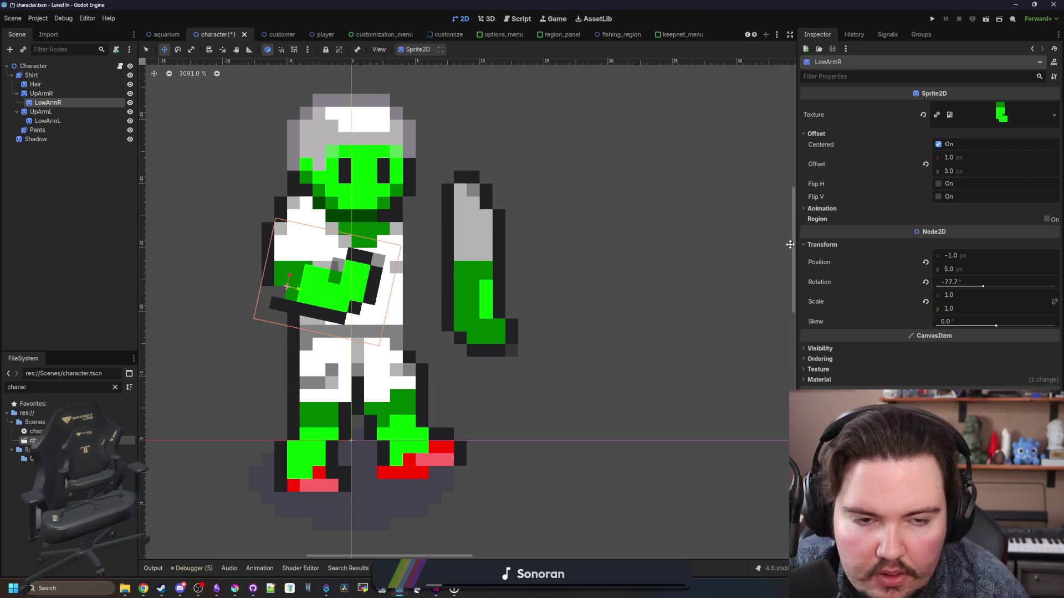
{"action": "left_click", "coordinate": [971, 284]}
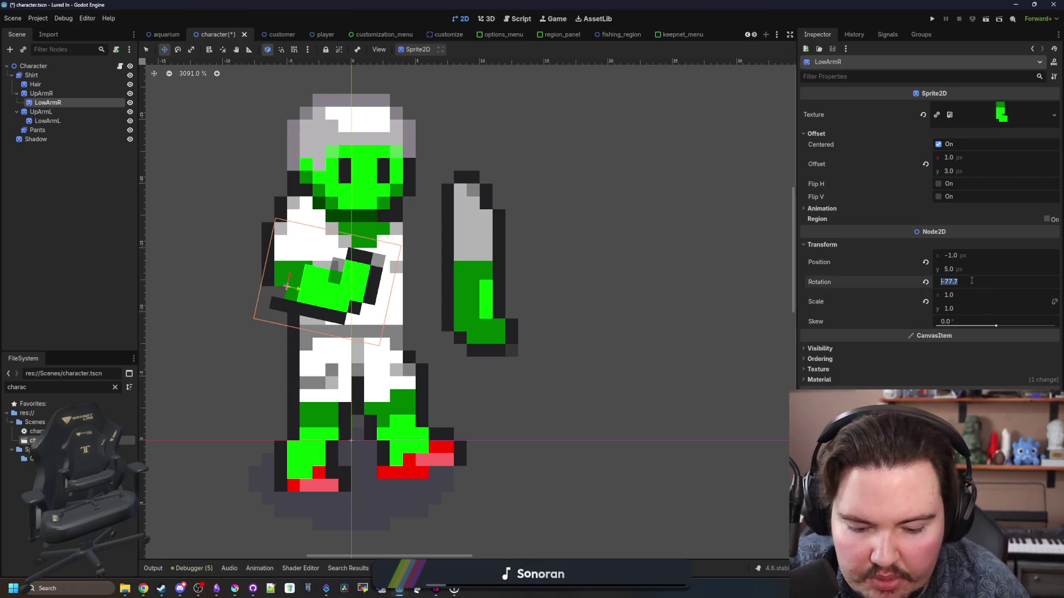
{"action": "type", "text": "0"}
{"action": "key", "text": "Return"}
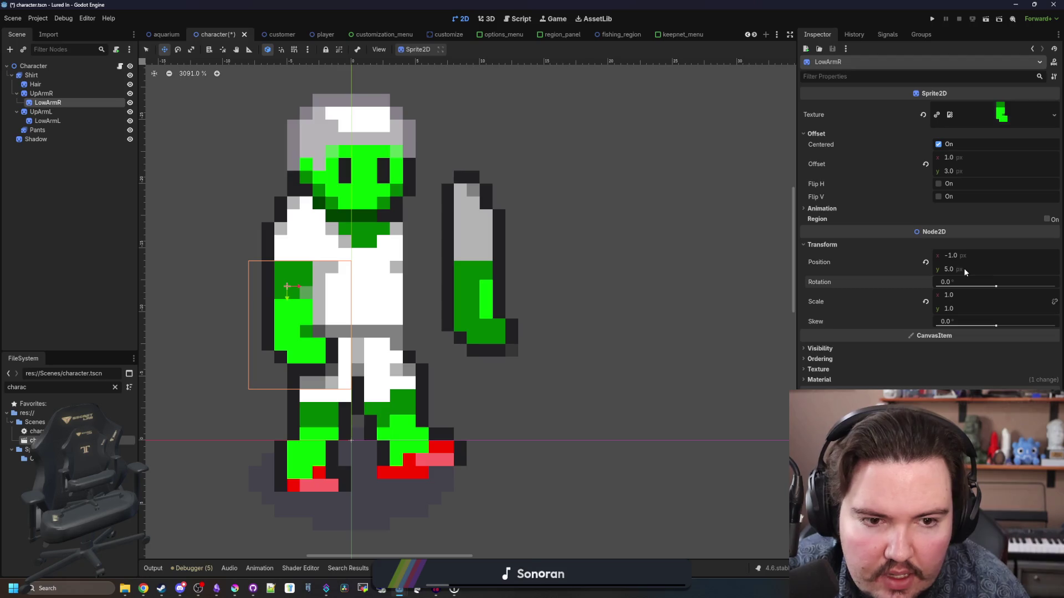
{"action": "left_click_drag", "start_coordinate": [935, 269], "coordinate": [982, 290]}
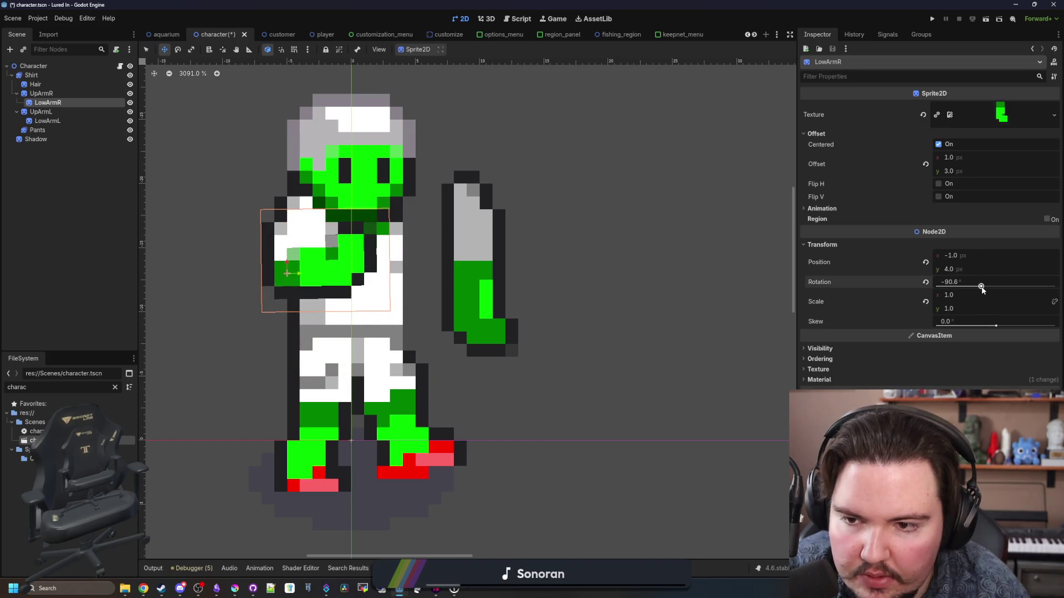
{"action": "key", "text": "ctrl+z"}
{"action": "key", "text": "ctrl+shift+z"}
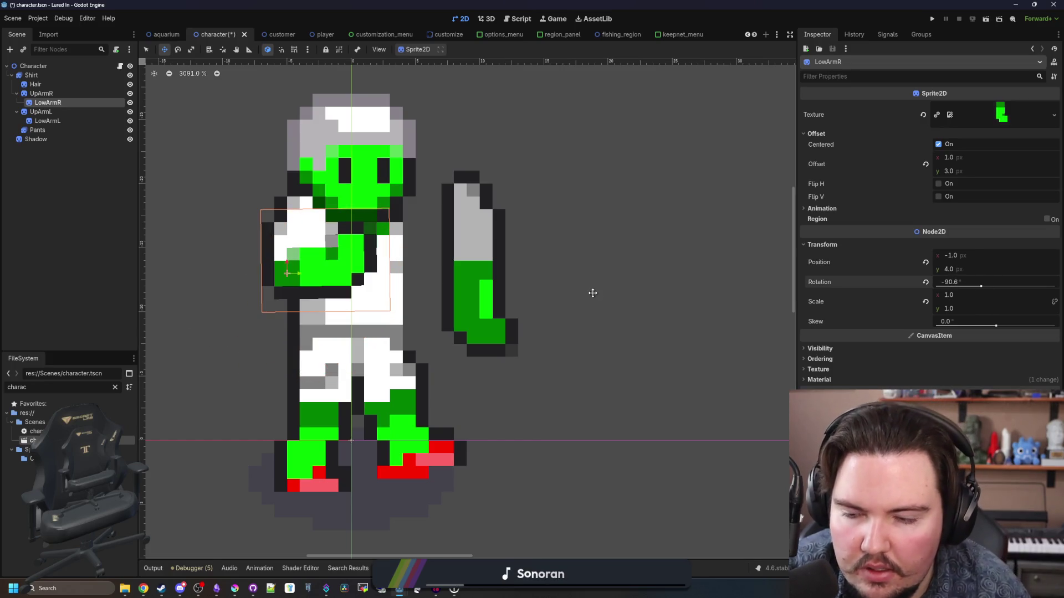
{"action": "left_click", "coordinate": [965, 282]}
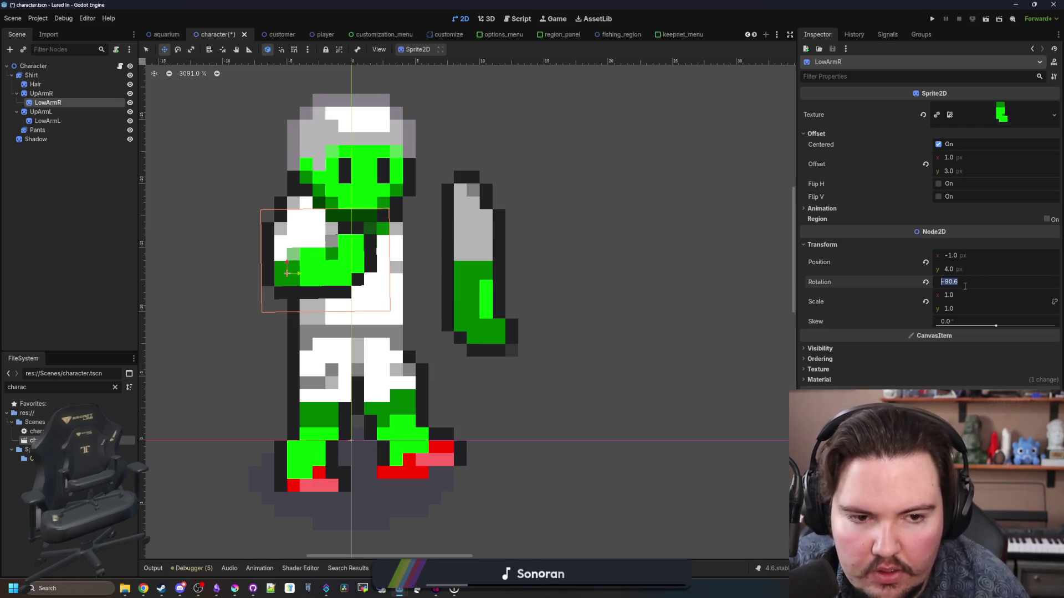
{"action": "type", "text": "0"}
{"action": "key", "text": "Return"}
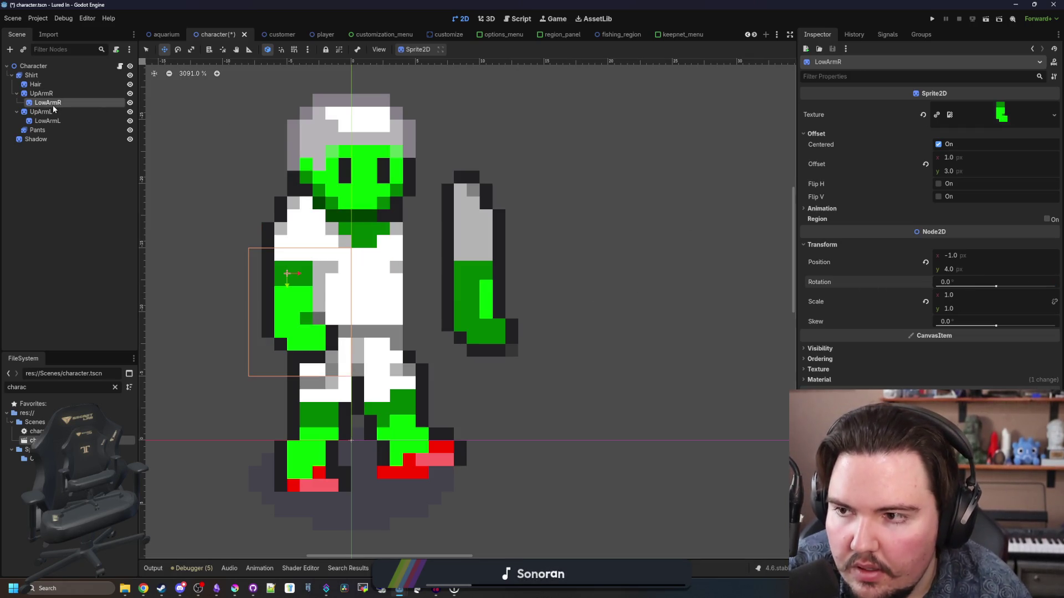
Move UpArmR to position x -4, y -16.
{"action": "left_click", "coordinate": [100, 93]}
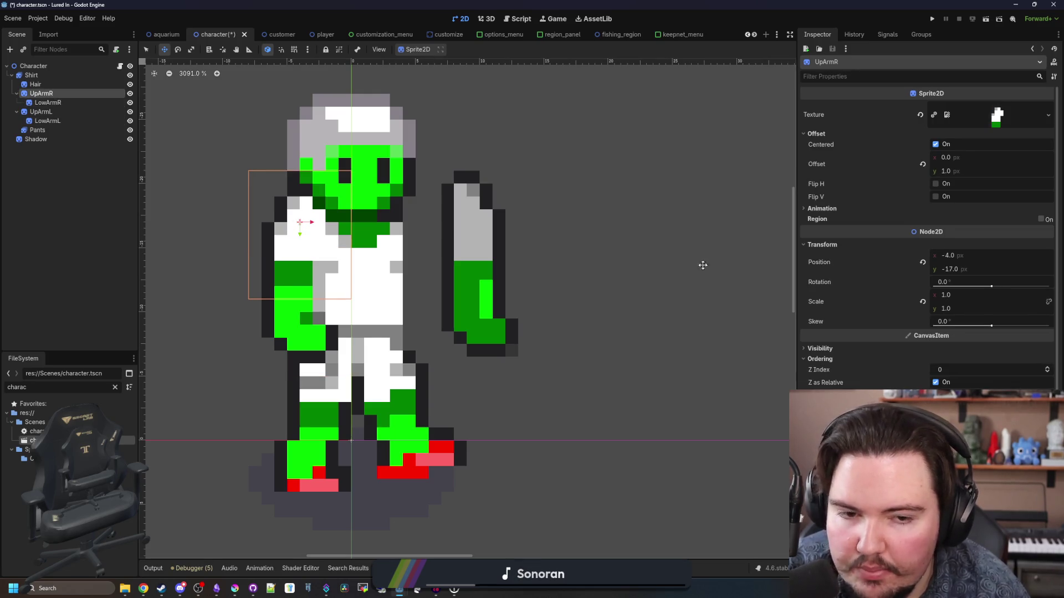
{"action": "left_click_drag", "start_coordinate": [968, 258], "coordinate": [967, 258]}
{"action": "left_click", "coordinate": [967, 255]}
{"action": "type", "text": "-4"}
{"action": "key", "text": "Return"}
{"action": "left_click_drag", "start_coordinate": [959, 269], "coordinate": [971, 270]}
{"action": "left_click", "coordinate": [959, 269]}
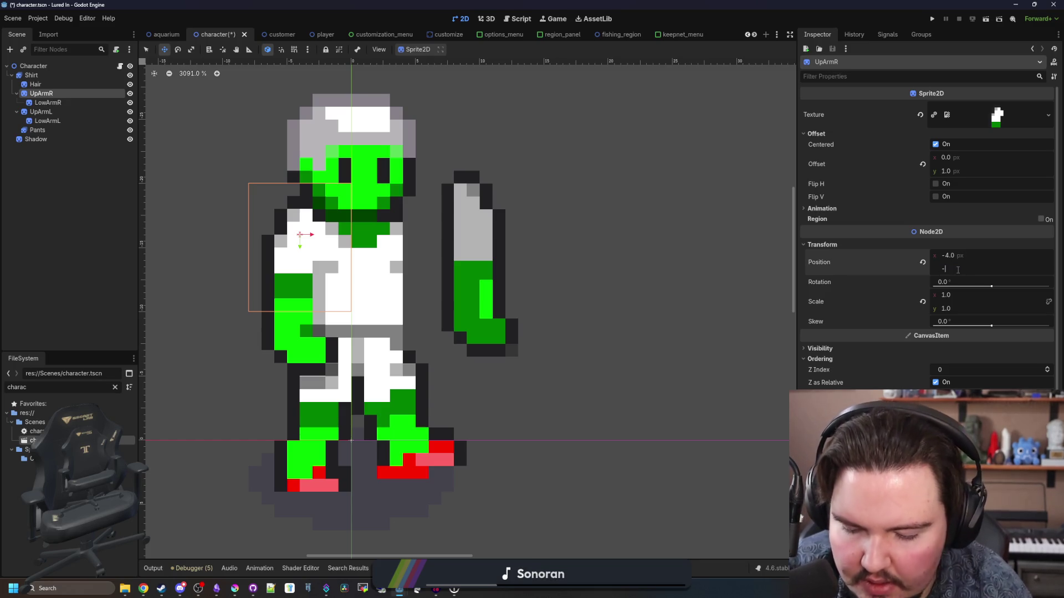
{"action": "type", "text": "16"}
{"action": "key", "text": "Return"}
{"action": "scroll", "scroll_direction": "down", "scroll_amount": 3}
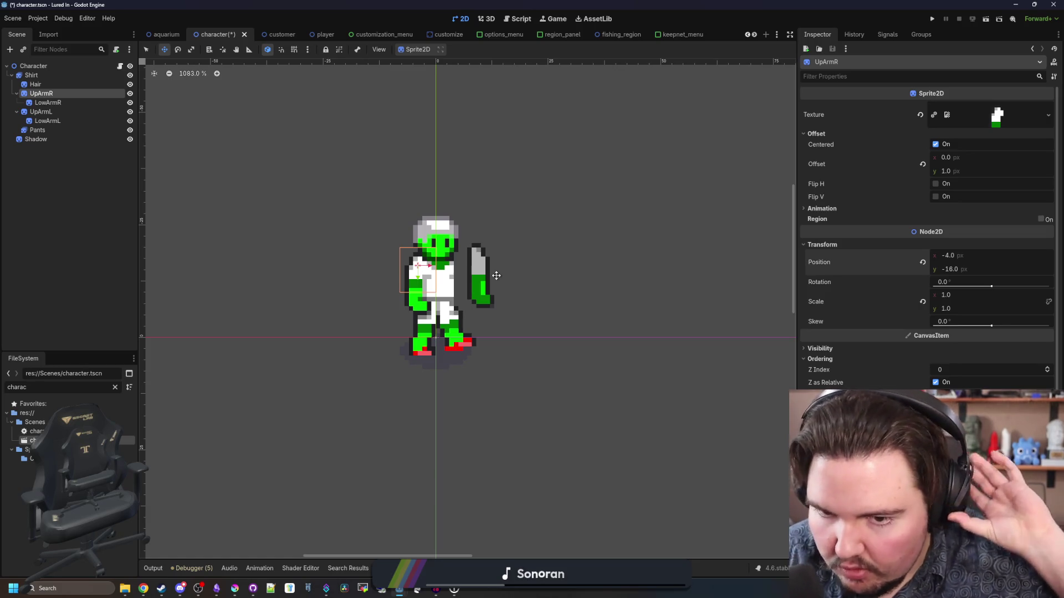
{"action": "scroll", "scroll_direction": "up", "scroll_amount": 3}
Save the character scene and preview UpArmL's 8x9 shirt texture.
{"action": "key", "text": "ctrl+s"}
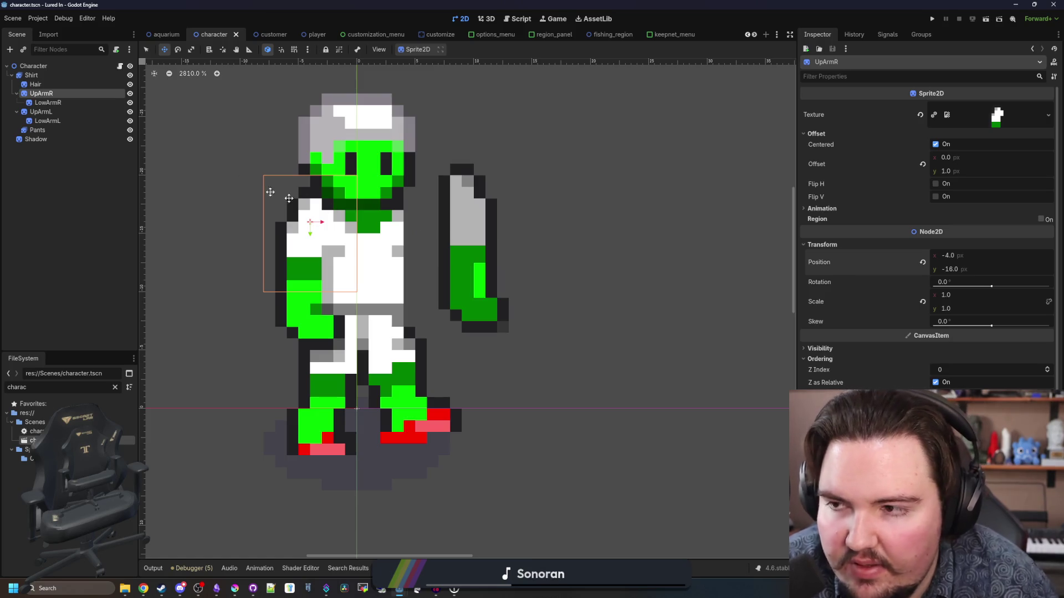
{"action": "left_click", "coordinate": [41, 111]}
{"action": "scroll", "scroll_direction": "up", "scroll_amount": 3}
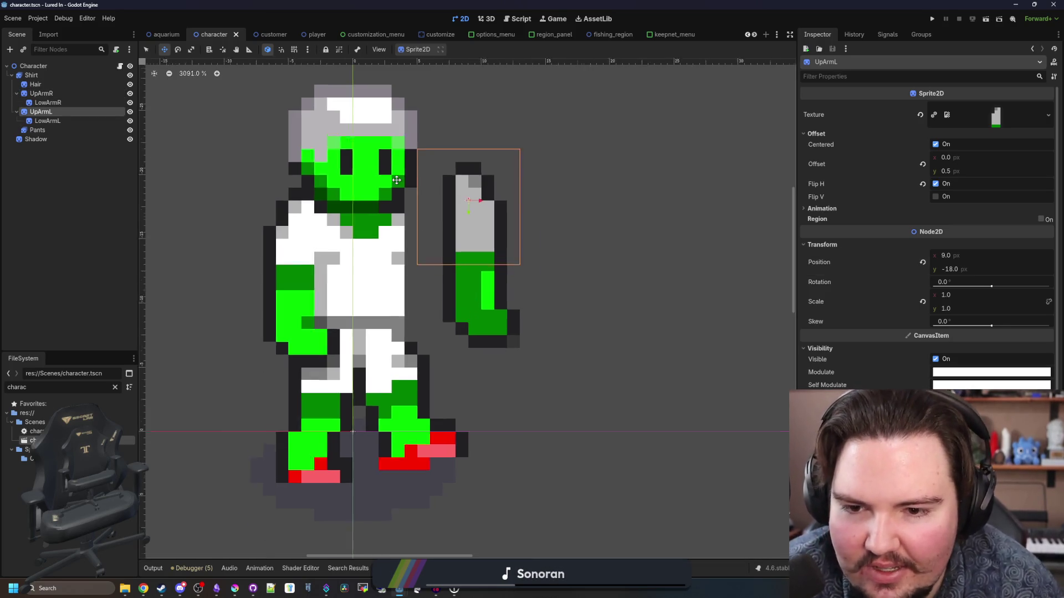
{"action": "scroll", "scroll_direction": "up", "scroll_amount": 3}
{"action": "scroll", "scroll_direction": "down", "scroll_amount": 3}
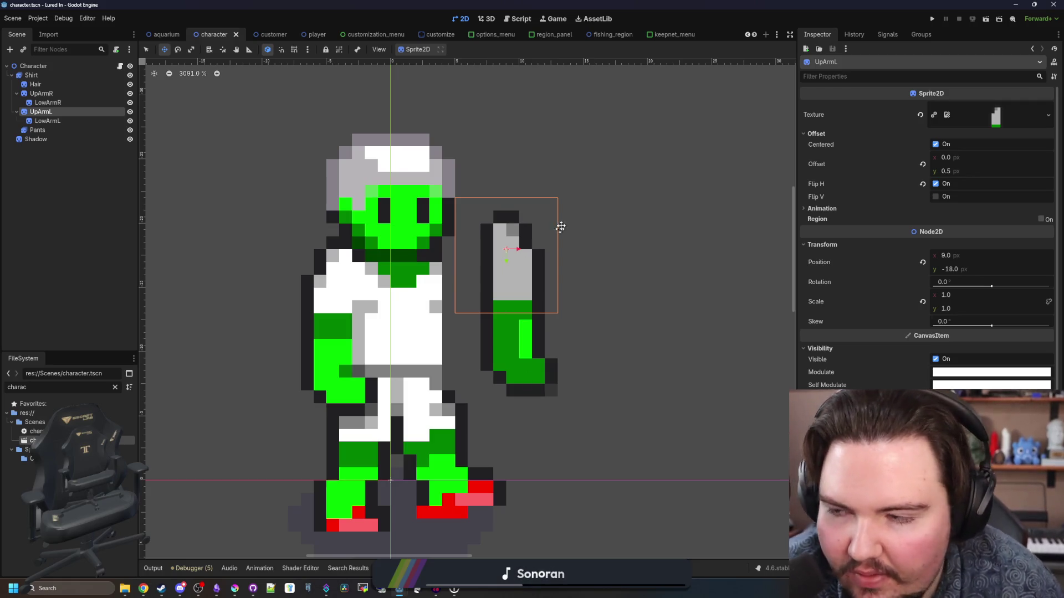
{"action": "scroll", "scroll_direction": "up", "scroll_amount": 3}
{"action": "left_click", "coordinate": [996, 116]}
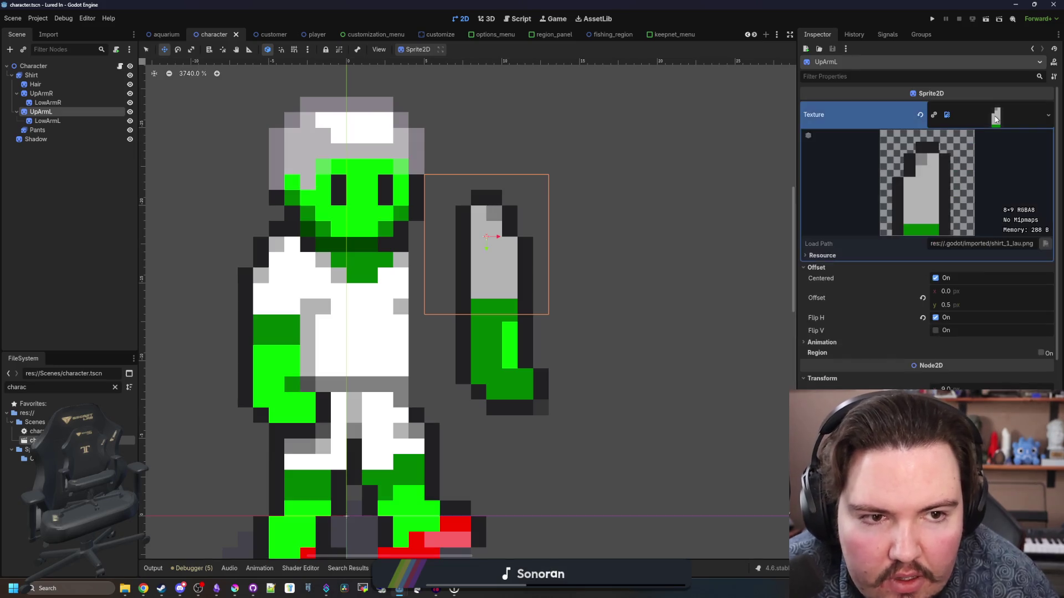
{"action": "left_click", "coordinate": [235, 588]}
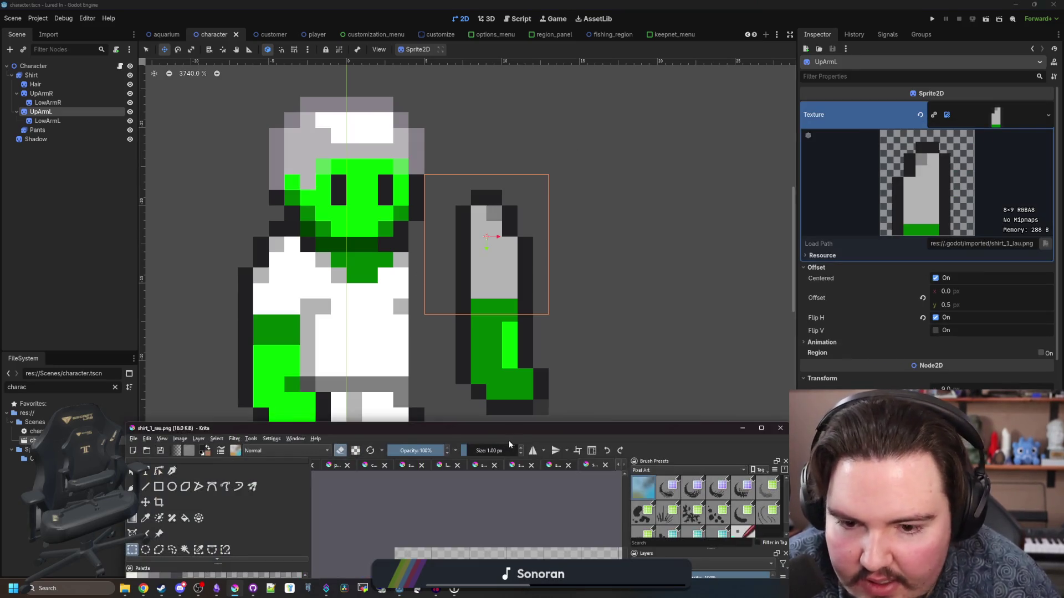
Resize the shirt_1_lau.png canvas to 10 px tall, anchored top-centre.
{"action": "left_click", "coordinate": [824, 40]}
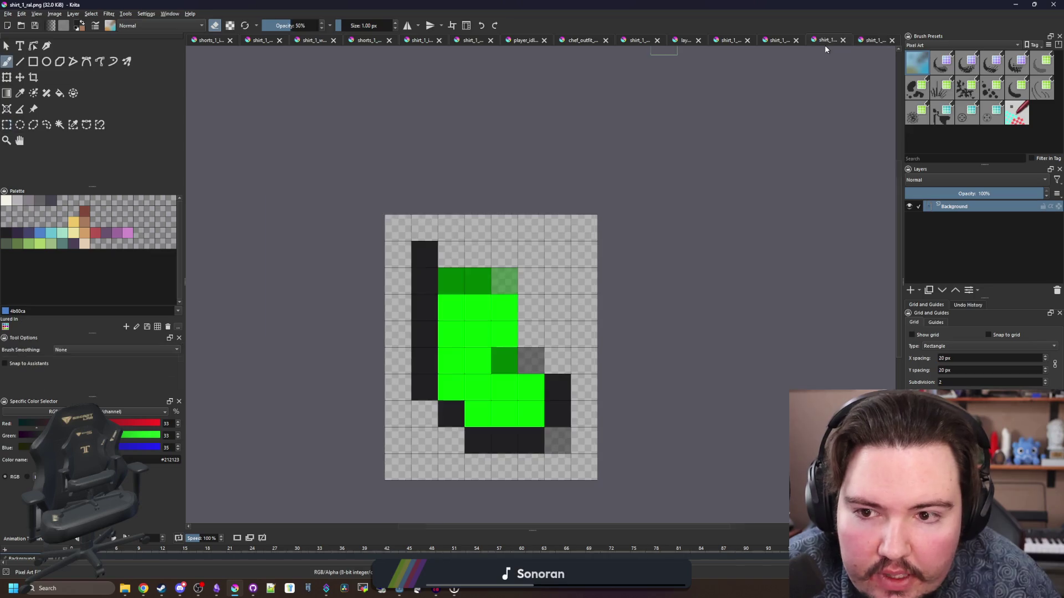
{"action": "left_click", "coordinate": [770, 40]}
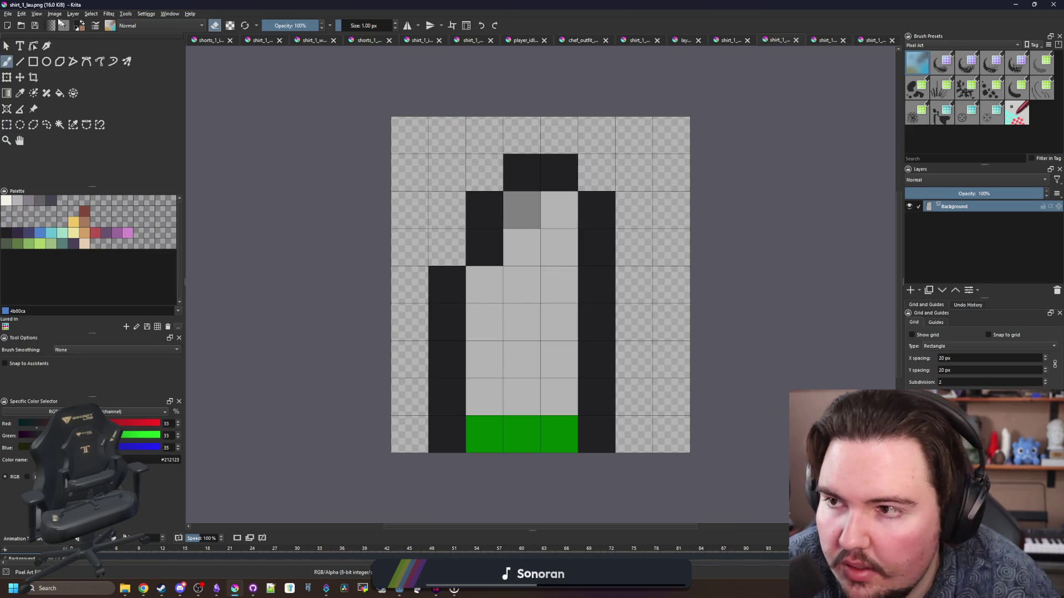
{"action": "left_click", "coordinate": [54, 13]}
{"action": "left_click", "coordinate": [72, 142]}
{"action": "left_click", "coordinate": [518, 319]}
{"action": "double_click", "coordinate": [521, 246]}
{"action": "type", "text": "10"}
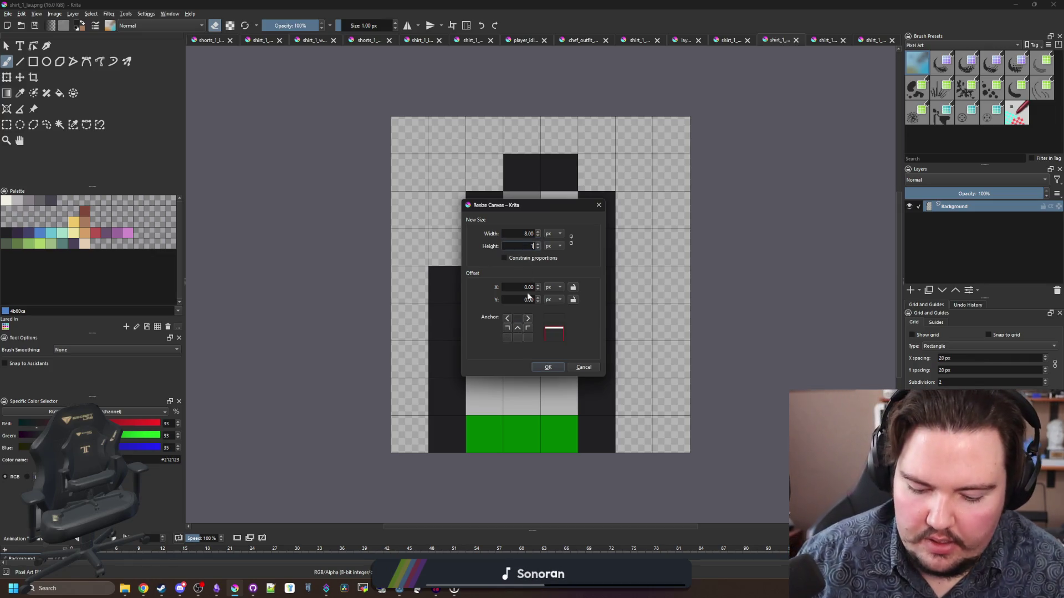
{"action": "left_click", "coordinate": [552, 369]}
{"action": "scroll", "scroll_direction": "down", "scroll_amount": 3}
{"action": "scroll", "scroll_direction": "up", "scroll_amount": 3}
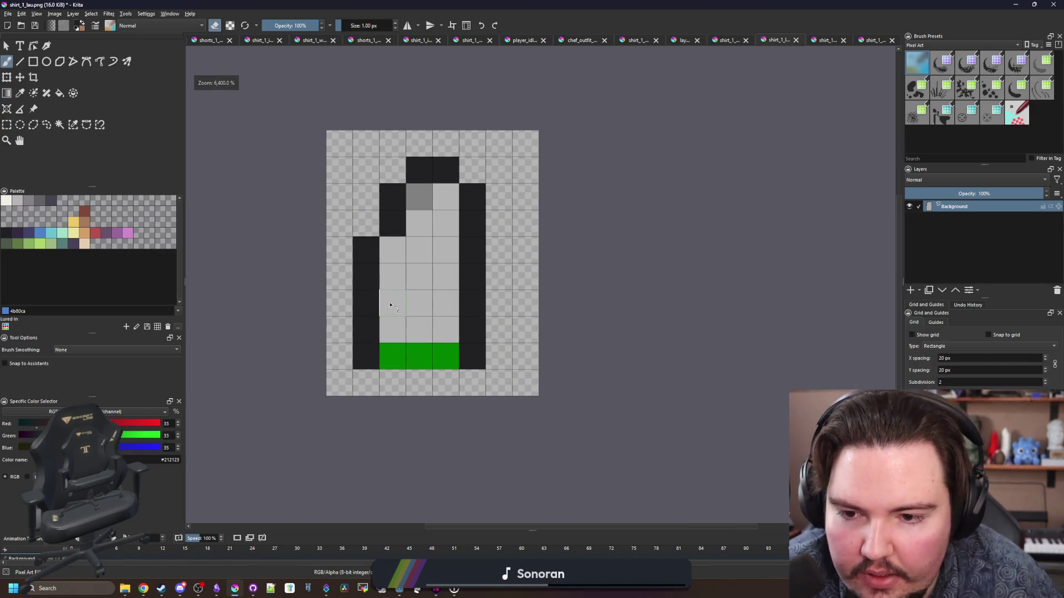
Compare the left and right upper-arm sleeve sprites.
{"action": "left_click", "coordinate": [828, 41]}
{"action": "left_click", "coordinate": [872, 40]}
{"action": "key", "text": "ctrl+r"}
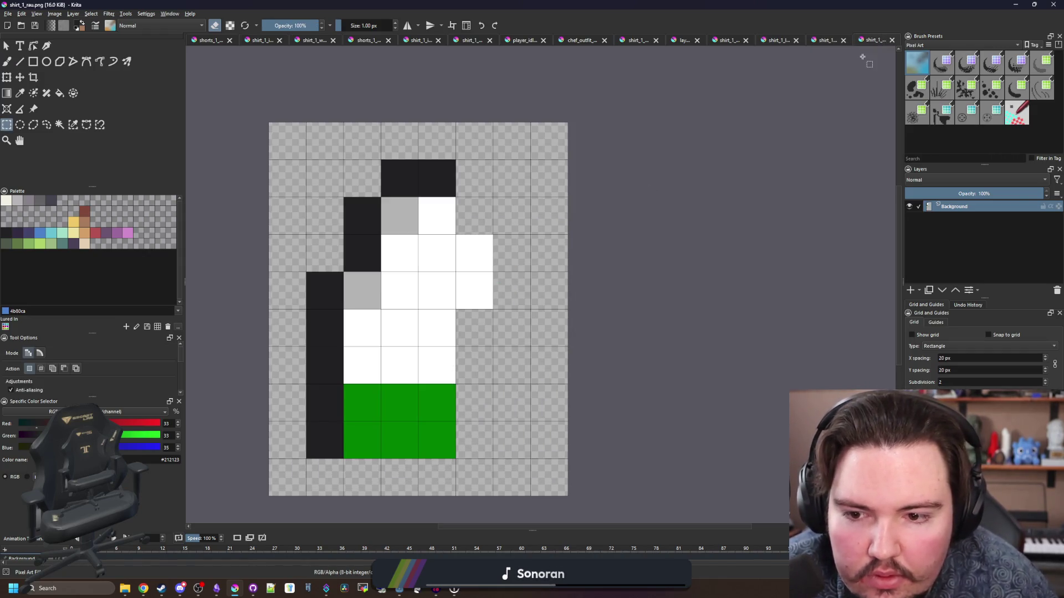
{"action": "left_click", "coordinate": [776, 41]}
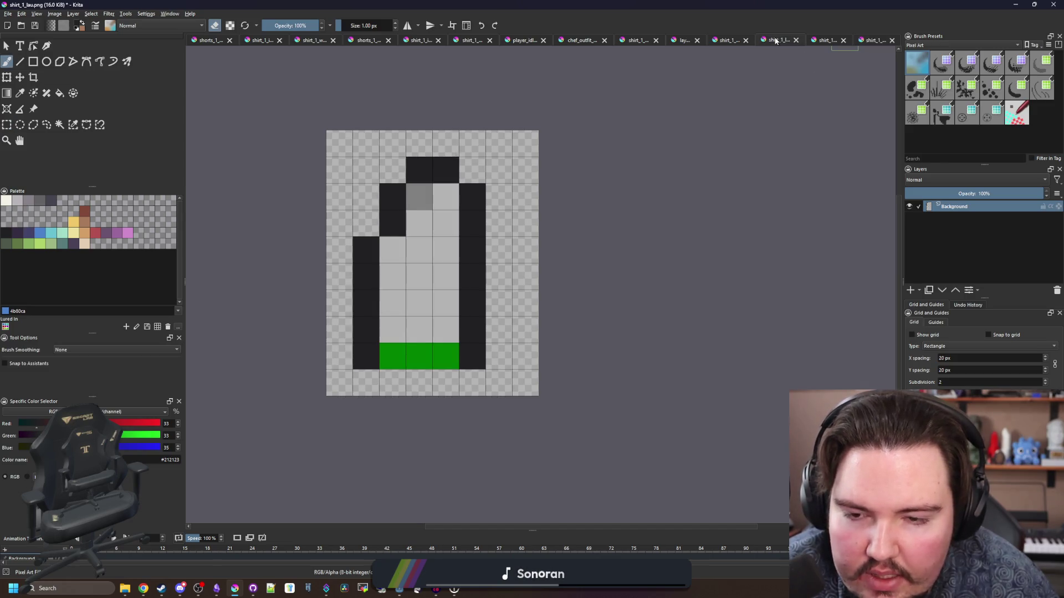
{"action": "left_click", "coordinate": [876, 42]}
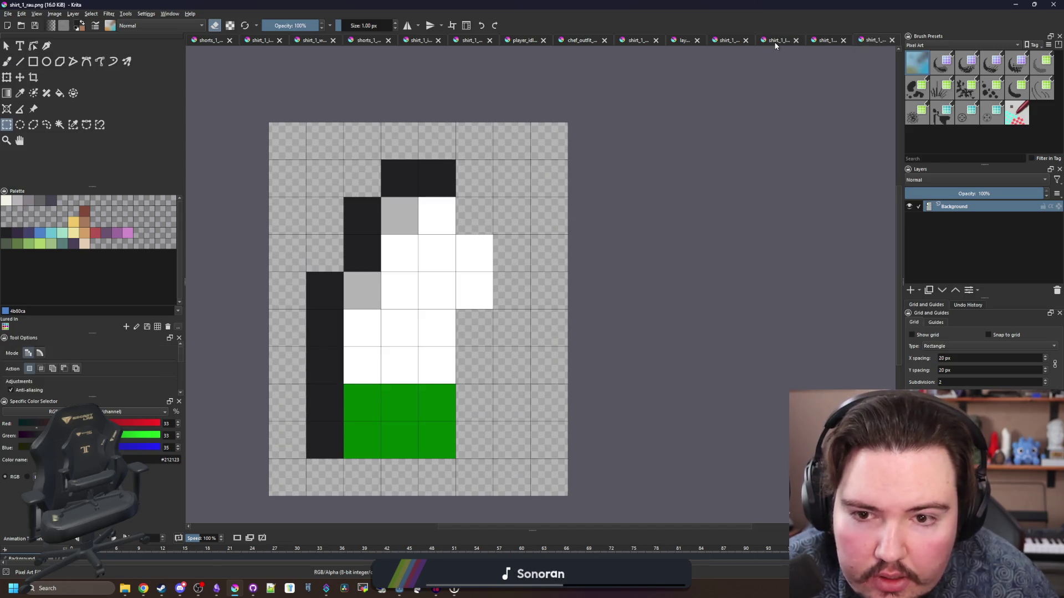
{"action": "left_click", "coordinate": [779, 42]}
Sample the cuff green, paint it one row higher, and save the PNG.
{"action": "key", "text": "p"}
{"action": "left_click", "coordinate": [421, 355]}
{"action": "key", "text": "b"}
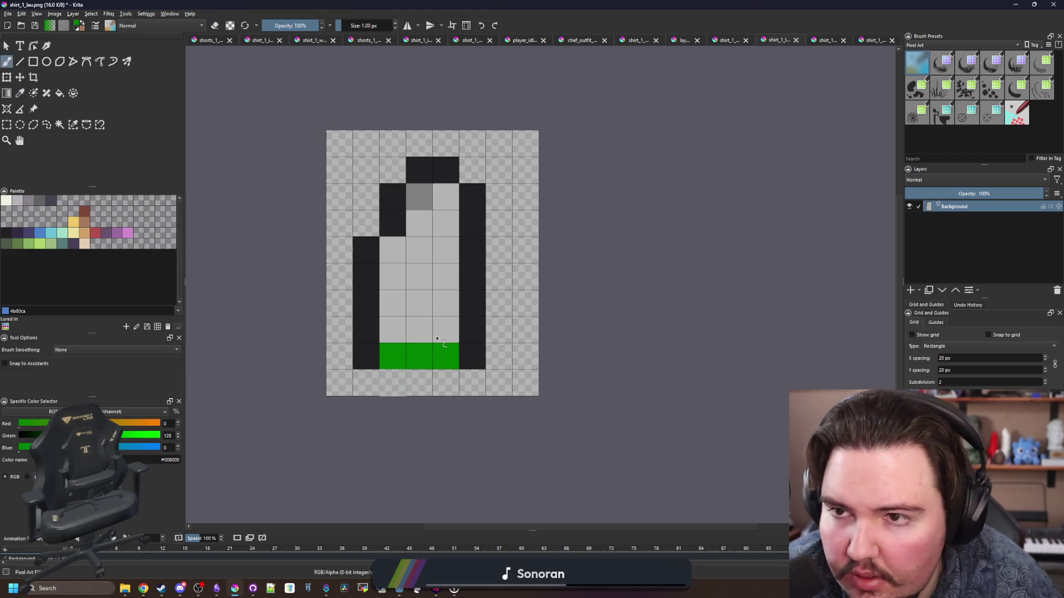
{"action": "left_click_drag", "start_coordinate": [446, 330], "coordinate": [392, 330]}
{"action": "key", "text": "ctrl+s"}
{"action": "left_click", "coordinate": [569, 374]}
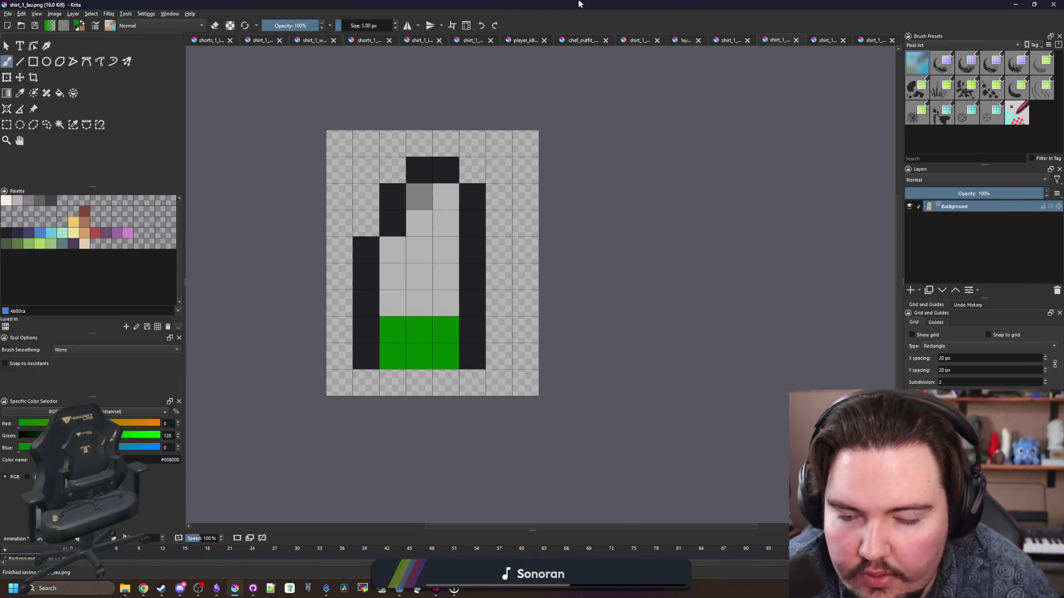
{"action": "key", "text": "alt+Tab"}
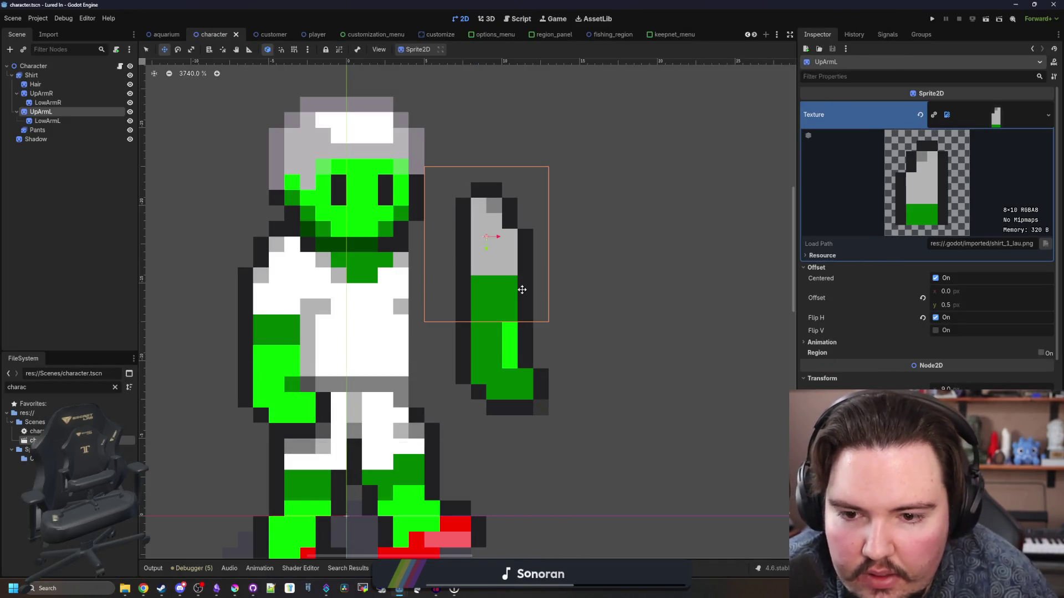
Set LowArmL's position y to 4.
{"action": "left_click", "coordinate": [47, 121]}
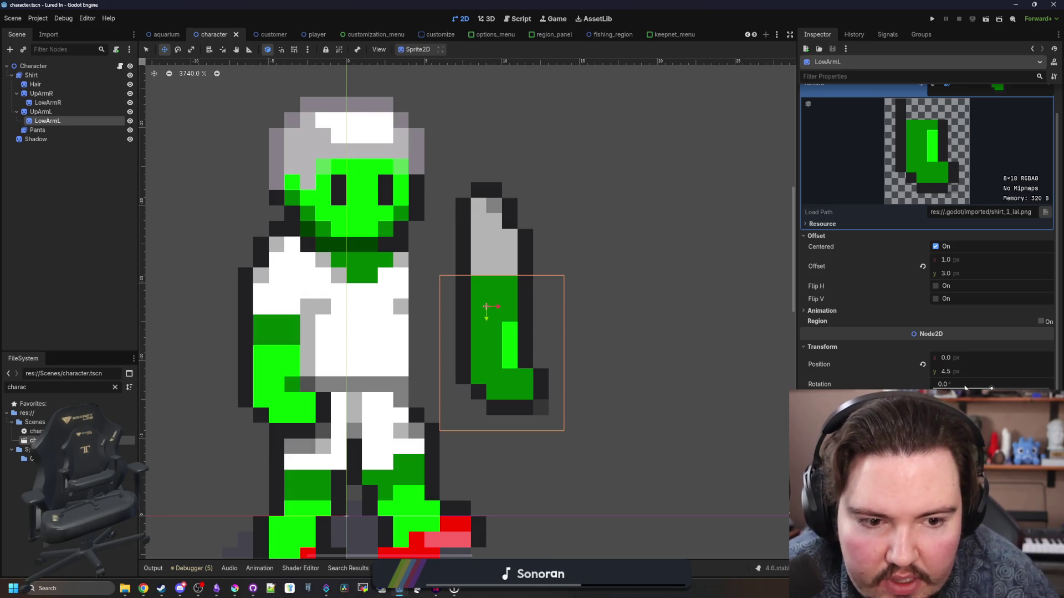
{"action": "left_click_drag", "start_coordinate": [953, 375], "coordinate": [942, 374]}
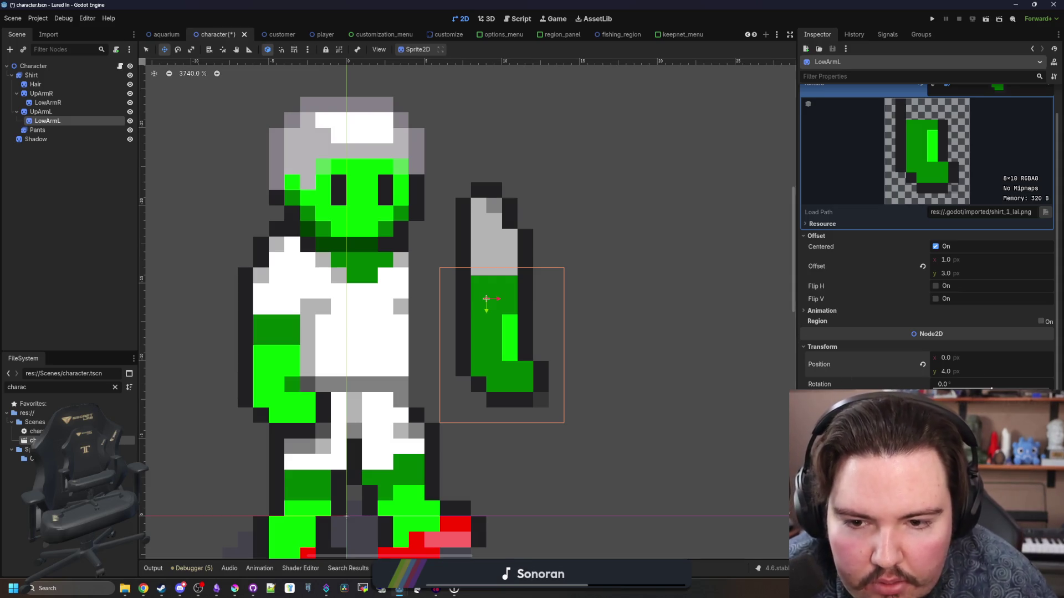
{"action": "left_click", "coordinate": [958, 376]}
{"action": "type", "text": "3"}
{"action": "key", "text": "Return"}
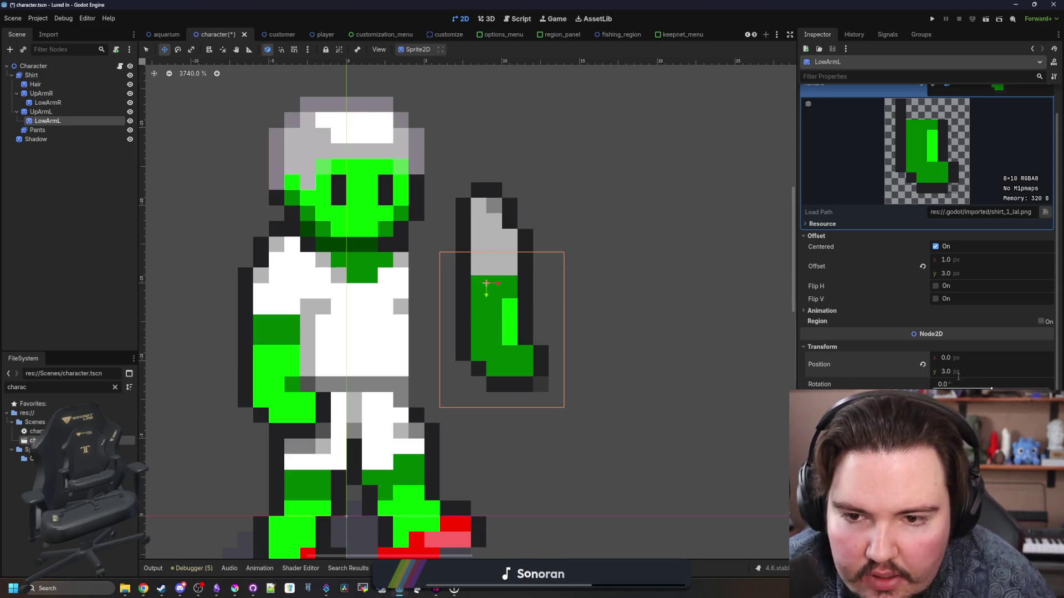
Place UpArmL beside the body and set its offset y to 1 px.
{"action": "left_click", "coordinate": [450, 215]}
{"action": "left_click_drag", "start_coordinate": [449, 215], "coordinate": [515, 328]}
{"action": "left_click_drag", "start_coordinate": [955, 308], "coordinate": [978, 308]}
{"action": "type", "text": "0"}
{"action": "key", "text": "Return"}
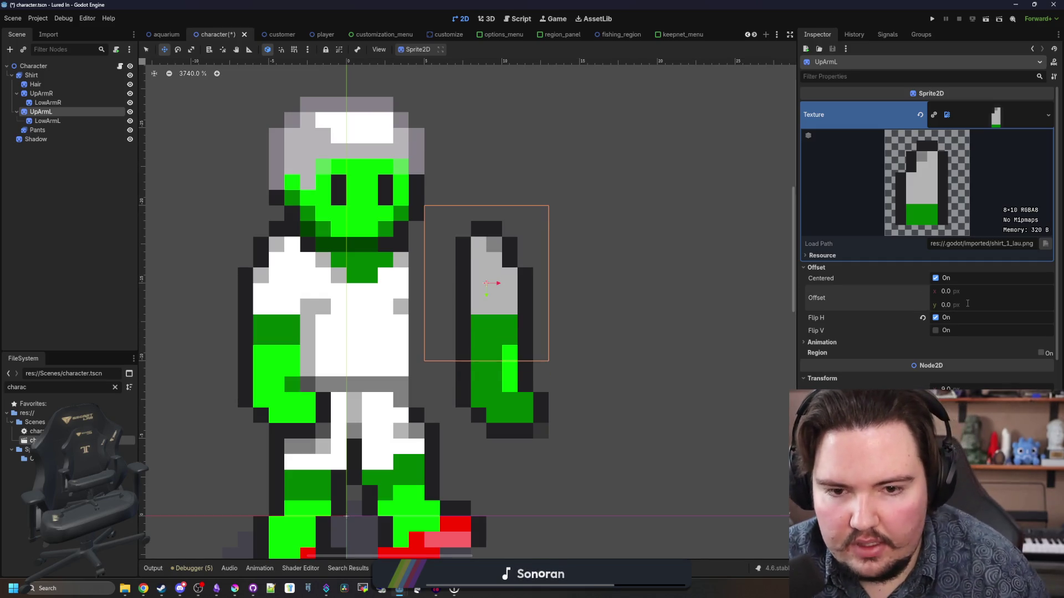
{"action": "left_click", "coordinate": [968, 303]}
{"action": "type", "text": "1"}
{"action": "key", "text": "Return"}
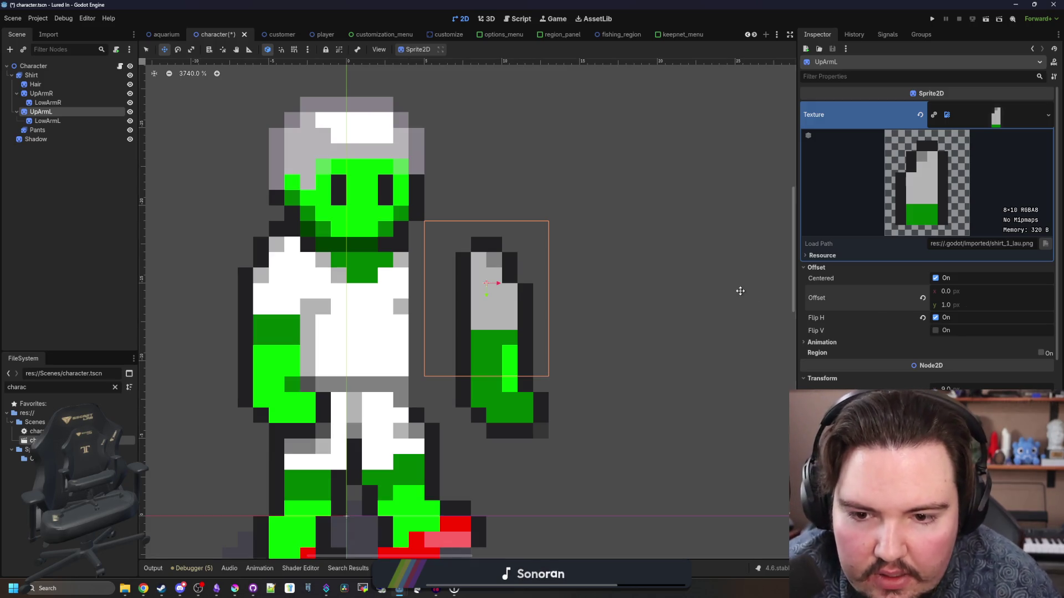
Rotate LowArmL to about 2.6° to test its bend.
{"action": "left_click", "coordinate": [48, 121]}
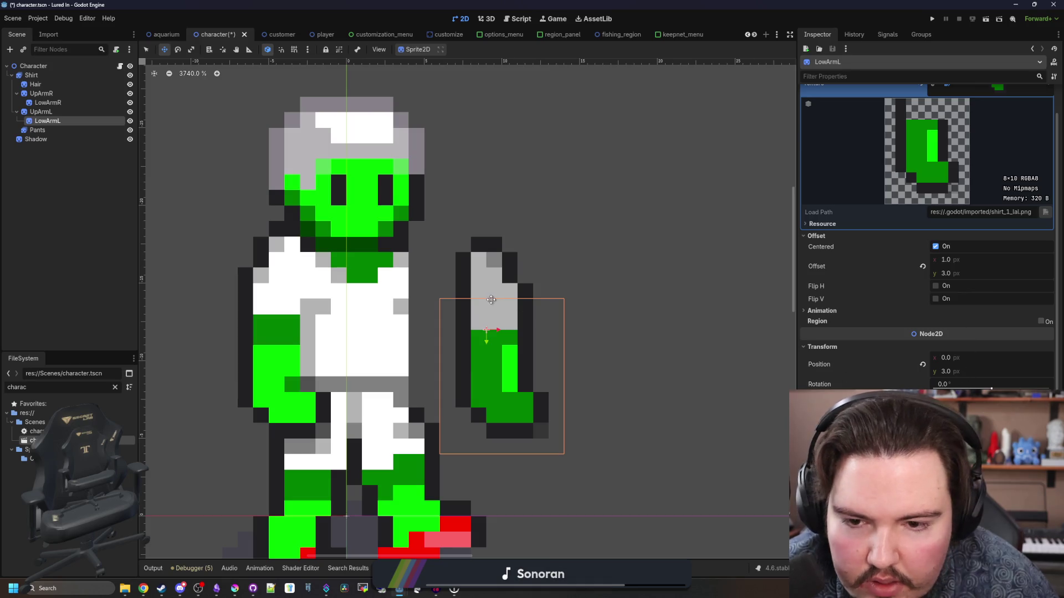
{"action": "left_click_drag", "start_coordinate": [991, 388], "coordinate": [991, 388]}
{"action": "scroll", "scroll_direction": "up", "scroll_amount": 3}
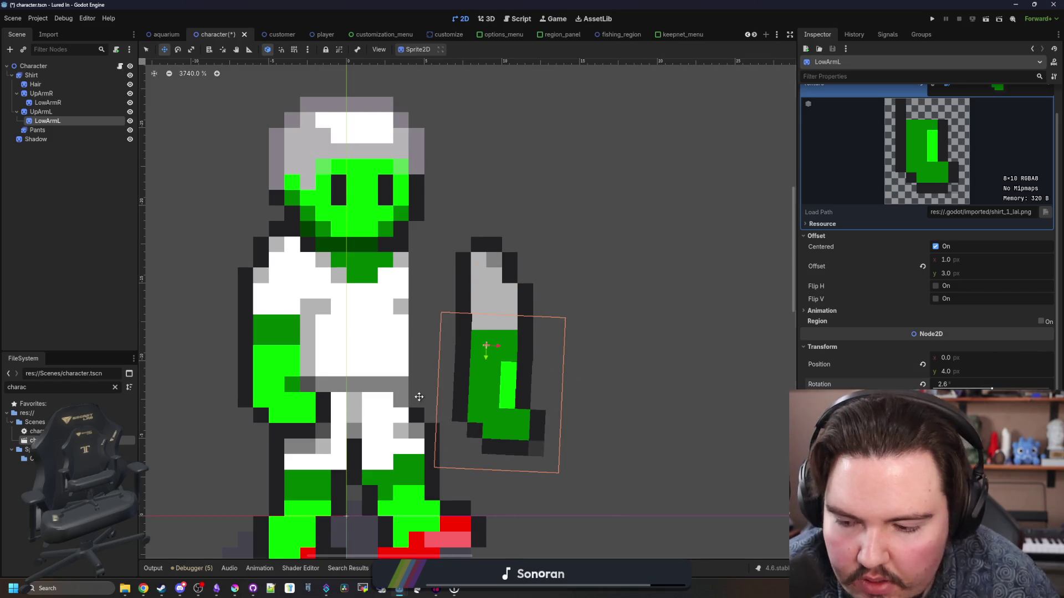
{"action": "mouse_move", "coordinate": [235, 588]}
{"action": "left_click", "coordinate": [479, 456]}
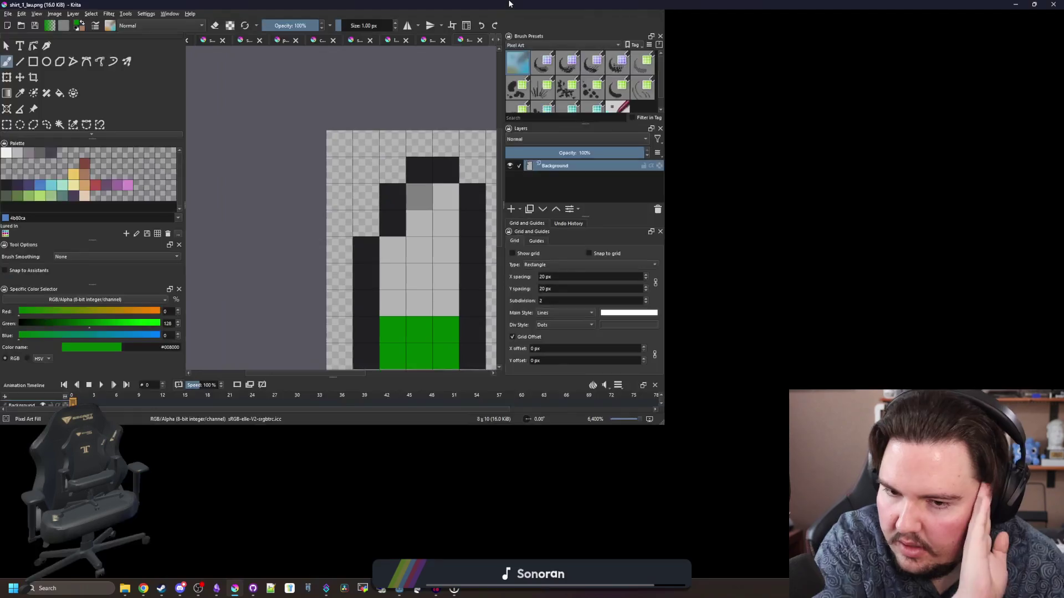
Maximize Krita and bring up the shirt_1_lal.png left lower-arm sprite.
{"action": "double_click", "coordinate": [508, 4]}
{"action": "left_click", "coordinate": [817, 42]}
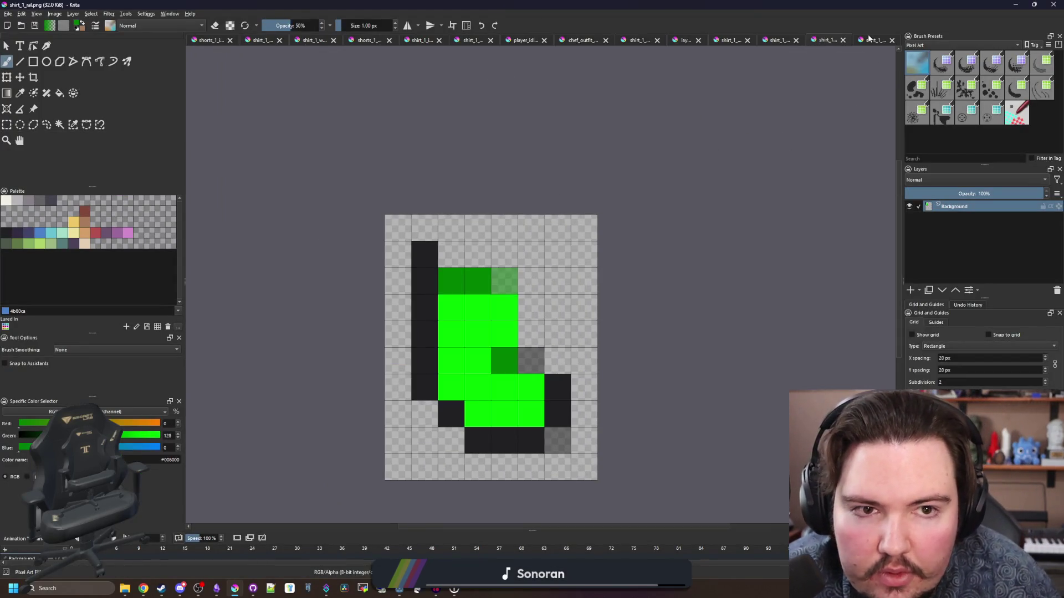
{"action": "left_click", "coordinate": [869, 39]}
{"action": "left_click", "coordinate": [823, 40]}
{"action": "key", "text": "b"}
{"action": "left_click", "coordinate": [729, 40]}
Erase the stray top pixels, repaint one at half opacity, and save the PNG.
{"action": "key", "text": "e"}
{"action": "left_click", "coordinate": [397, 190]}
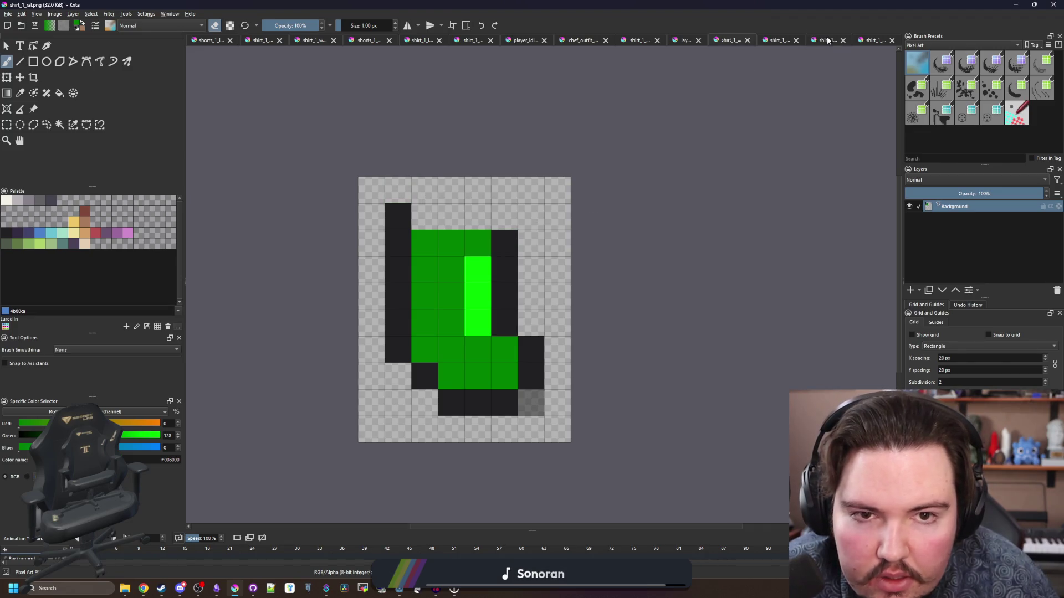
{"action": "left_click", "coordinate": [827, 40]}
{"action": "left_click", "coordinate": [718, 40]}
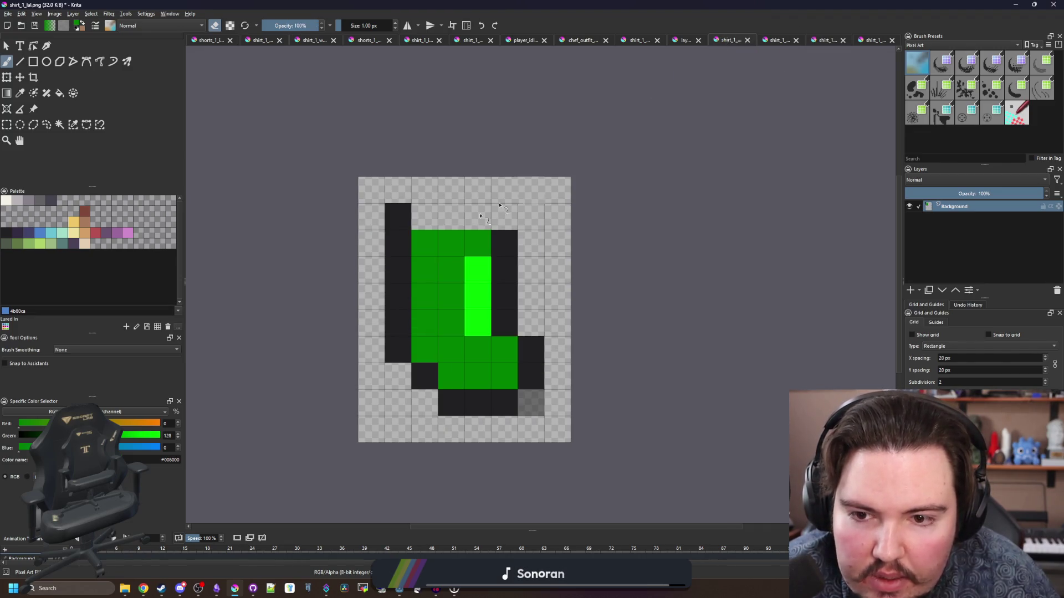
{"action": "left_click", "coordinate": [497, 233]}
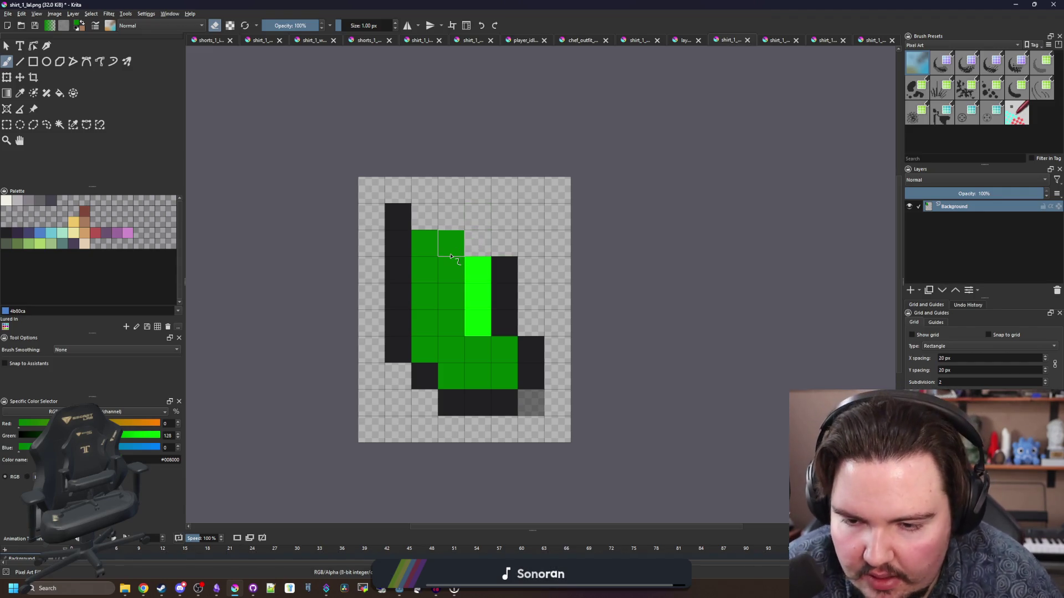
{"action": "left_click_drag", "start_coordinate": [307, 20], "coordinate": [294, 28]}
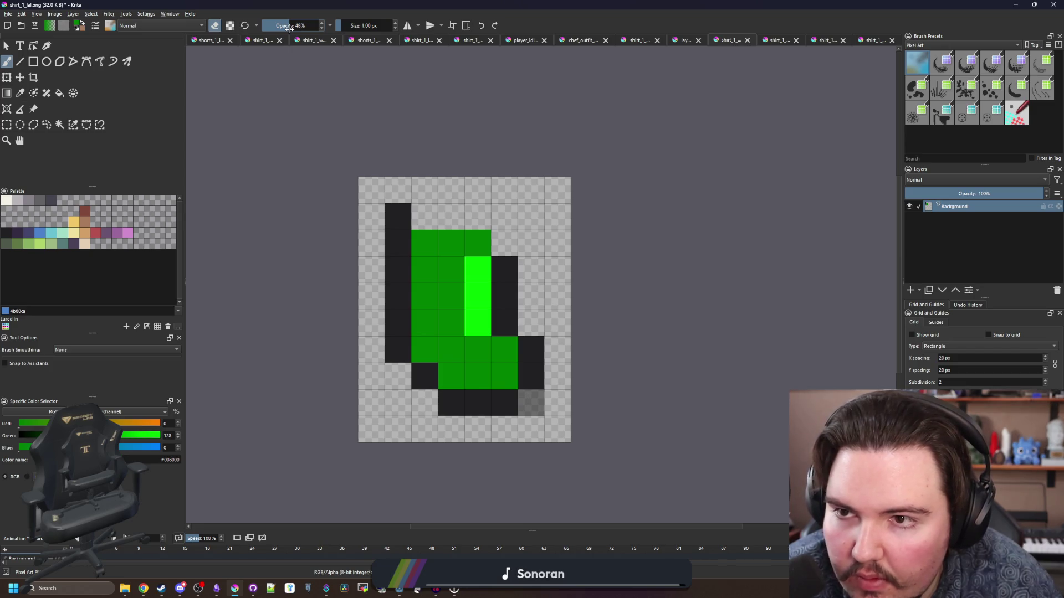
{"action": "left_click", "coordinate": [478, 243]}
{"action": "key", "text": "ctrl+s"}
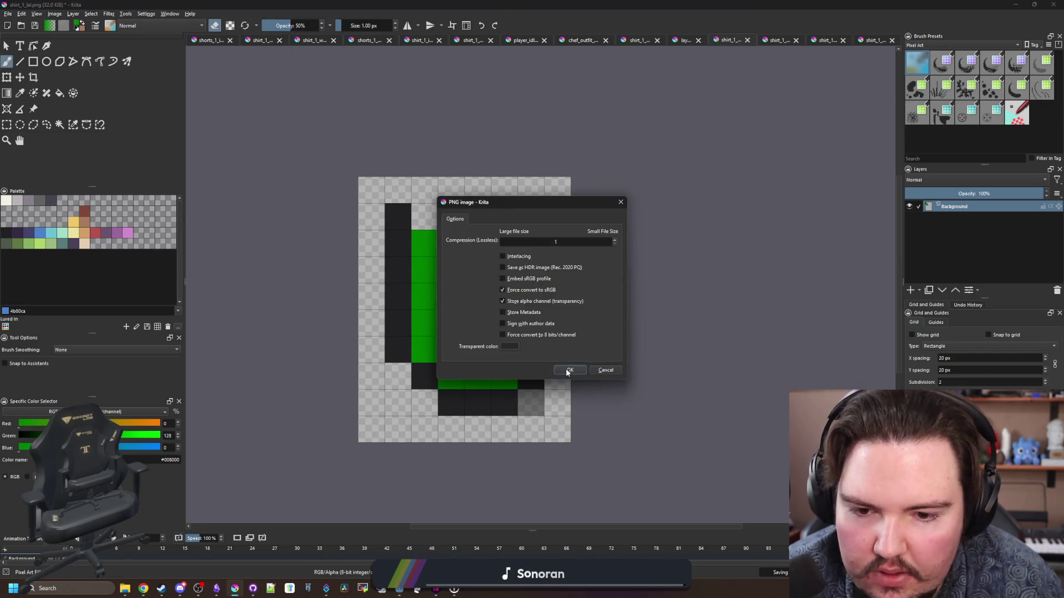
{"action": "left_click", "coordinate": [603, 368]}
{"action": "left_click", "coordinate": [521, 423]}
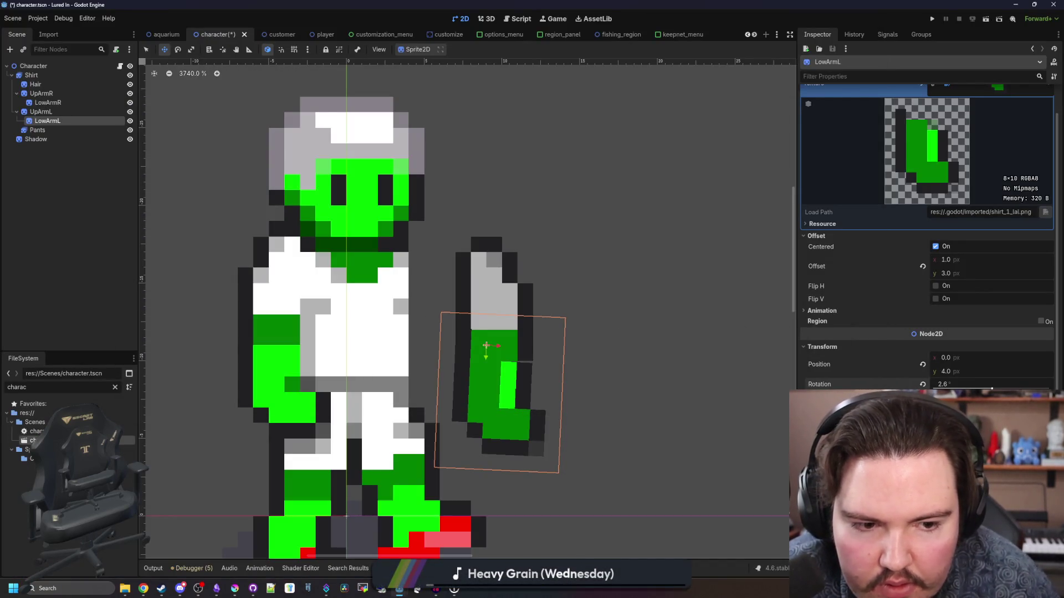
Reset LowArmL's rotation to 0° and move UpArmL up against the shoulder.
{"action": "left_click_drag", "start_coordinate": [992, 388], "coordinate": [990, 389]}
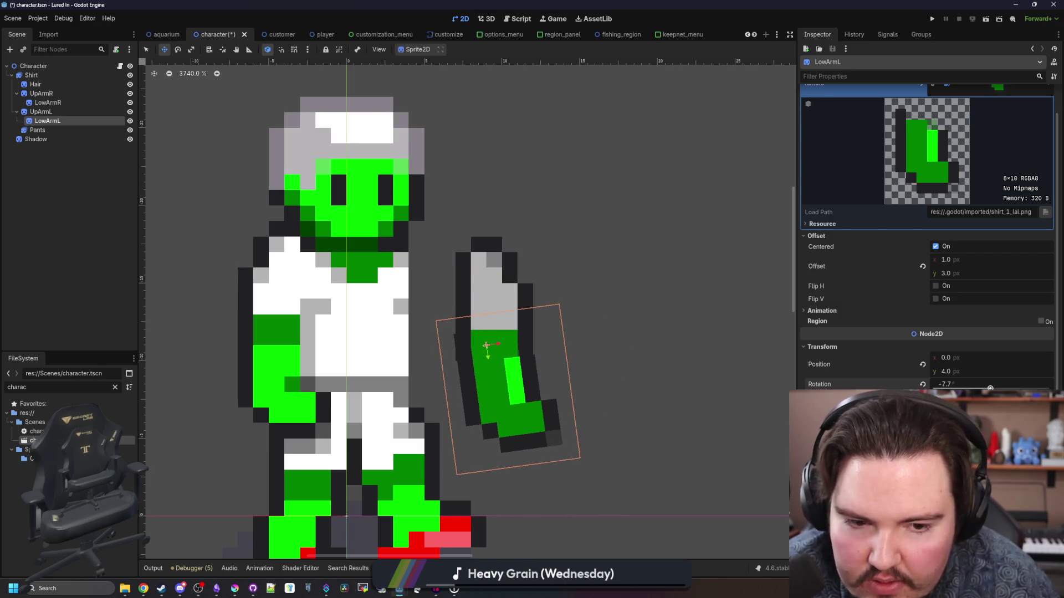
{"action": "key", "text": "Return"}
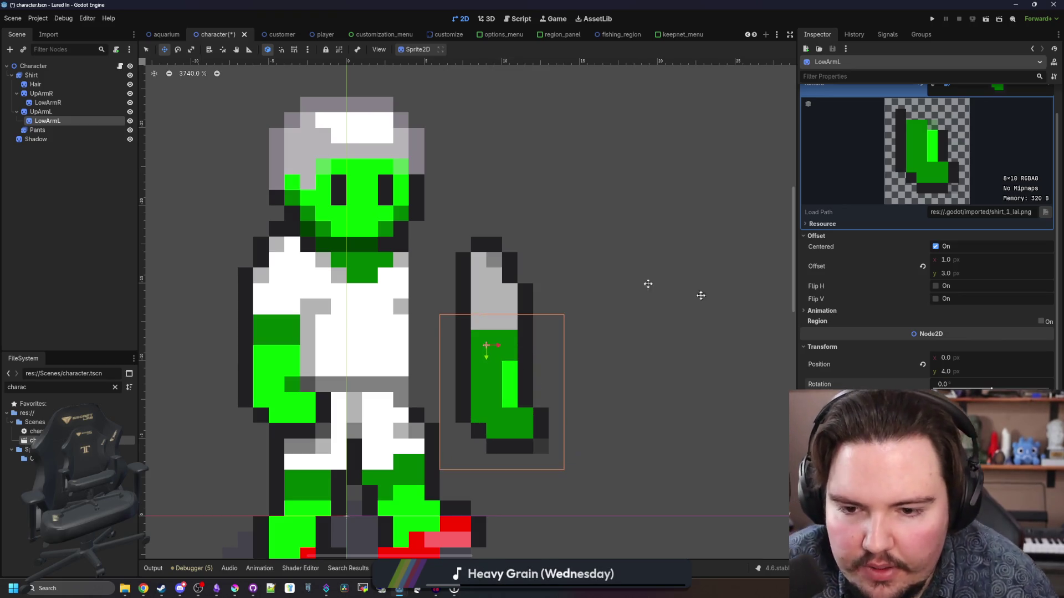
{"action": "left_click", "coordinate": [446, 225]}
{"action": "scroll", "scroll_direction": "down", "scroll_amount": 3}
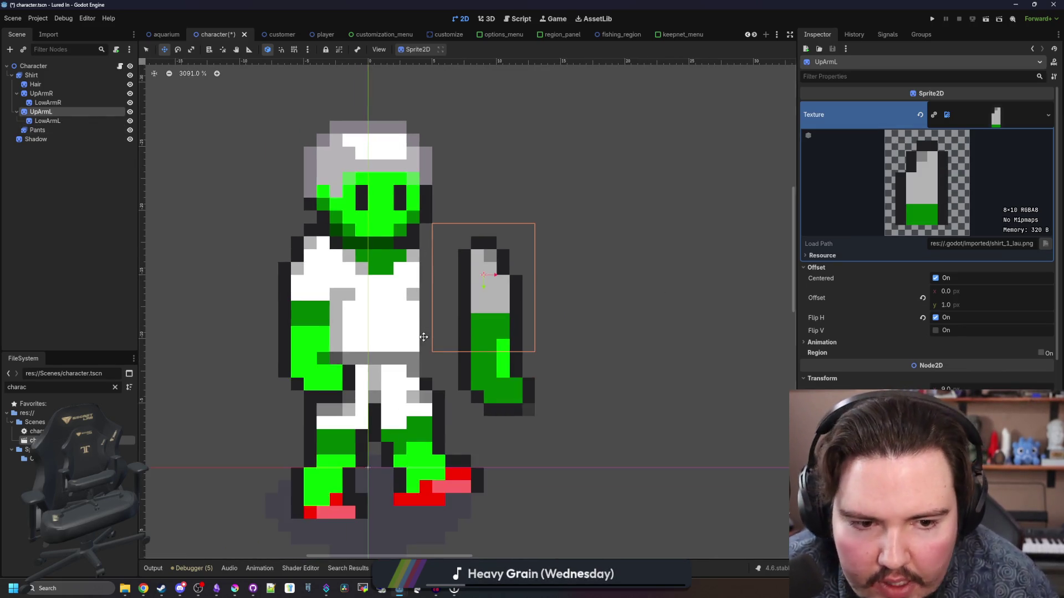
{"action": "left_click_drag", "start_coordinate": [498, 416], "coordinate": [648, 255]}
{"action": "key", "text": "Escape"}
{"action": "left_click_drag", "start_coordinate": [506, 306], "coordinate": [445, 280]}
{"action": "scroll", "scroll_direction": "down", "scroll_amount": 3}
Save the scene, run the game to test the chef outfit, then stop it.
{"action": "key", "text": "ctrl+s"}
{"action": "left_click", "coordinate": [57, 206]}
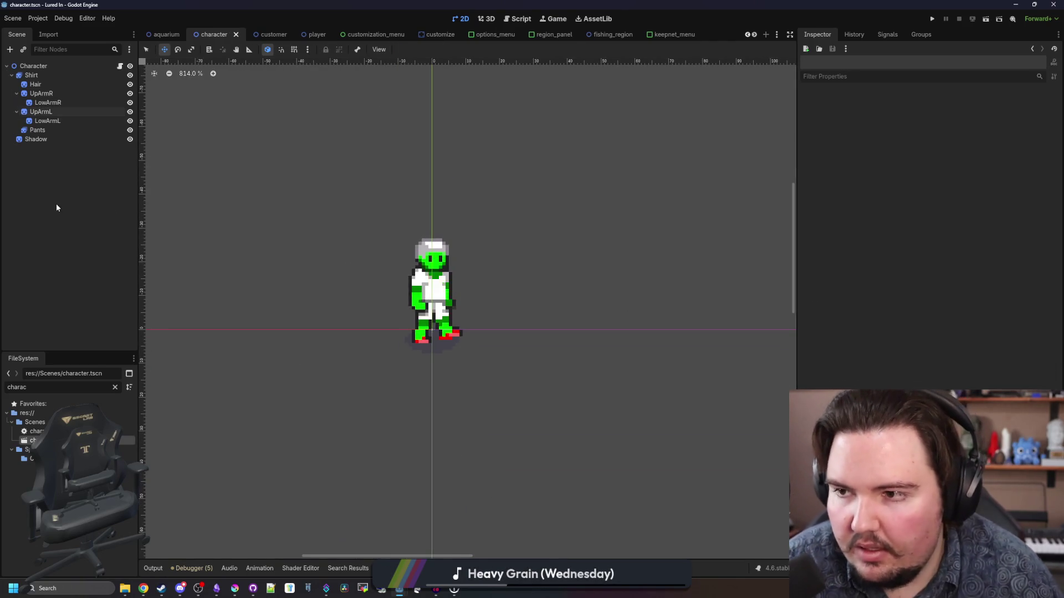
{"action": "scroll", "scroll_direction": "up", "scroll_amount": 3}
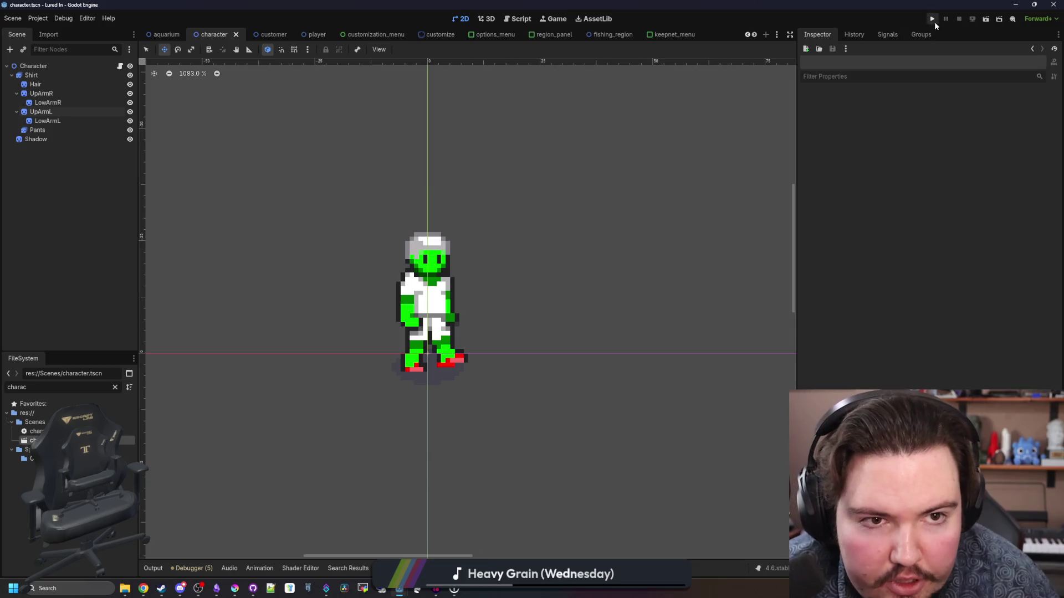
{"action": "left_click", "coordinate": [933, 19]}
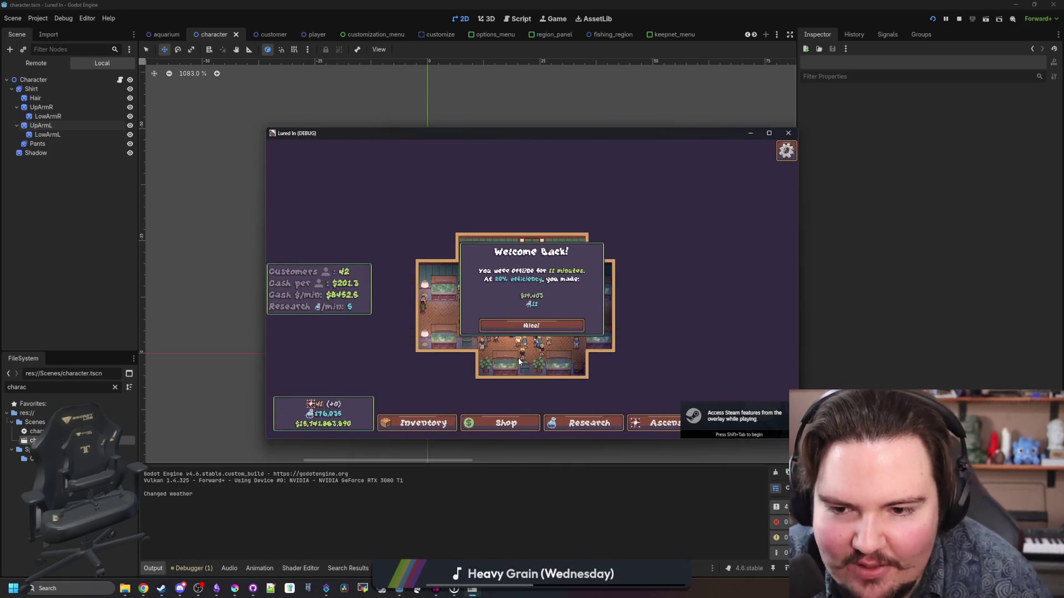
{"action": "left_click", "coordinate": [541, 325]}
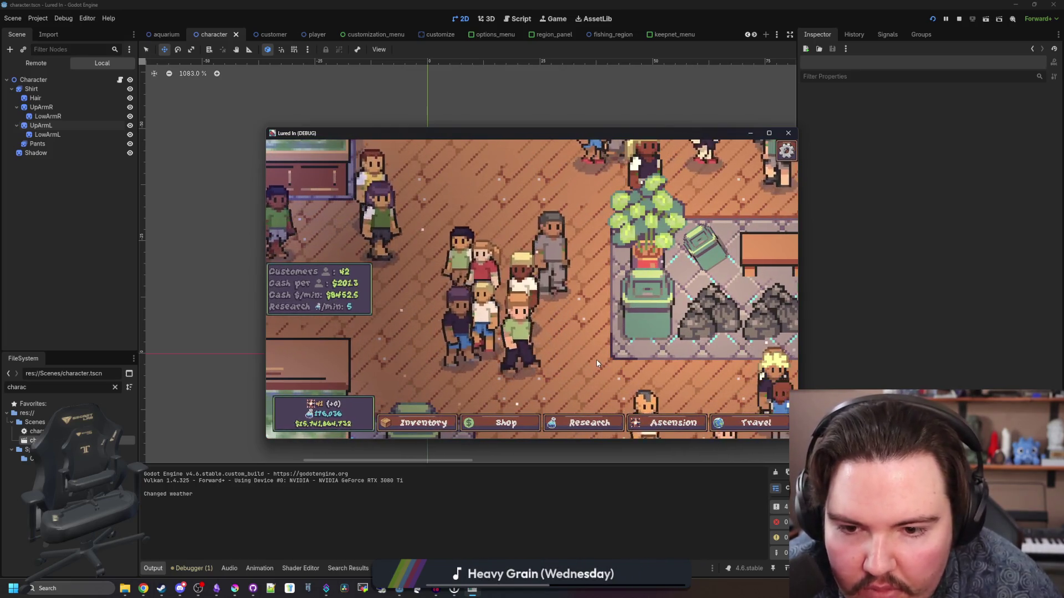
{"action": "left_click_drag", "start_coordinate": [597, 364], "coordinate": [540, 300]}
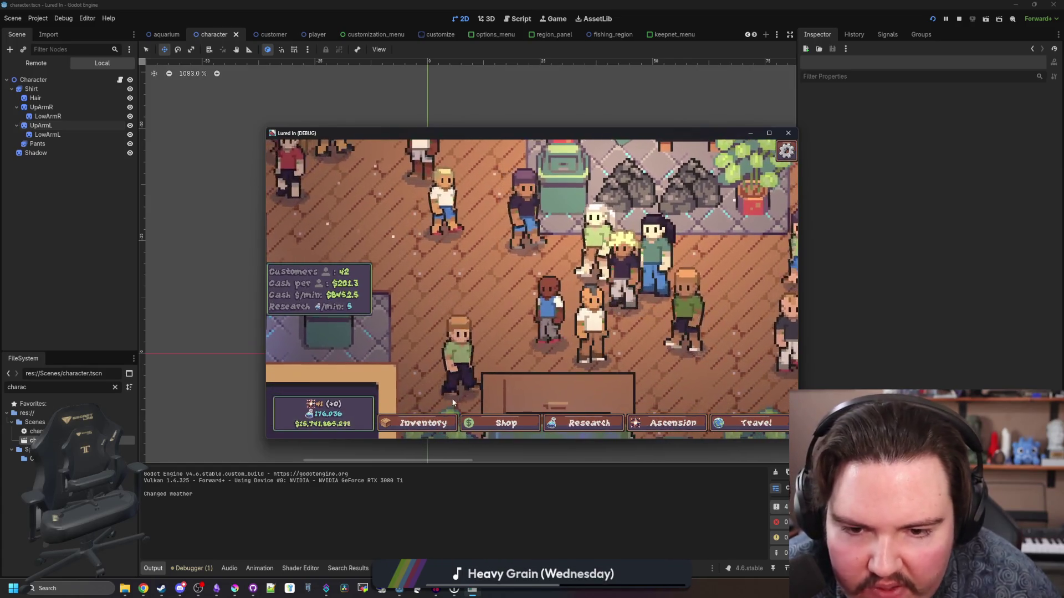
{"action": "left_click", "coordinate": [788, 133]}
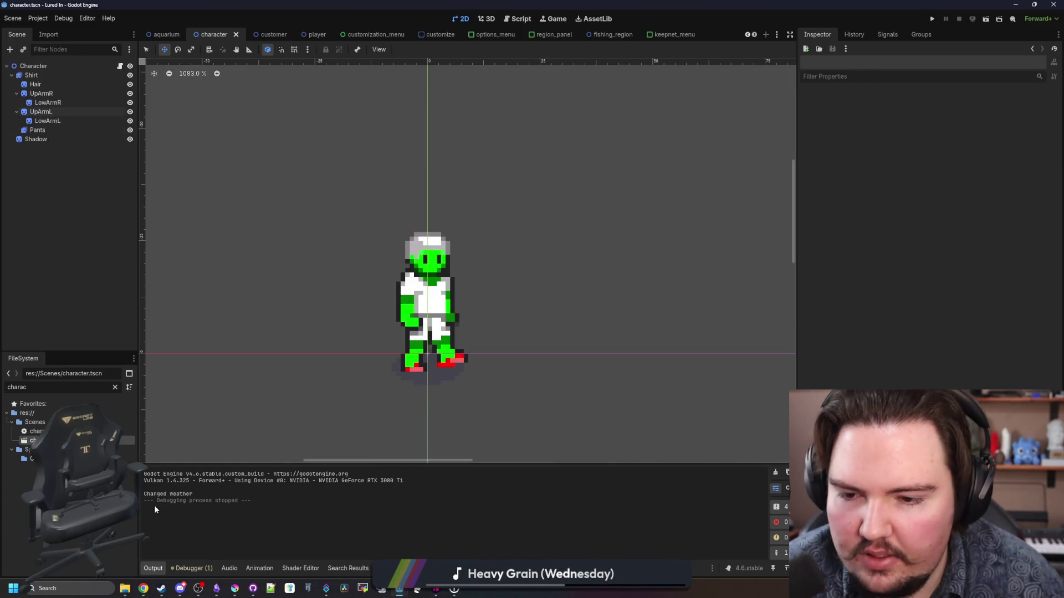
{"action": "left_click", "coordinate": [115, 387]}
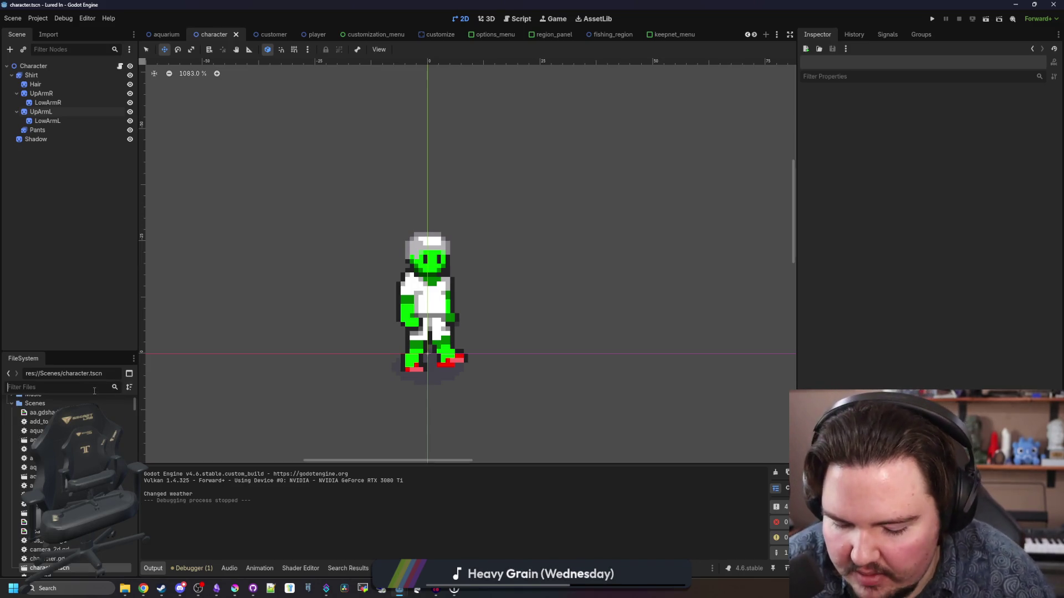
Open color_swap.gdshader via the 'swap' filter and change pixel's type from vec4 to vec3.
{"action": "type", "text": "swap"}
{"action": "double_click", "coordinate": [34, 431]}
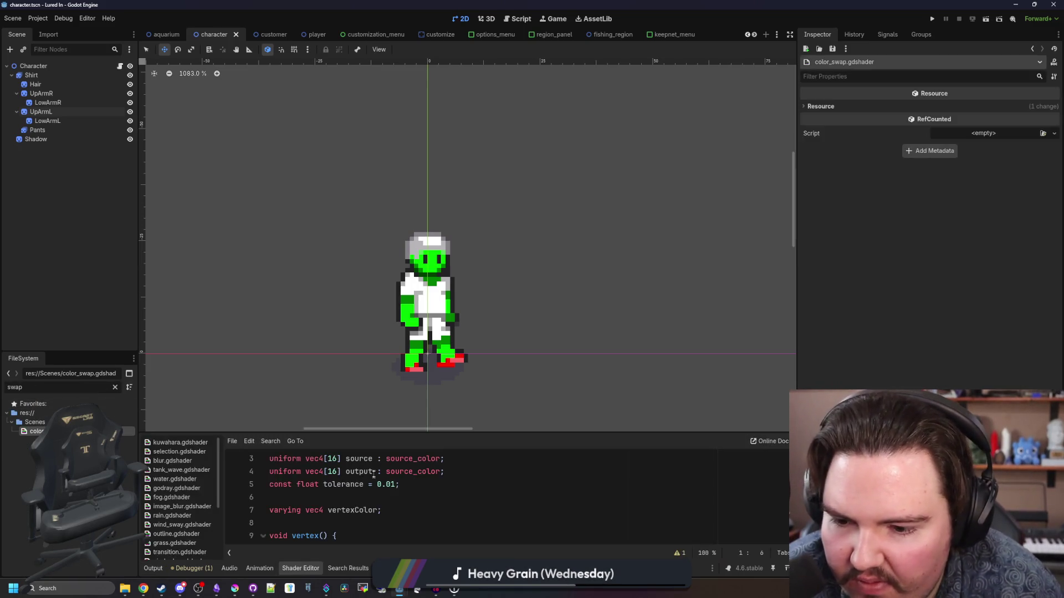
{"action": "left_click_drag", "start_coordinate": [394, 432], "coordinate": [394, 198]}
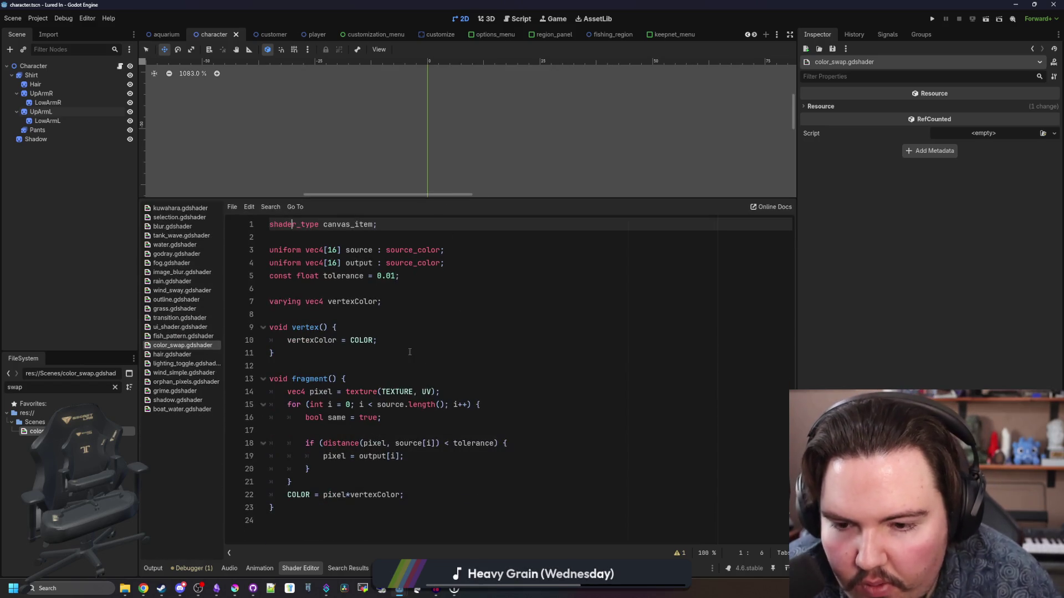
{"action": "left_click", "coordinate": [410, 351]}
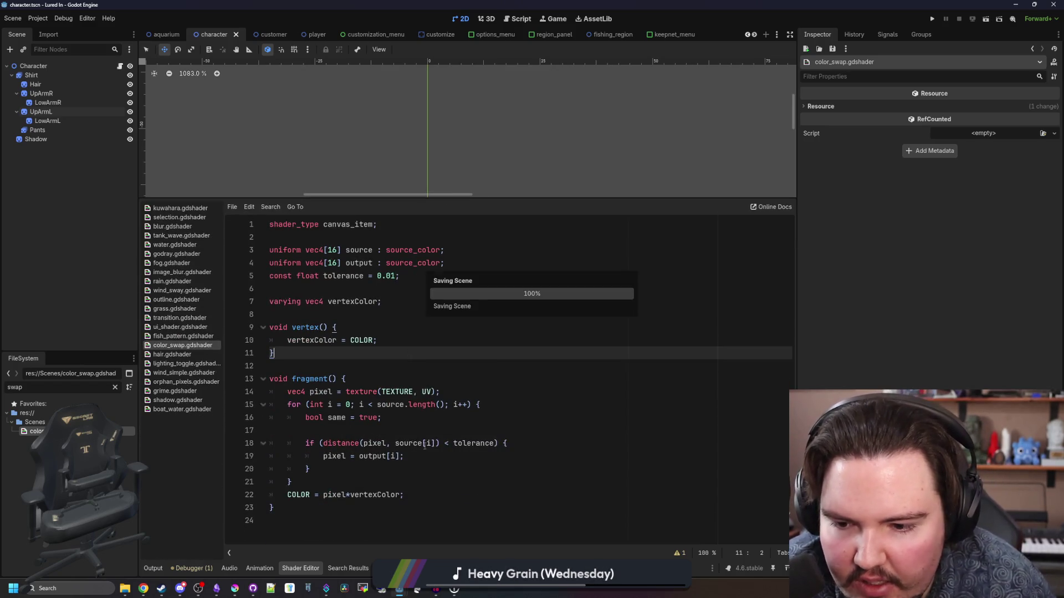
{"action": "left_click", "coordinate": [384, 435]}
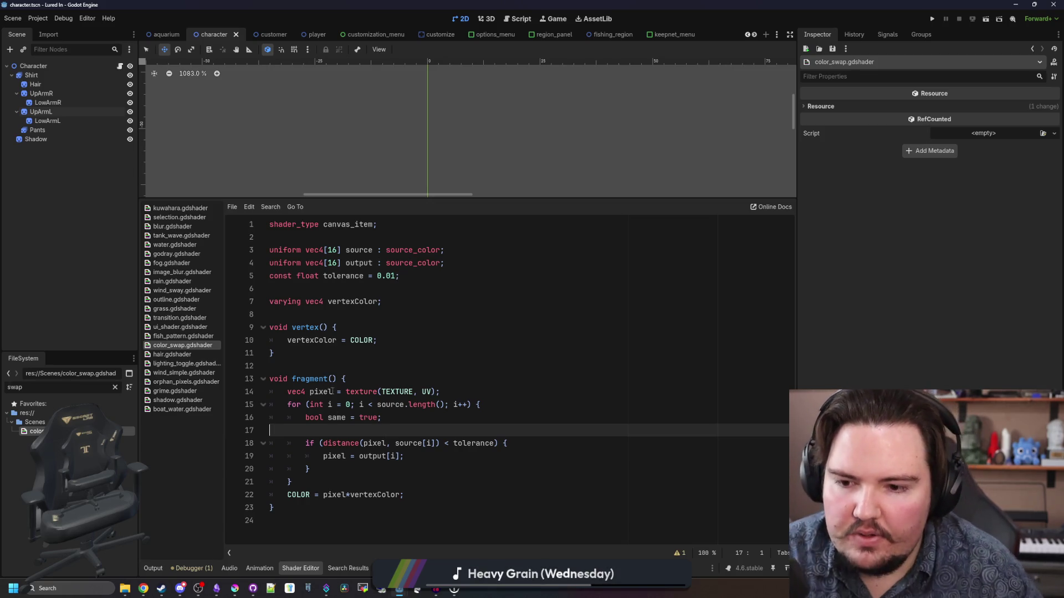
{"action": "left_click", "coordinate": [332, 392]}
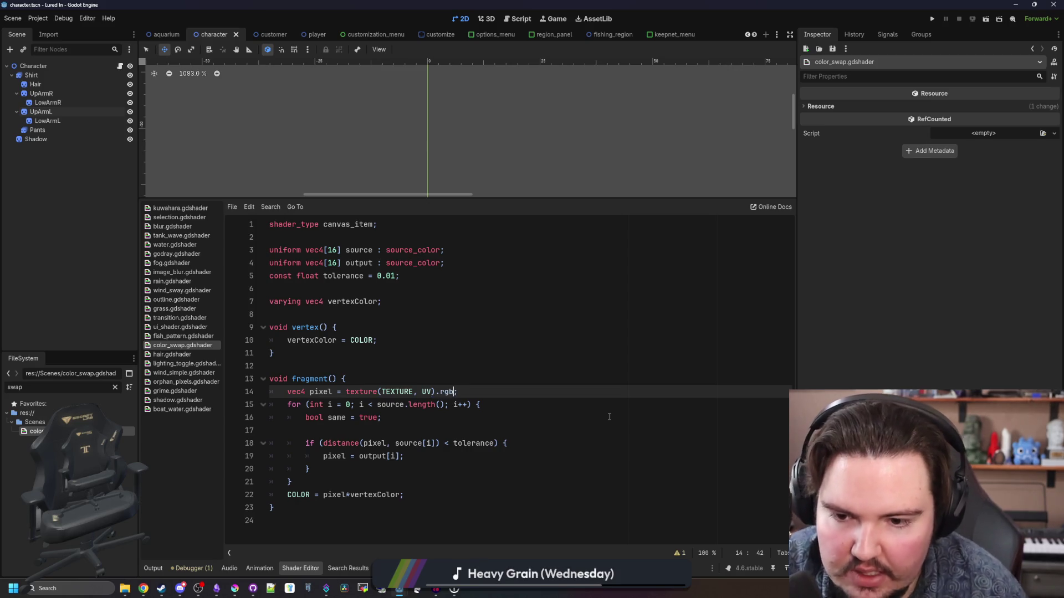
{"action": "left_click", "coordinate": [383, 443]}
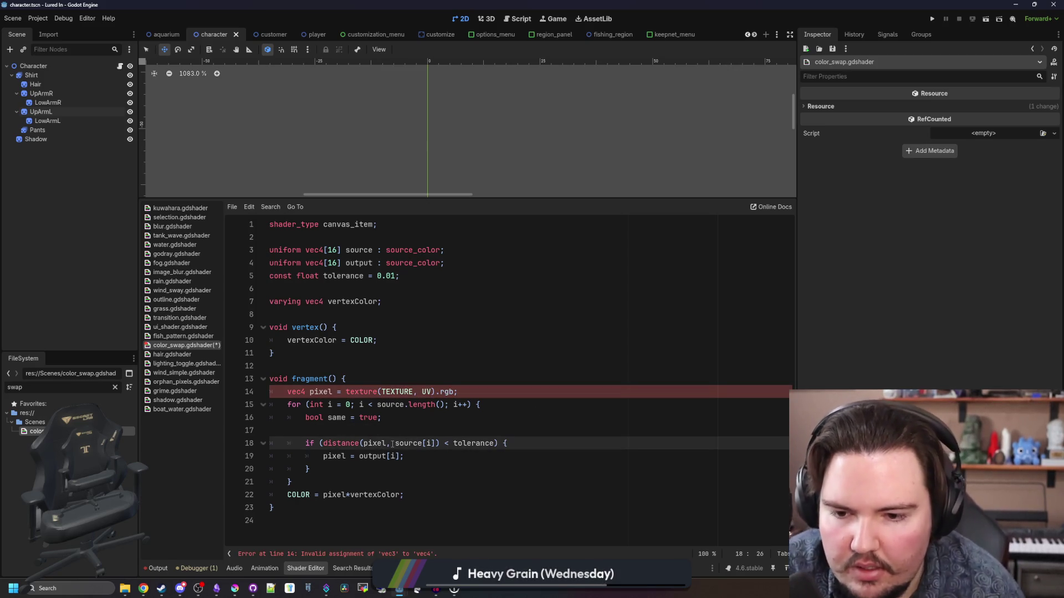
{"action": "left_click", "coordinate": [398, 432]}
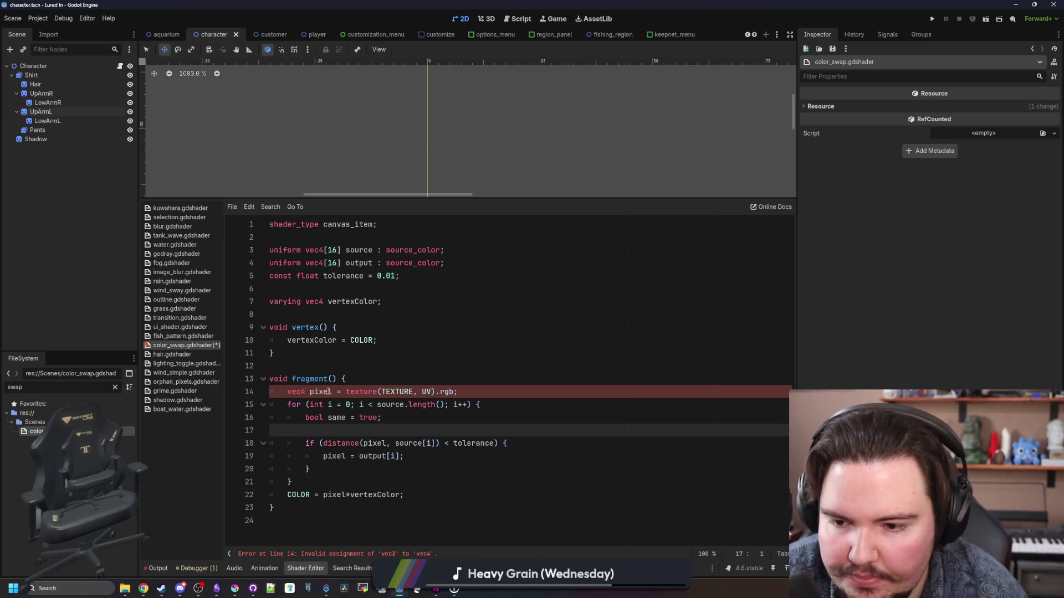
{"action": "left_click", "coordinate": [303, 394]}
{"action": "key", "text": "BackSpace"}
{"action": "type", "text": "3"}
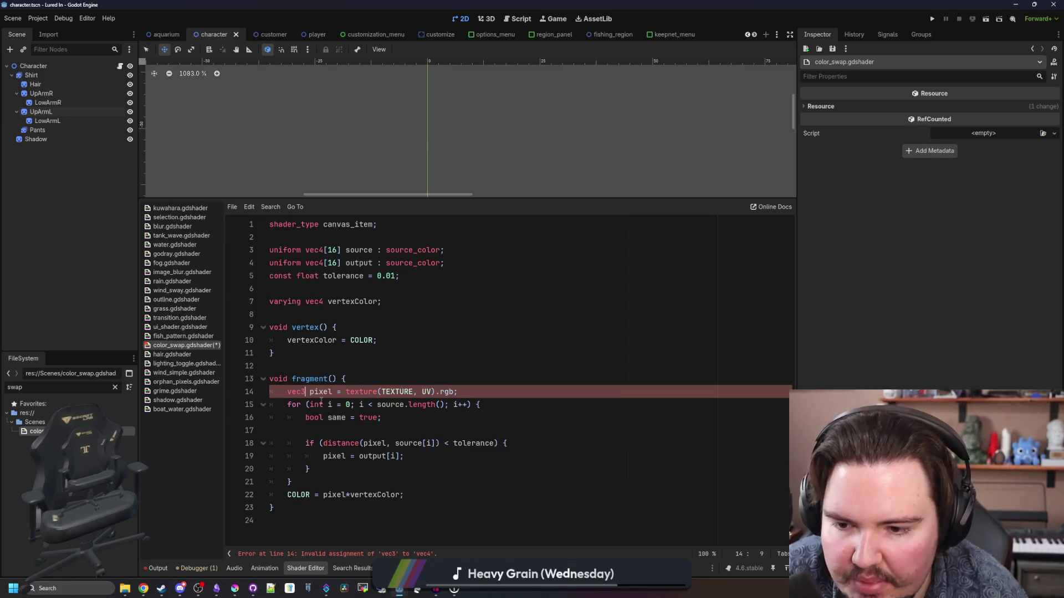
Append .rgb to pixel in the line 18 distance check and line 19 output assignment.
{"action": "left_click", "coordinate": [388, 443]}
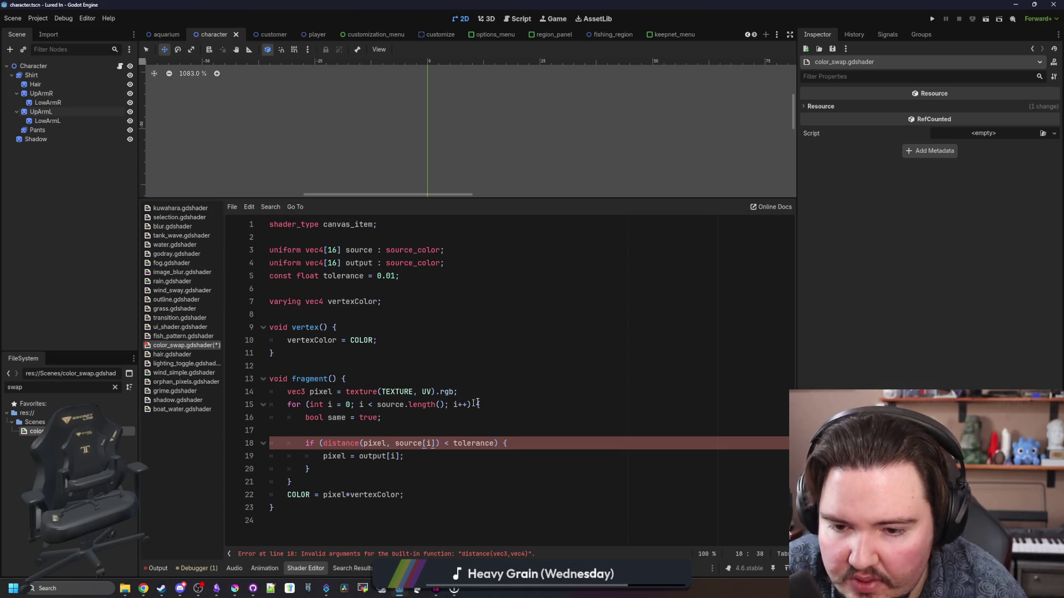
{"action": "type", "text": ".rgb"}
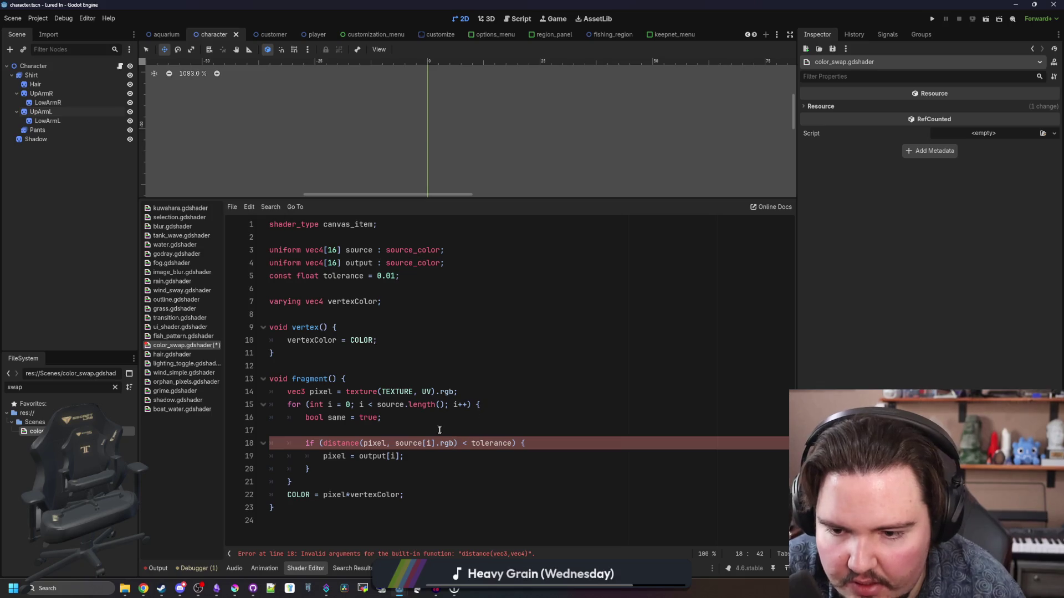
{"action": "left_click", "coordinate": [443, 429]}
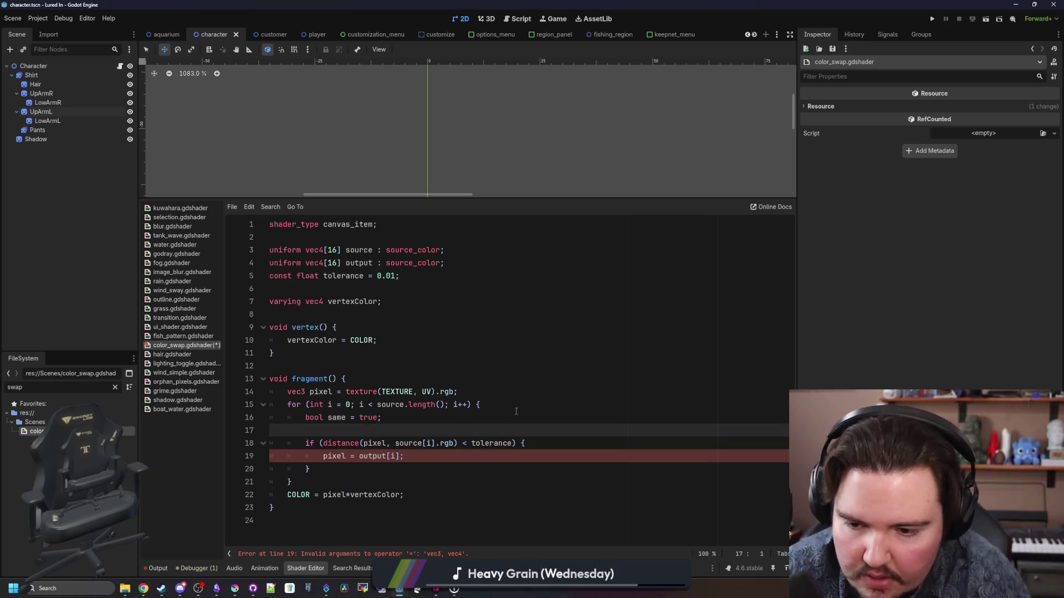
{"action": "left_click", "coordinate": [400, 456]}
{"action": "type", "text": ".rgb"}
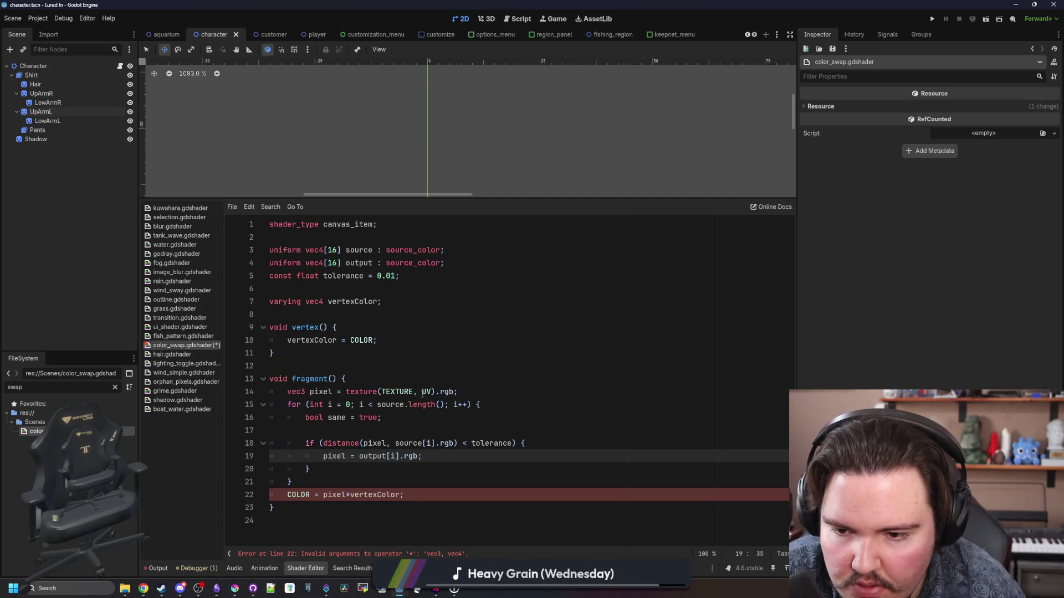
{"action": "left_click_drag", "start_coordinate": [400, 391], "coordinate": [459, 391]}
{"action": "left_click", "coordinate": [459, 391]}
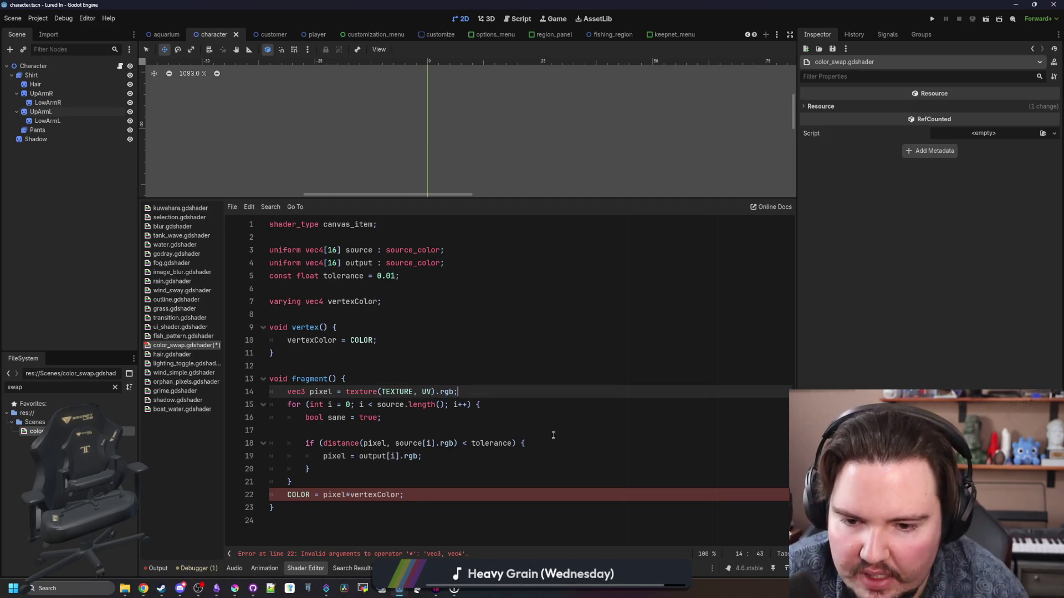
{"action": "left_click", "coordinate": [550, 440]}
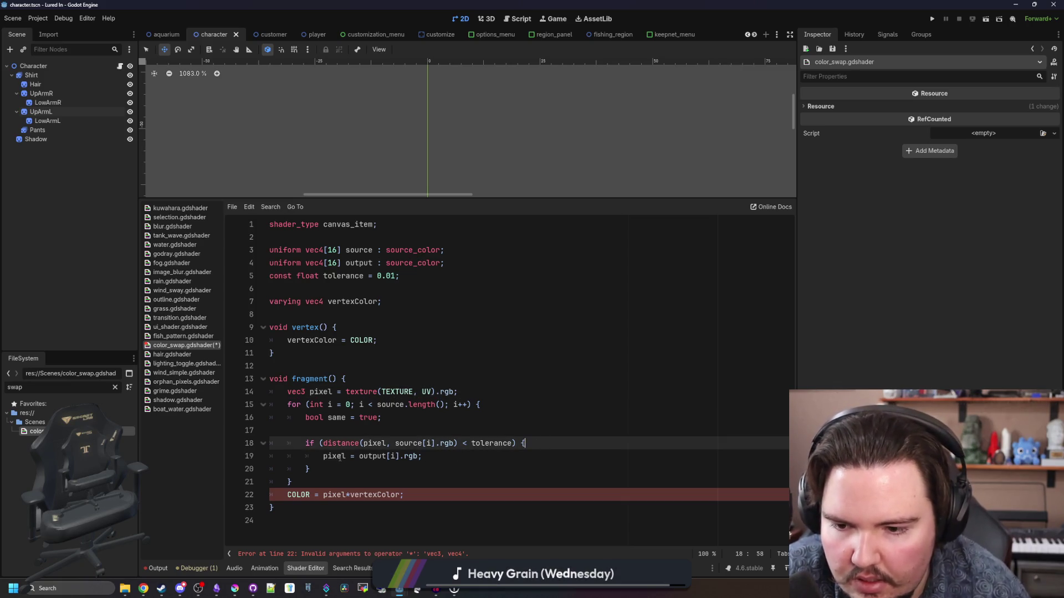
{"action": "left_click", "coordinate": [347, 456]}
{"action": "type", "text": ".rgb"}
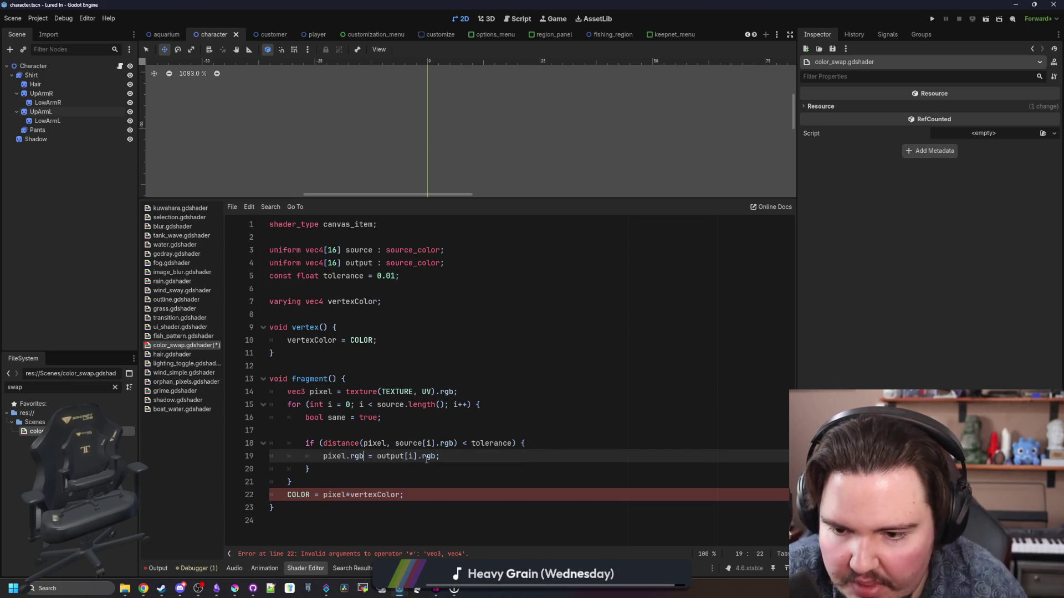
Add .rgb to the remaining line 18 operand so the shader compiles, then save it.
{"action": "left_click", "coordinate": [305, 393]}
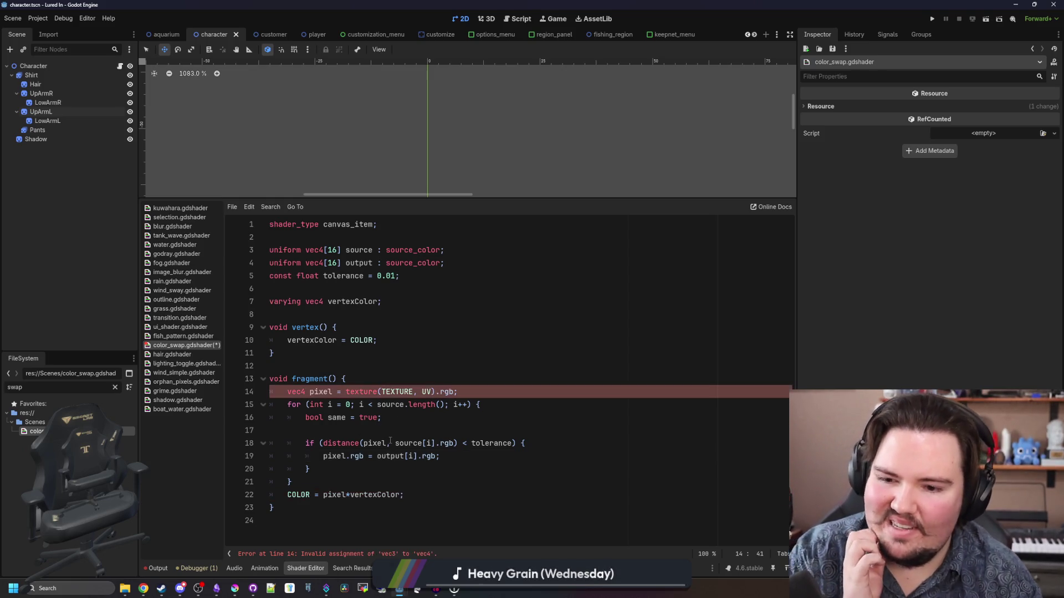
{"action": "left_click", "coordinate": [389, 443]}
{"action": "type", "text": ".rgb"}
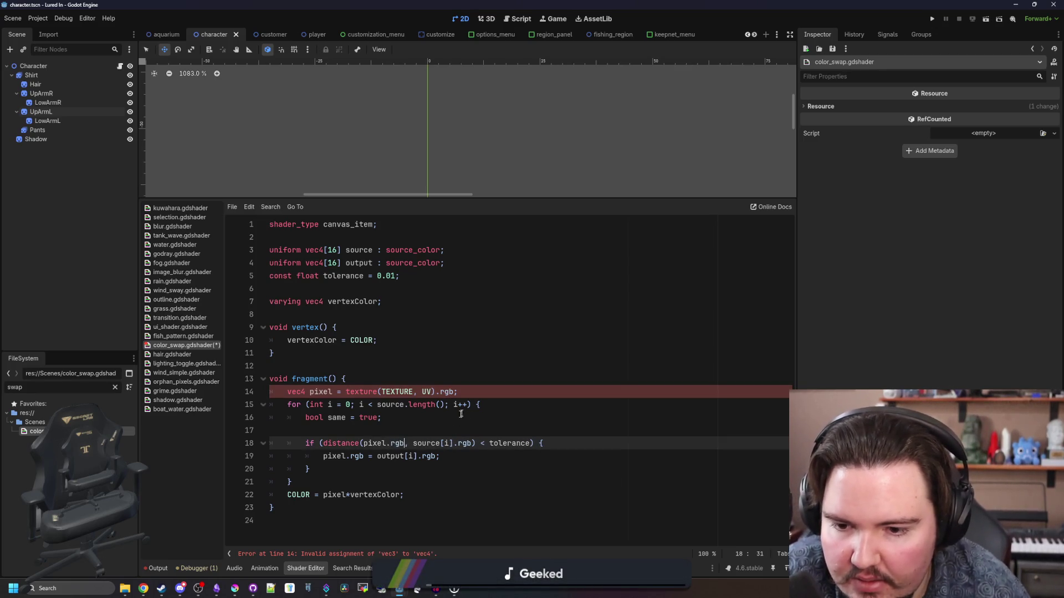
{"action": "left_click", "coordinate": [462, 414]}
{"action": "left_click", "coordinate": [427, 427]}
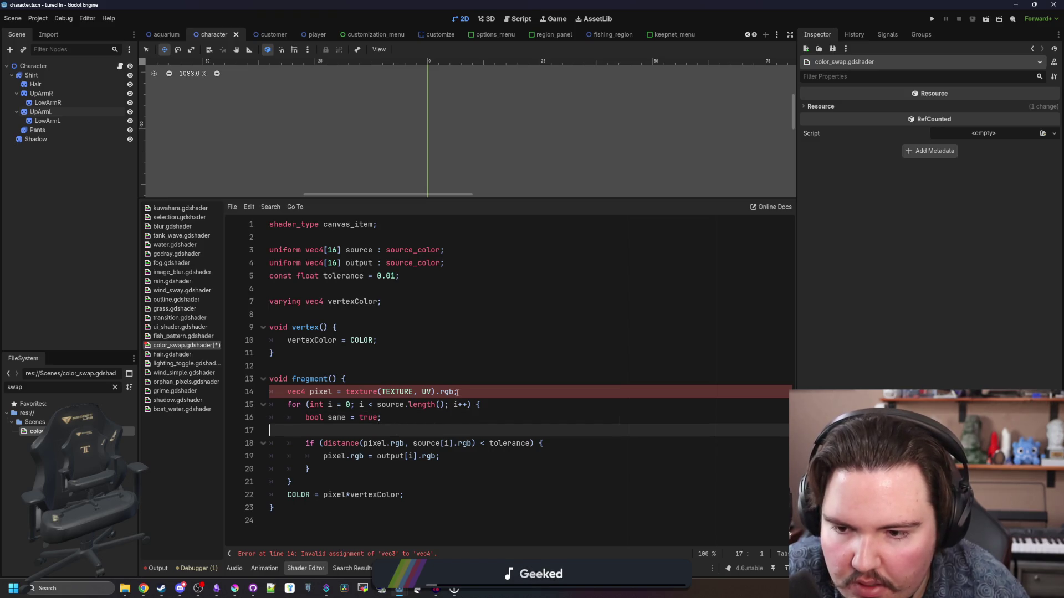
{"action": "left_click", "coordinate": [456, 391]}
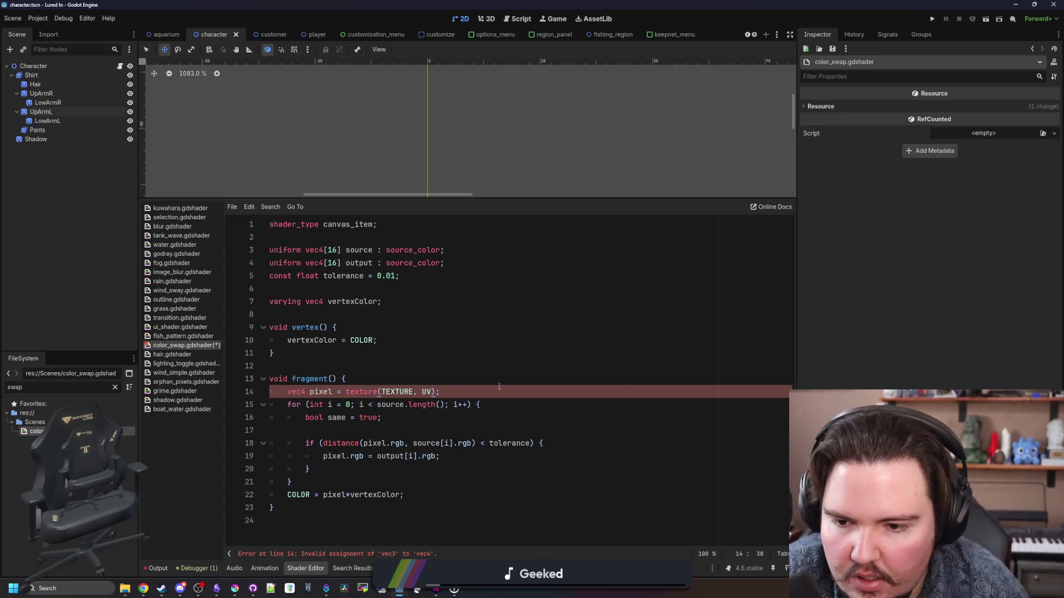
{"action": "left_click", "coordinate": [354, 352]}
{"action": "left_click", "coordinate": [358, 426]}
{"action": "left_click", "coordinate": [361, 480]}
{"action": "key", "text": "ctrl+s"}
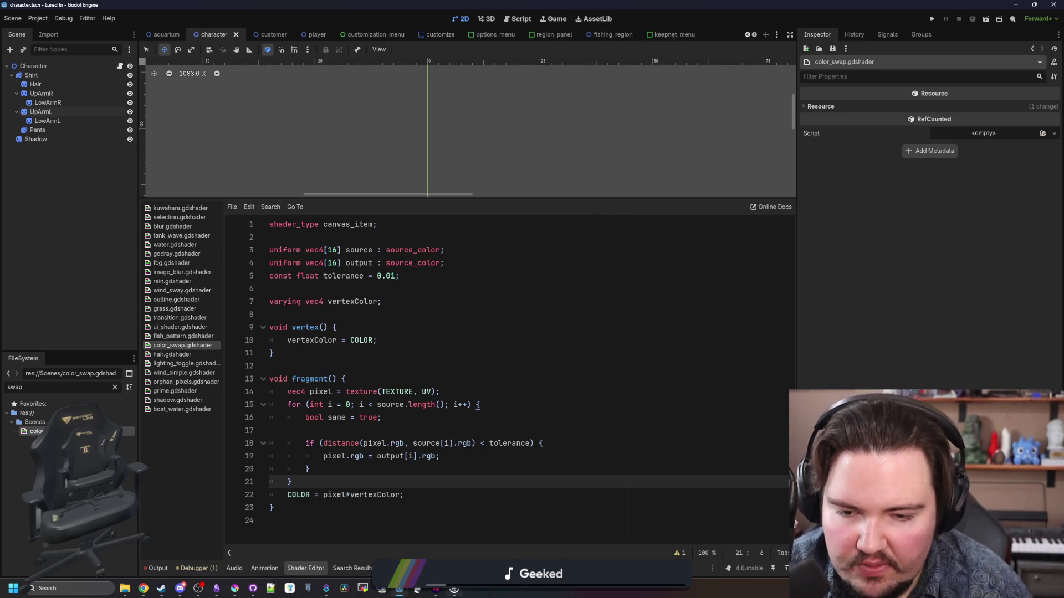
{"action": "left_click", "coordinate": [554, 18]}
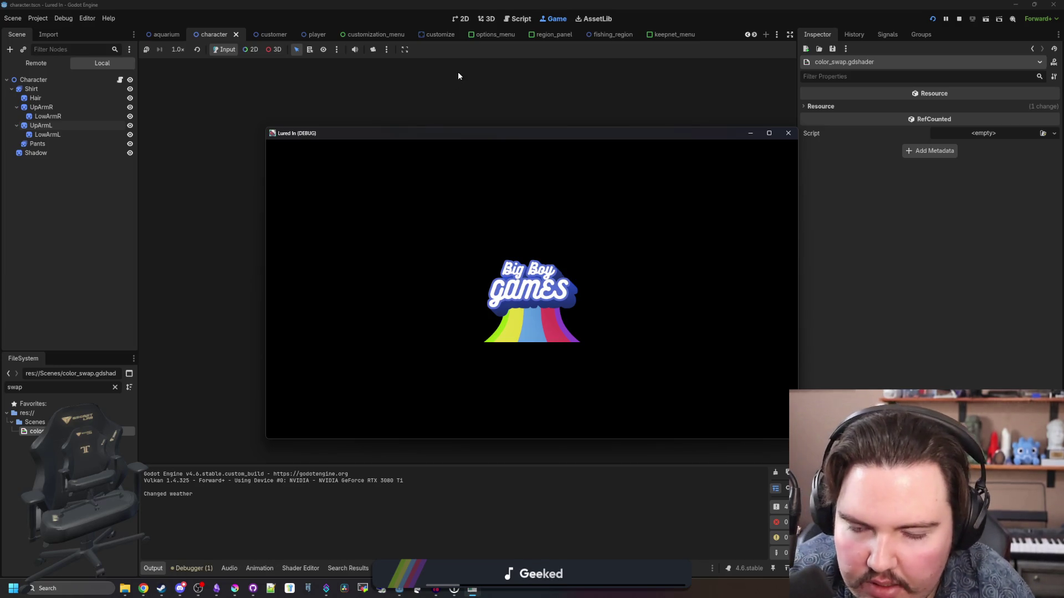
Maximize the game, dismiss the welcome back message, and drag two customers around the shop.
{"action": "left_click", "coordinate": [768, 132]}
{"action": "left_click", "coordinate": [577, 352]}
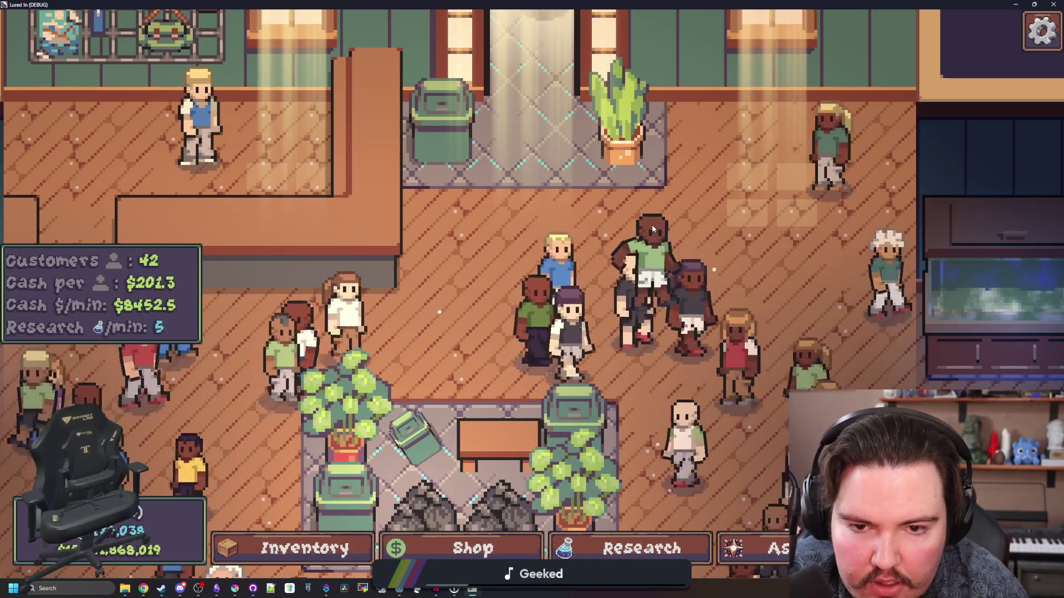
{"action": "left_click_drag", "start_coordinate": [651, 224], "coordinate": [585, 227]}
{"action": "key", "text": "a"}
{"action": "key", "text": "s"}
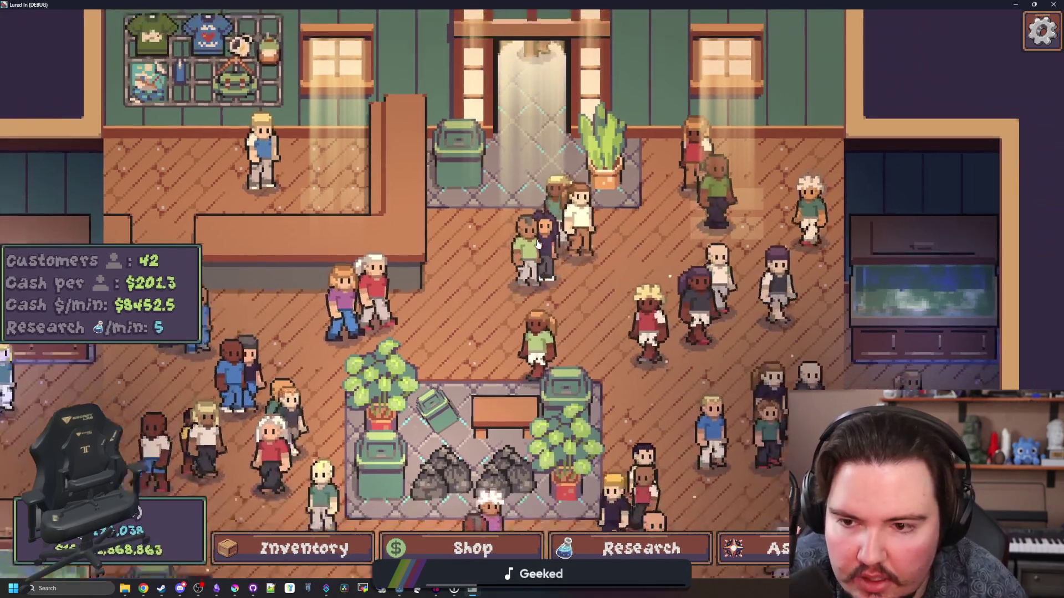
{"action": "key", "text": "d"}
{"action": "key", "text": "s"}
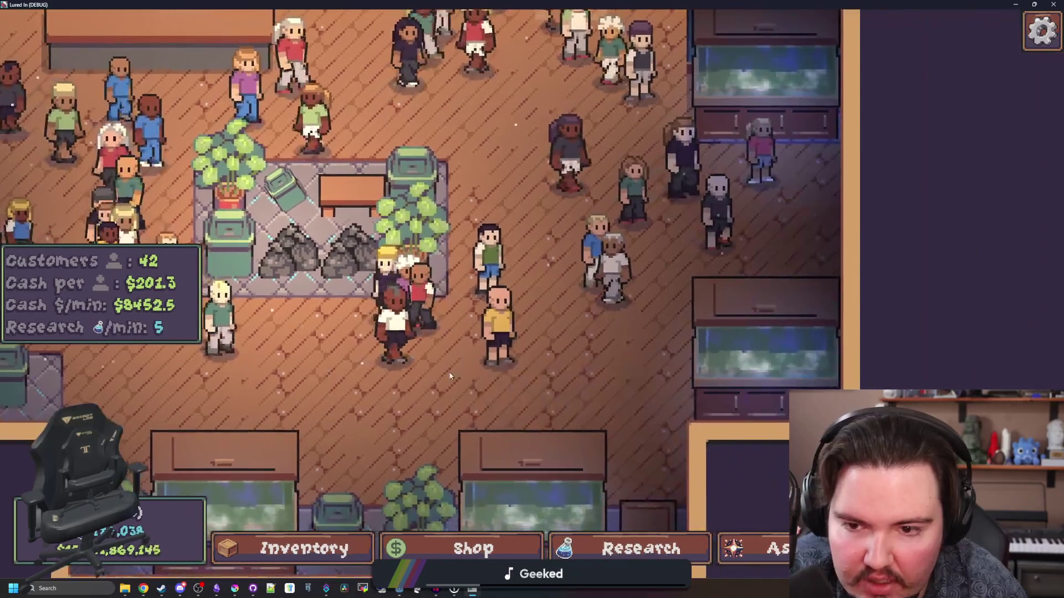
{"action": "left_click_drag", "start_coordinate": [499, 325], "coordinate": [540, 330]}
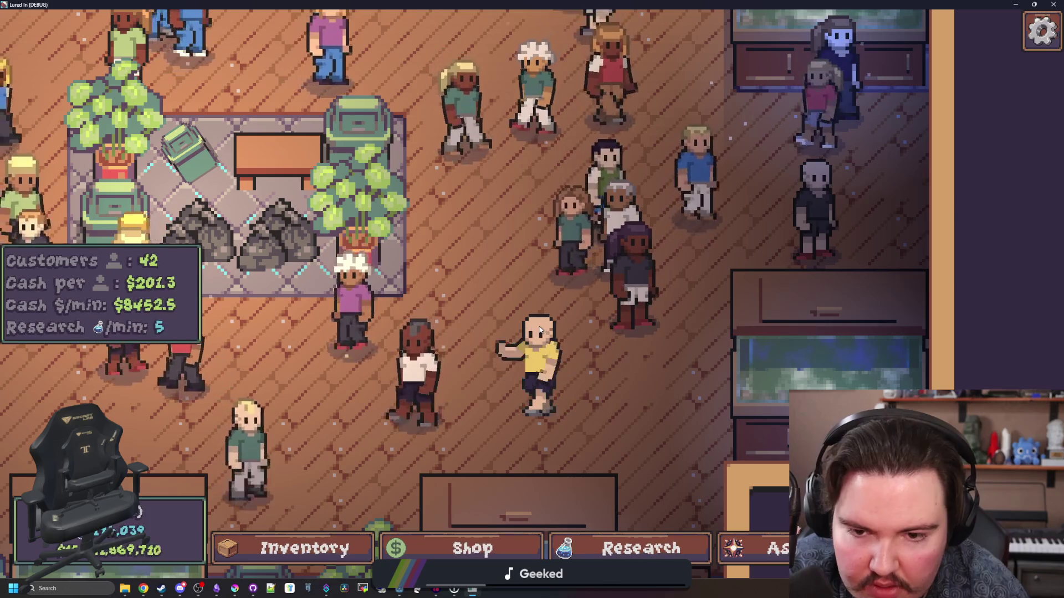
{"action": "scroll", "scroll_direction": "down", "scroll_amount": 3}
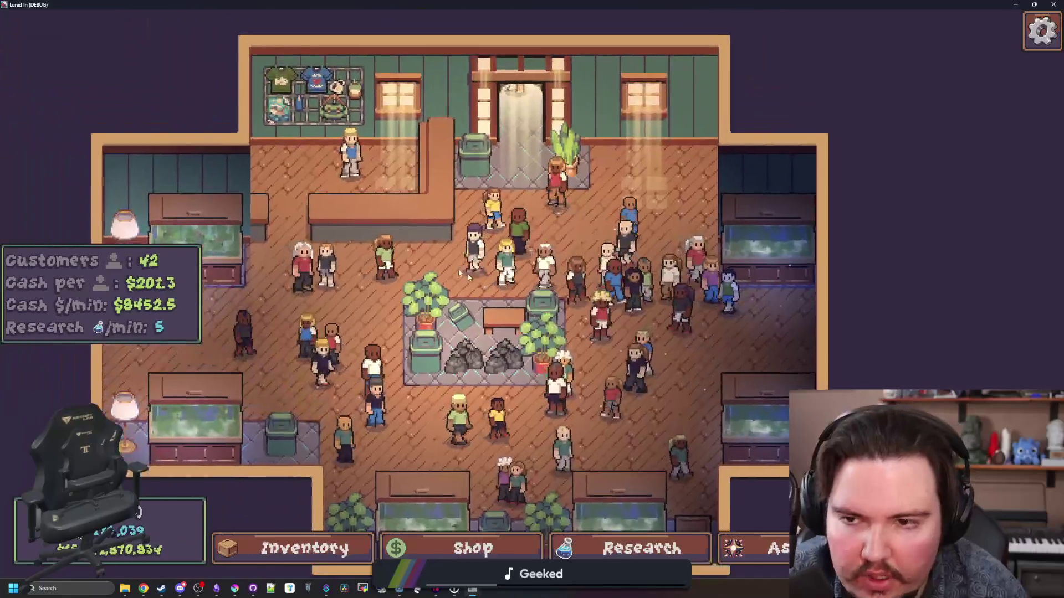
{"action": "scroll", "scroll_direction": "up", "scroll_amount": 3}
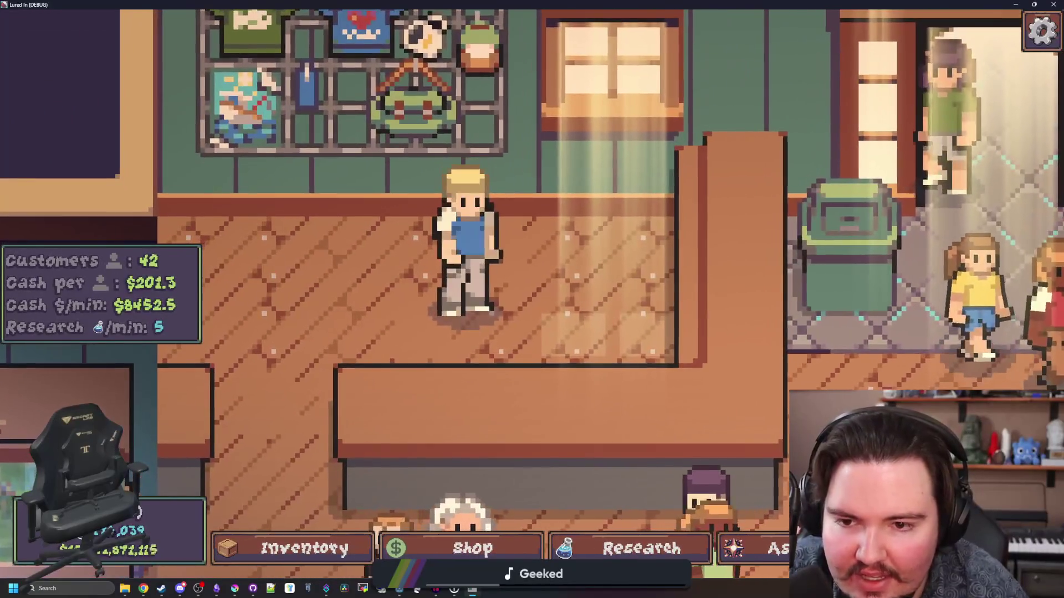
Travel to the Dock, cast the fishing line into the pond, and restore the window.
{"action": "left_click", "coordinate": [726, 182]}
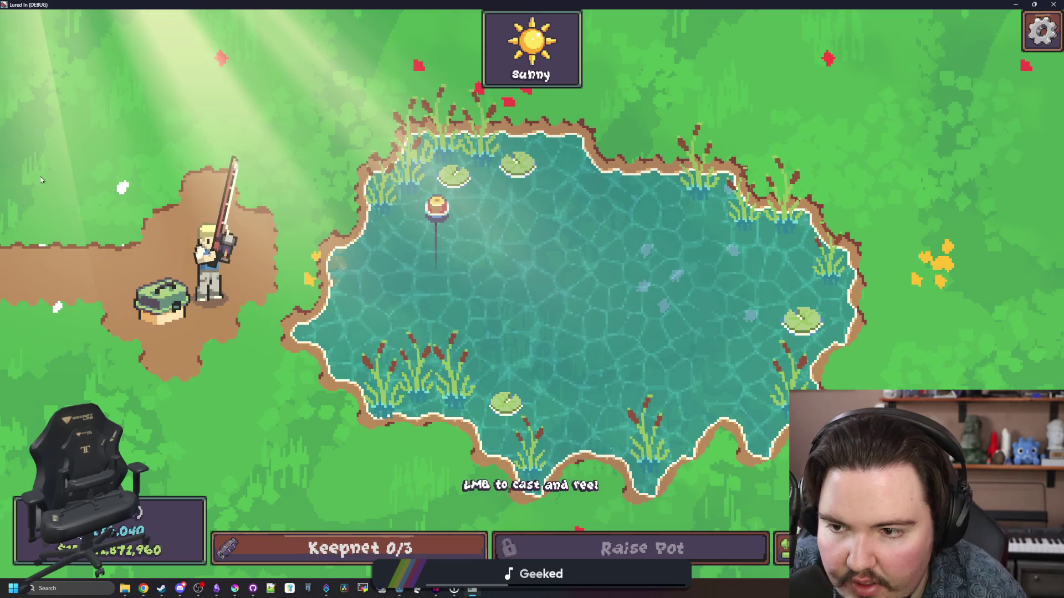
{"action": "left_click", "coordinate": [190, 471]}
{"action": "left_click_drag", "start_coordinate": [914, 5], "coordinate": [615, 268]}
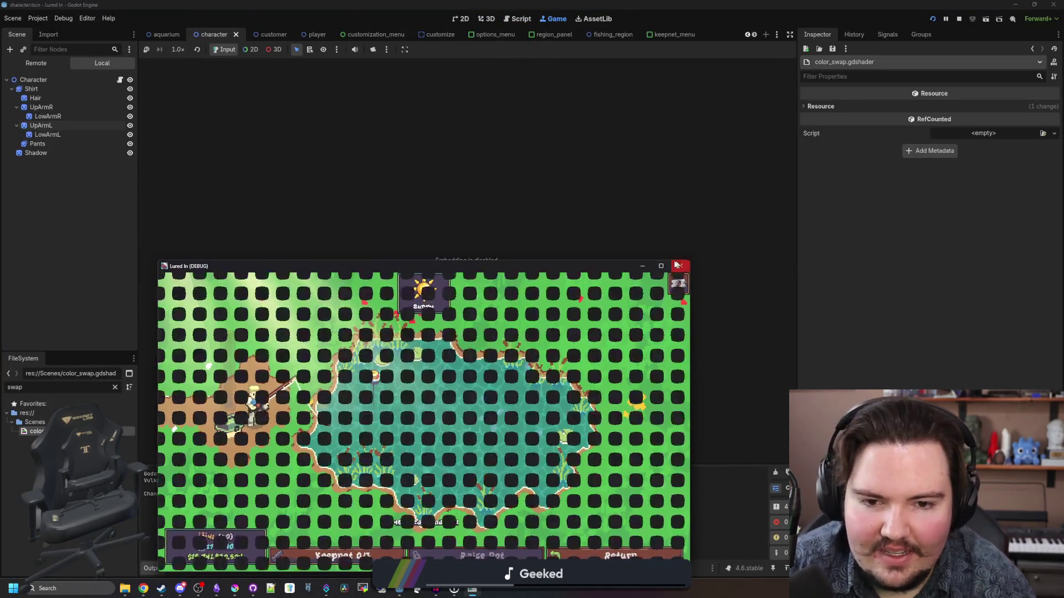
Stop the running game and bring up the player scene in the 2D view.
{"action": "left_click", "coordinate": [958, 18]}
{"action": "left_click", "coordinate": [313, 34]}
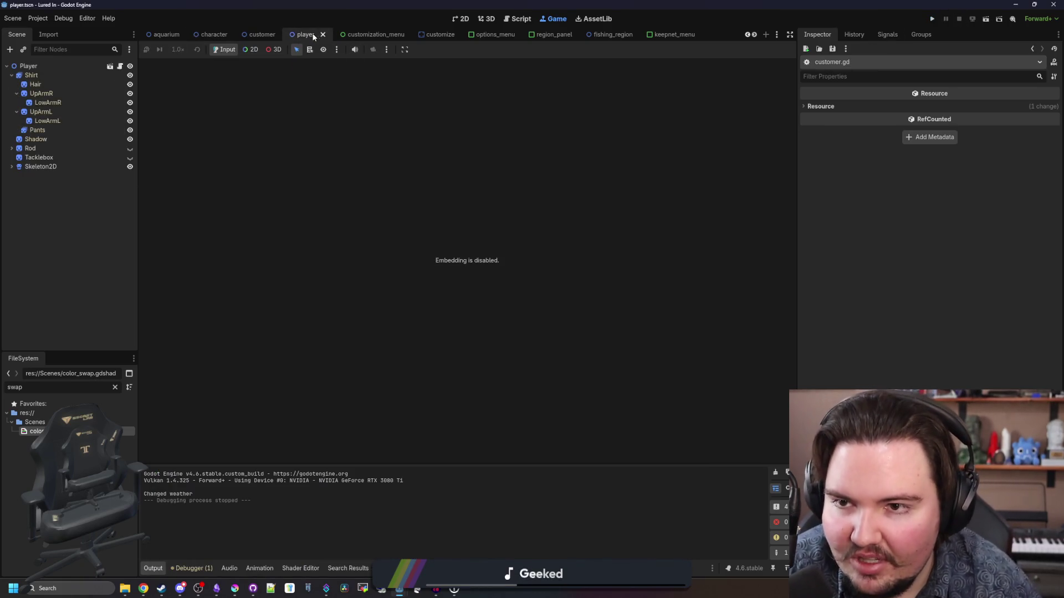
{"action": "key", "text": "ctrl+F1"}
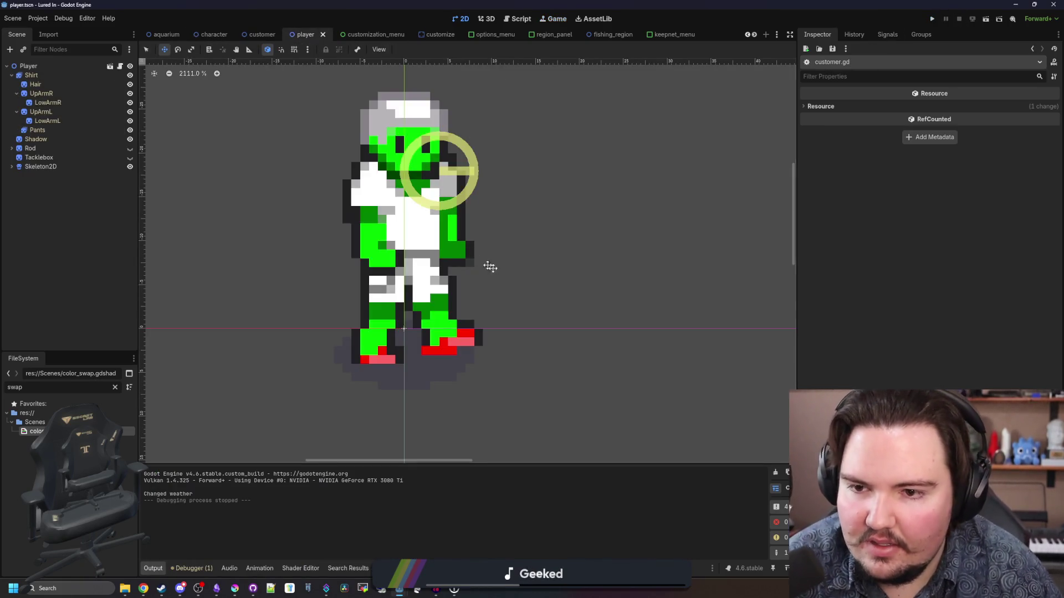
{"action": "scroll", "scroll_direction": "down", "scroll_amount": 3}
{"action": "scroll", "scroll_direction": "up", "scroll_amount": 3}
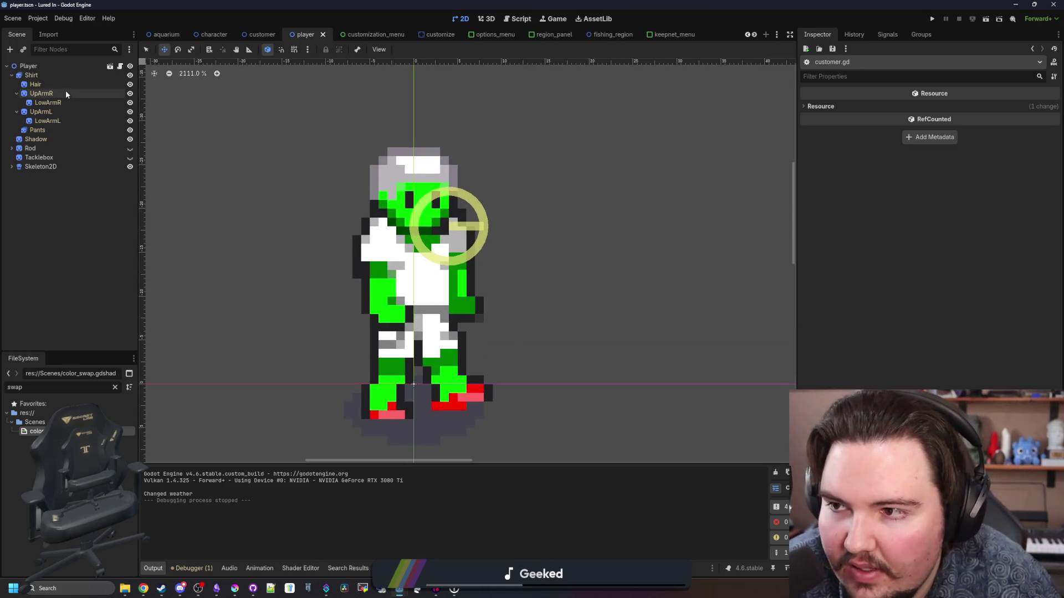
Revert UpArmR's and LowArmR's positions to their defaults in the Inspector.
{"action": "left_click", "coordinate": [66, 92]}
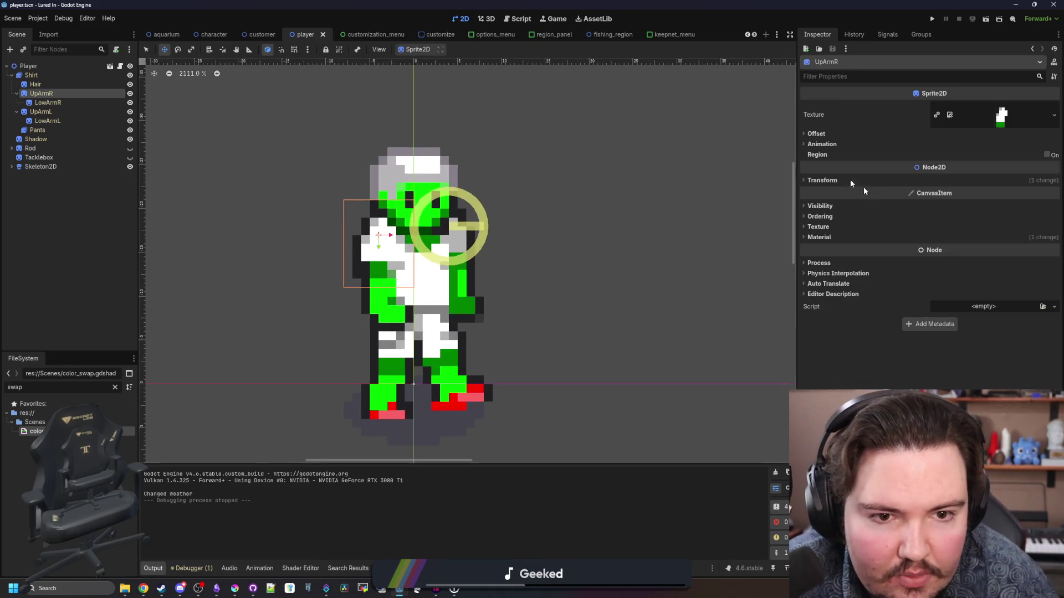
{"action": "left_click", "coordinate": [843, 178]}
{"action": "left_click", "coordinate": [922, 195]}
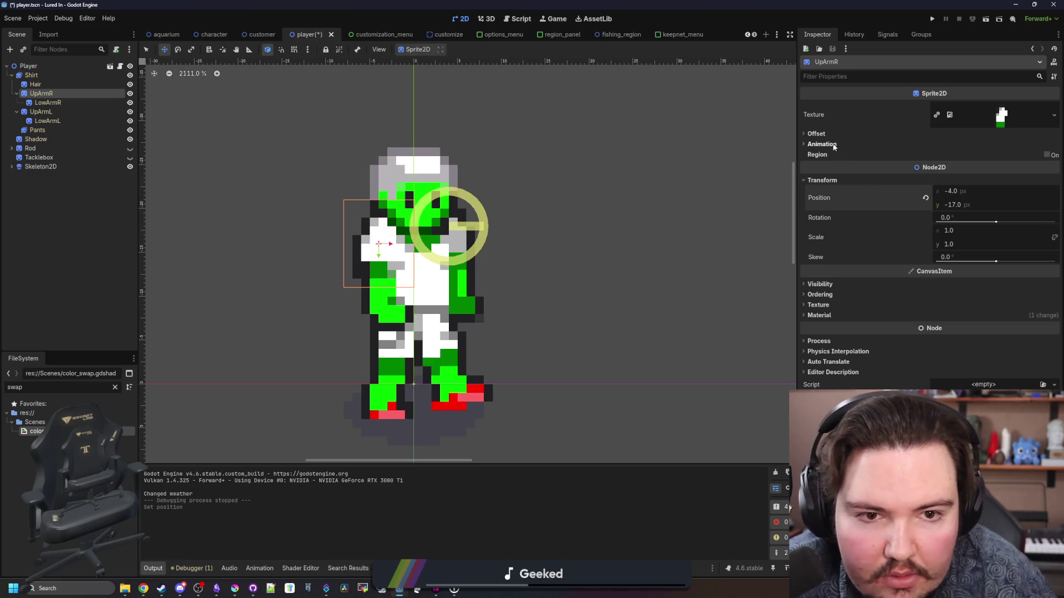
{"action": "left_click", "coordinate": [829, 135]}
{"action": "left_click", "coordinate": [48, 102]}
{"action": "left_click", "coordinate": [925, 200]}
{"action": "left_click", "coordinate": [903, 135]}
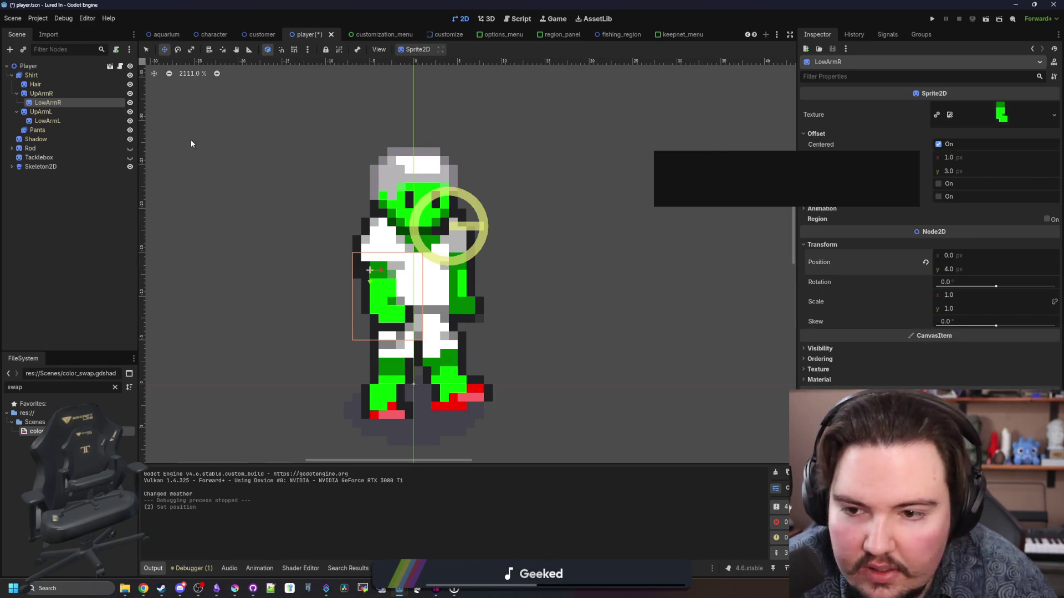
Revert UpArmL's position, then reset LowArmR's position again so its x is 0 px.
{"action": "left_click", "coordinate": [58, 111]}
{"action": "left_click", "coordinate": [865, 180]}
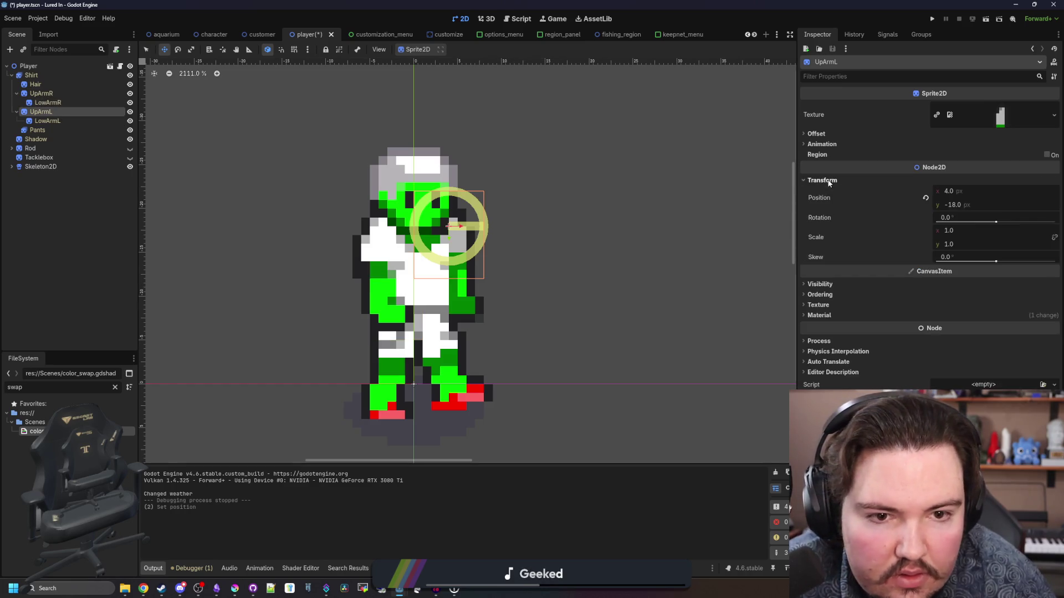
{"action": "left_click", "coordinate": [925, 198]}
{"action": "left_click", "coordinate": [922, 134]}
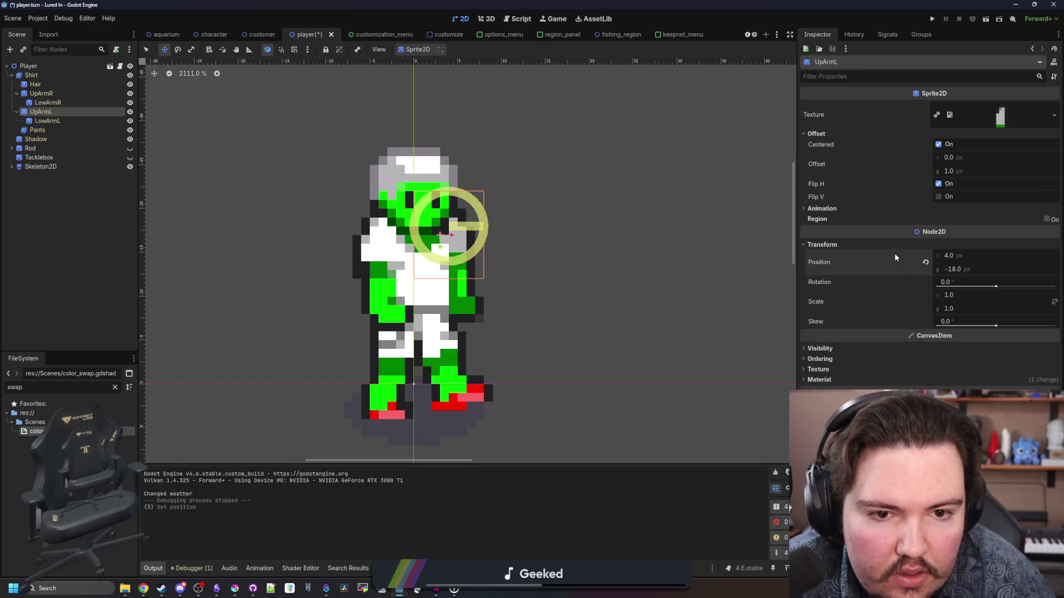
{"action": "left_click", "coordinate": [819, 242]}
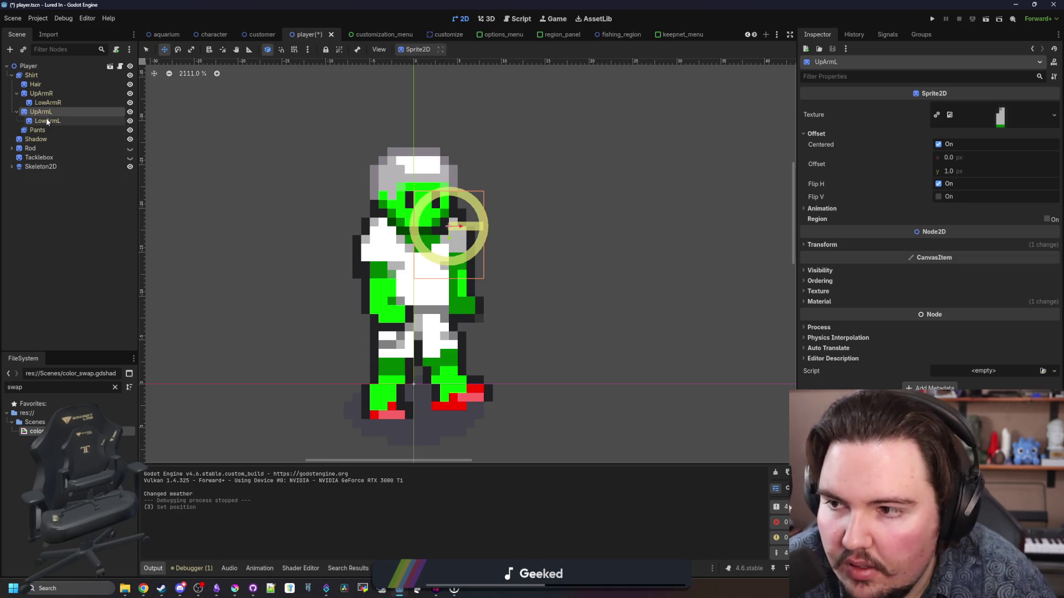
{"action": "left_click", "coordinate": [48, 121]}
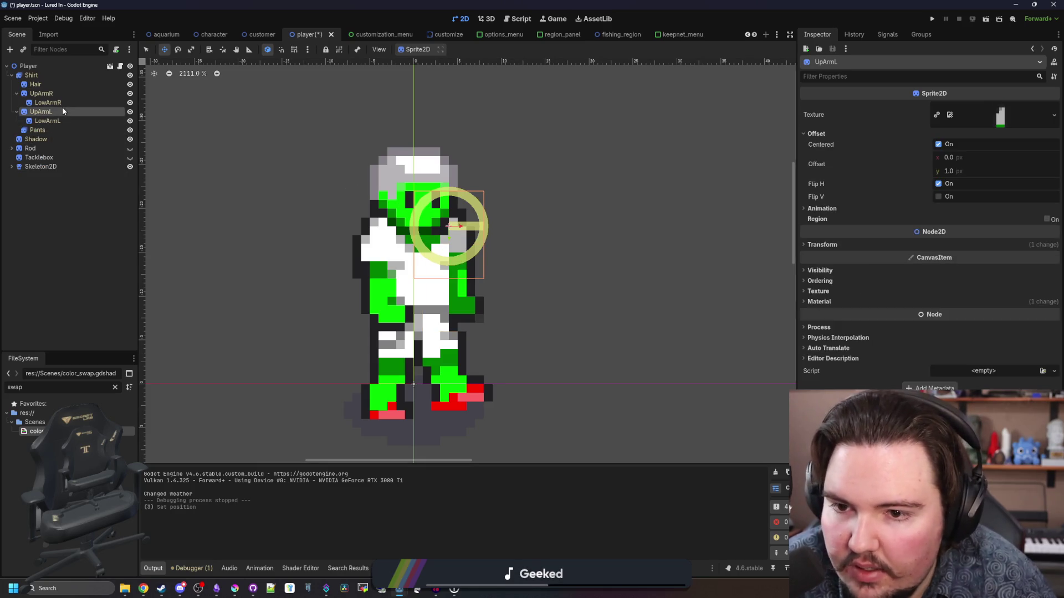
{"action": "left_click", "coordinate": [62, 103]}
{"action": "left_click", "coordinate": [926, 263]}
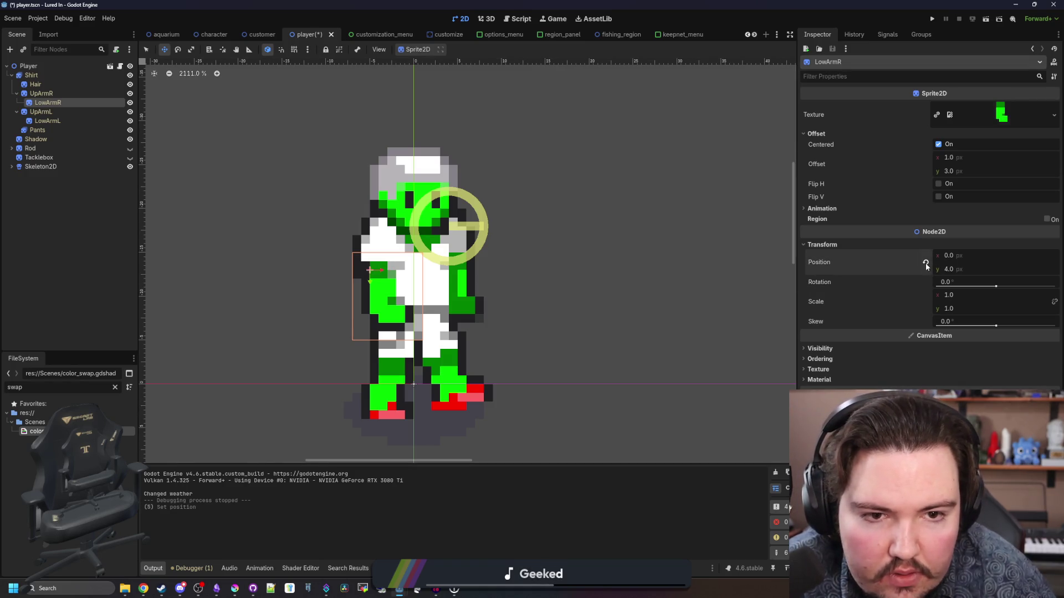
{"action": "left_click", "coordinate": [62, 167]}
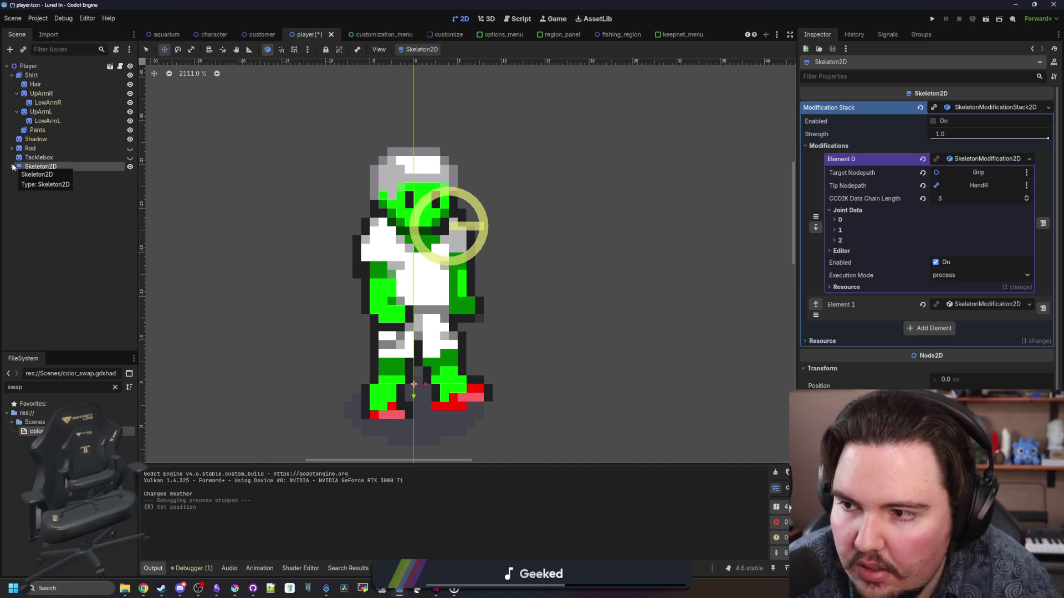
Expand Skeleton2D's arm bones, turn on UpperArmR's visibility, and undo the accidental move to (-2, 2).
{"action": "left_click", "coordinate": [12, 167]}
{"action": "left_click", "coordinate": [66, 249]}
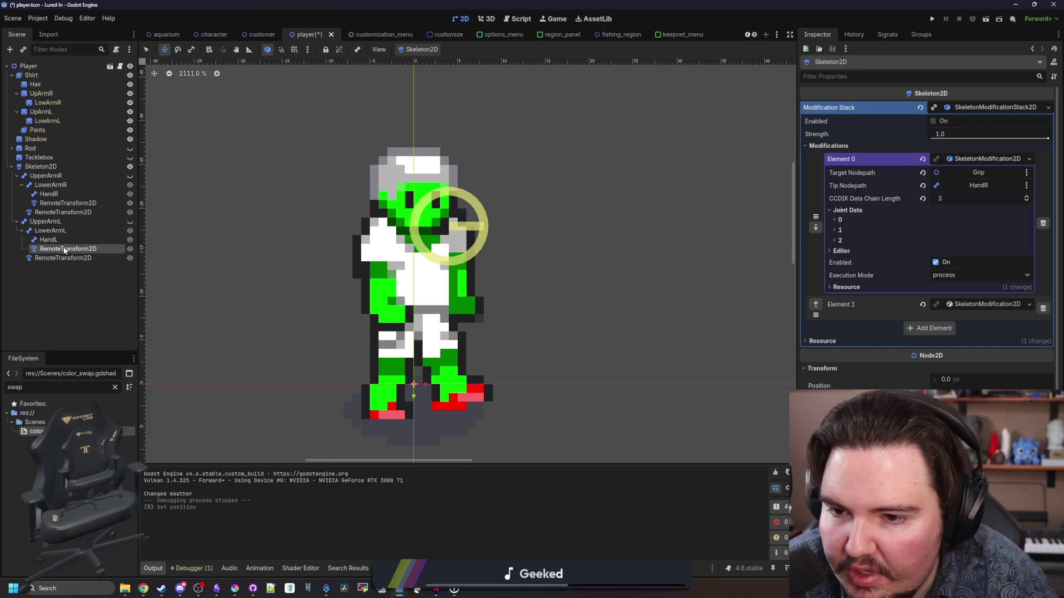
{"action": "scroll", "scroll_direction": "up", "scroll_amount": 3}
{"action": "left_click", "coordinate": [67, 203]}
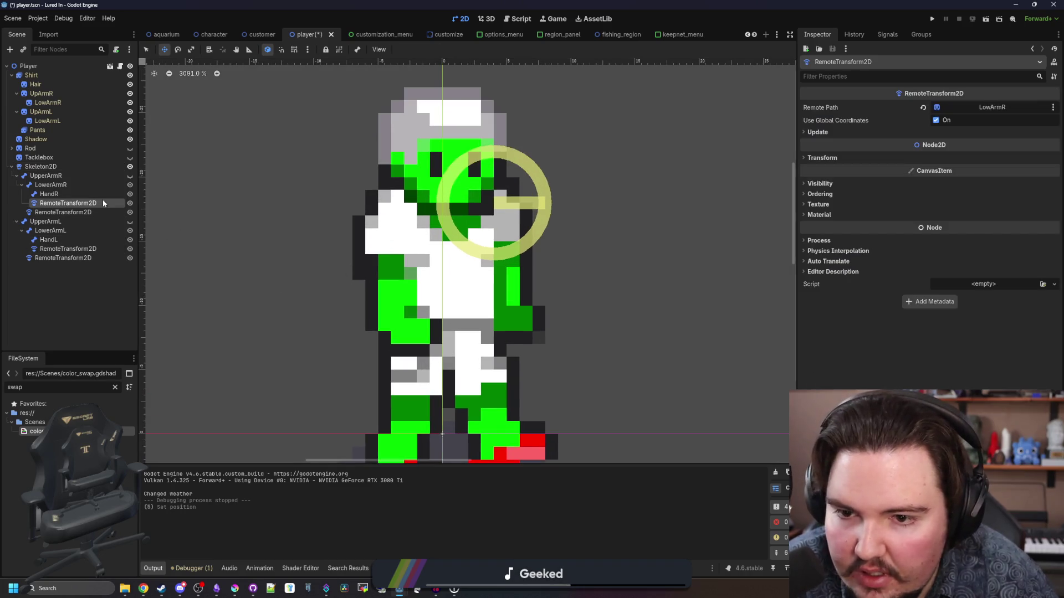
{"action": "scroll", "scroll_direction": "down", "scroll_amount": 3}
{"action": "left_click", "coordinate": [494, 249]}
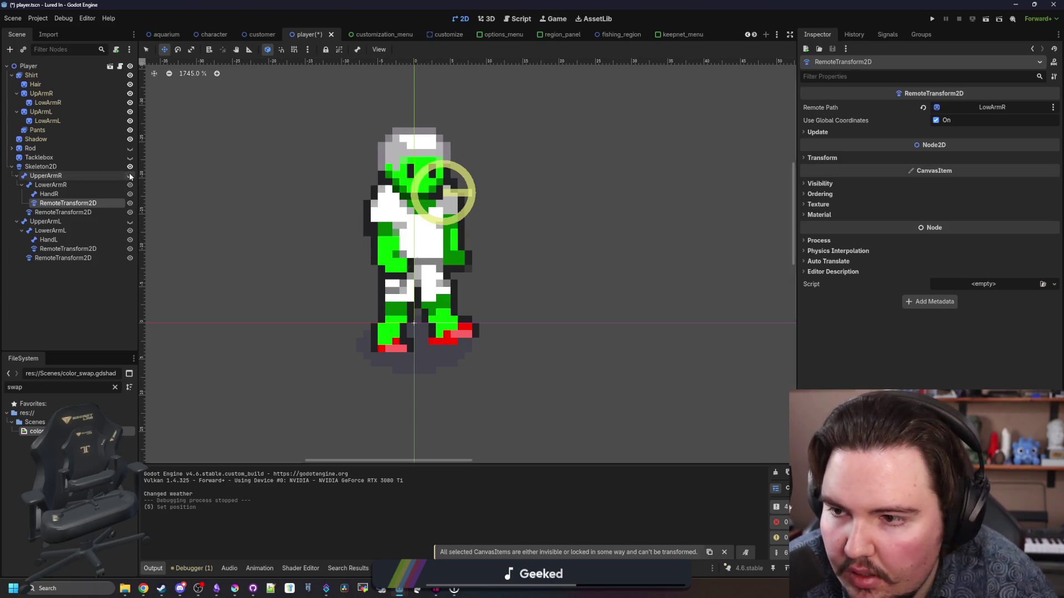
{"action": "left_click", "coordinate": [130, 176]}
{"action": "left_click_drag", "start_coordinate": [423, 274], "coordinate": [416, 298]}
{"action": "key", "text": "ctrl+z"}
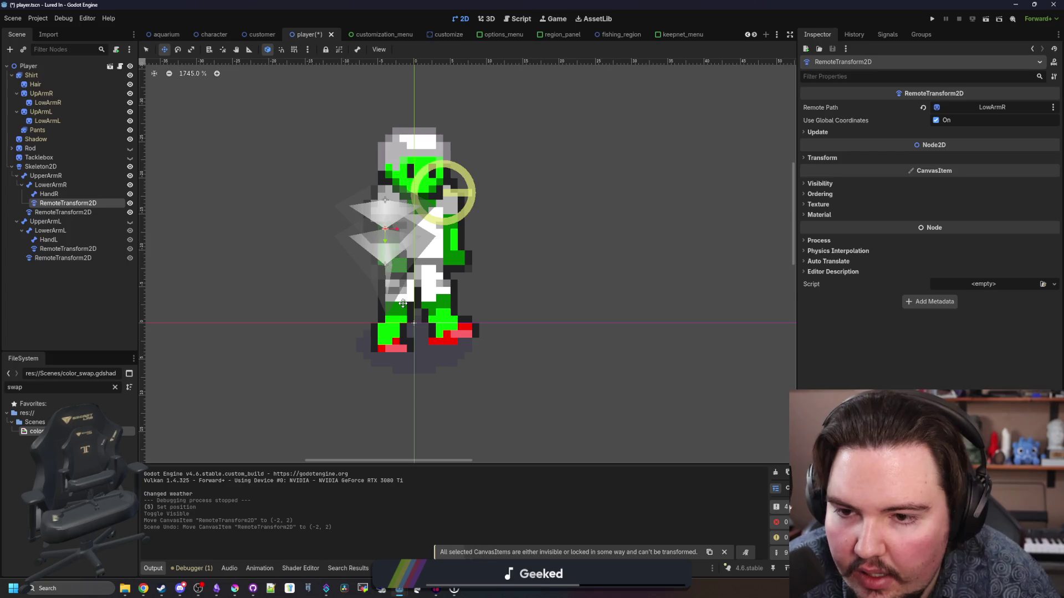
{"action": "scroll", "scroll_direction": "up", "scroll_amount": 3}
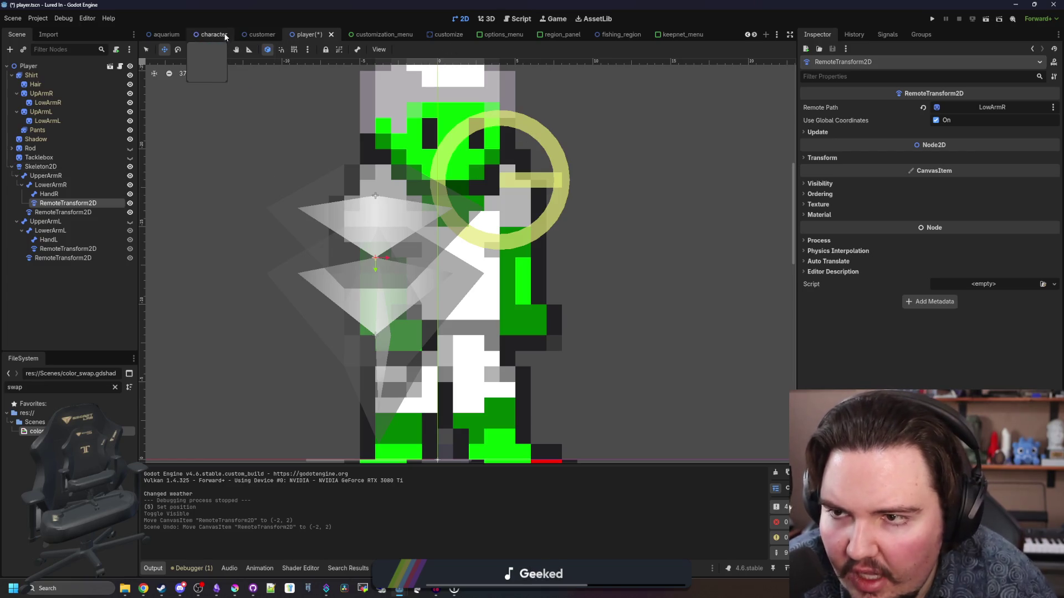
Read UpArmR's position (-4, -16) in the character scene, then go back to the player scene.
{"action": "left_click", "coordinate": [62, 212]}
{"action": "left_click", "coordinate": [210, 36]}
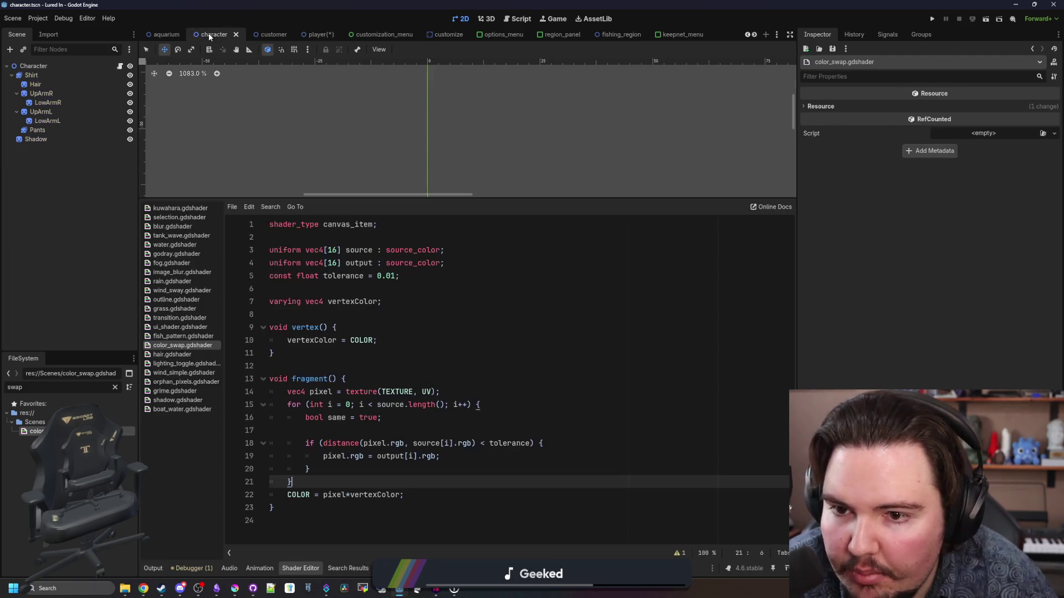
{"action": "left_click_drag", "start_coordinate": [417, 201], "coordinate": [427, 432]}
{"action": "scroll", "scroll_direction": "up", "scroll_amount": 3}
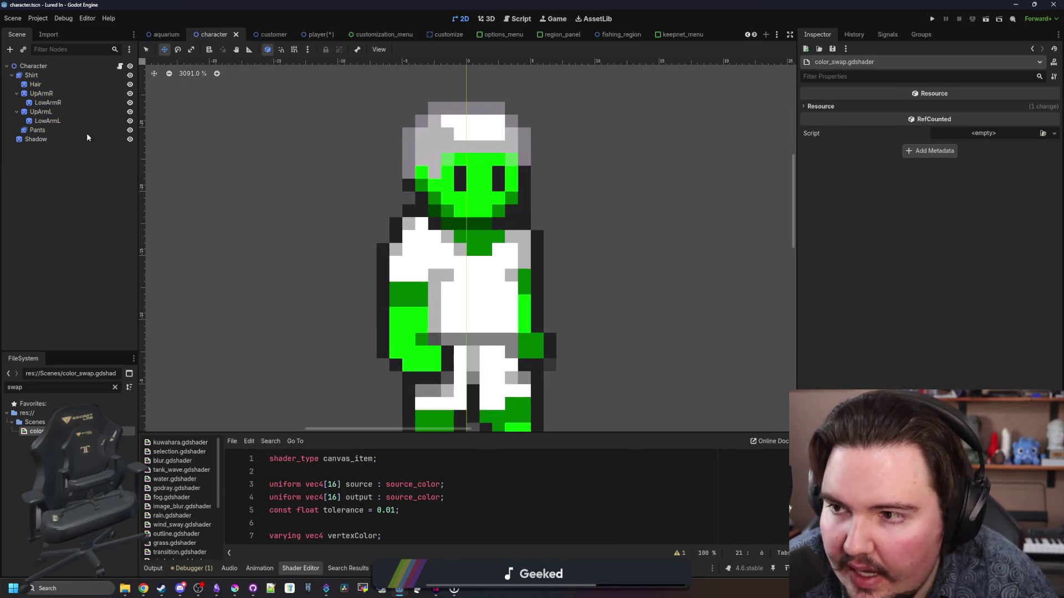
{"action": "left_click", "coordinate": [58, 94]}
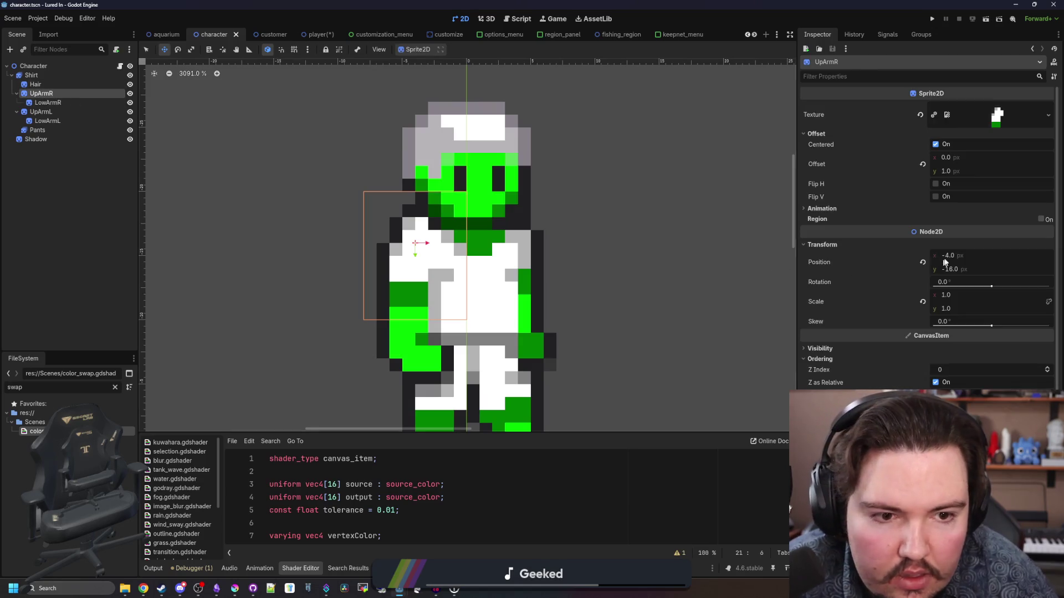
{"action": "right_click", "coordinate": [882, 259]}
{"action": "left_click", "coordinate": [867, 254]}
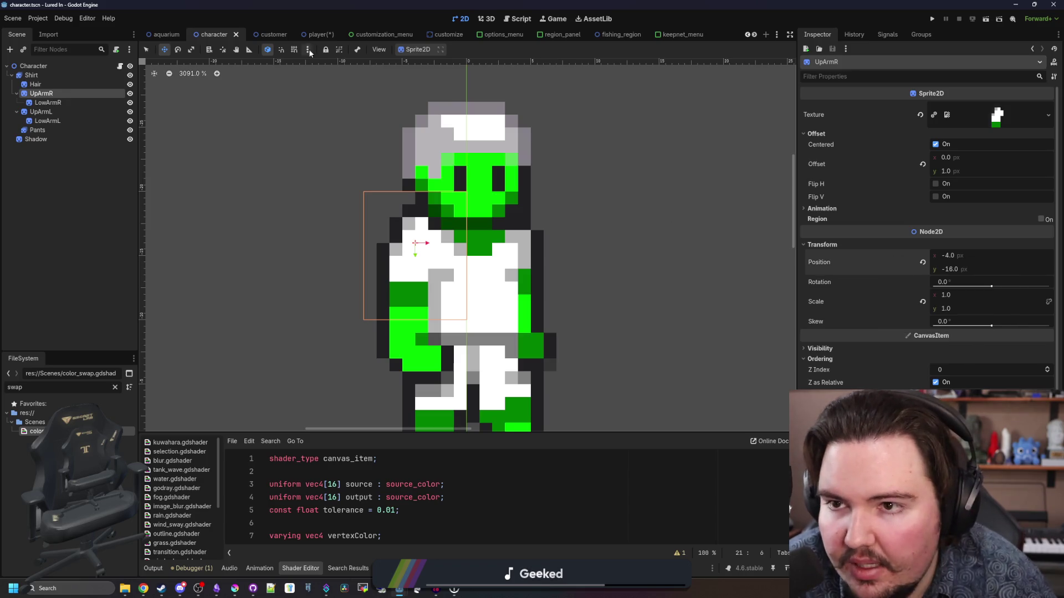
{"action": "left_click", "coordinate": [317, 34]}
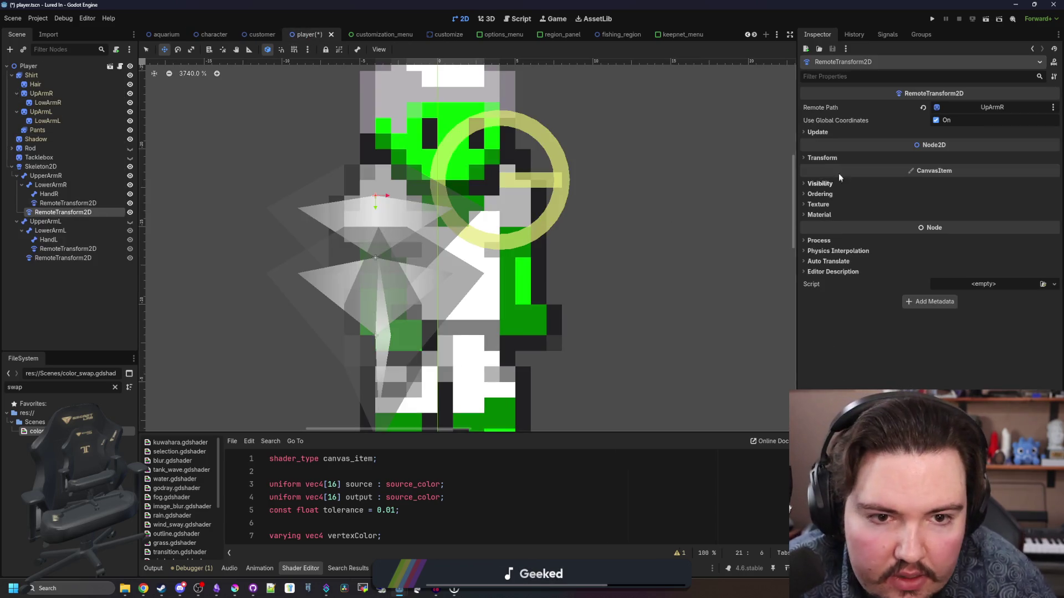
Set the UpperArmR bone's vertical position to -16.
{"action": "left_click", "coordinate": [823, 158]}
{"action": "scroll", "scroll_direction": "down", "scroll_amount": 3}
{"action": "scroll", "scroll_direction": "down", "scroll_amount": 3}
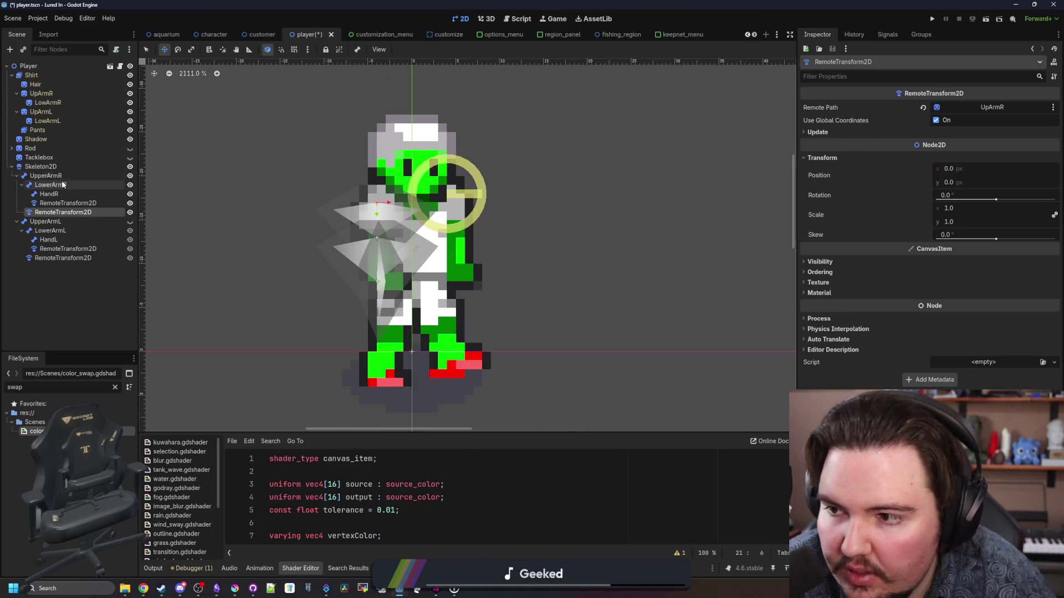
{"action": "left_click", "coordinate": [64, 178]}
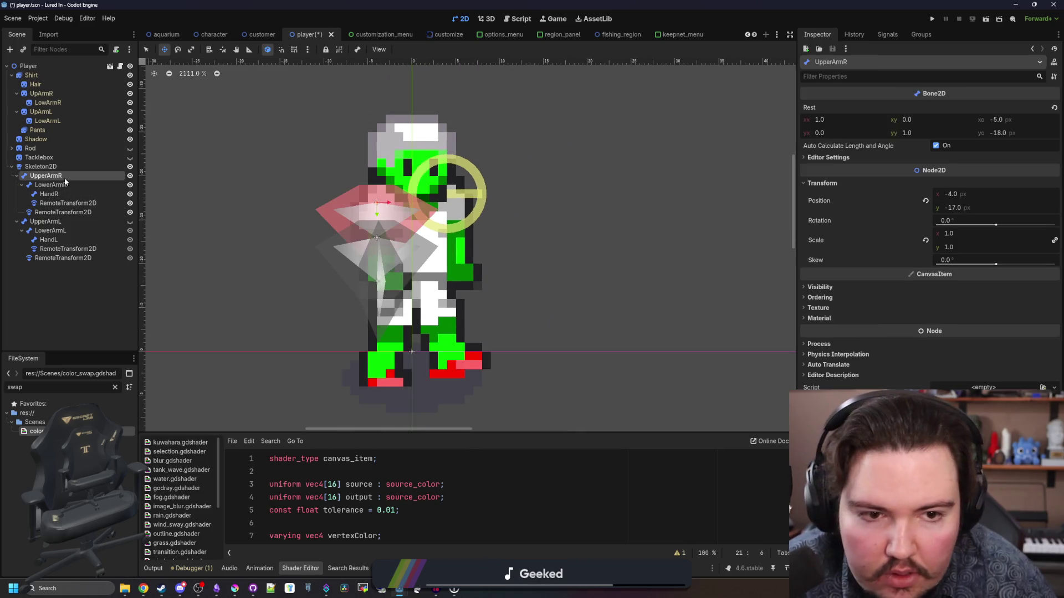
{"action": "left_click", "coordinate": [963, 207]}
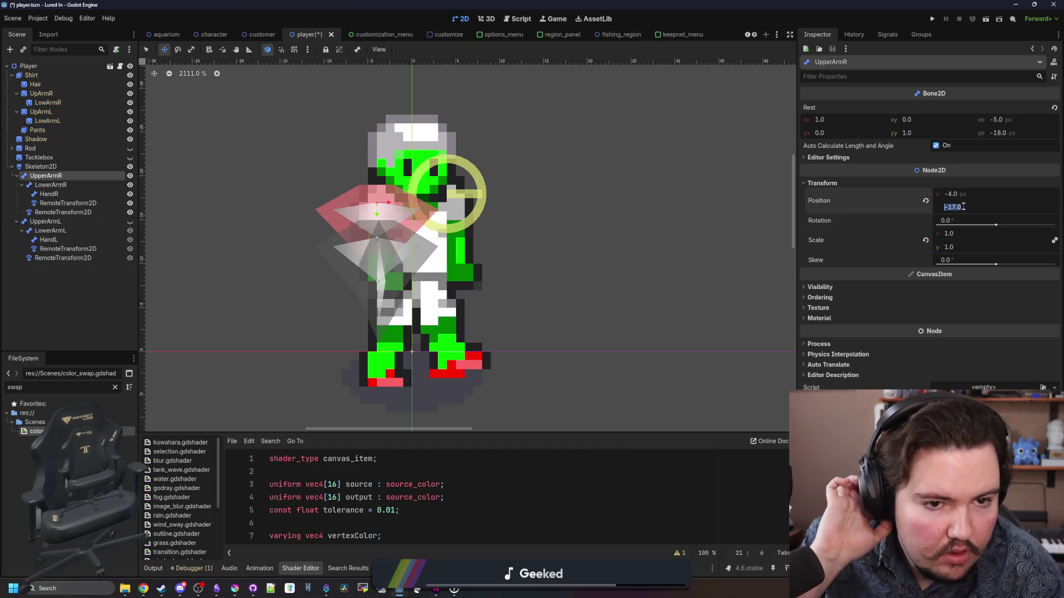
{"action": "type", "text": "-16"}
{"action": "key", "text": "Return"}
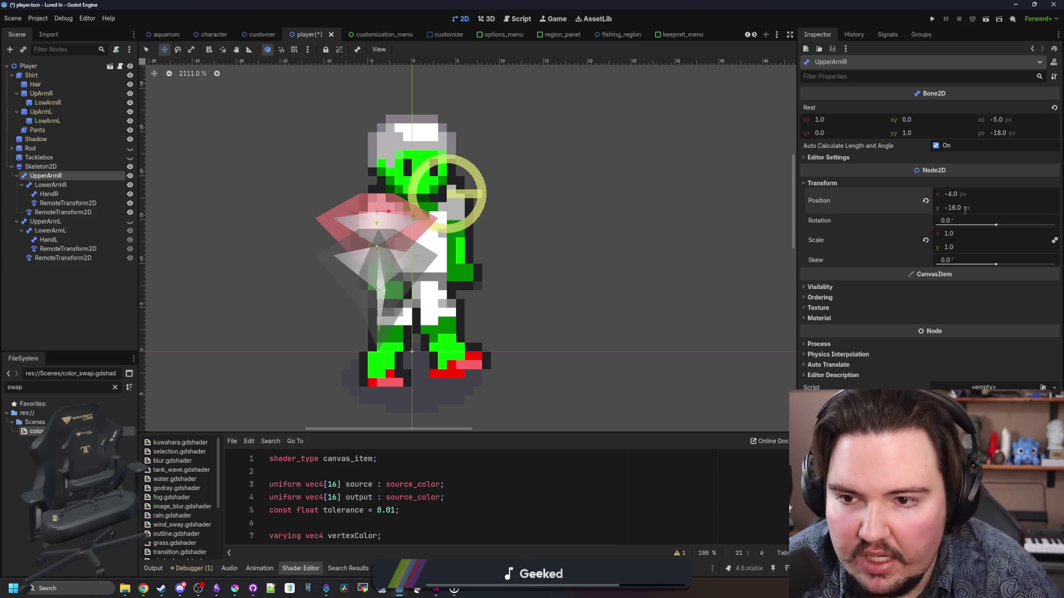
{"action": "scroll", "scroll_direction": "up", "scroll_amount": 3}
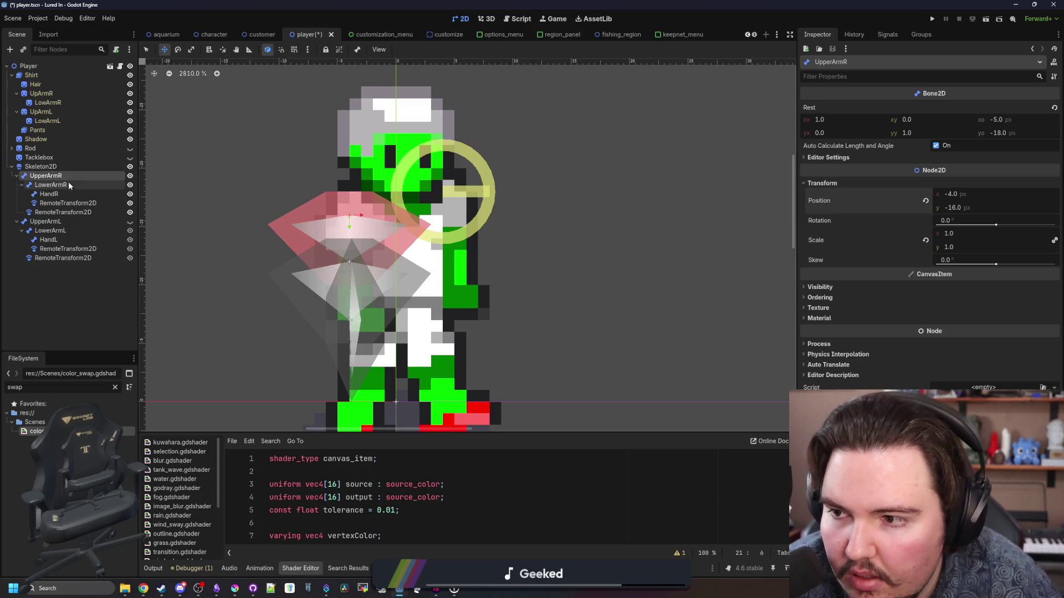
Compare the player's arm remote transforms with the customer's LowArmR position values.
{"action": "left_click", "coordinate": [68, 205]}
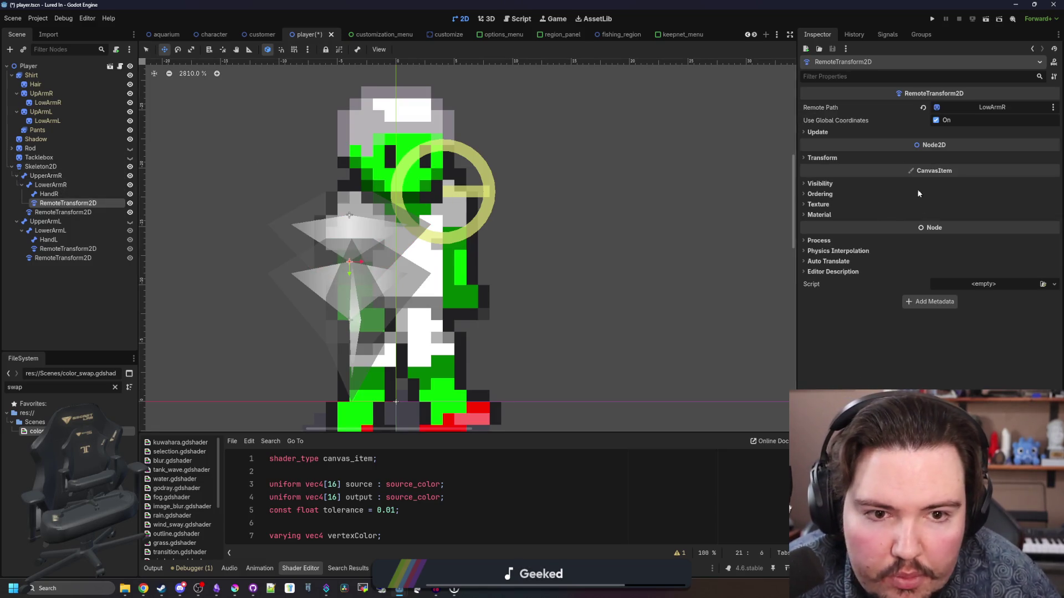
{"action": "left_click", "coordinate": [822, 158]}
{"action": "left_click", "coordinate": [63, 213]}
{"action": "left_click", "coordinate": [53, 176]}
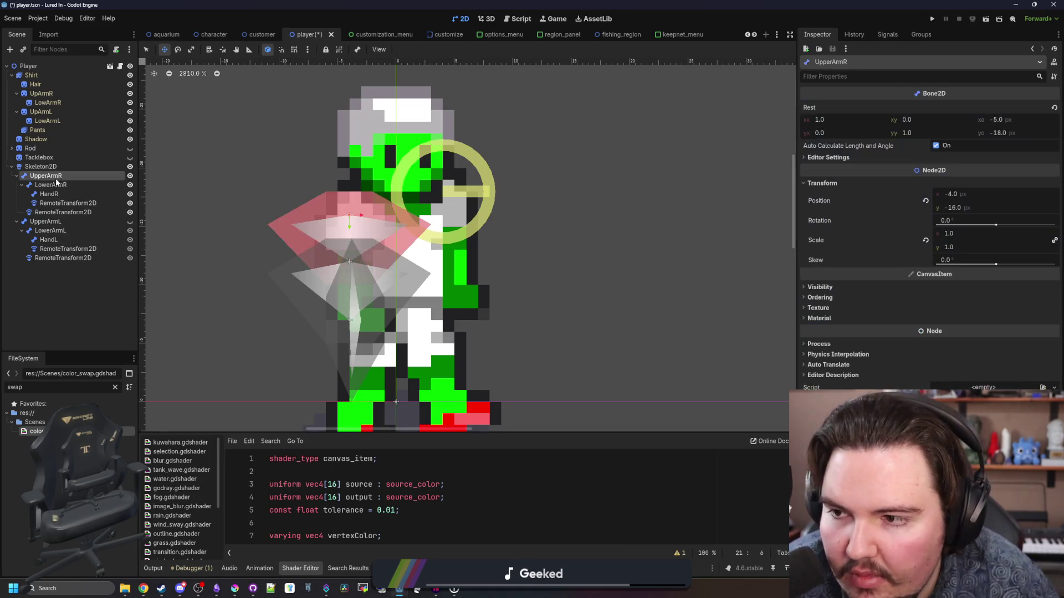
{"action": "left_click", "coordinate": [51, 185]}
{"action": "left_click", "coordinate": [261, 36]}
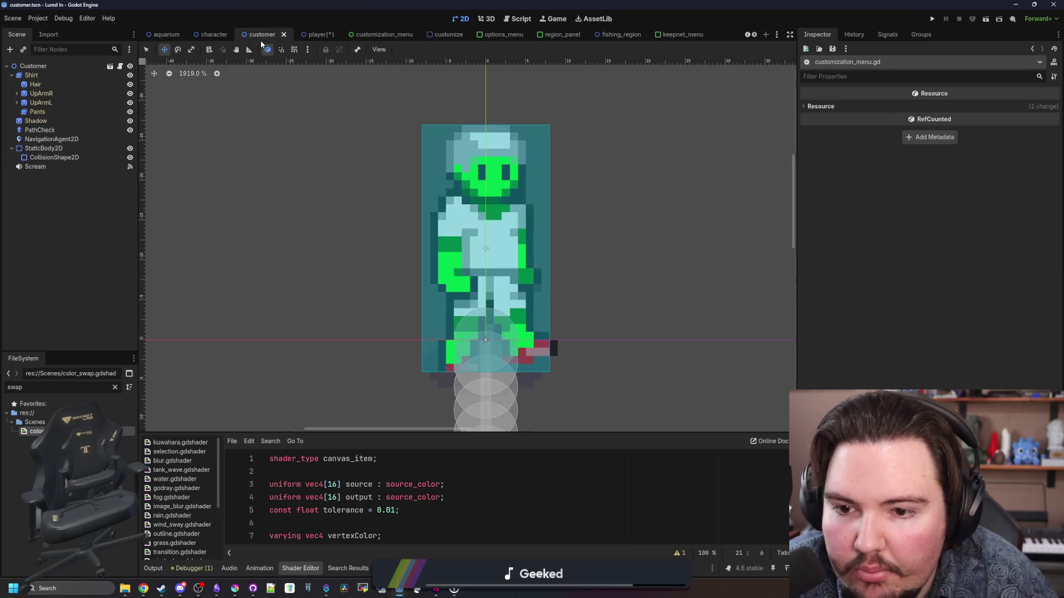
{"action": "left_click", "coordinate": [48, 103]}
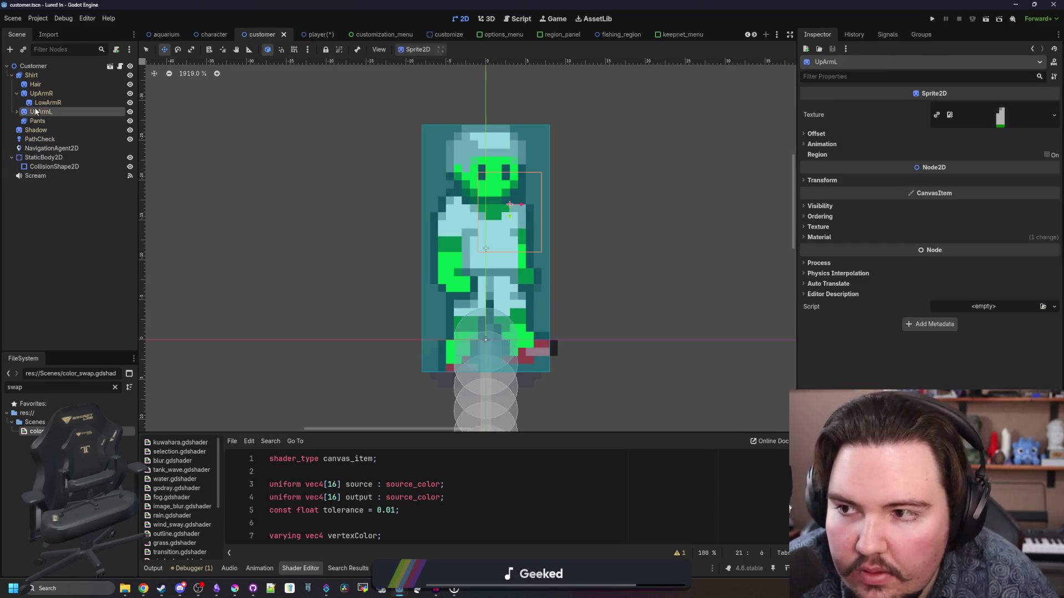
{"action": "left_click", "coordinate": [843, 180]}
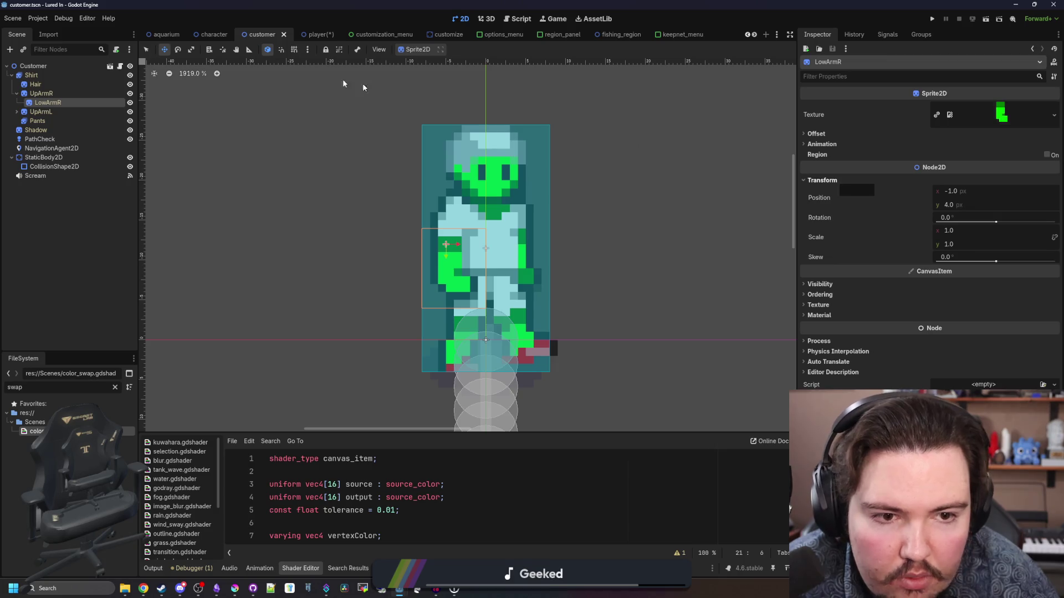
{"action": "left_click", "coordinate": [319, 35]}
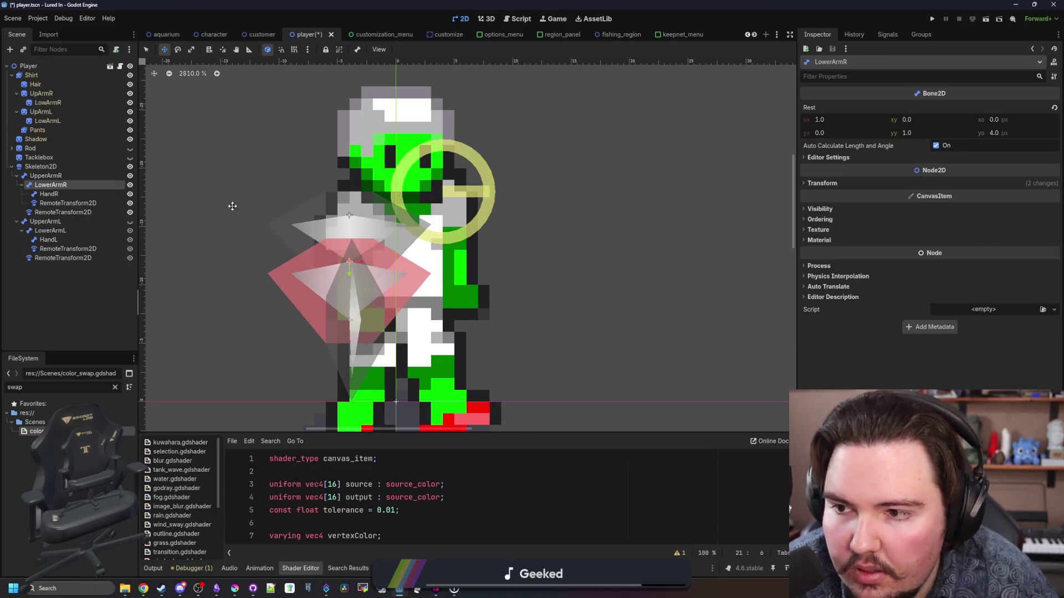
Set the LowerArmR bone's x position to -1.0 px and save the player scene.
{"action": "left_click", "coordinate": [835, 186]}
{"action": "left_click", "coordinate": [968, 195]}
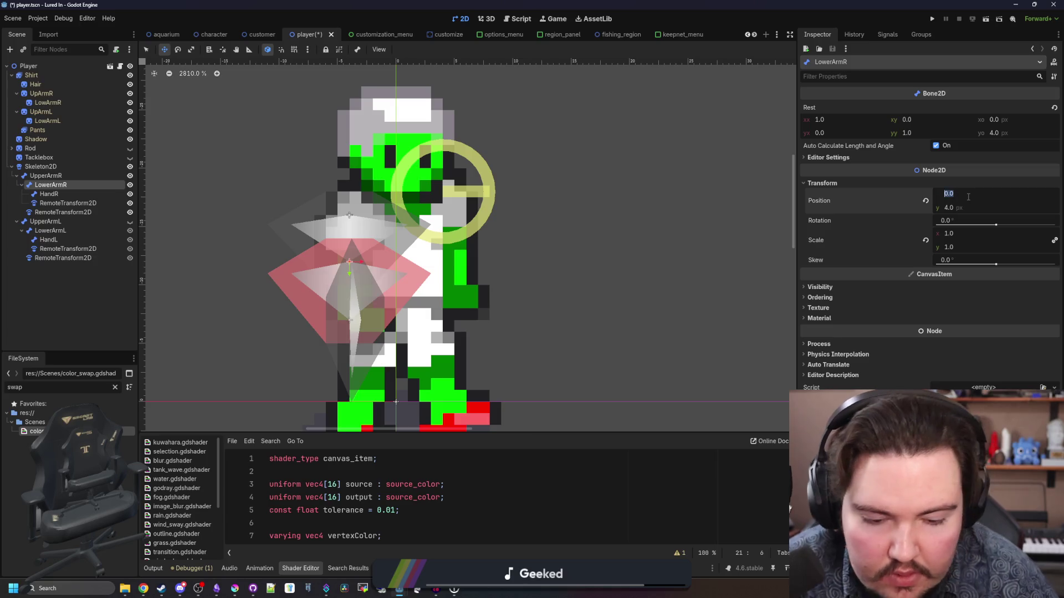
{"action": "type", "text": "1"}
{"action": "key", "text": "Return"}
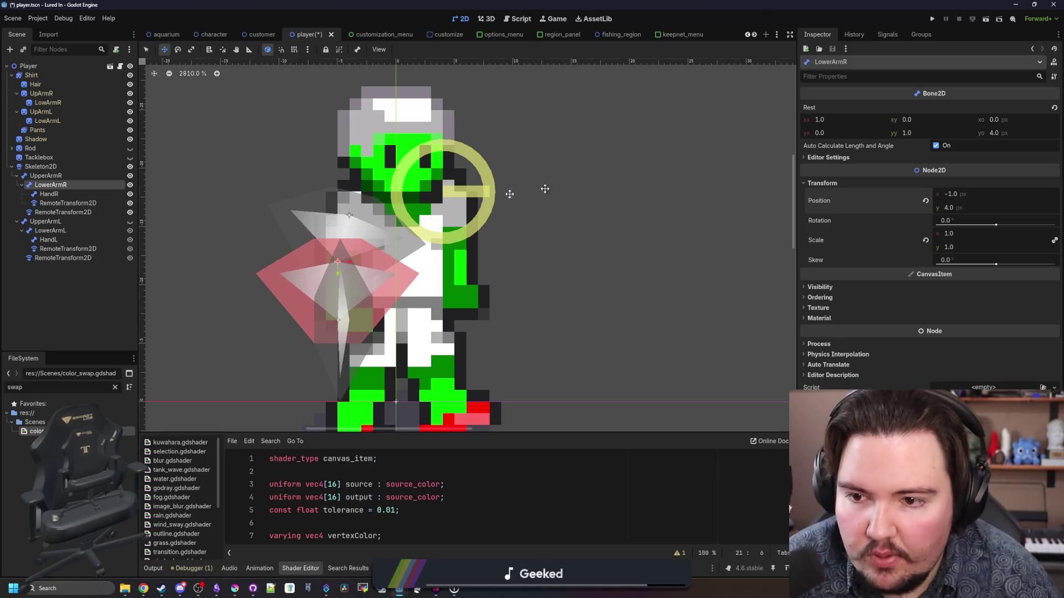
{"action": "scroll", "scroll_direction": "down", "scroll_amount": 3}
{"action": "key", "text": "ctrl+s"}
{"action": "key", "text": "ctrl+s"}
{"action": "key", "text": "ctrl+s"}
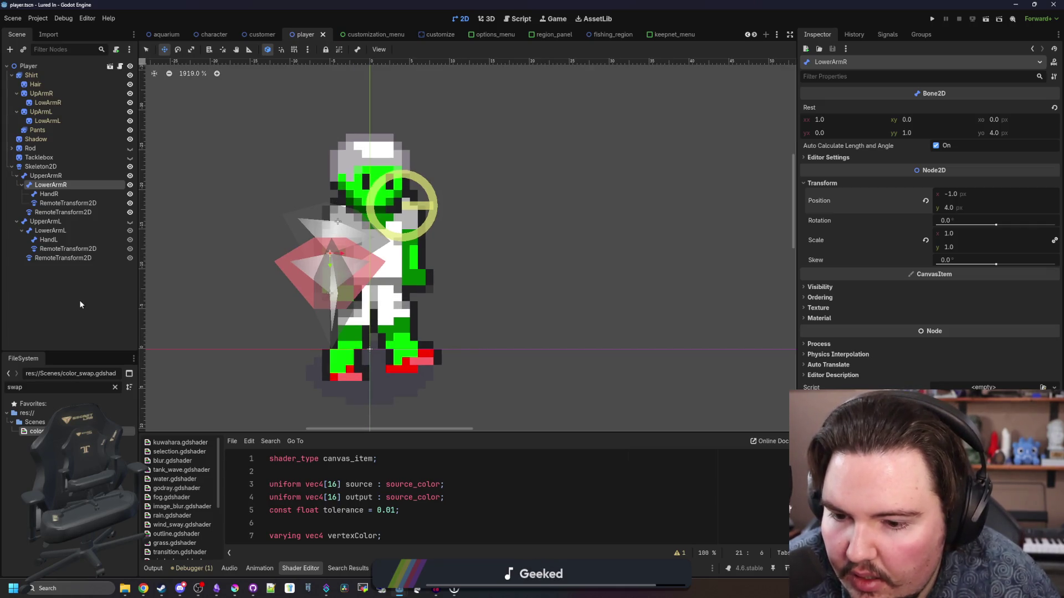
{"action": "scroll", "scroll_direction": "up", "scroll_amount": 3}
{"action": "key", "text": "ctrl+s"}
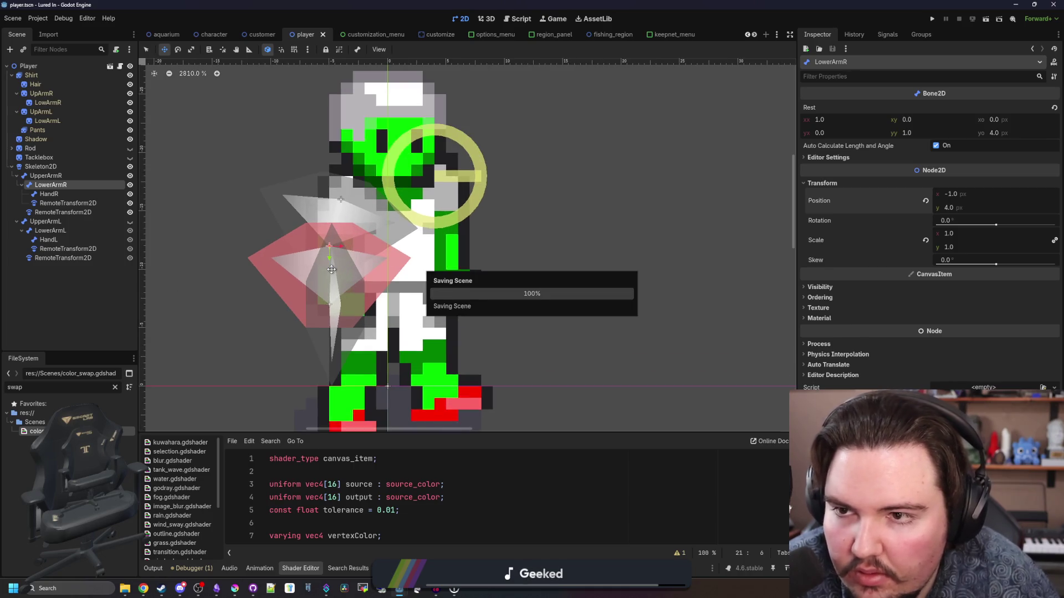
{"action": "scroll", "scroll_direction": "down", "scroll_amount": 3}
{"action": "key", "text": "ctrl+s"}
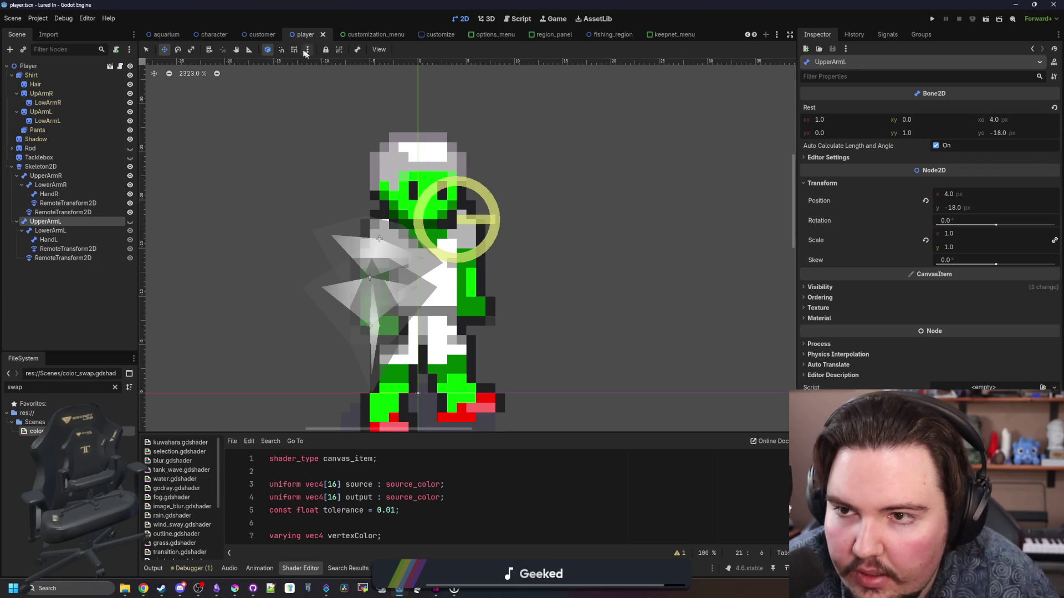
Check the customer's UpArmL transform, then set the player's UpperArmL bone position to 3, -17.
{"action": "left_click", "coordinate": [256, 35]}
{"action": "left_click", "coordinate": [41, 111]}
{"action": "left_click", "coordinate": [831, 181]}
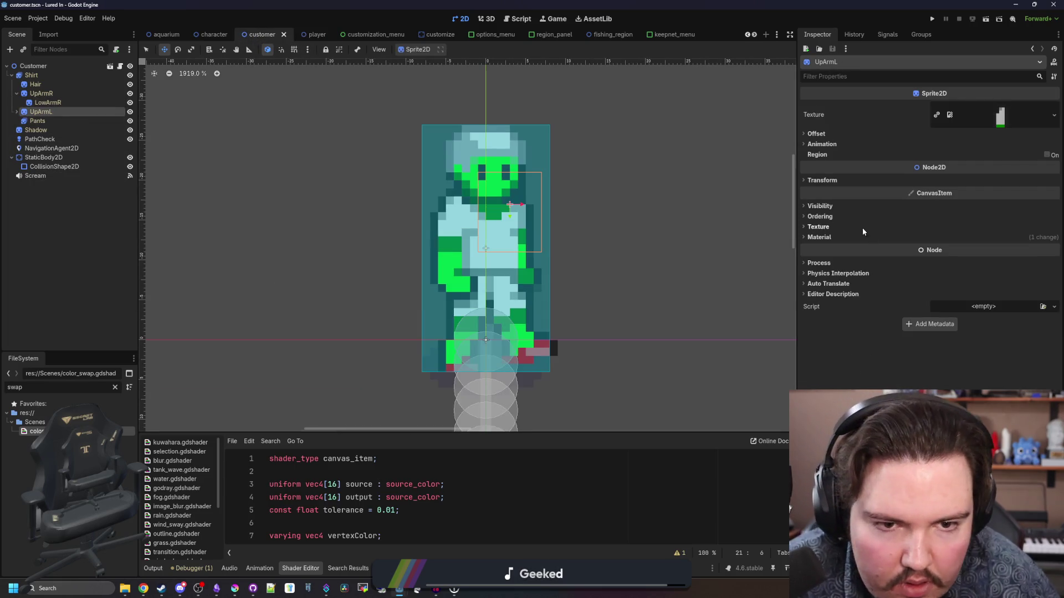
{"action": "left_click", "coordinate": [842, 182]}
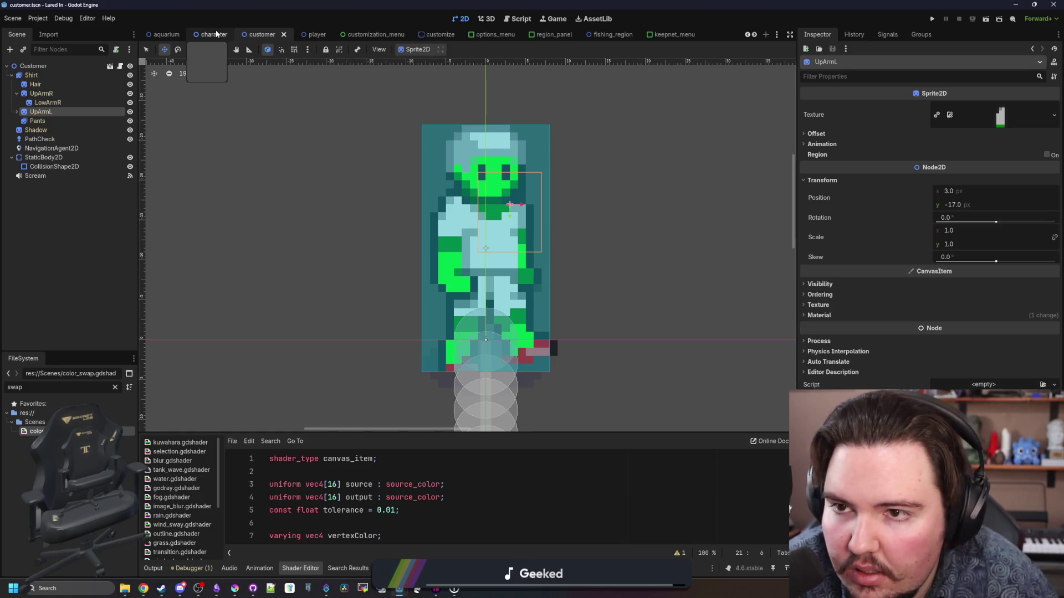
{"action": "left_click", "coordinate": [305, 34]}
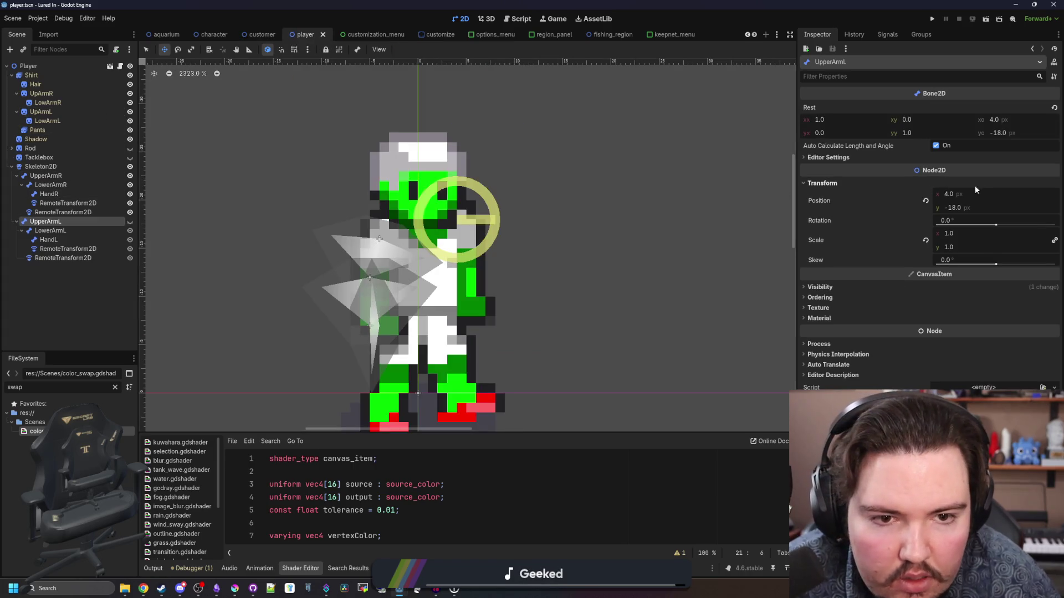
{"action": "left_click", "coordinate": [965, 194]}
{"action": "type", "text": "3"}
{"action": "left_click", "coordinate": [963, 208]}
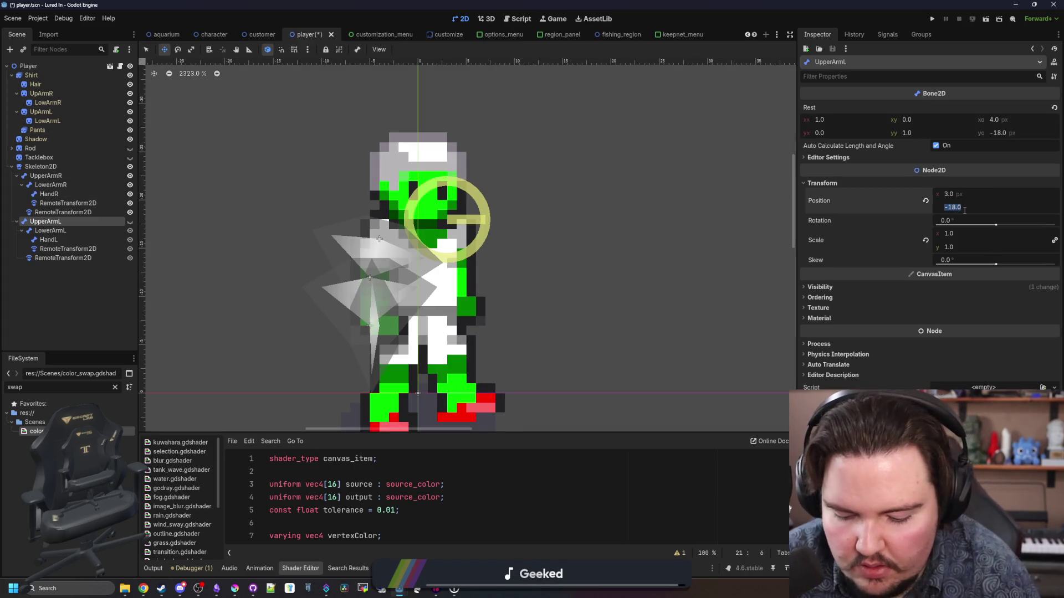
{"action": "type", "text": "-17"}
{"action": "key", "text": "Return"}
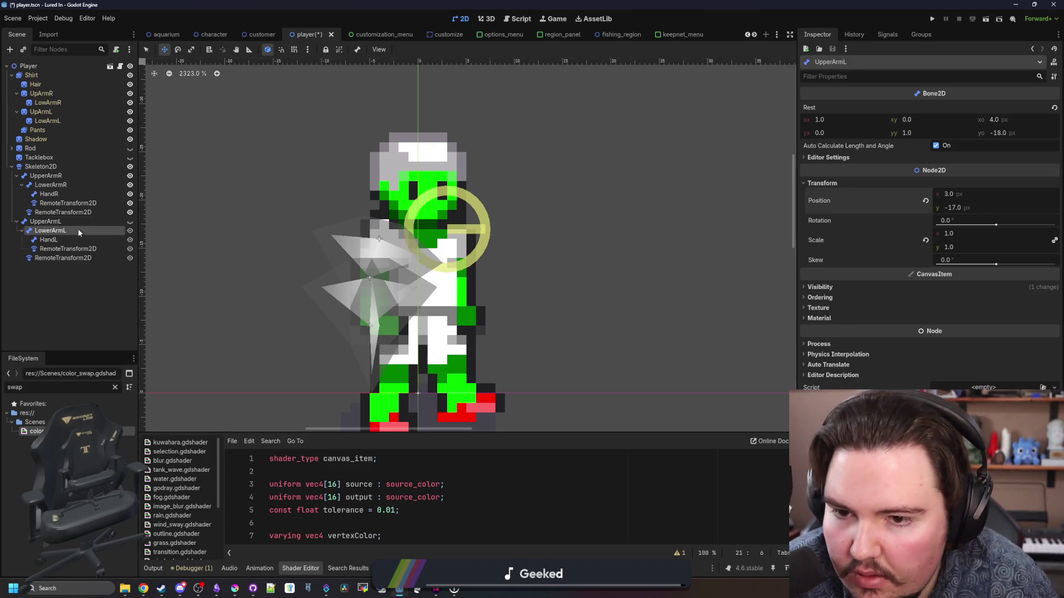
Compare the LowerArmL bone with the character scene's LowArmL sprite, then save the player scene.
{"action": "left_click", "coordinate": [78, 228]}
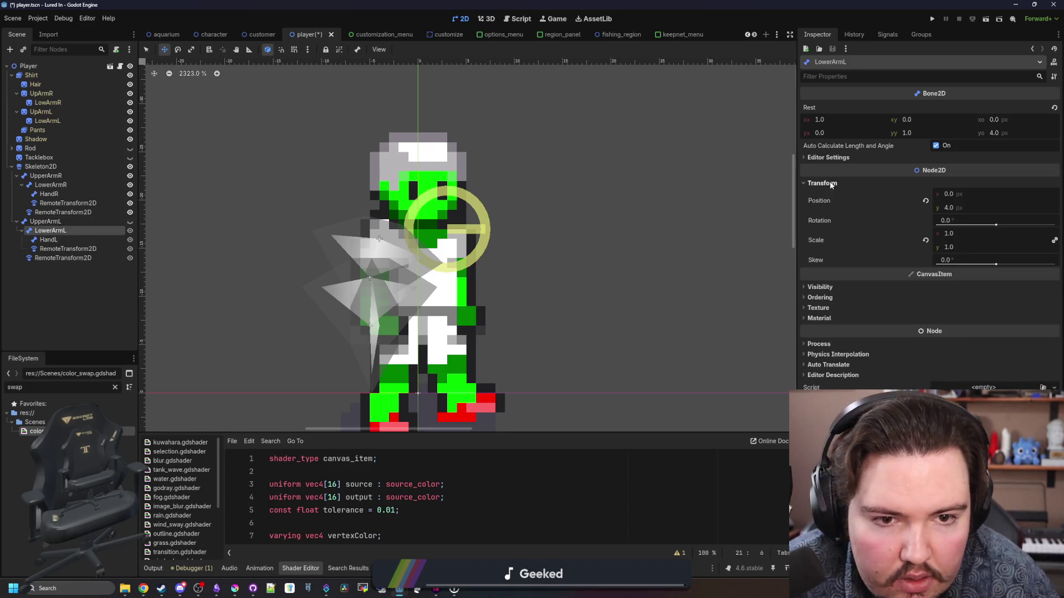
{"action": "left_click", "coordinate": [262, 36]}
{"action": "left_click", "coordinate": [210, 35]}
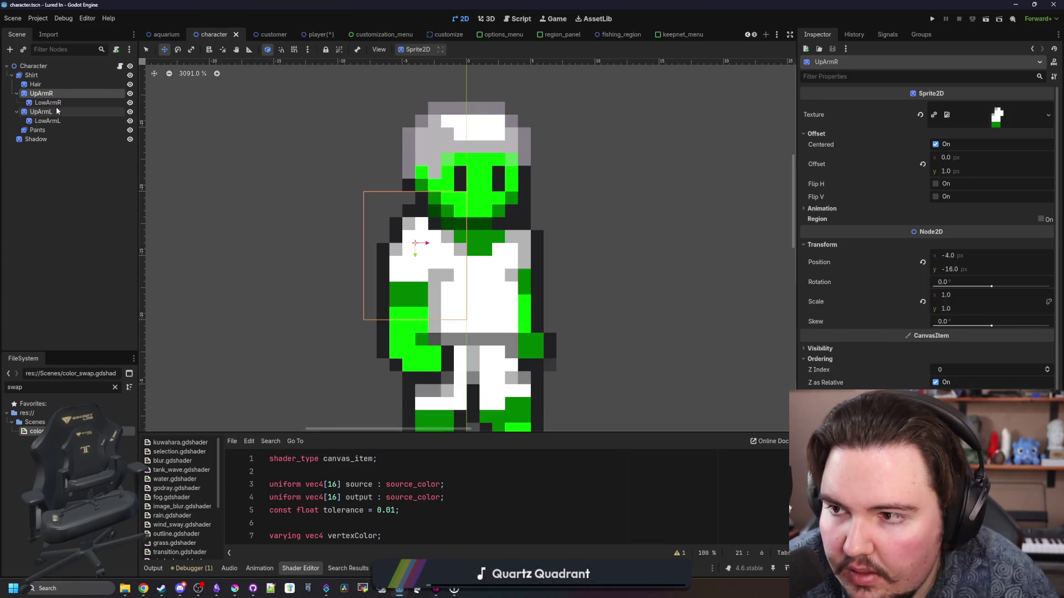
{"action": "left_click", "coordinate": [64, 120]}
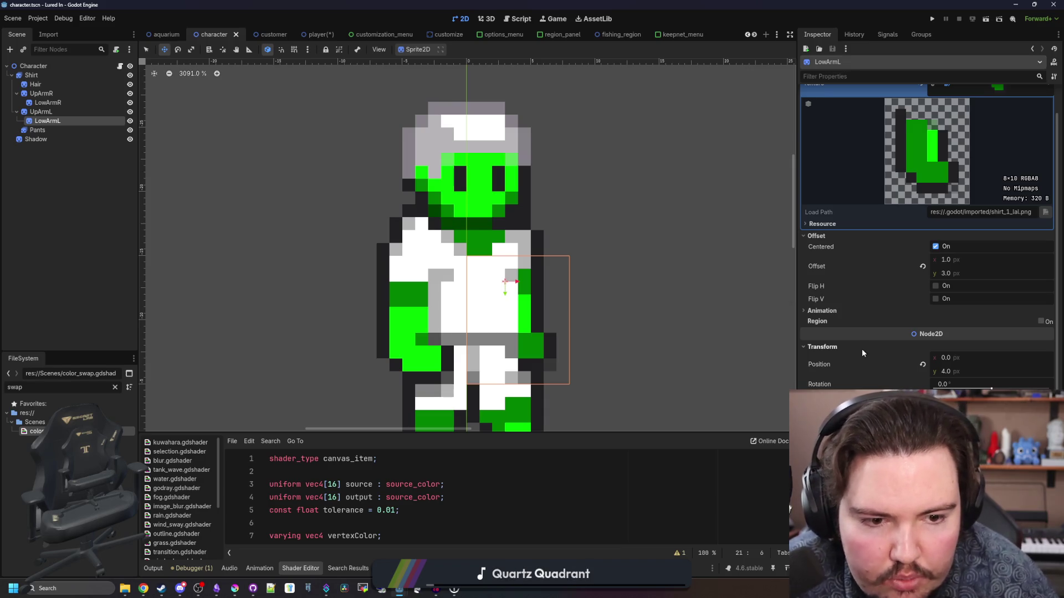
{"action": "left_click", "coordinate": [316, 35]}
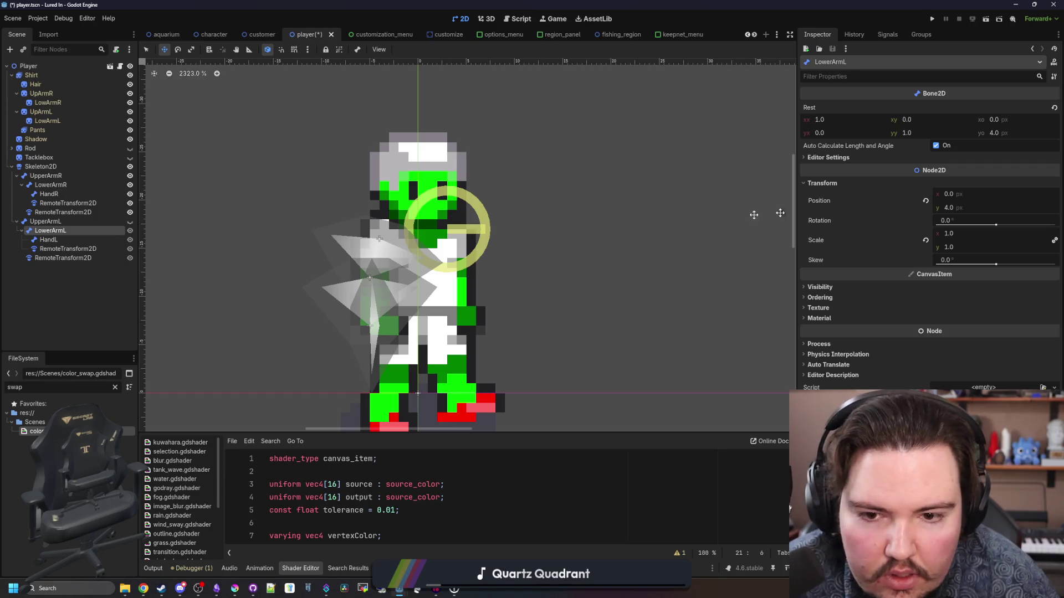
{"action": "key", "text": "ctrl+s"}
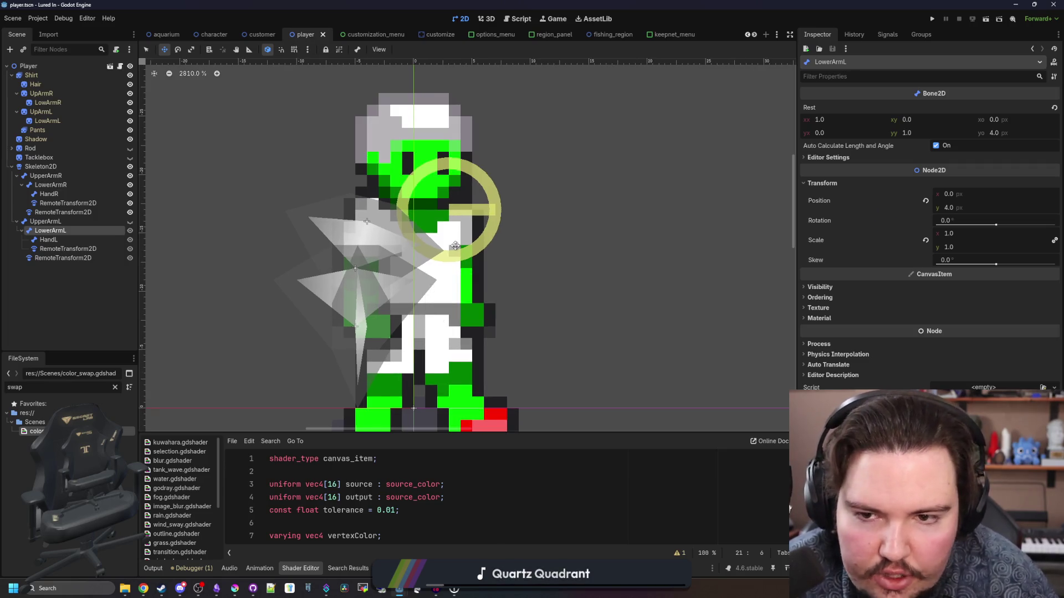
Toggle the UpperArmL left arm's visibility and hide the skeleton's bone overlays.
{"action": "scroll", "scroll_direction": "down", "scroll_amount": 3}
{"action": "left_click", "coordinate": [130, 222]}
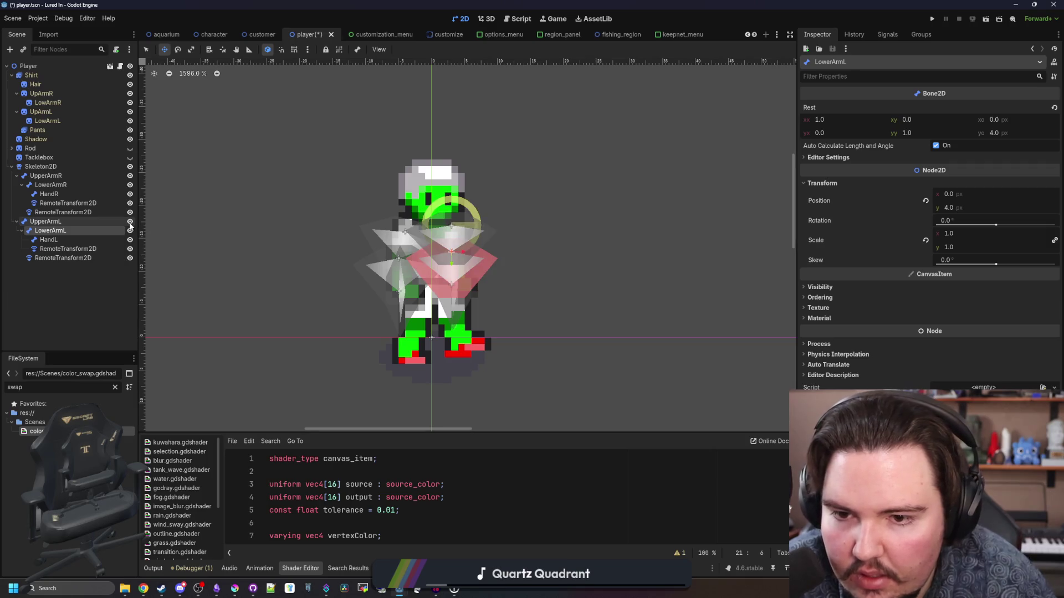
{"action": "left_click", "coordinate": [131, 224]}
{"action": "left_click", "coordinate": [130, 222]}
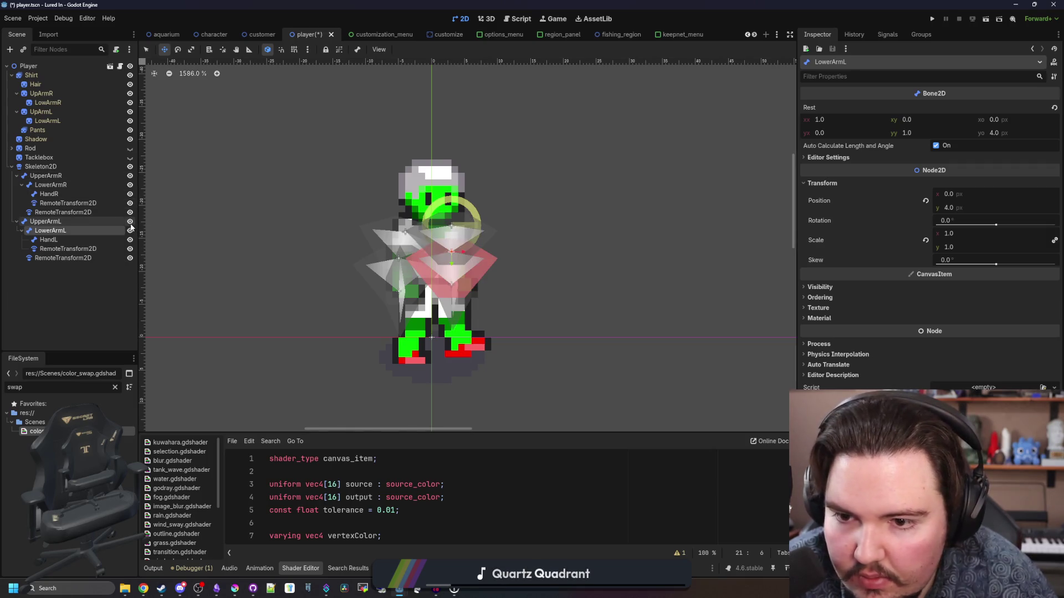
{"action": "left_click", "coordinate": [130, 223]}
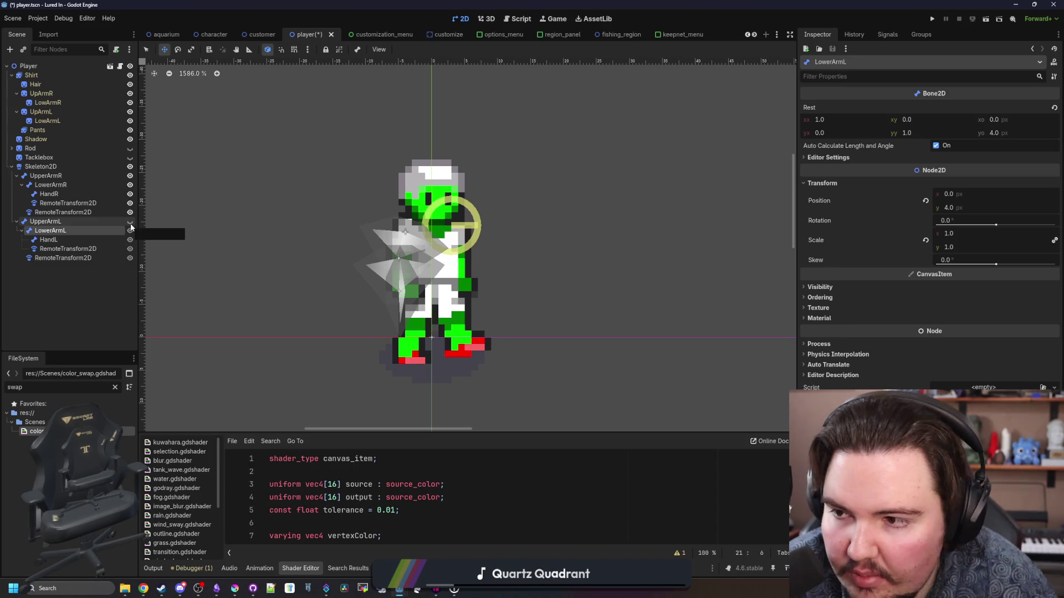
{"action": "left_click", "coordinate": [130, 166]}
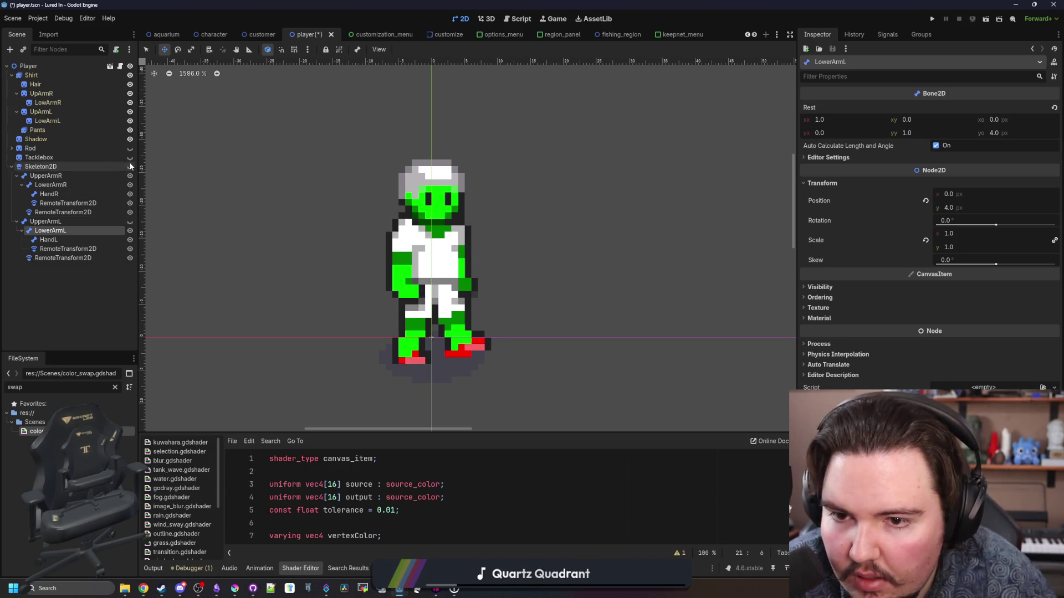
{"action": "scroll", "scroll_direction": "up", "scroll_amount": 3}
{"action": "scroll", "scroll_direction": "up", "scroll_amount": 3}
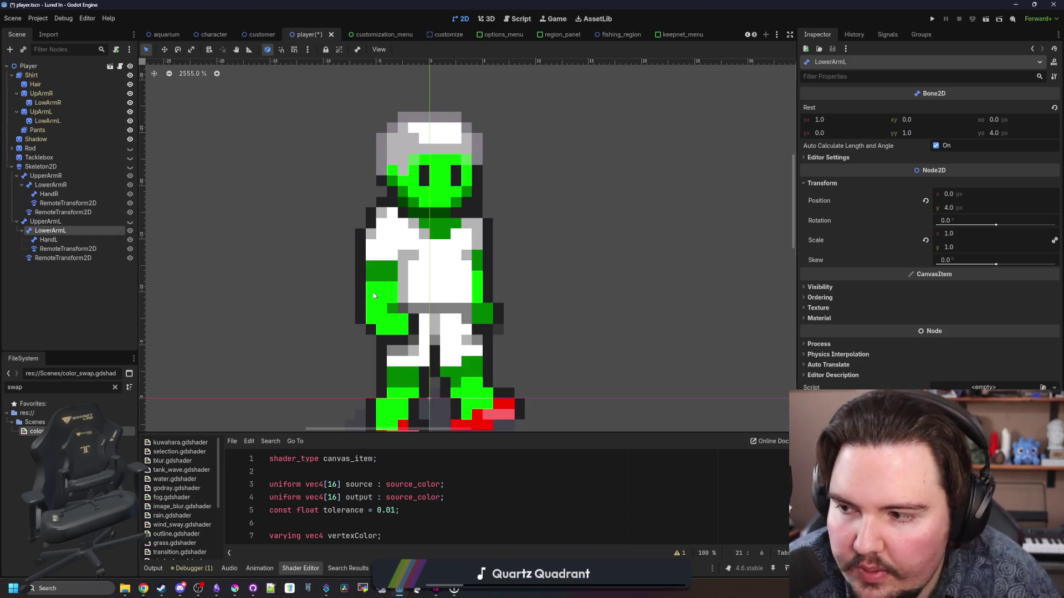
Inspect the UpperArmL, LowerArmL and HandL bones, then show the bone overlays again.
{"action": "left_click", "coordinate": [66, 223]}
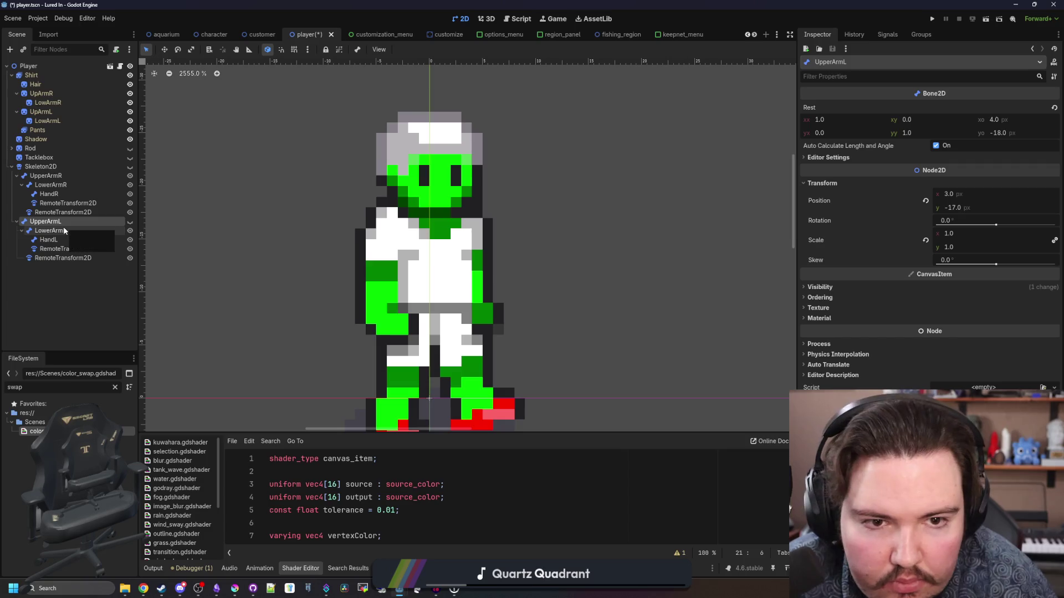
{"action": "left_click", "coordinate": [65, 231]}
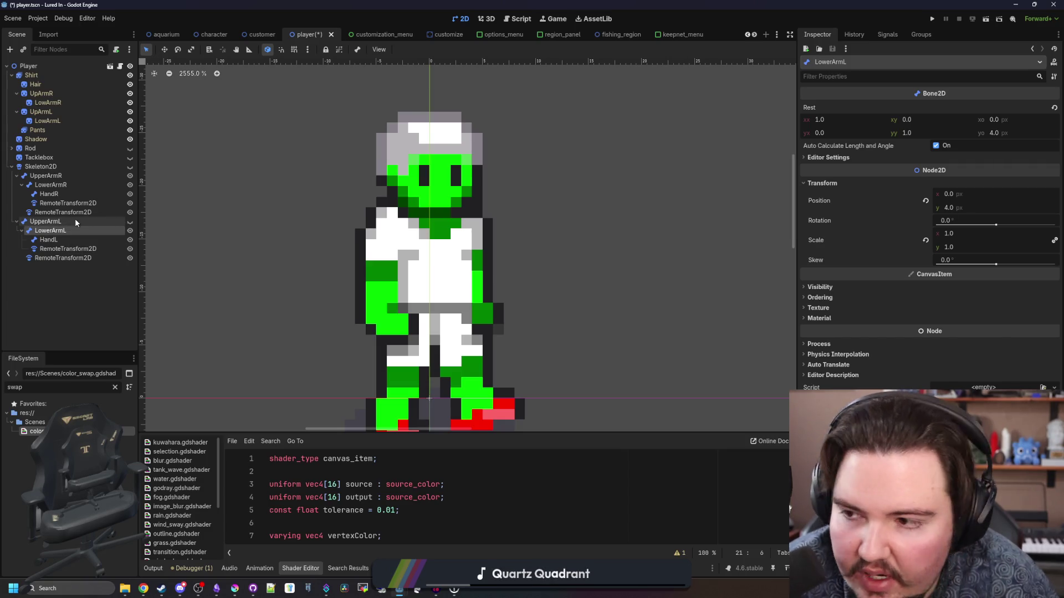
{"action": "left_click", "coordinate": [64, 238]}
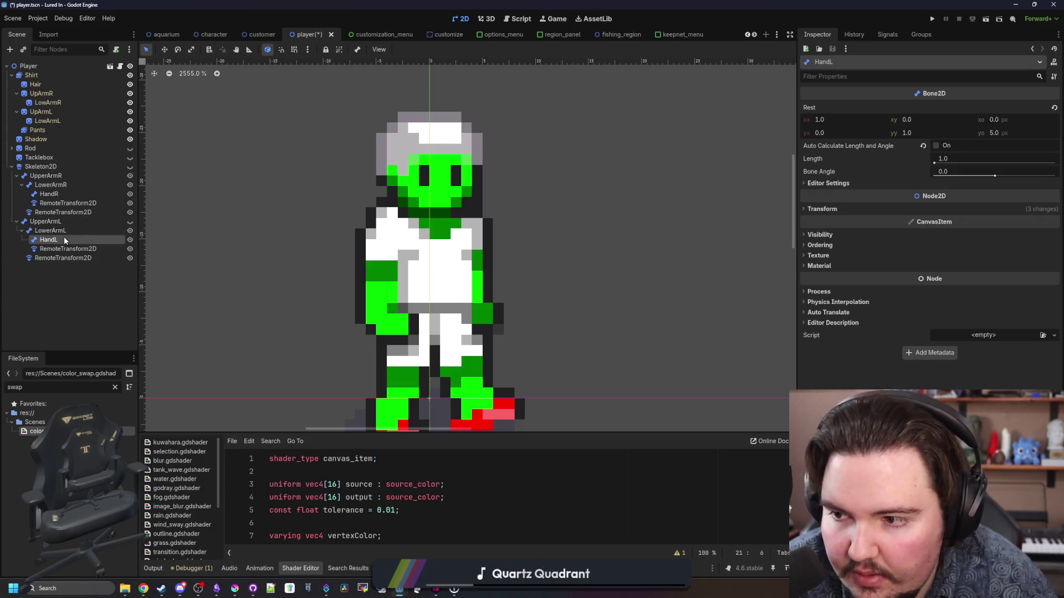
{"action": "left_click", "coordinate": [73, 229]}
{"action": "left_click", "coordinate": [72, 223]}
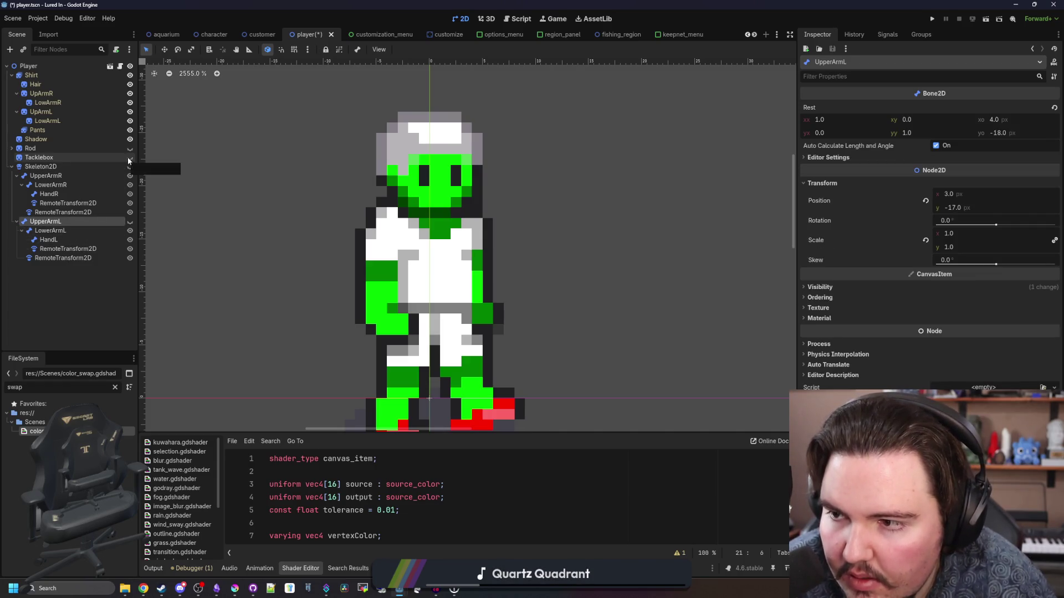
{"action": "left_click", "coordinate": [131, 166]}
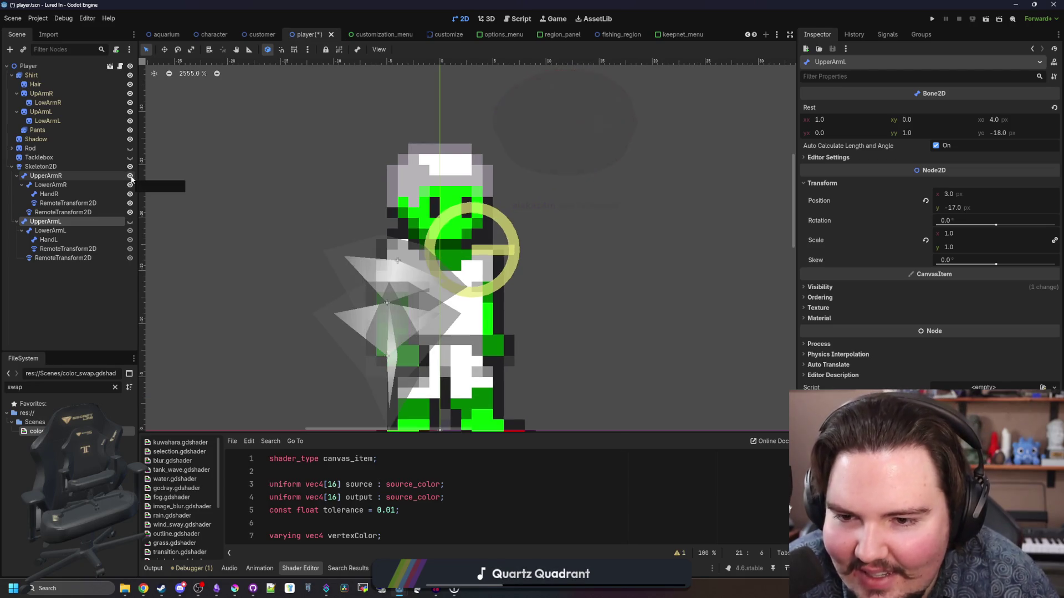
Toggle the UpperArmR arm's visibility on and off to check the rig.
{"action": "left_click", "coordinate": [130, 176]}
{"action": "left_click", "coordinate": [130, 176]}
{"action": "left_click", "coordinate": [130, 176]}
{"action": "left_click", "coordinate": [130, 176]}
{"action": "left_click", "coordinate": [130, 176]}
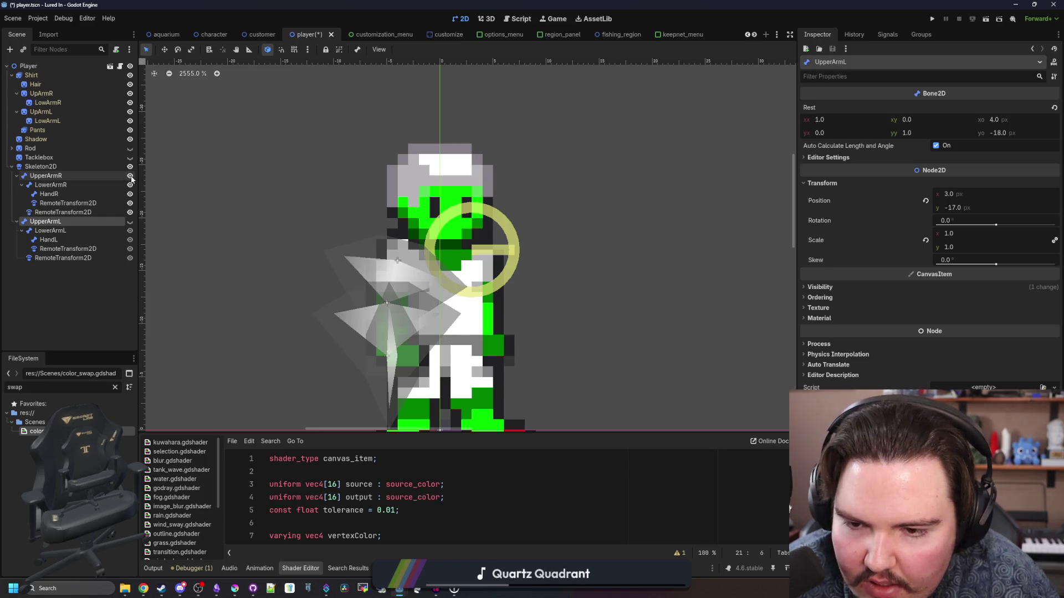
{"action": "left_click", "coordinate": [130, 176]}
{"action": "scroll", "scroll_direction": "down", "scroll_amount": 3}
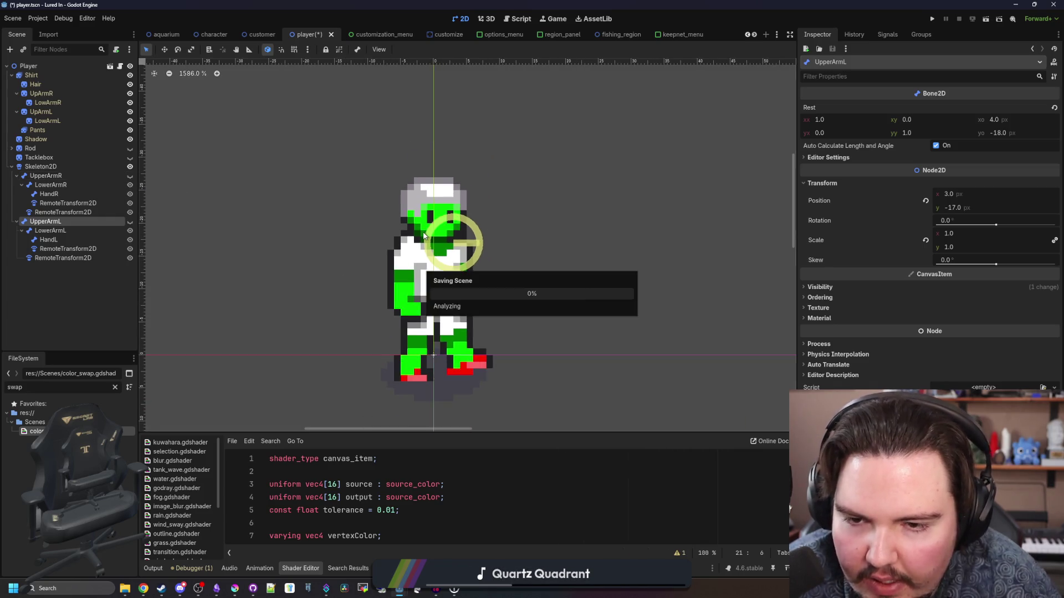
Save, run the game full-screen, and cast a line at the fishing pond before returning to the shop.
{"action": "key", "text": "ctrl+s"}
{"action": "left_click", "coordinate": [932, 20]}
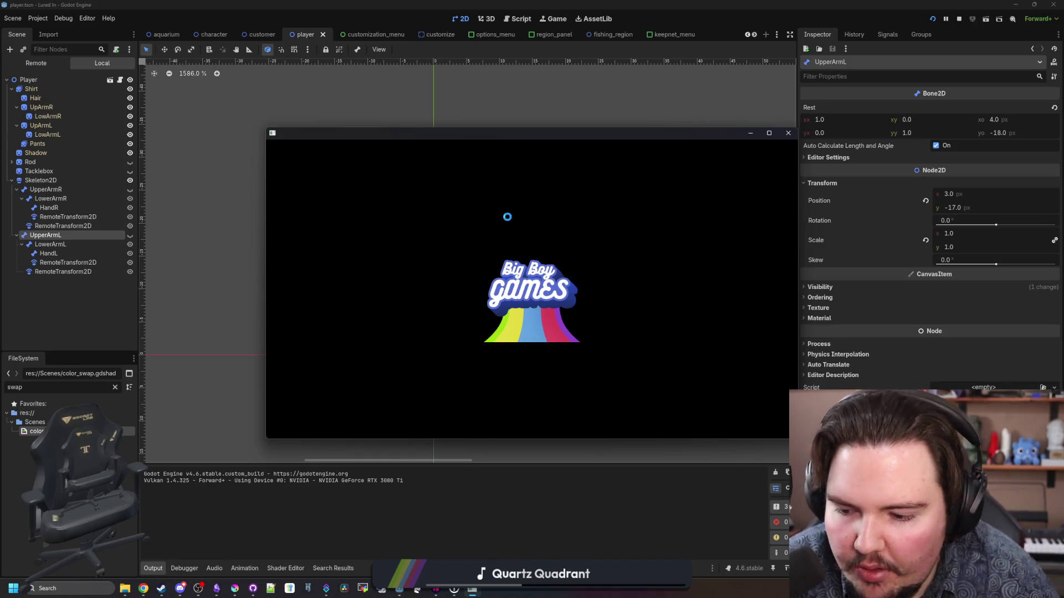
{"action": "left_click", "coordinate": [767, 134]}
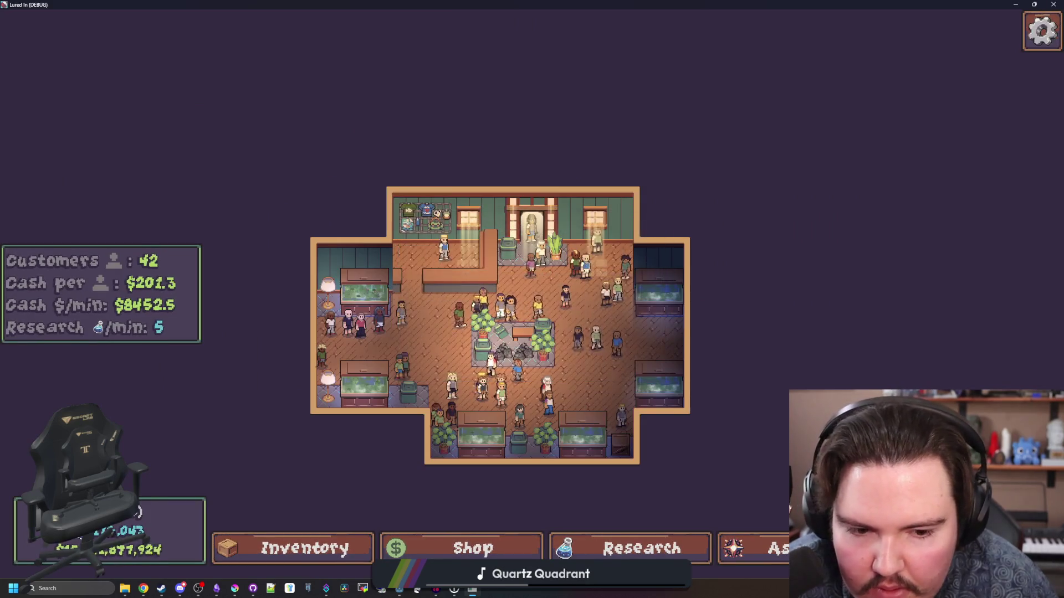
{"action": "left_click", "coordinate": [770, 183]}
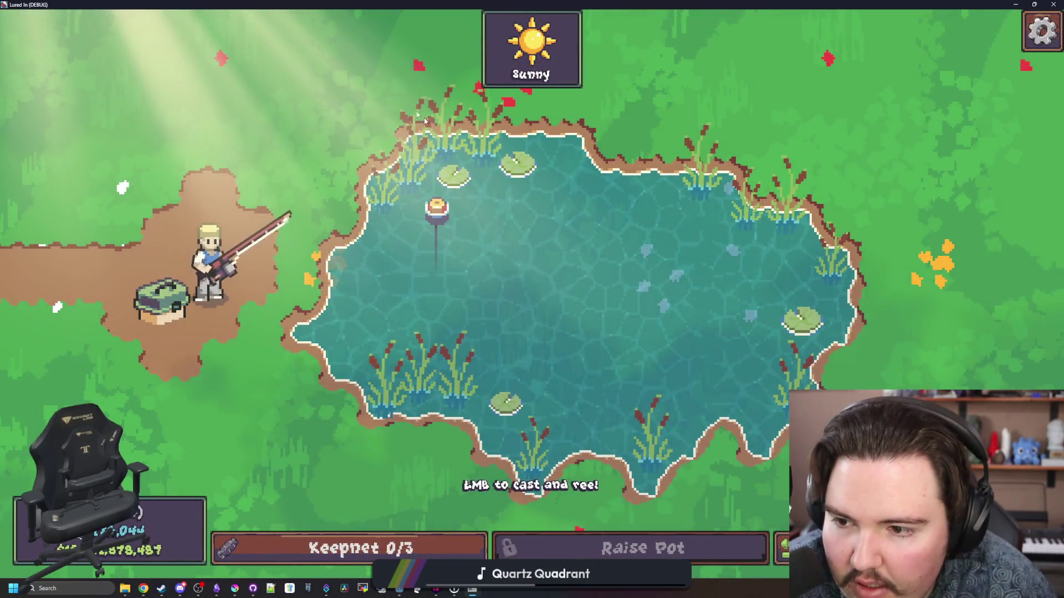
{"action": "left_click", "coordinate": [275, 77]}
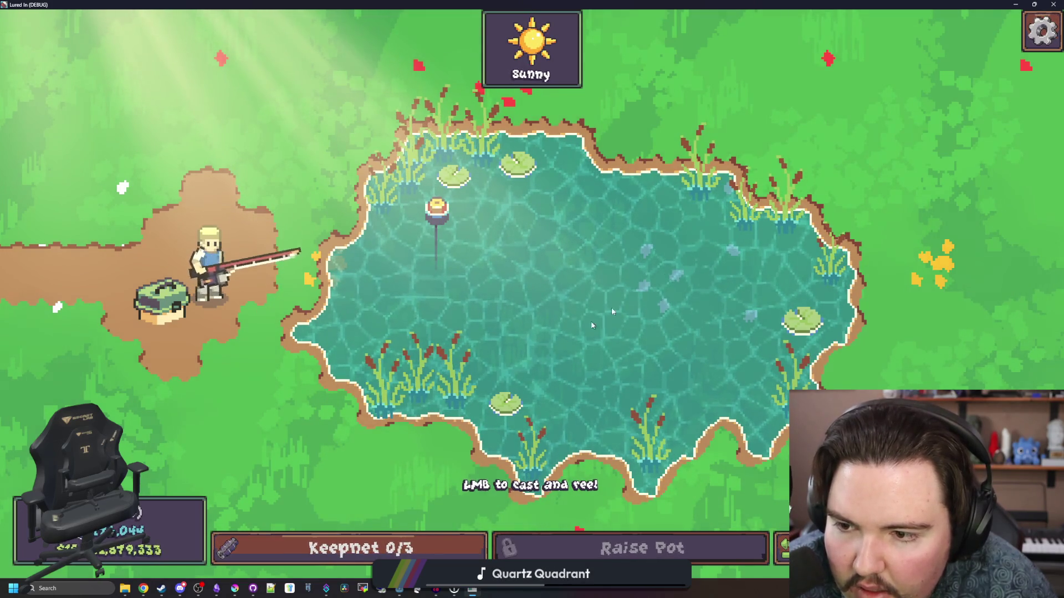
{"action": "key", "text": "Escape"}
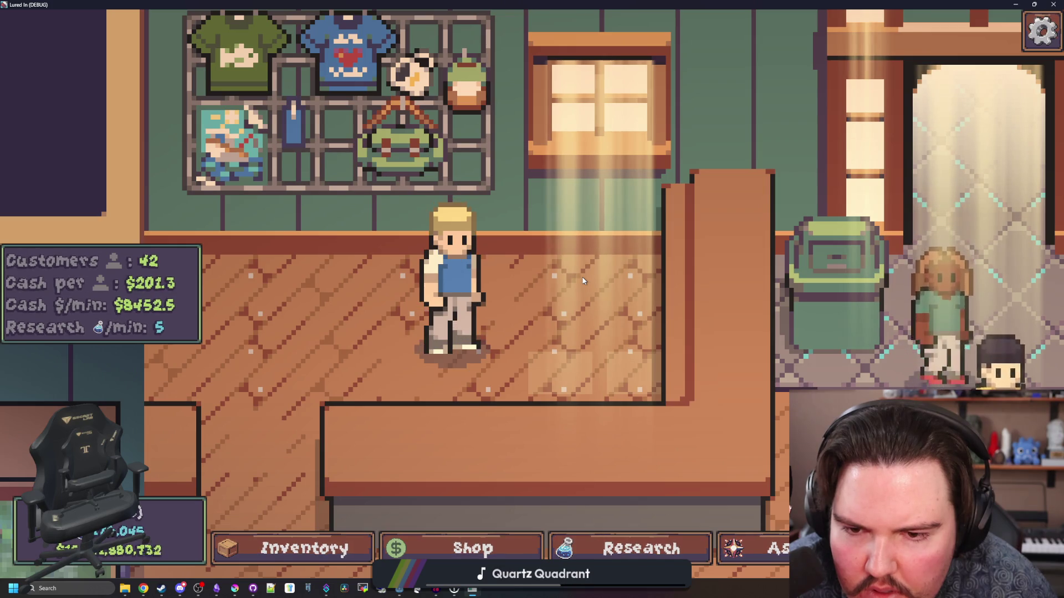
Pan around the shop floor and drag the purple-haired customer around, then return to the editor.
{"action": "key", "text": "s"}
{"action": "key", "text": "d"}
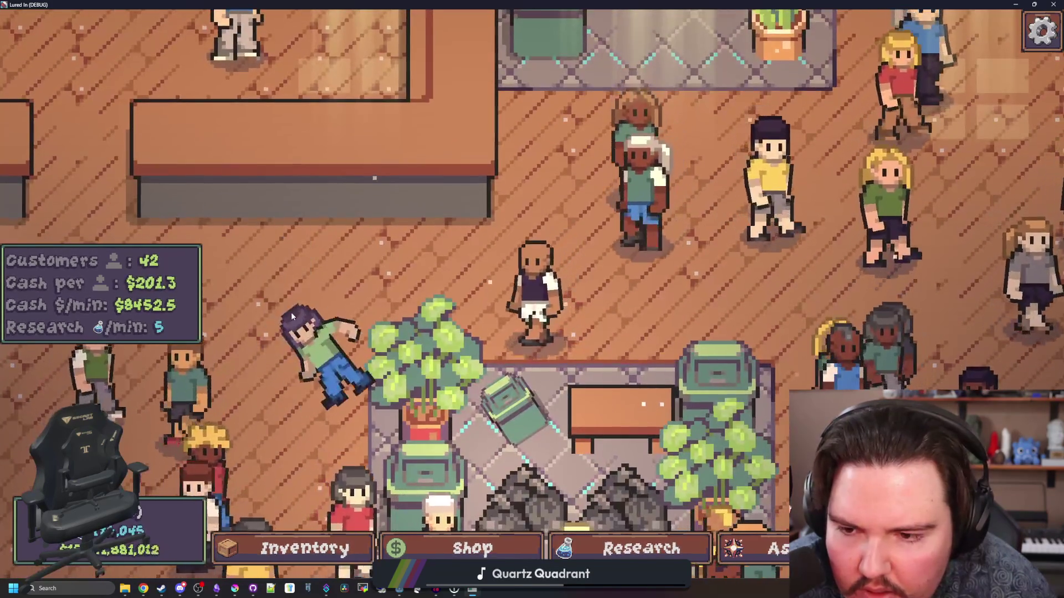
{"action": "left_click_drag", "start_coordinate": [291, 316], "coordinate": [282, 216]}
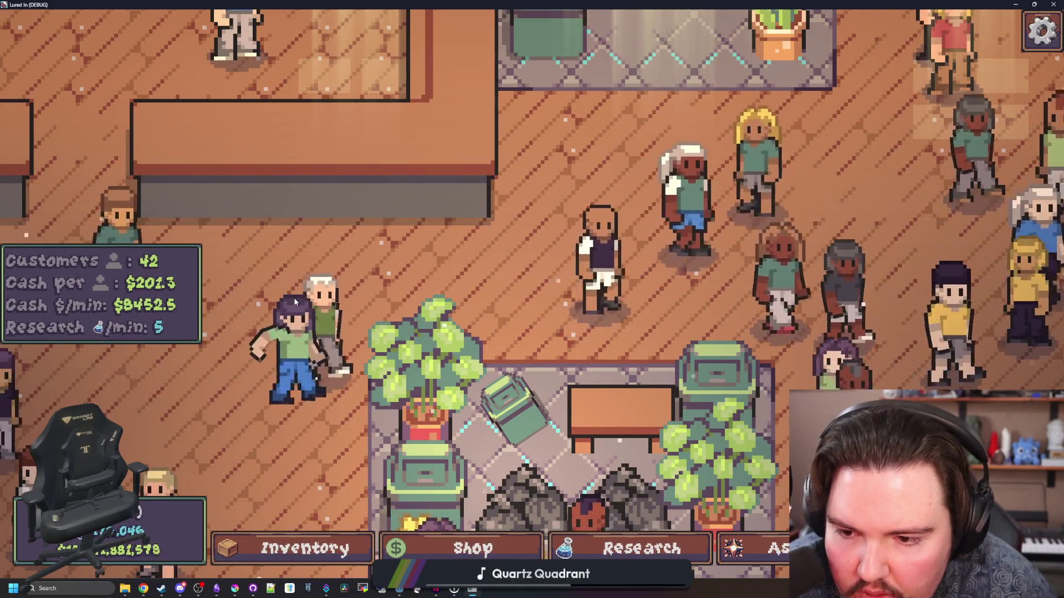
{"action": "left_click_drag", "start_coordinate": [281, 304], "coordinate": [282, 222]}
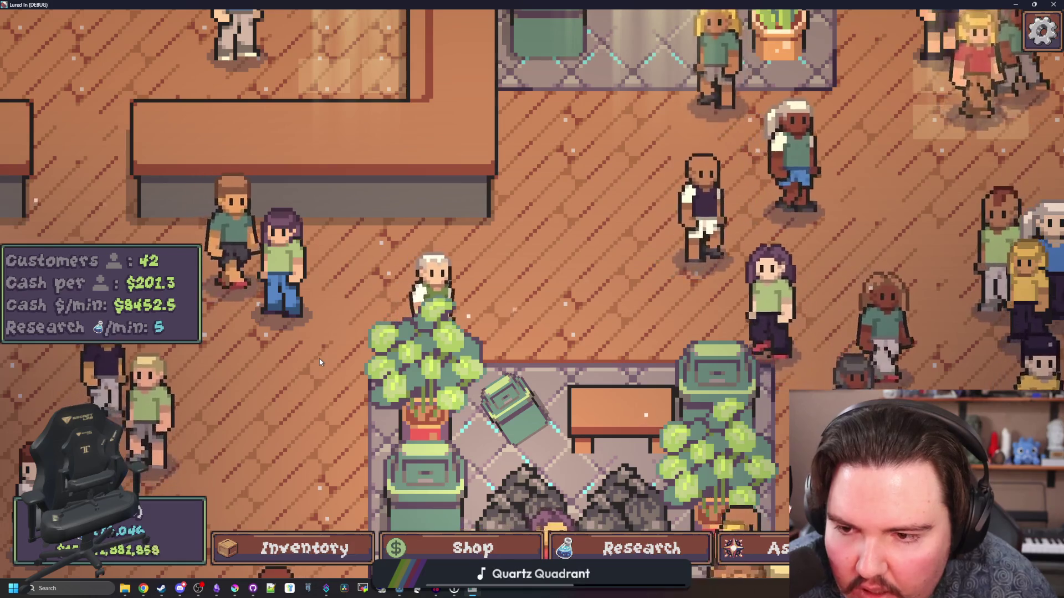
{"action": "key", "text": "a"}
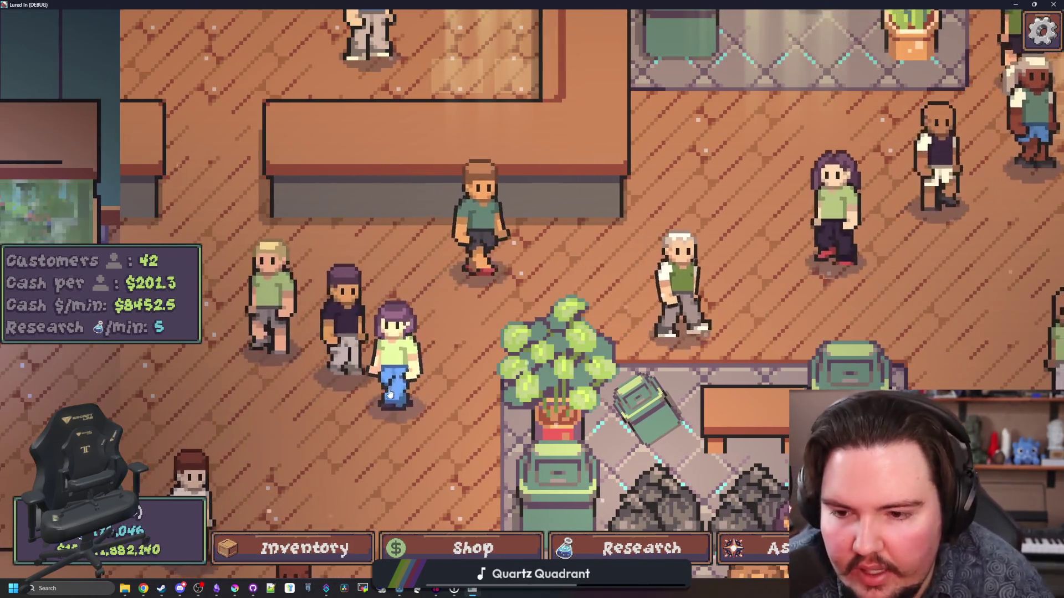
{"action": "scroll", "scroll_direction": "down", "scroll_amount": 3}
{"action": "left_click_drag", "start_coordinate": [387, 360], "coordinate": [408, 268]}
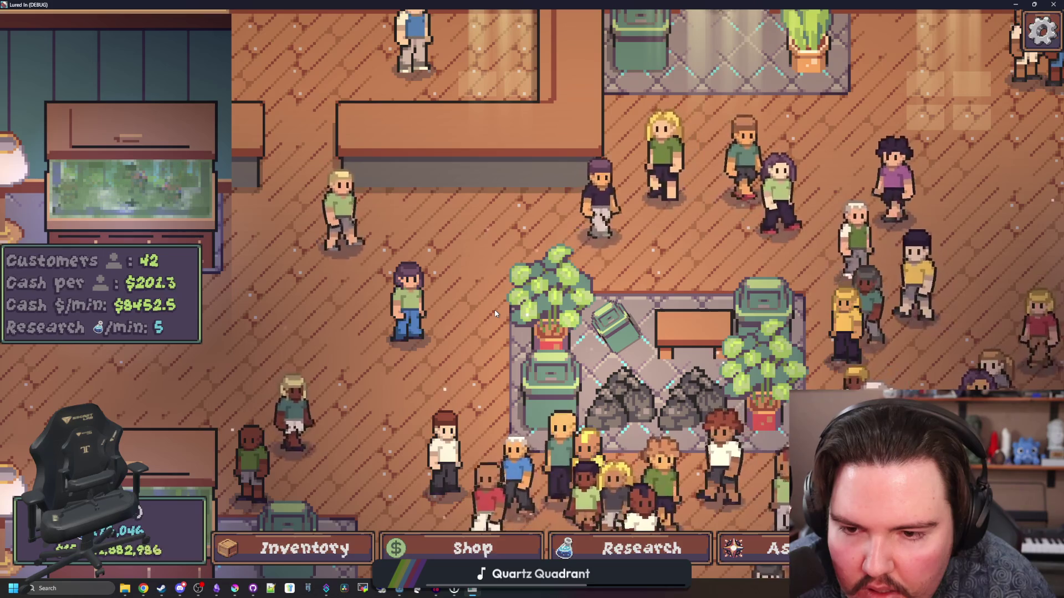
{"action": "mouse_move", "coordinate": [598, 4]}
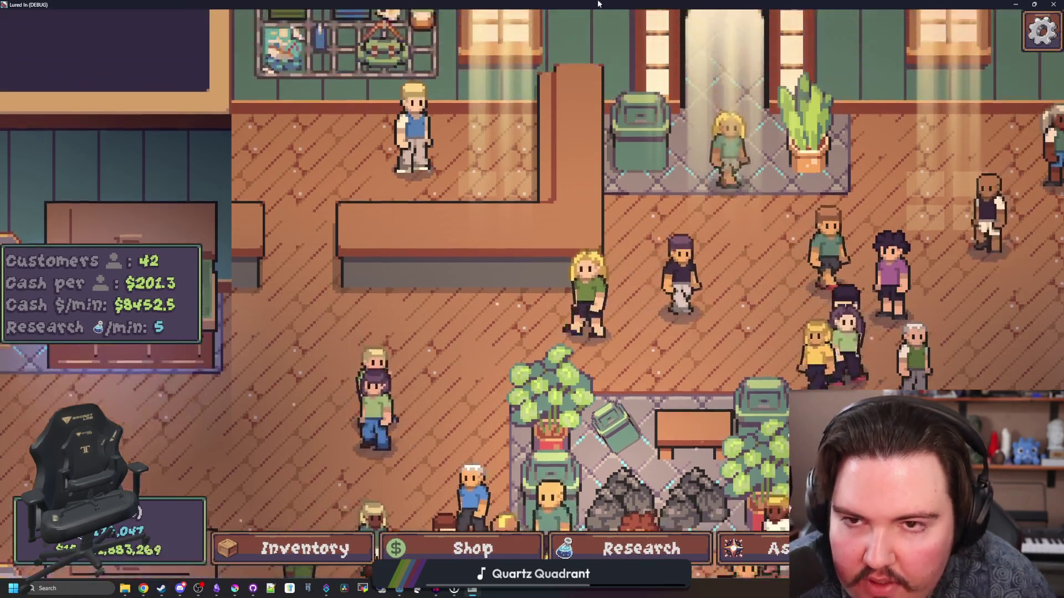
{"action": "key", "text": "alt+tab"}
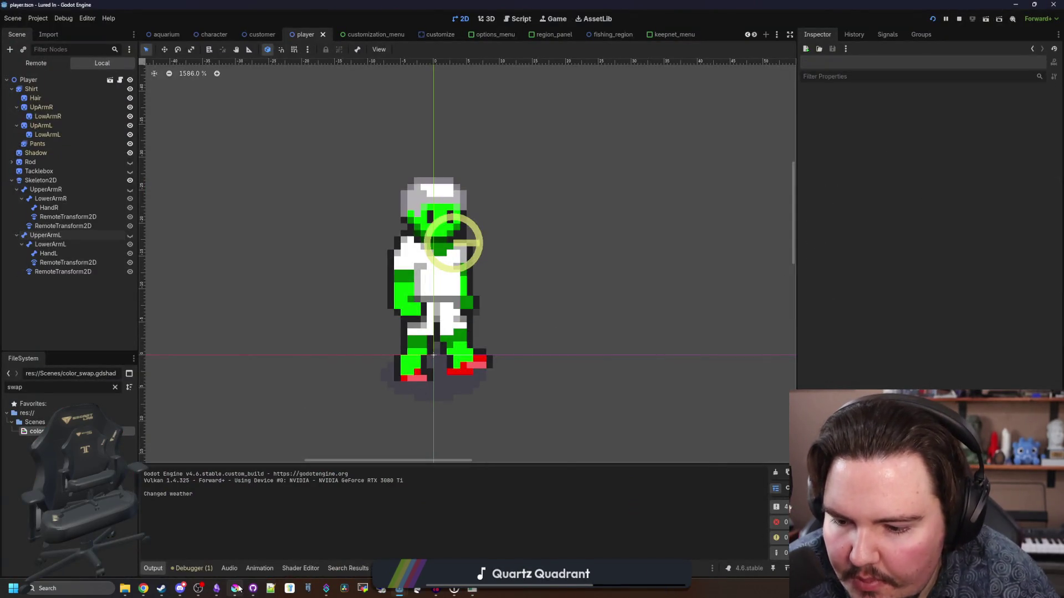
Maximize Krita and close the five open shirt images, including shirt_1_ral.png and shirt_1_lau.png.
{"action": "left_click", "coordinate": [236, 588]}
{"action": "double_click", "coordinate": [469, 424]}
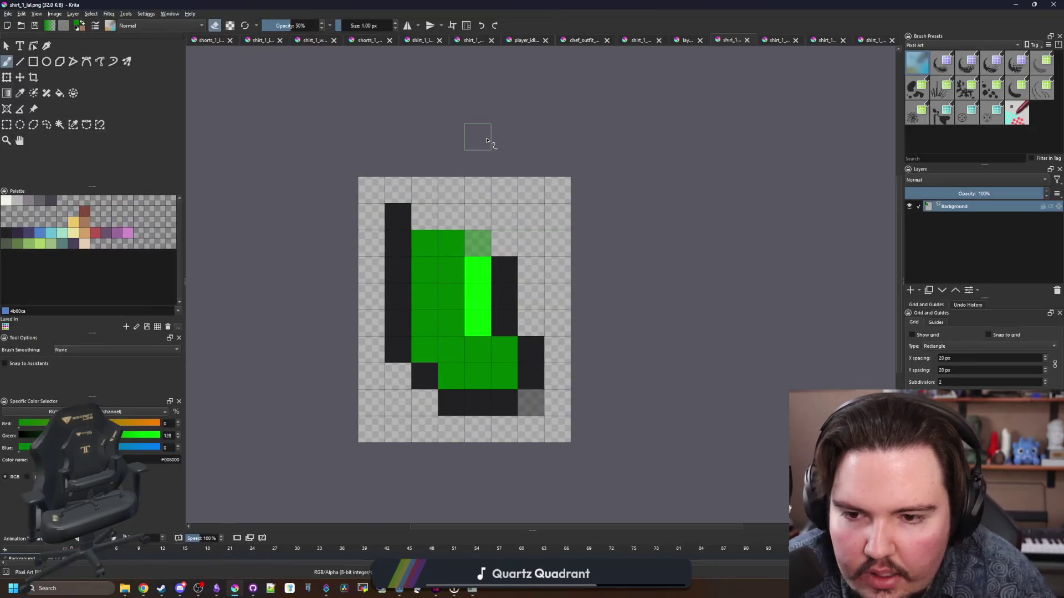
{"action": "left_click", "coordinate": [747, 40]}
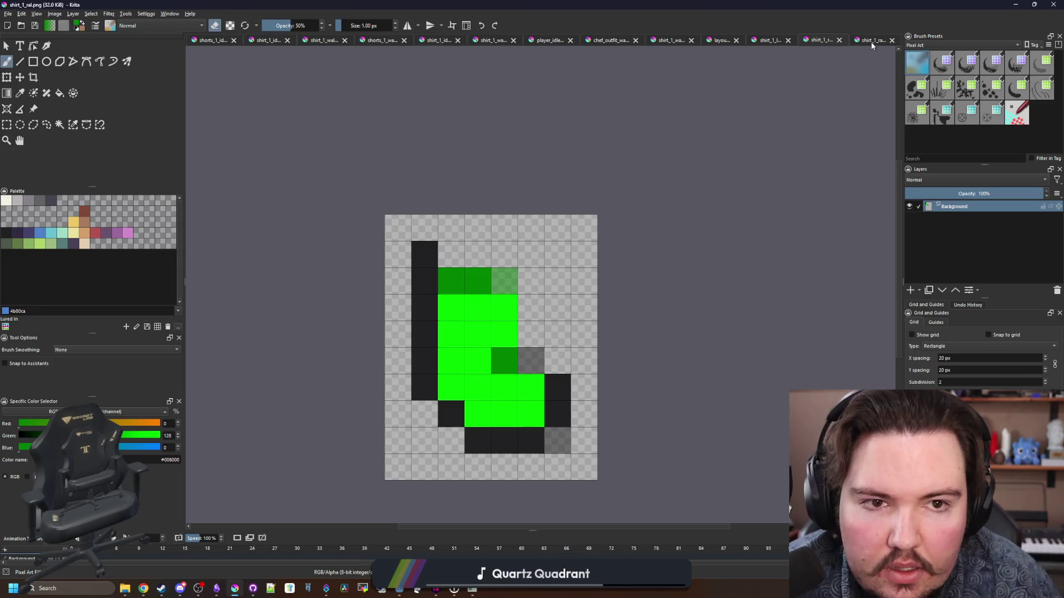
{"action": "left_click", "coordinate": [892, 40]}
{"action": "left_click", "coordinate": [892, 40]}
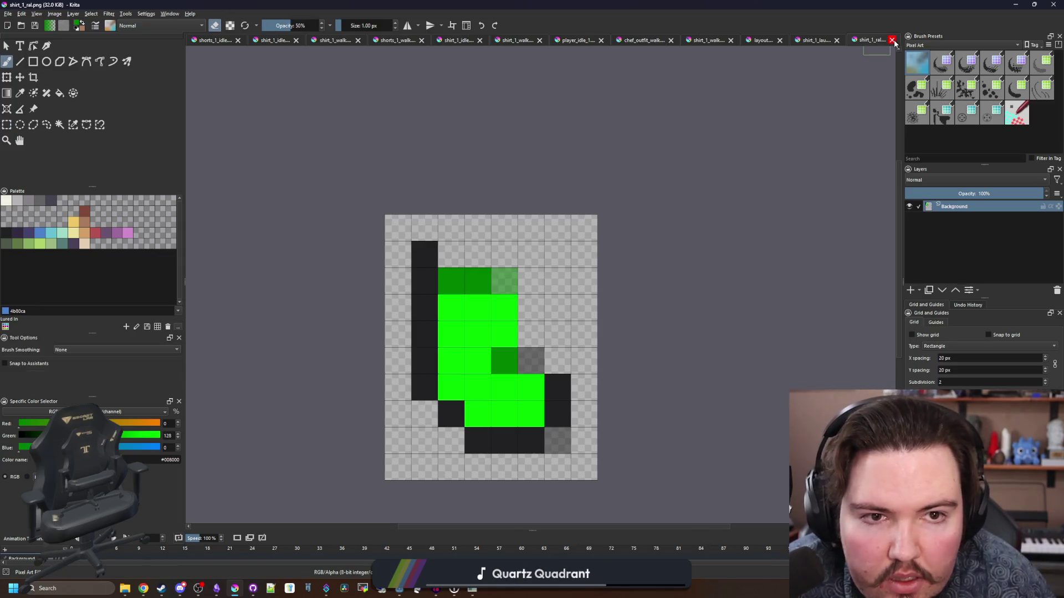
{"action": "left_click", "coordinate": [892, 40]}
{"action": "left_click", "coordinate": [892, 40]}
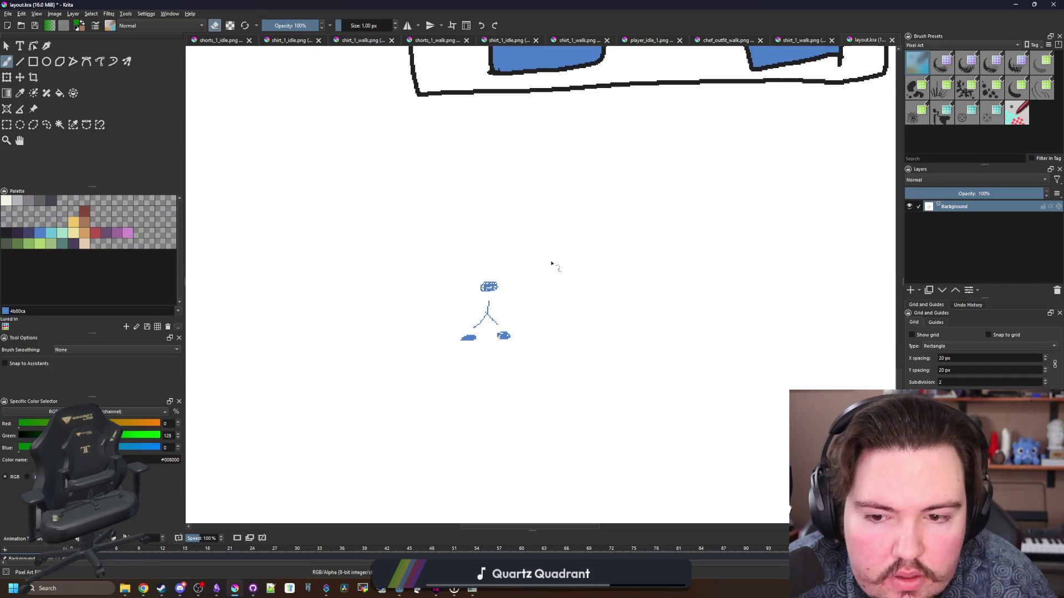
{"action": "key", "text": "minus"}
{"action": "key", "text": "minus"}
{"action": "key", "text": "minus"}
Open pants_1_idle.png and shorts_1_idle.png together from the sprite folder.
{"action": "left_click", "coordinate": [8, 13]}
{"action": "left_click", "coordinate": [17, 35]}
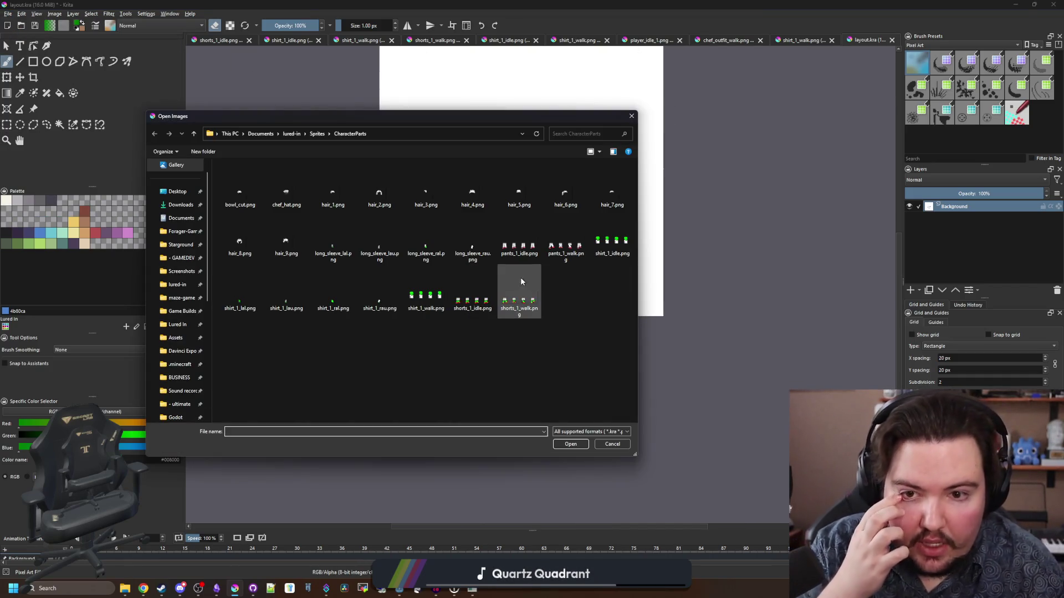
{"action": "left_click", "coordinate": [559, 248]}
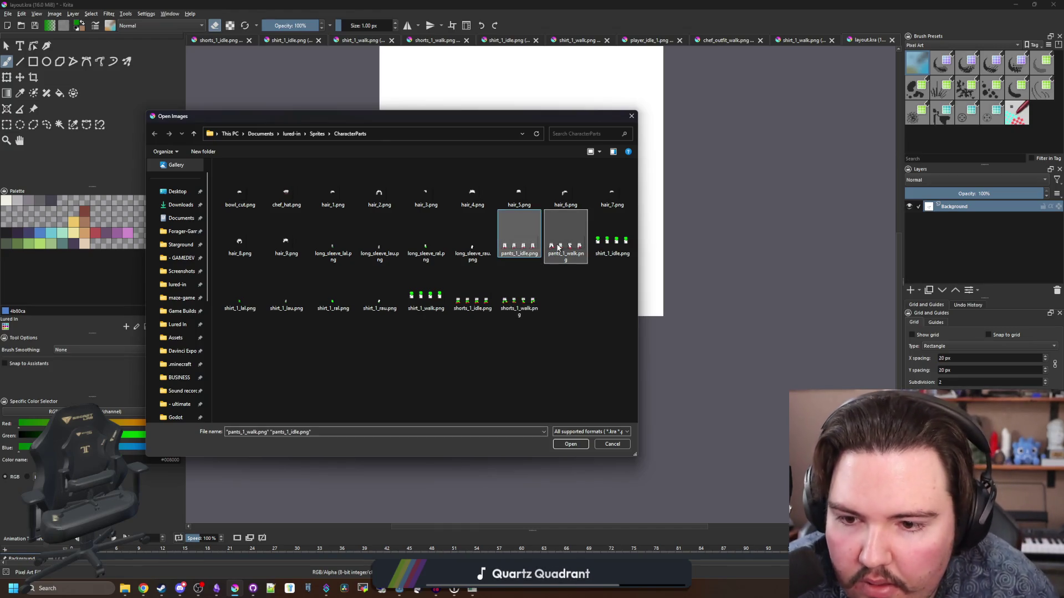
{"action": "left_click", "coordinate": [575, 281]}
{"action": "left_click", "coordinate": [518, 256]}
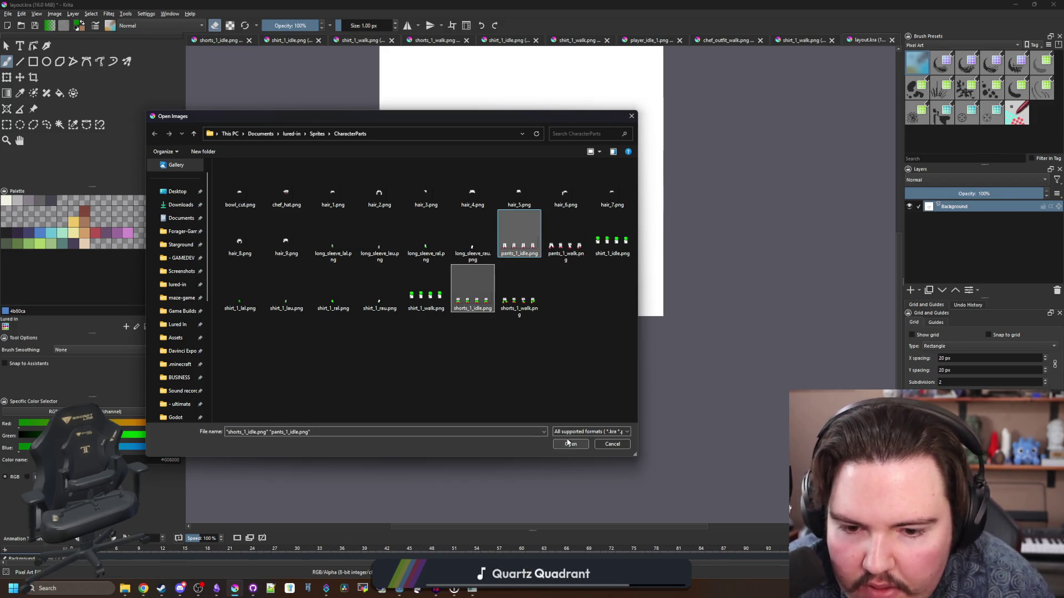
{"action": "left_click", "coordinate": [569, 444]}
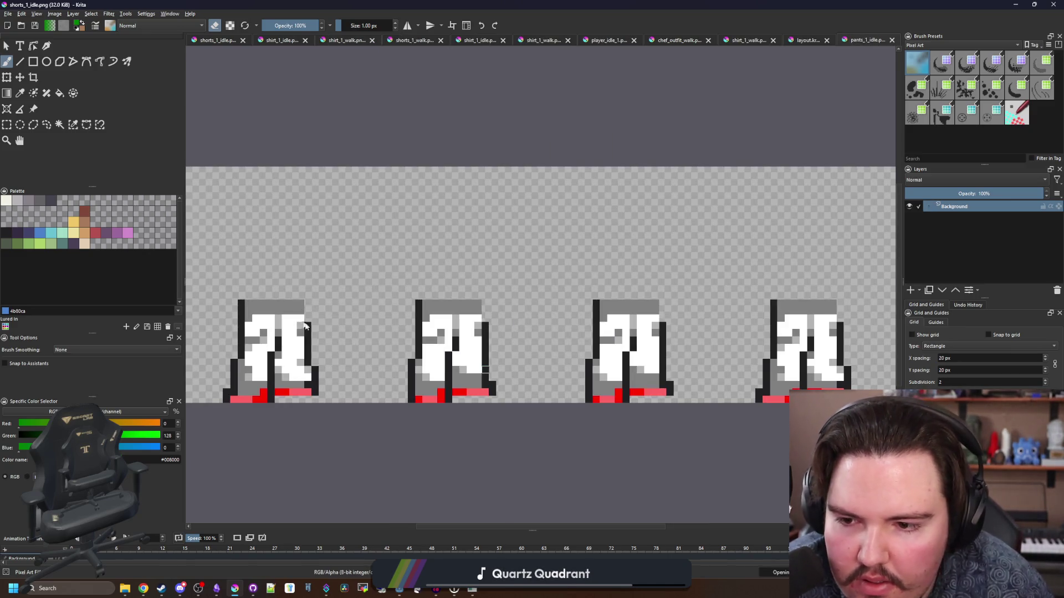
Save shorts_1_idle as PNG with default options and close it.
{"action": "scroll", "scroll_direction": "up", "scroll_amount": 3}
{"action": "scroll", "scroll_direction": "down", "scroll_amount": 3}
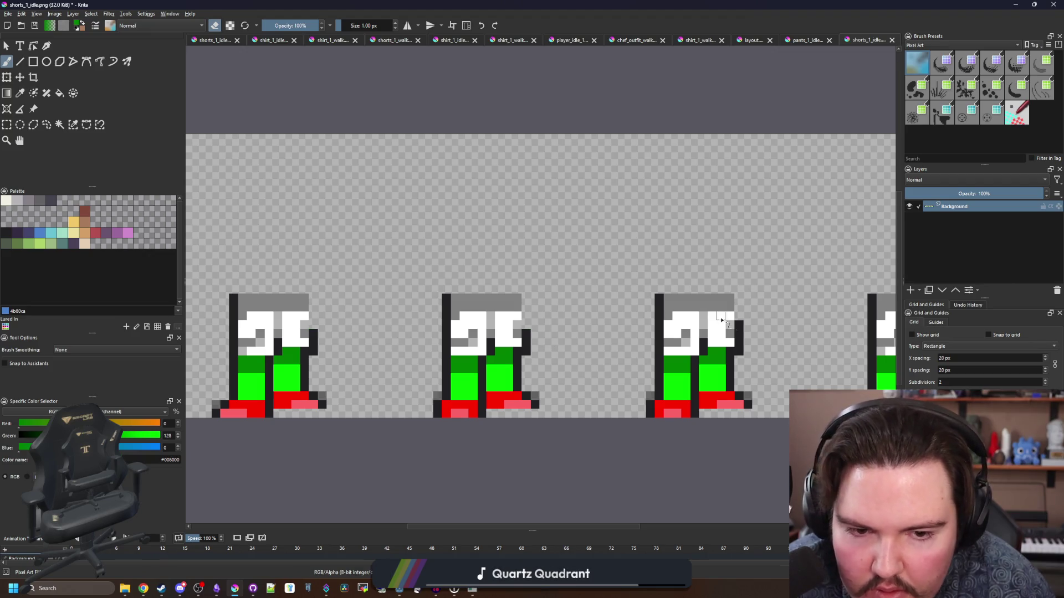
{"action": "scroll", "scroll_direction": "down", "scroll_amount": 3}
{"action": "scroll", "scroll_direction": "up", "scroll_amount": 3}
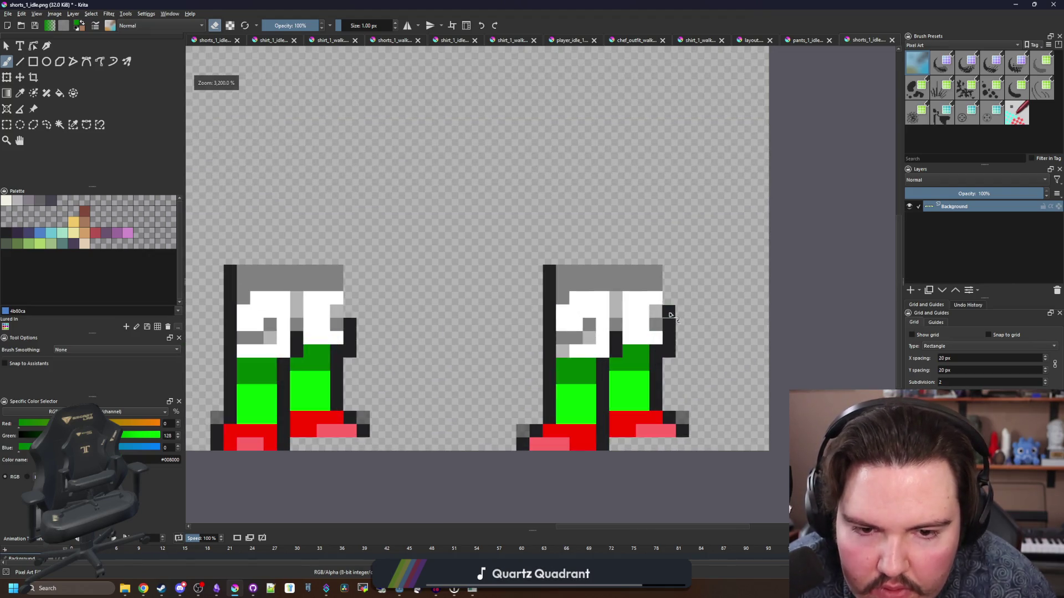
{"action": "key", "text": "ctrl+s"}
{"action": "left_click", "coordinate": [570, 370]}
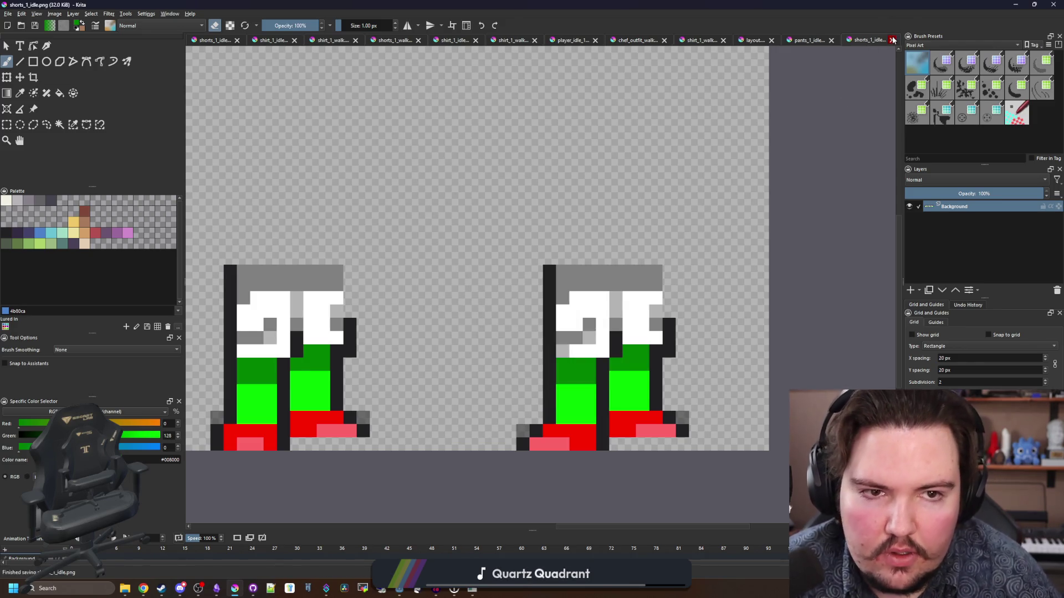
{"action": "left_click", "coordinate": [892, 40]}
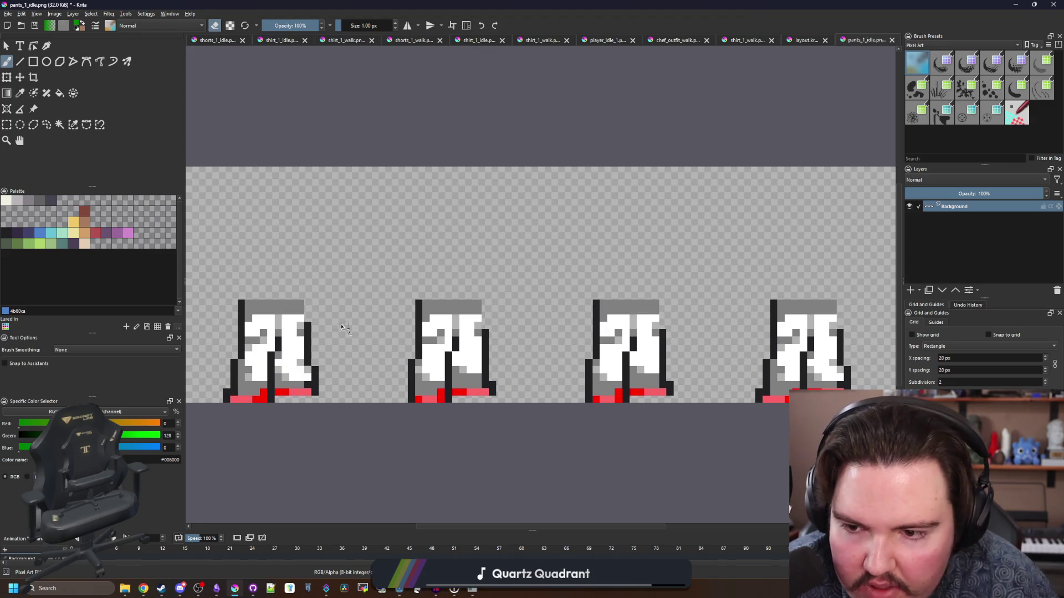
Save pants_1_idle as PNG and switch back to Godot.
{"action": "key", "text": "ctrl+s"}
{"action": "left_click", "coordinate": [573, 369]}
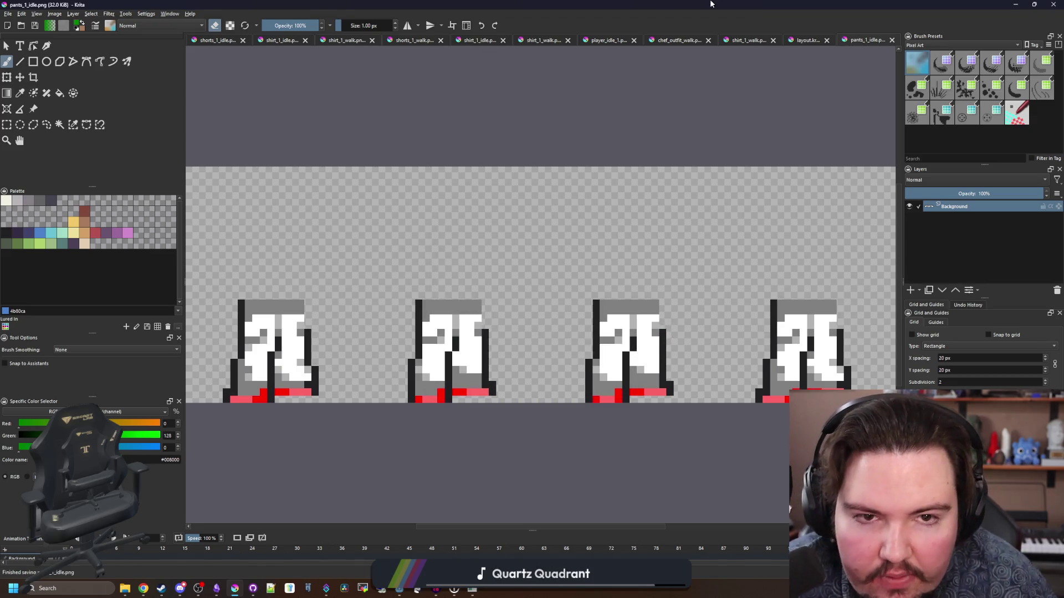
{"action": "key", "text": "alt+Tab"}
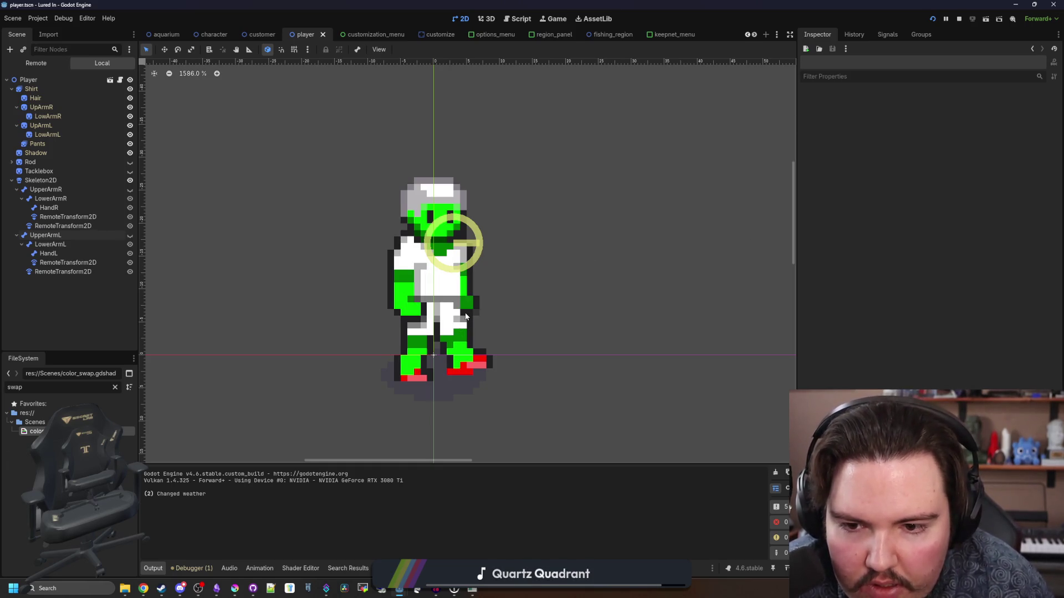
Bring the running game back and pan the view around the shop.
{"action": "scroll", "scroll_direction": "up", "scroll_amount": 3}
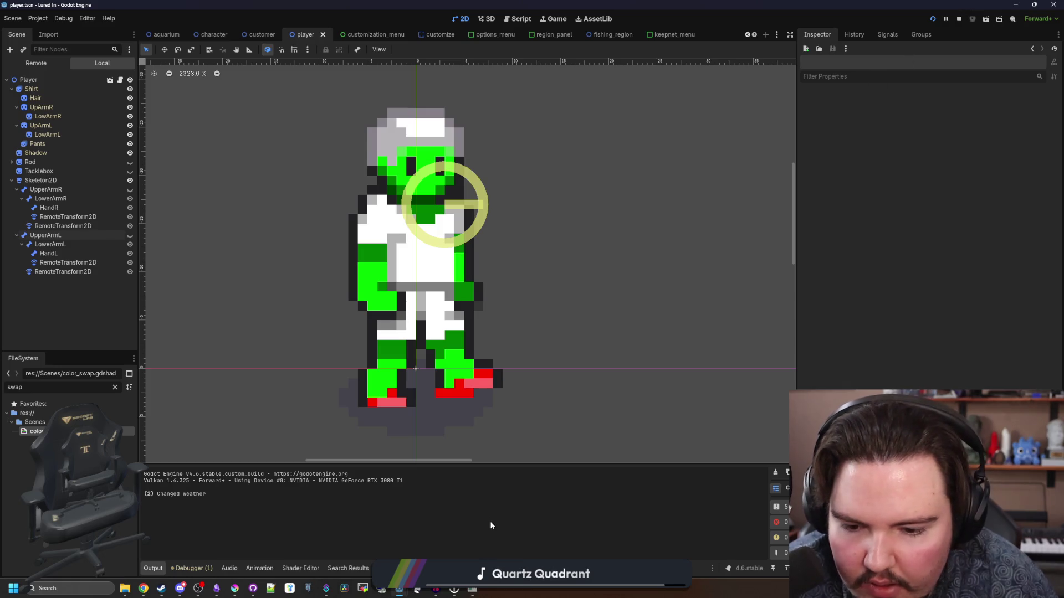
{"action": "key", "text": "alt+Tab"}
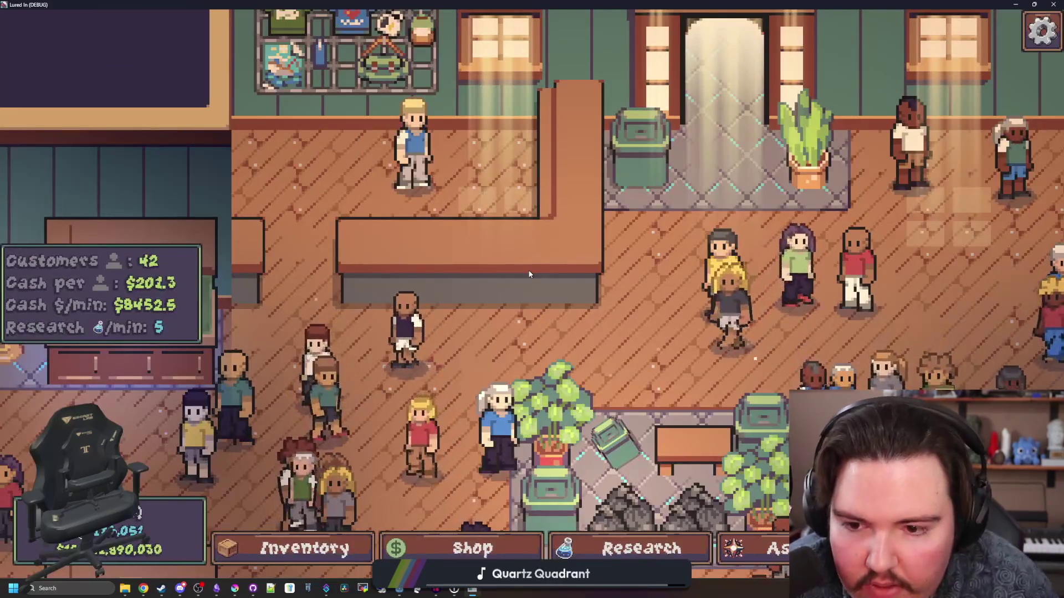
{"action": "key", "text": "s"}
{"action": "key", "text": "d"}
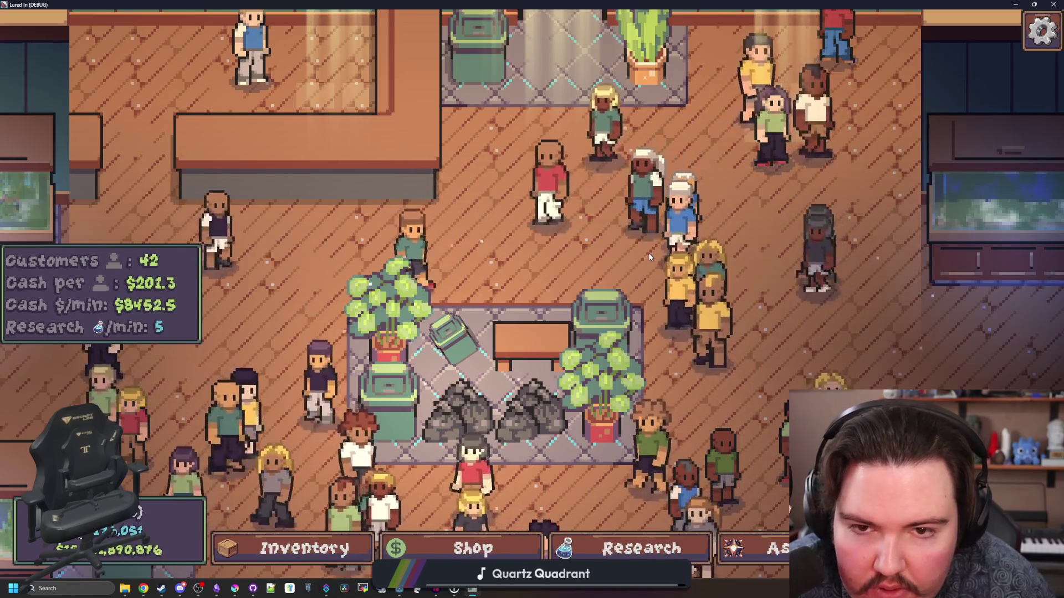
{"action": "key", "text": "d"}
{"action": "key", "text": "s"}
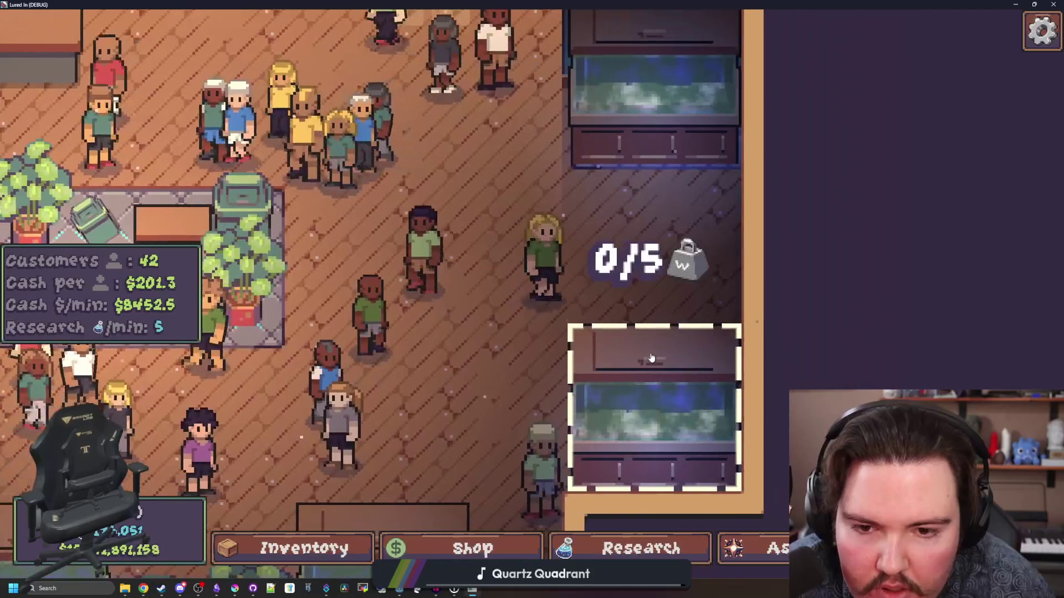
{"action": "key", "text": "w"}
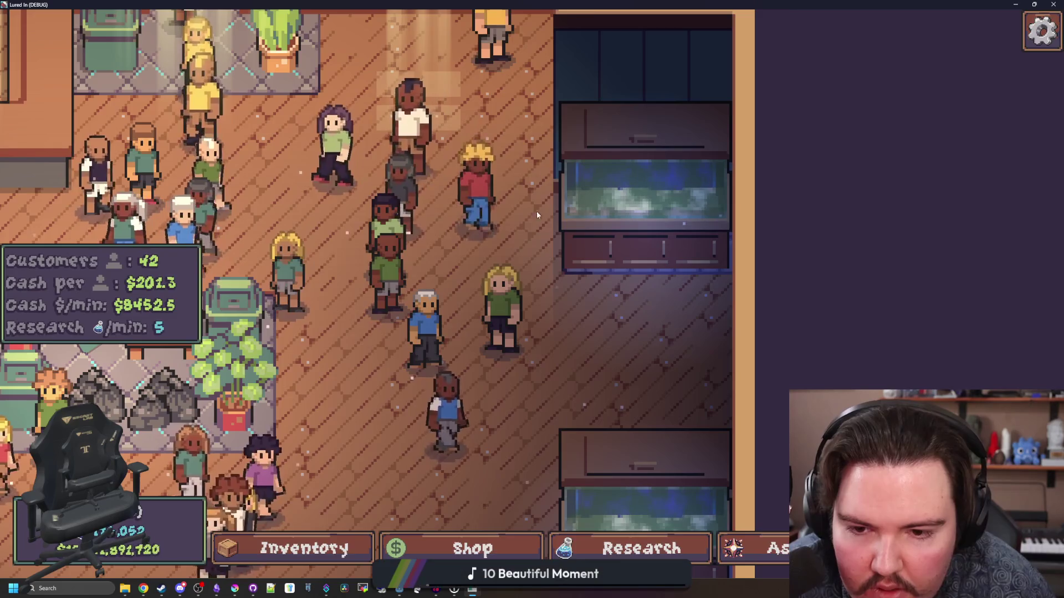
Minimize the game window, stop the debug run, and launch the game again.
{"action": "key", "text": "super+Down"}
{"action": "key", "text": "super+Down"}
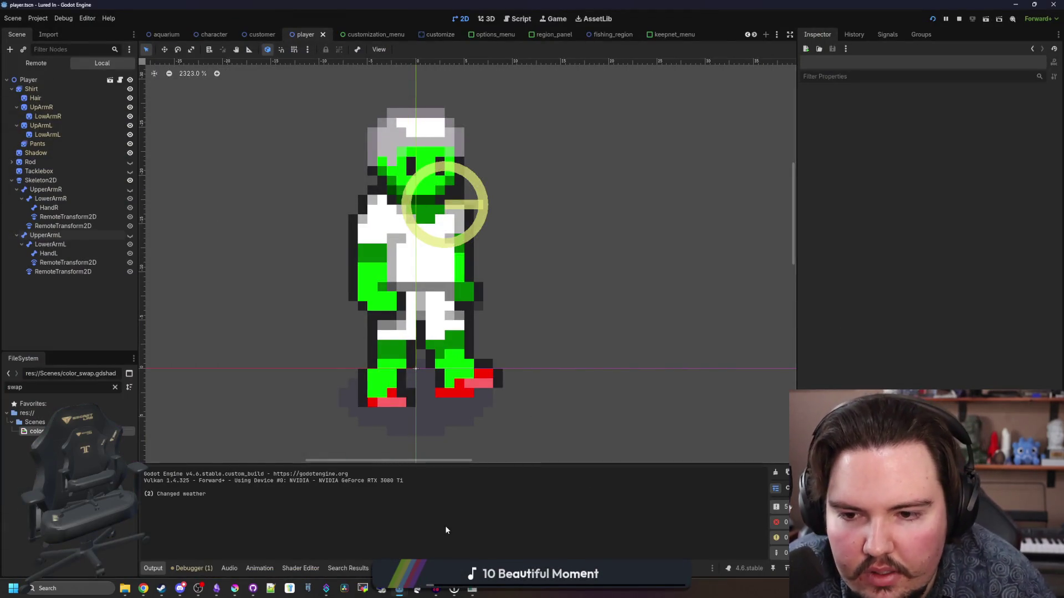
{"action": "key", "text": "alt+Tab"}
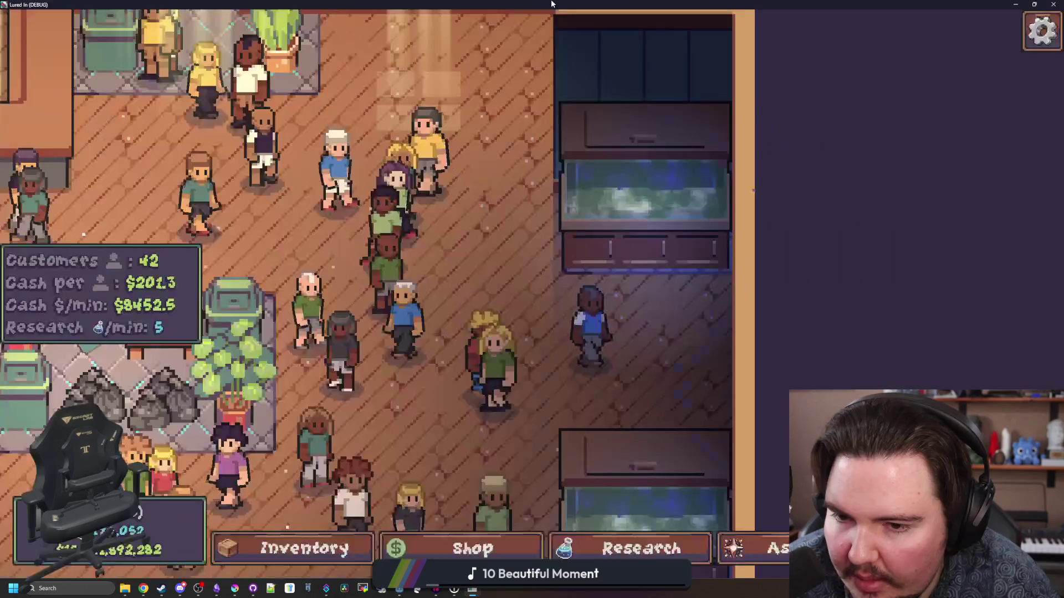
{"action": "key", "text": "super+Down"}
{"action": "left_click", "coordinate": [661, 214]}
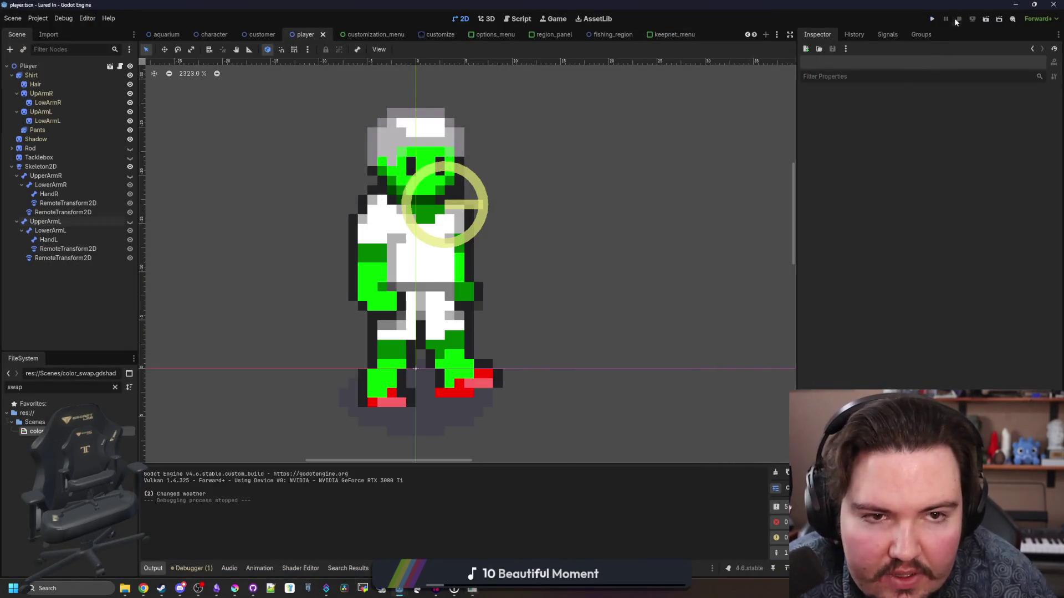
{"action": "left_click", "coordinate": [931, 19]}
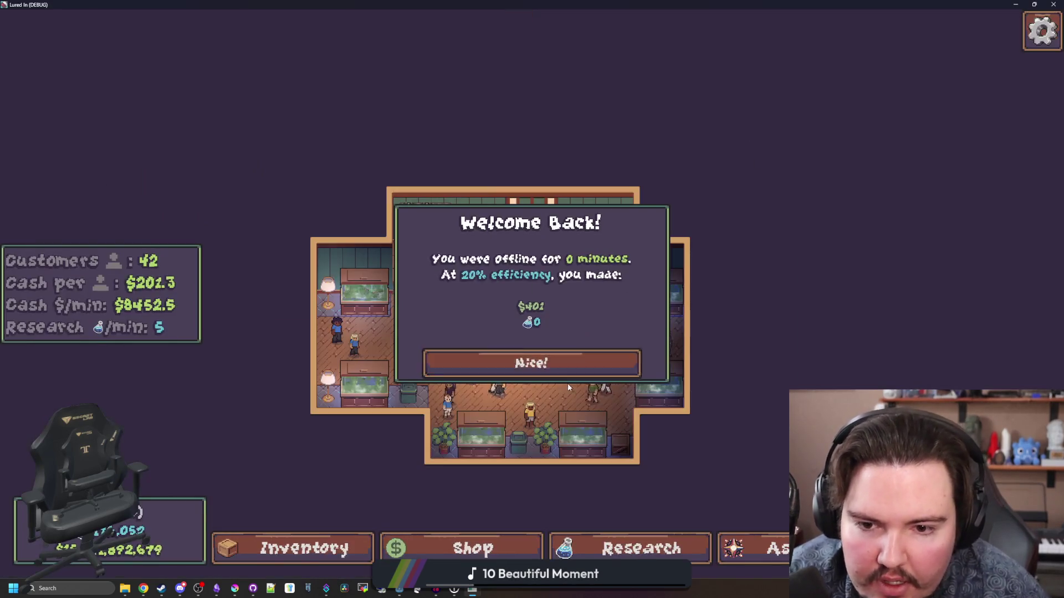
Dismiss the Welcome Back offline earnings notice and zoom in and out around the shop.
{"action": "left_click", "coordinate": [563, 367]}
{"action": "scroll", "scroll_direction": "up", "scroll_amount": 3}
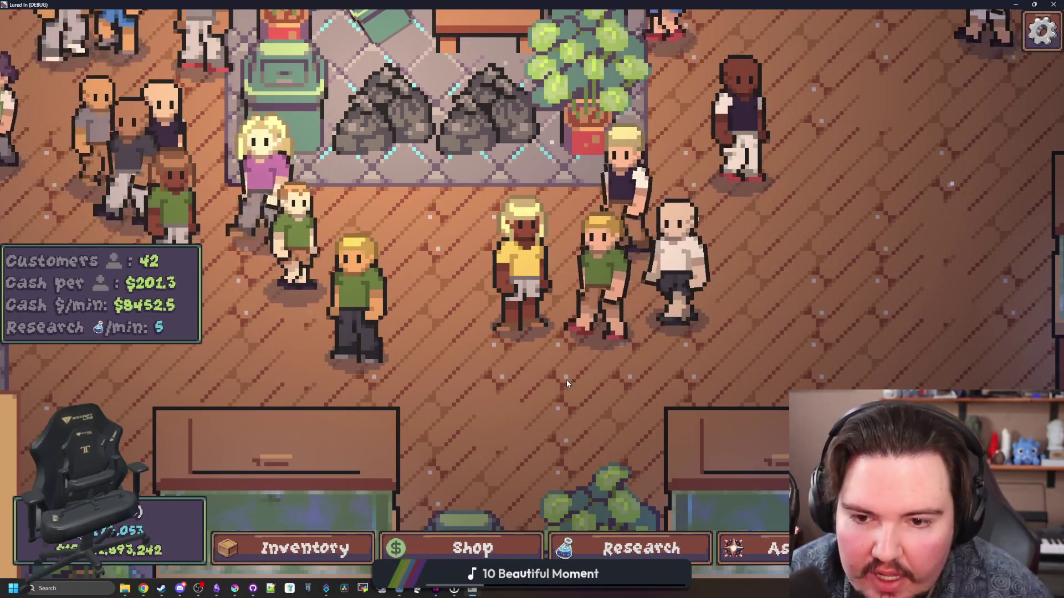
{"action": "scroll", "scroll_direction": "down", "scroll_amount": 3}
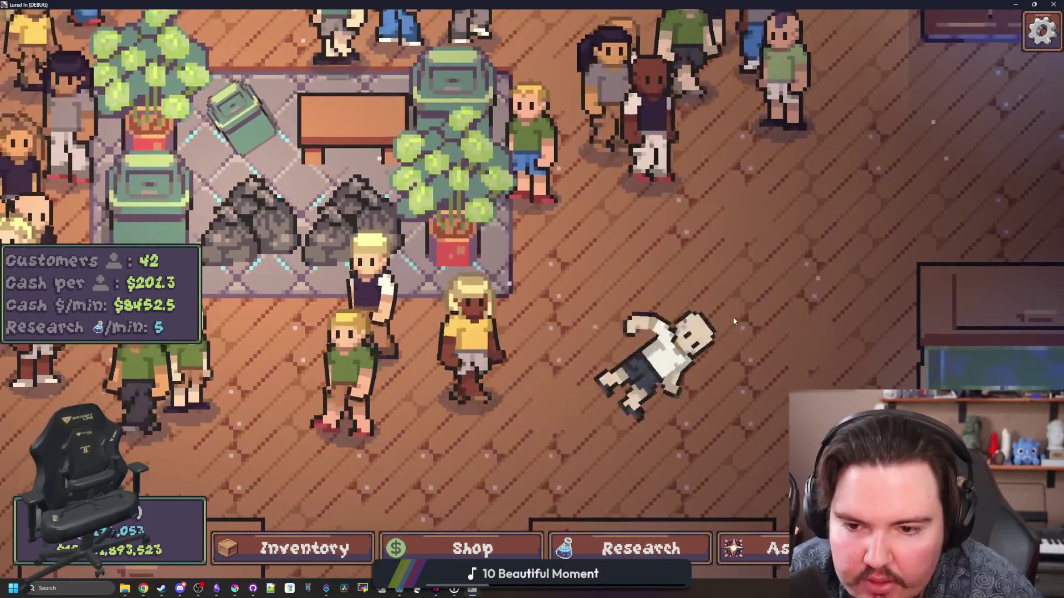
{"action": "scroll", "scroll_direction": "down", "scroll_amount": 3}
{"action": "scroll", "scroll_direction": "up", "scroll_amount": 3}
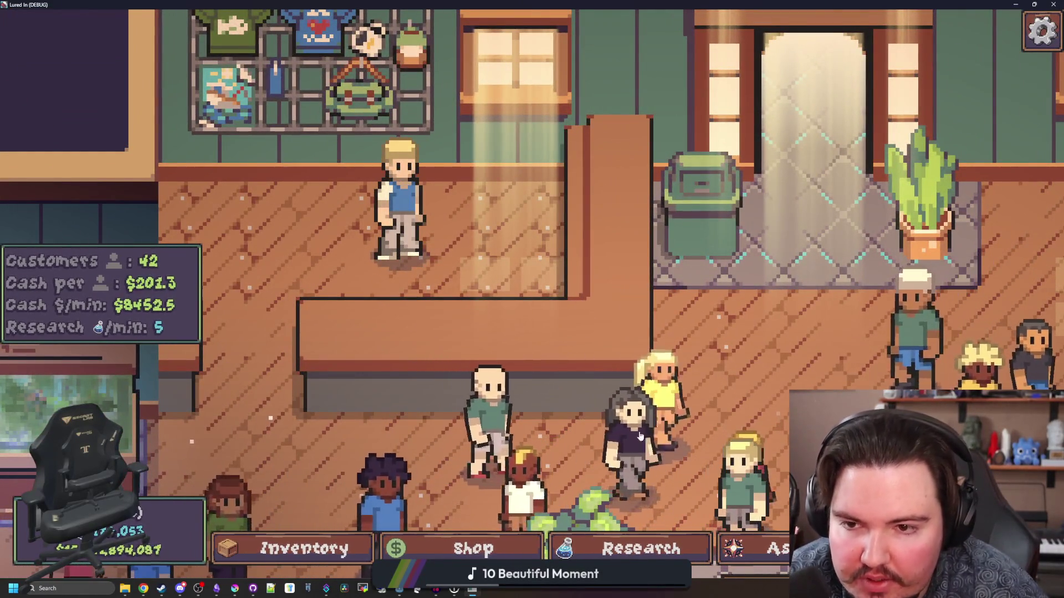
{"action": "scroll", "scroll_direction": "down", "scroll_amount": 3}
{"action": "scroll", "scroll_direction": "down", "scroll_amount": 3}
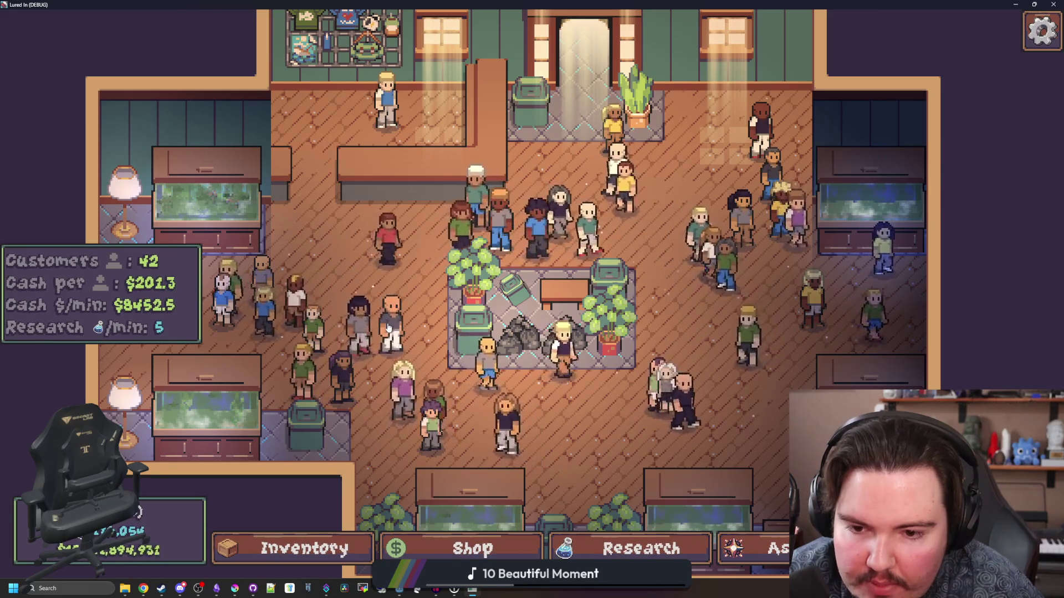
{"action": "scroll", "scroll_direction": "up", "scroll_amount": 3}
{"action": "scroll", "scroll_direction": "up", "scroll_amount": 3}
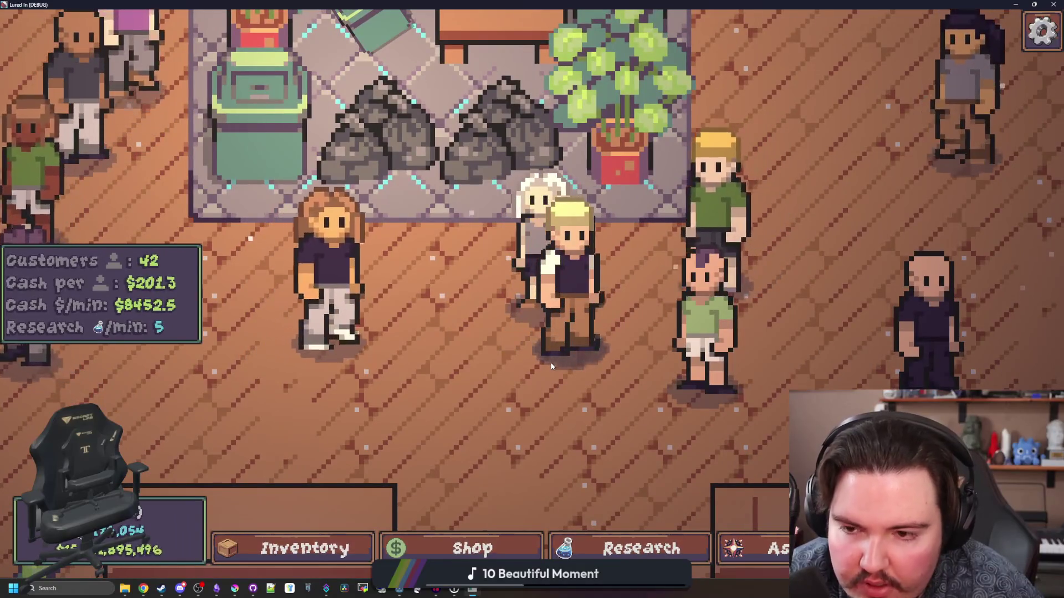
{"action": "scroll", "scroll_direction": "down", "scroll_amount": 3}
{"action": "scroll", "scroll_direction": "down", "scroll_amount": 3}
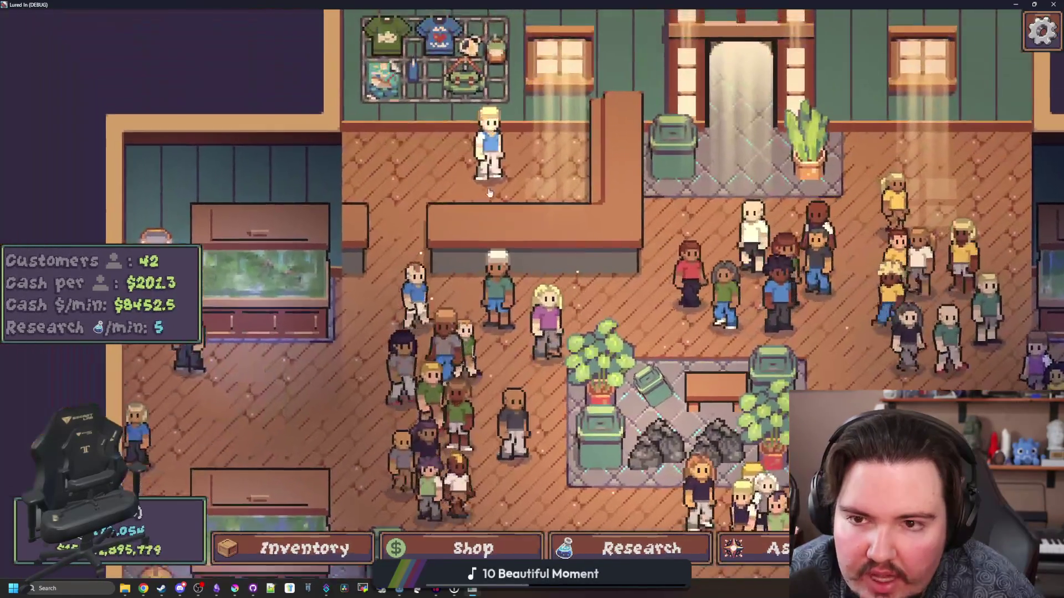
{"action": "scroll", "scroll_direction": "up", "scroll_amount": 3}
{"action": "scroll", "scroll_direction": "up", "scroll_amount": 3}
{"action": "scroll", "scroll_direction": "down", "scroll_amount": 3}
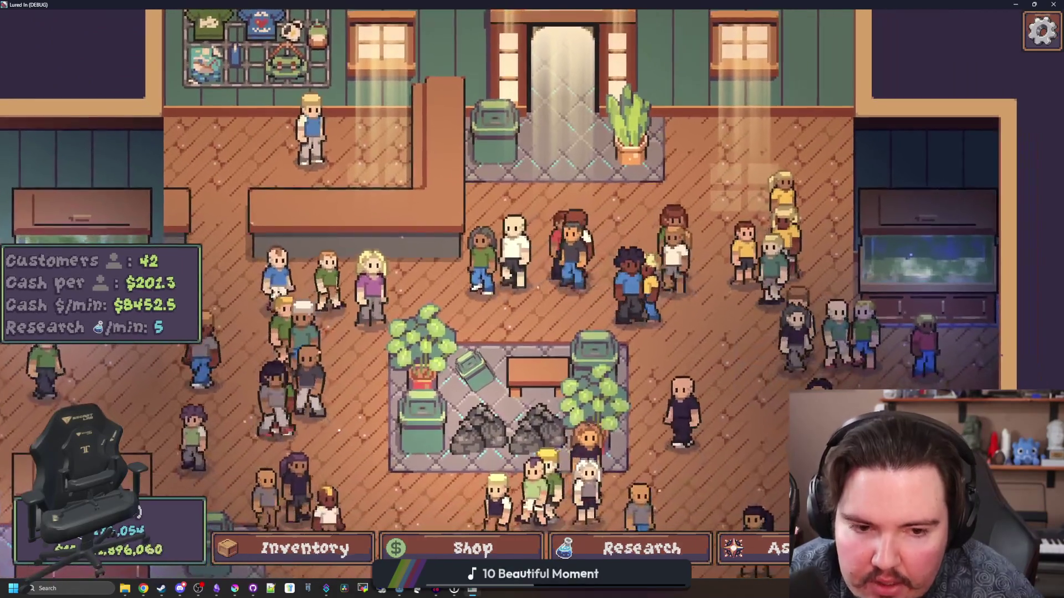
Travel to the pond and back, pan right across the shop, and select the blond worker.
{"action": "key", "text": "t"}
{"action": "left_click", "coordinate": [723, 181]}
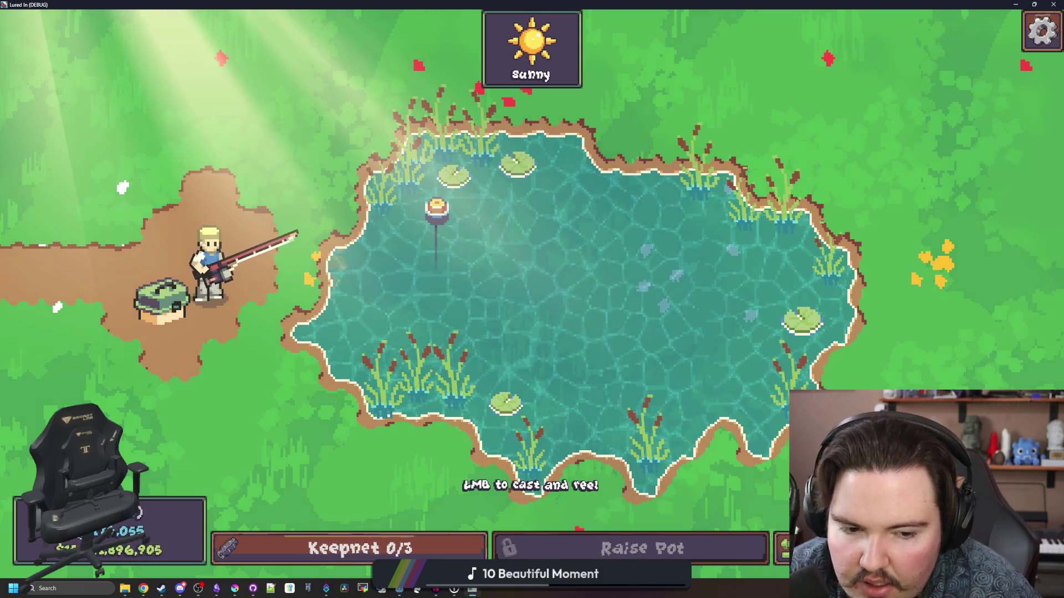
{"action": "key", "text": "Escape"}
{"action": "scroll", "scroll_direction": "up", "scroll_amount": 3}
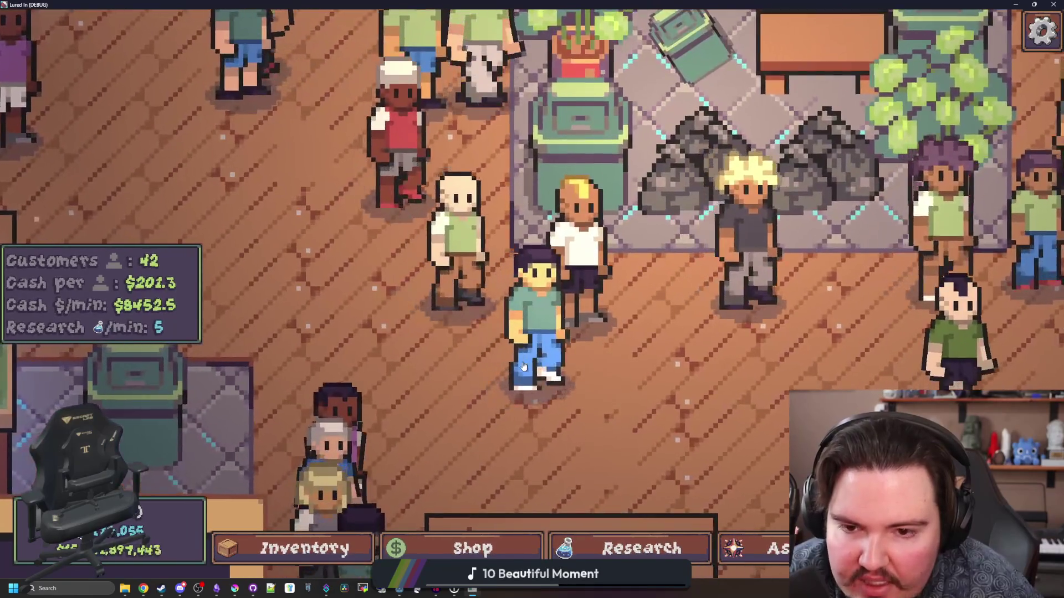
{"action": "scroll", "scroll_direction": "up", "scroll_amount": 3}
{"action": "key", "text": "d"}
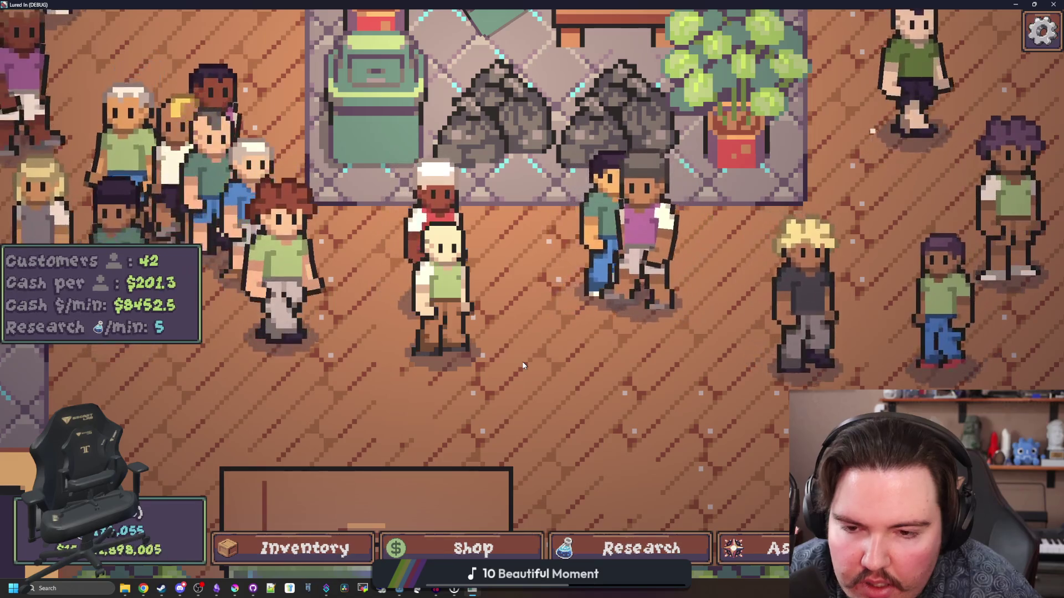
{"action": "scroll", "scroll_direction": "down", "scroll_amount": 3}
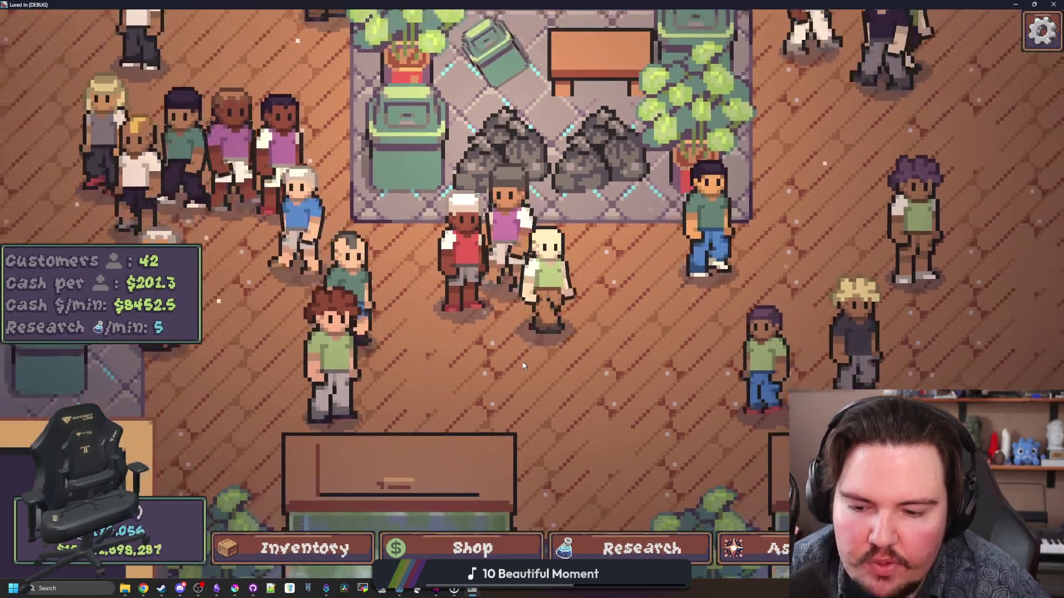
{"action": "scroll", "scroll_direction": "up", "scroll_amount": 3}
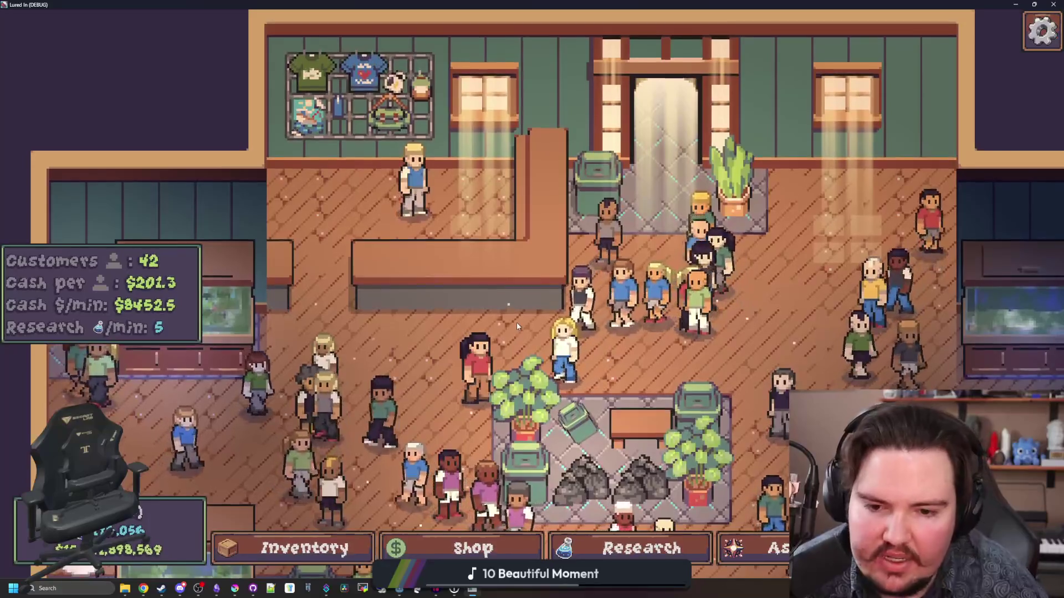
{"action": "left_click", "coordinate": [413, 182]}
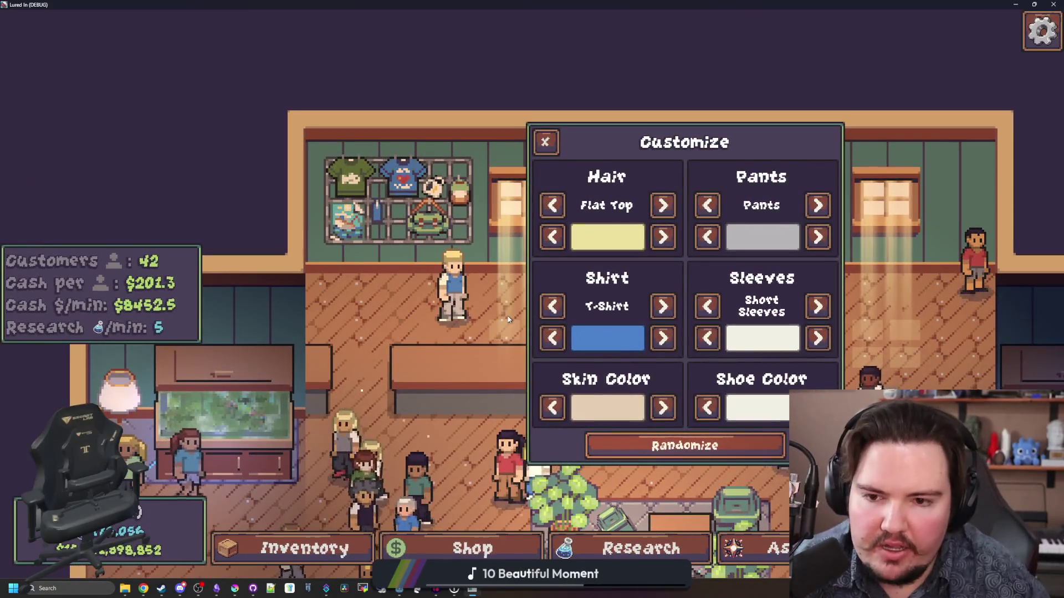
Flip the blond worker's sleeves between Long and Short, ending on Short Sleeves, then stop the game.
{"action": "left_click", "coordinate": [545, 142]}
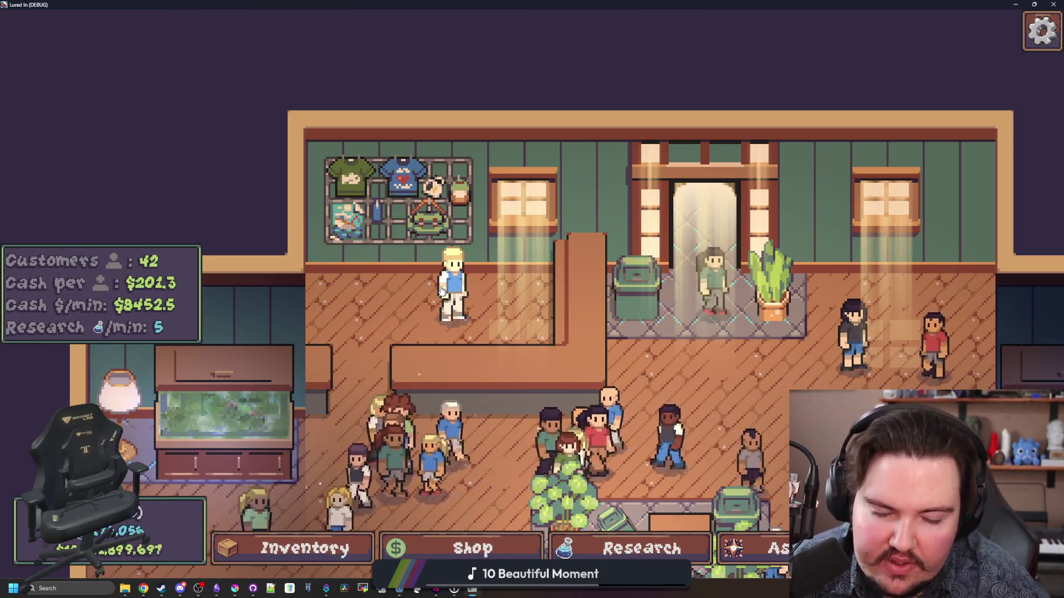
{"action": "left_click", "coordinate": [458, 292]}
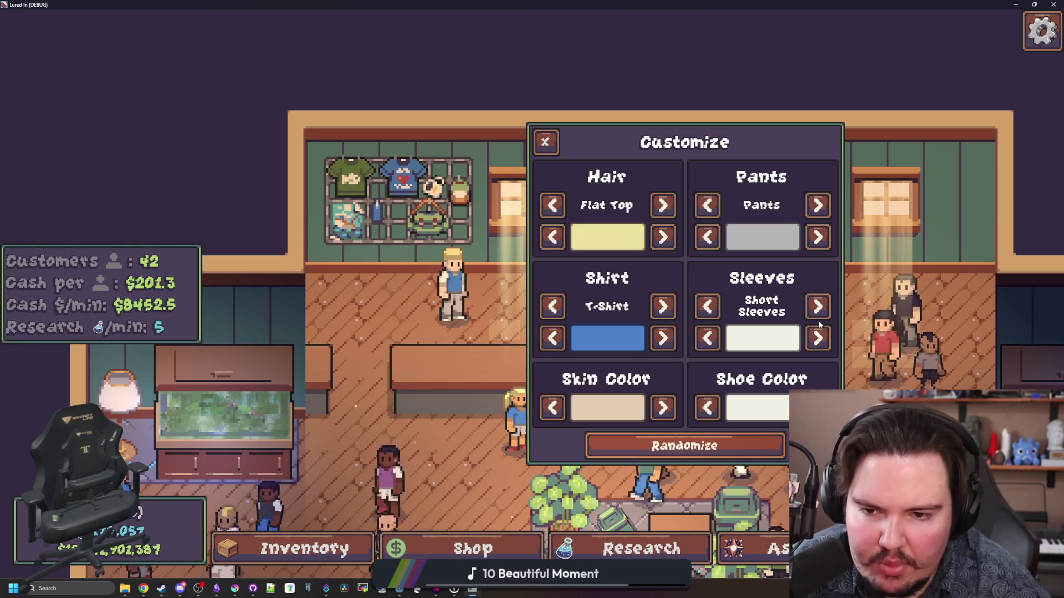
{"action": "left_click", "coordinate": [819, 314]}
{"action": "left_click", "coordinate": [819, 310]}
{"action": "left_click", "coordinate": [819, 310]}
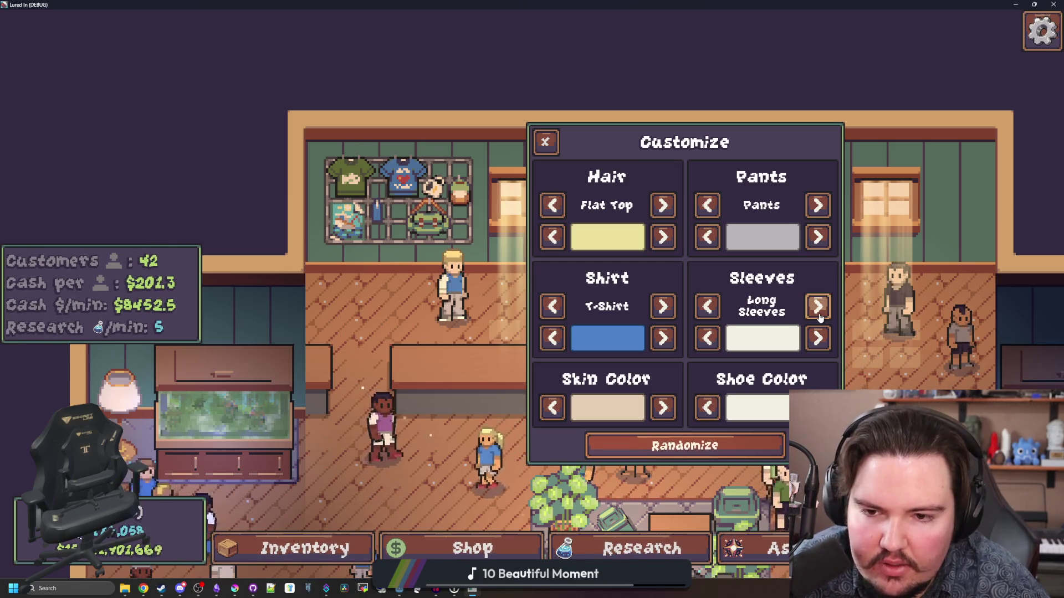
{"action": "left_click", "coordinate": [818, 307]}
{"action": "left_click", "coordinate": [818, 307]}
{"action": "left_click", "coordinate": [818, 306]}
{"action": "left_click", "coordinate": [818, 306]}
{"action": "left_click", "coordinate": [819, 306]}
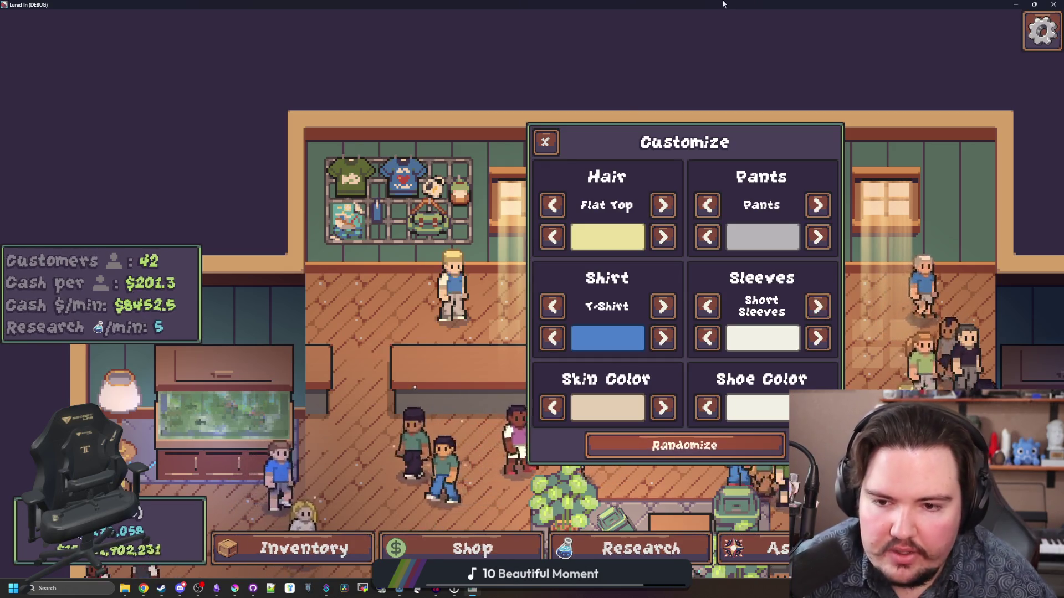
{"action": "key", "text": "super+Down"}
{"action": "left_click", "coordinate": [621, 254]}
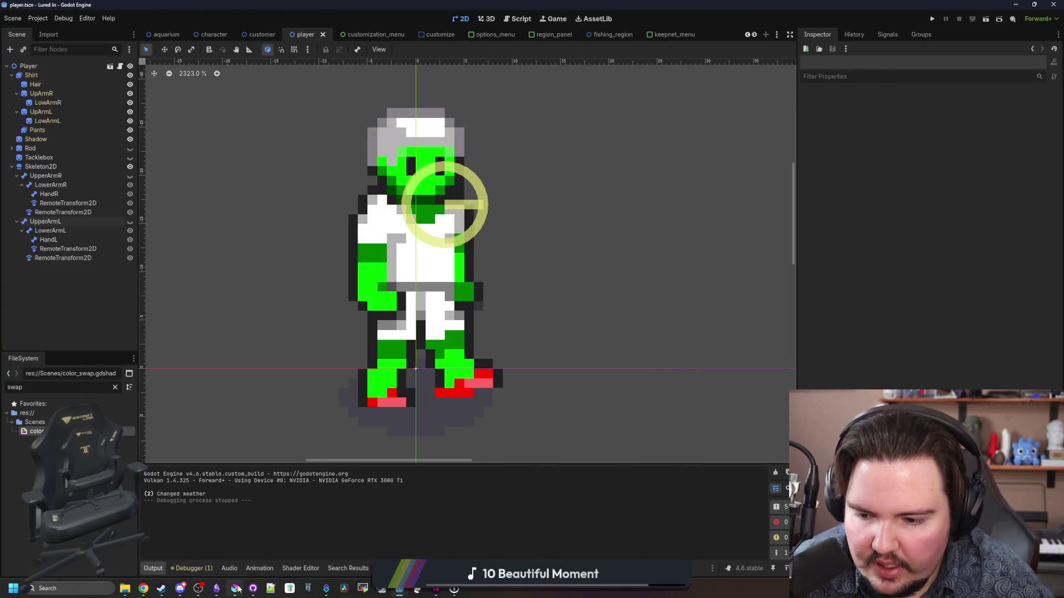
Open the four shirt_1 arm part images, including shirt_1_rau.png, in Krita.
{"action": "mouse_move", "coordinate": [238, 588]}
{"action": "left_click", "coordinate": [404, 404]}
{"action": "left_click", "coordinate": [8, 13]}
{"action": "left_click", "coordinate": [16, 35]}
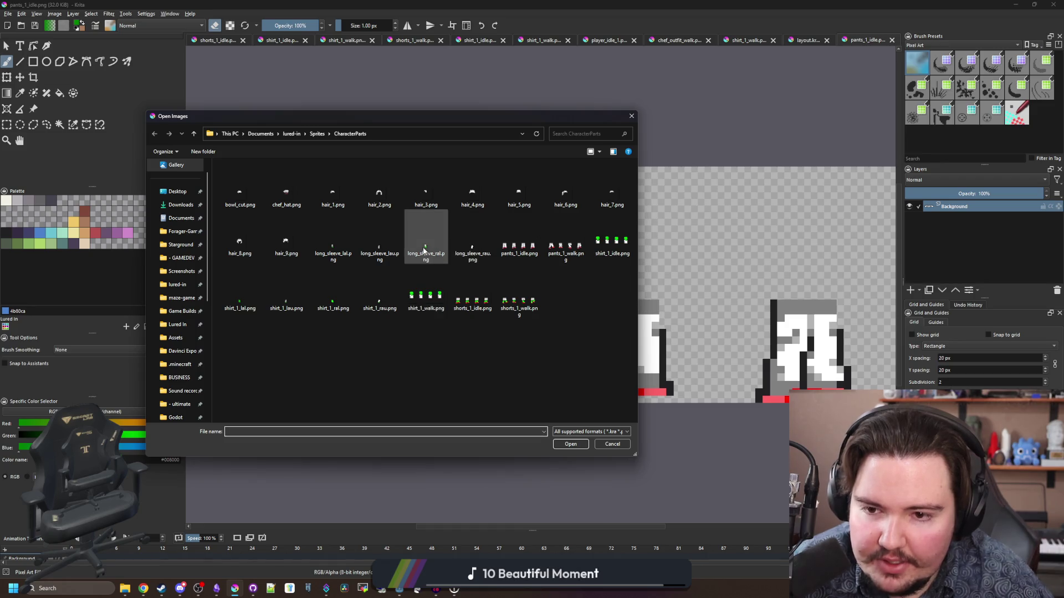
{"action": "left_click", "coordinate": [379, 294]}
{"action": "left_click", "coordinate": [243, 299]}
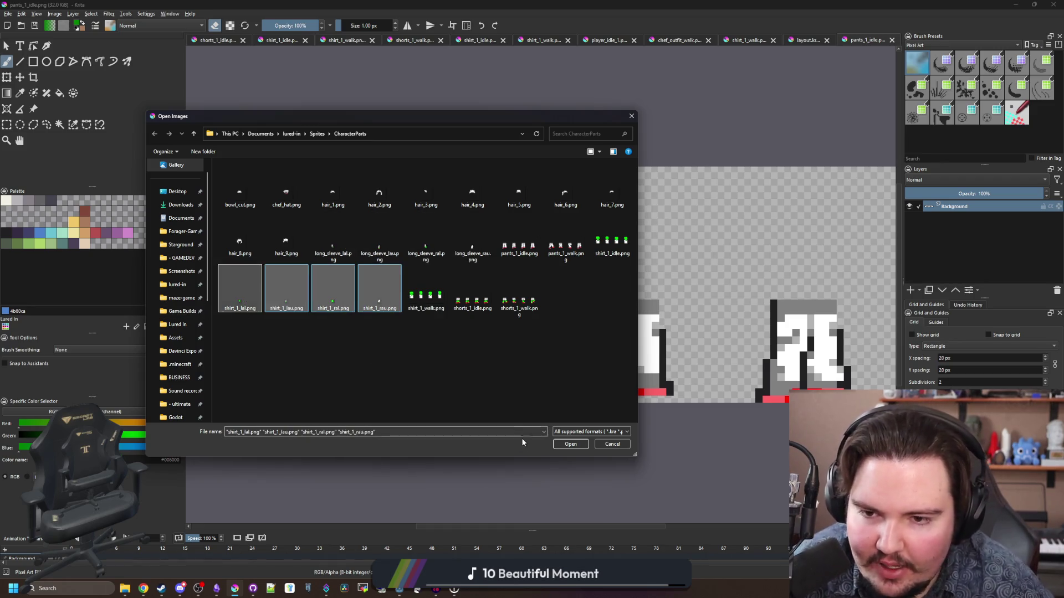
{"action": "left_click", "coordinate": [568, 443]}
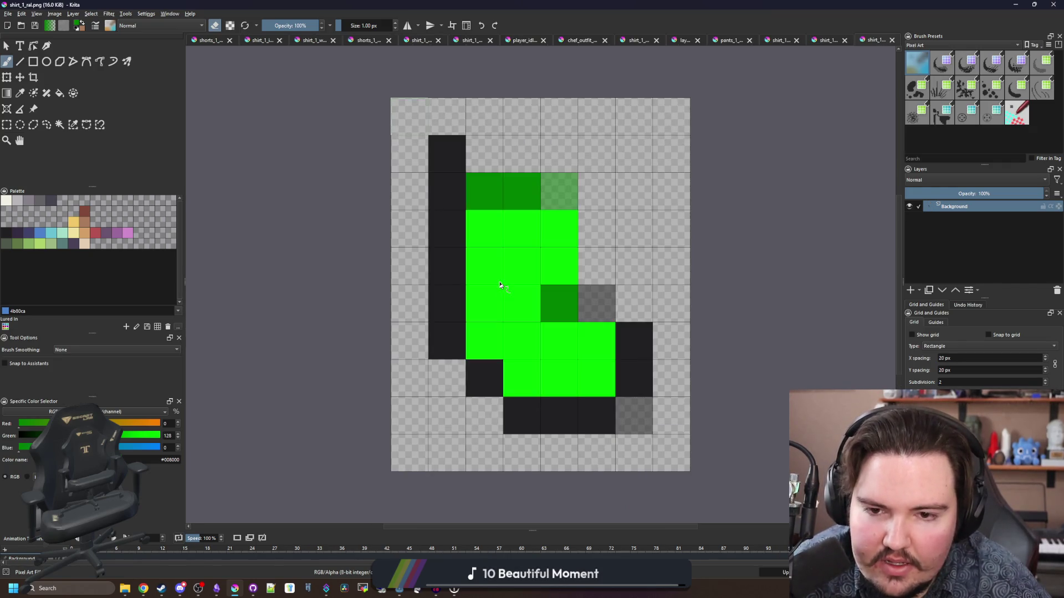
Open three of the long sleeve part images as well.
{"action": "left_click", "coordinate": [8, 14]}
{"action": "left_click", "coordinate": [25, 34]}
{"action": "left_click", "coordinate": [426, 237]}
{"action": "left_click", "coordinate": [380, 237]}
{"action": "left_click", "coordinate": [333, 237]}
{"action": "left_click", "coordinate": [571, 444]}
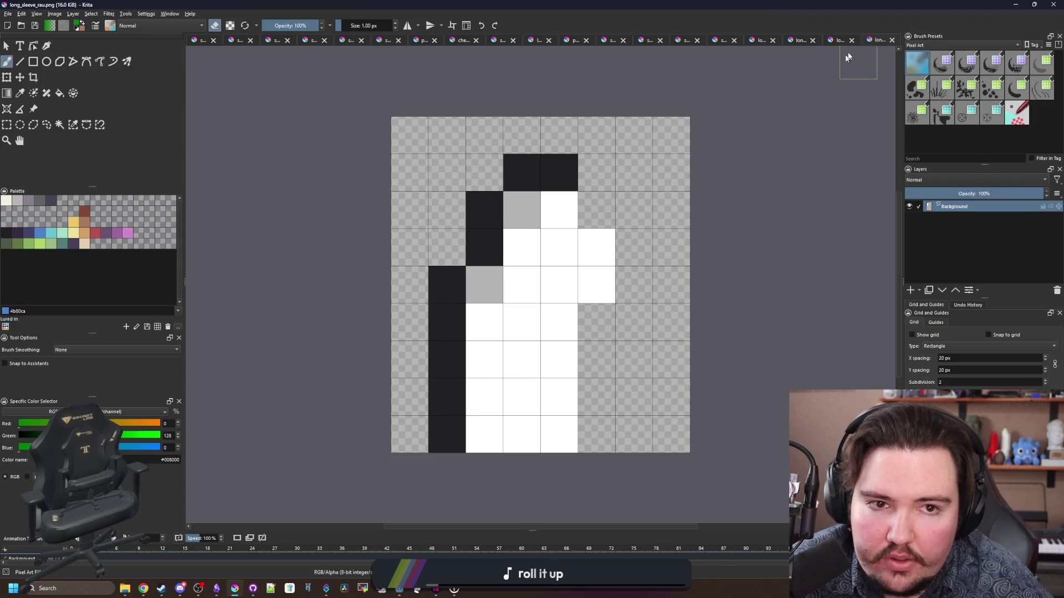
Close four unneeded images, including the finished long_sleeve_lal.
{"action": "left_click", "coordinate": [892, 41]}
{"action": "left_click", "coordinate": [892, 41]}
{"action": "left_click", "coordinate": [892, 41]}
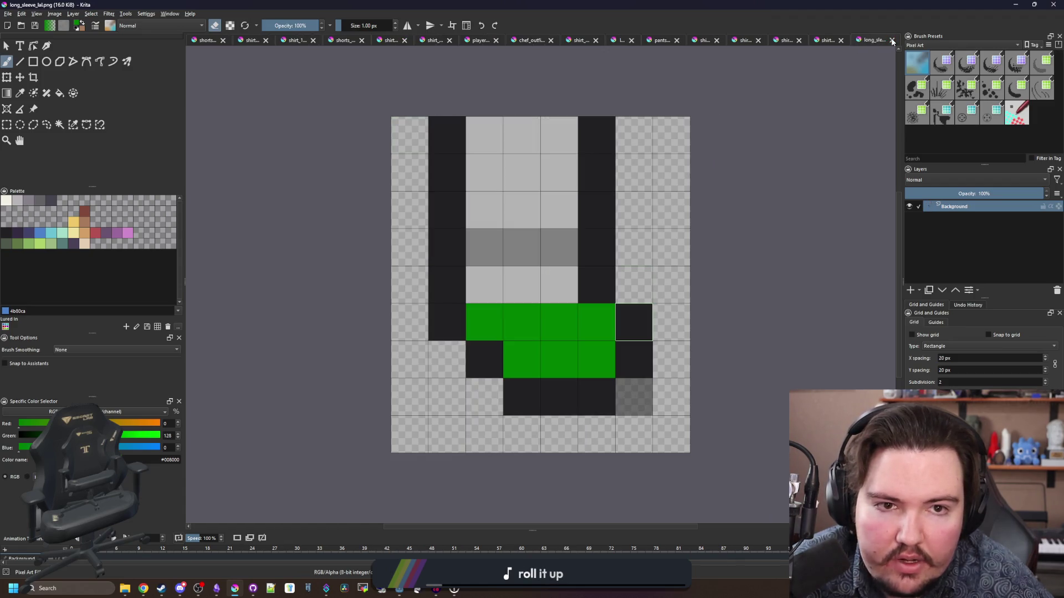
{"action": "left_click", "coordinate": [891, 41]}
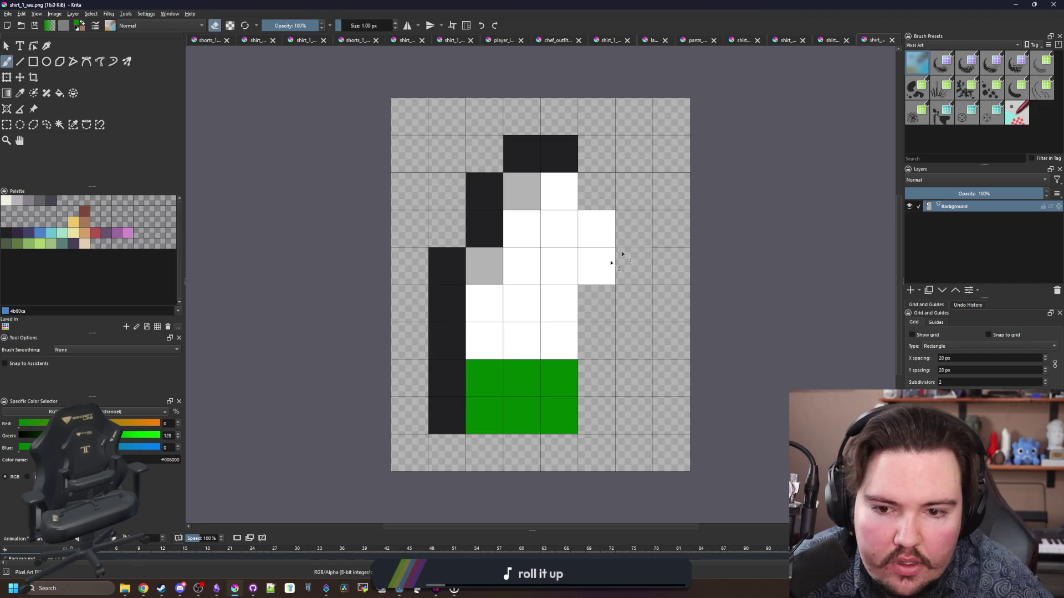
Sample white from the shirt and paint over the shirt_1_rau arm's green pixels.
{"action": "left_click", "coordinate": [534, 292]}
{"action": "left_click_drag", "start_coordinate": [541, 356], "coordinate": [462, 389]}
{"action": "left_click", "coordinate": [8, 14]}
Save the whitened arm as long_sleeve_rau.png, replacing the existing PNG, and close it.
{"action": "key", "text": "Escape"}
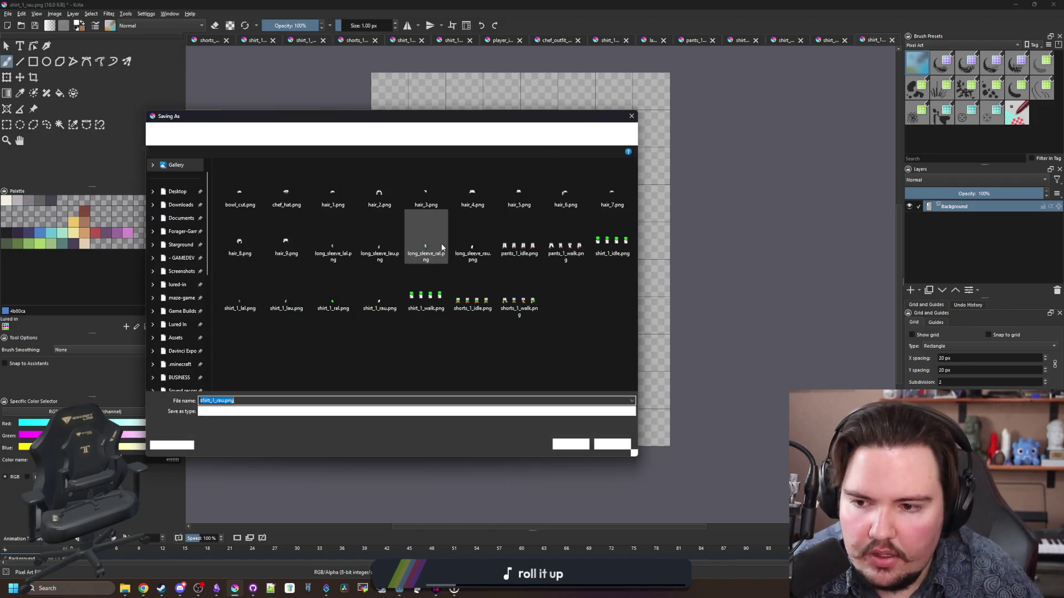
{"action": "type", "text": "long_sleeve_"}
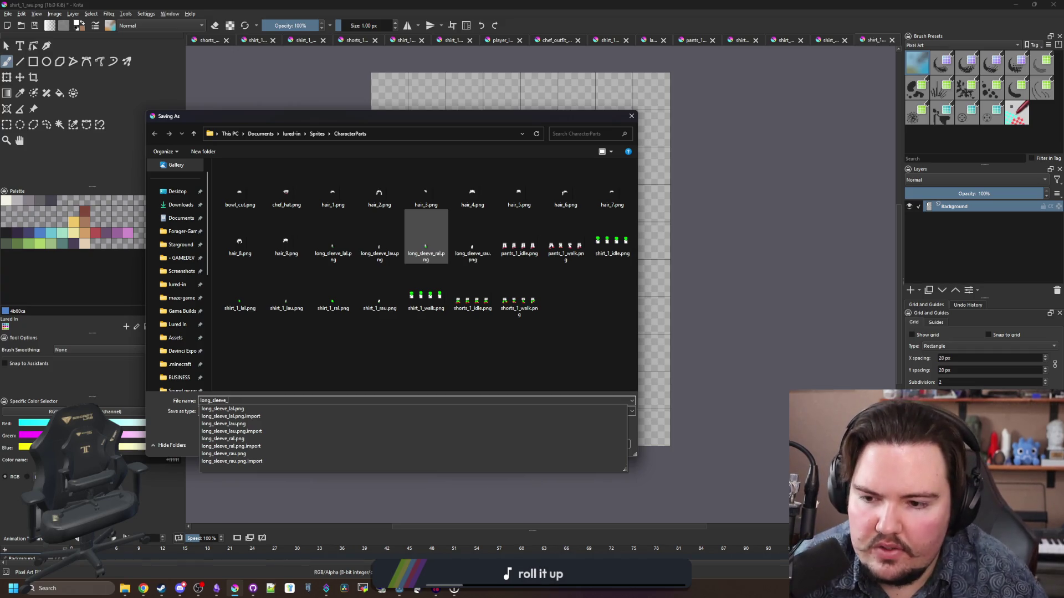
{"action": "type", "text": "rau"}
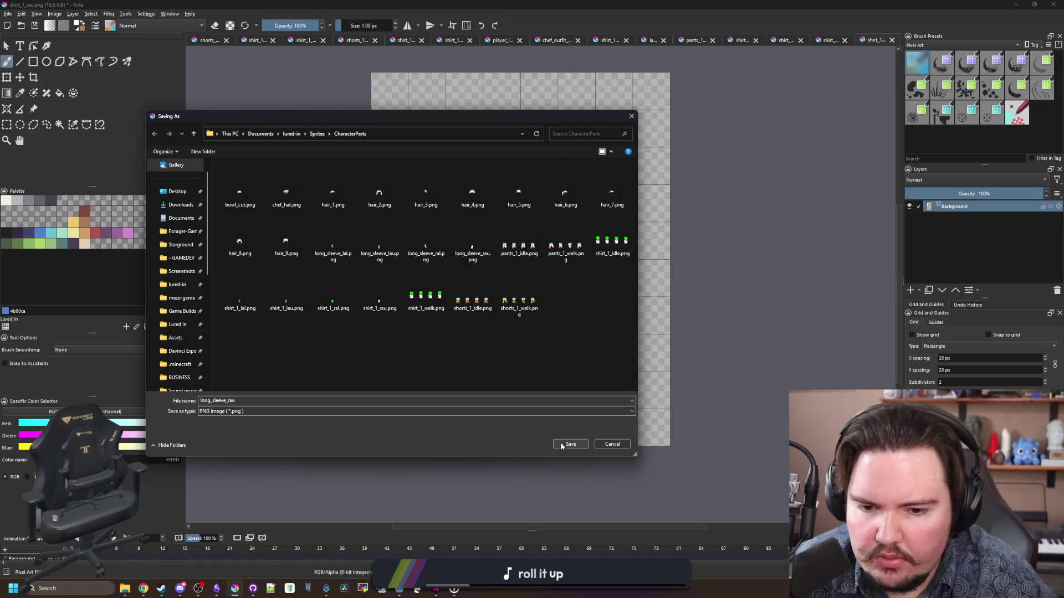
{"action": "left_click", "coordinate": [570, 444]}
{"action": "left_click", "coordinate": [553, 294]}
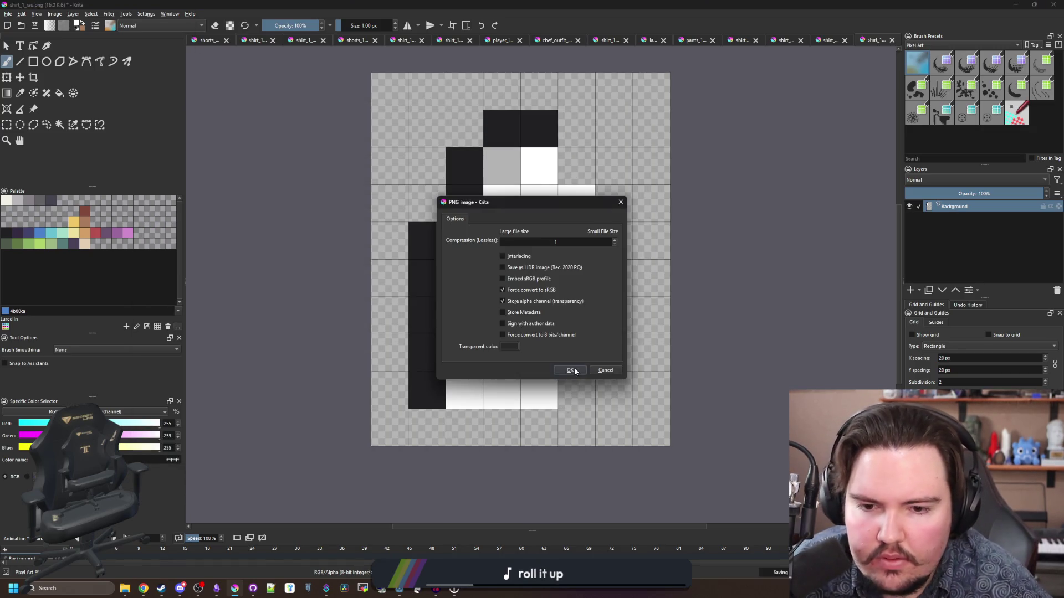
{"action": "left_click", "coordinate": [571, 372]}
{"action": "left_click", "coordinate": [891, 39]}
{"action": "left_click_drag", "start_coordinate": [553, 251], "coordinate": [417, 236]}
{"action": "scroll", "scroll_direction": "up", "scroll_amount": 3}
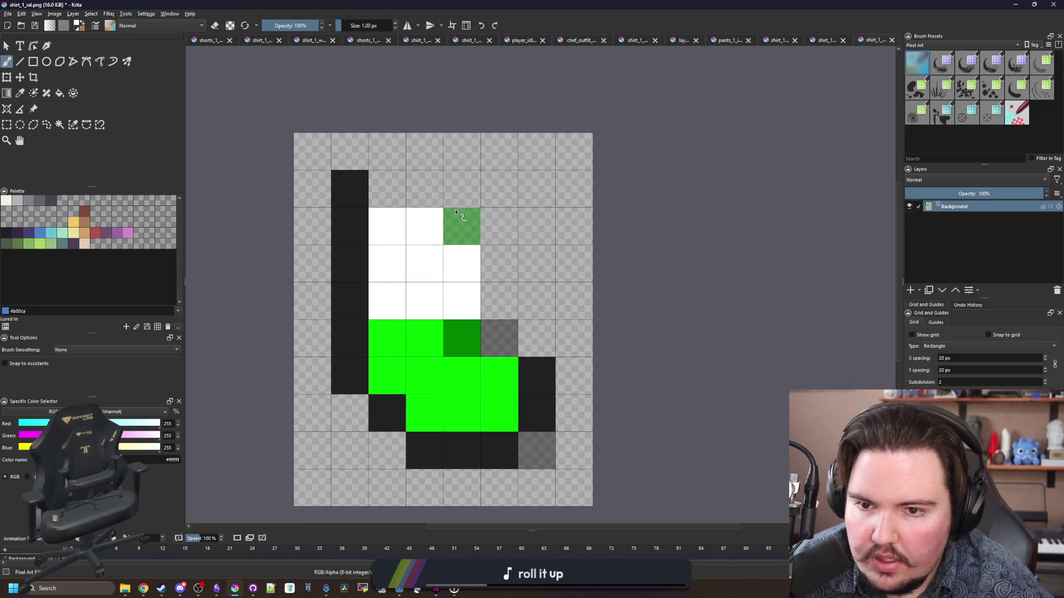
Erase the light-green pixel at the top of shirt_1_ral and add a faint white pixel beside it.
{"action": "key", "text": "e"}
{"action": "left_click", "coordinate": [457, 224]}
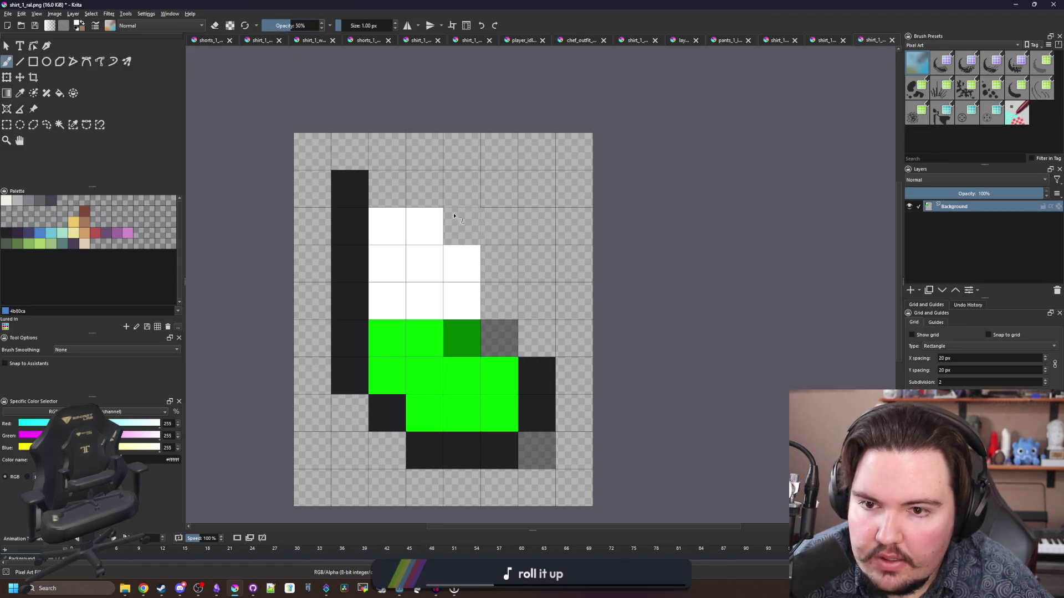
{"action": "left_click", "coordinate": [451, 211]}
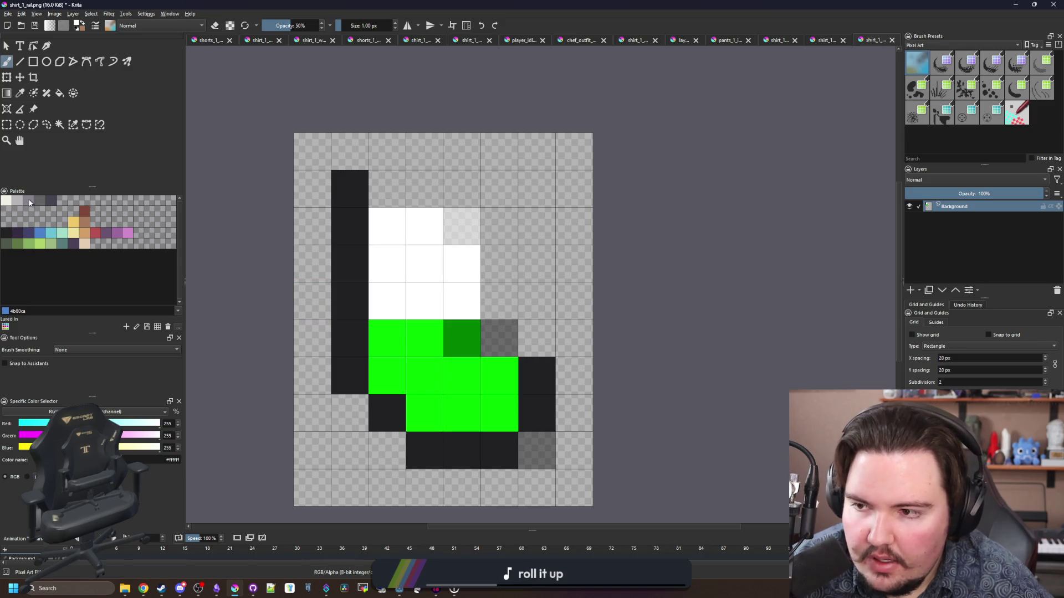
Sample light grey from shirt_1_lau and paint a light grey row across the ral sleeve.
{"action": "left_click", "coordinate": [825, 41]}
{"action": "key", "text": "p"}
{"action": "left_click", "coordinate": [532, 242]}
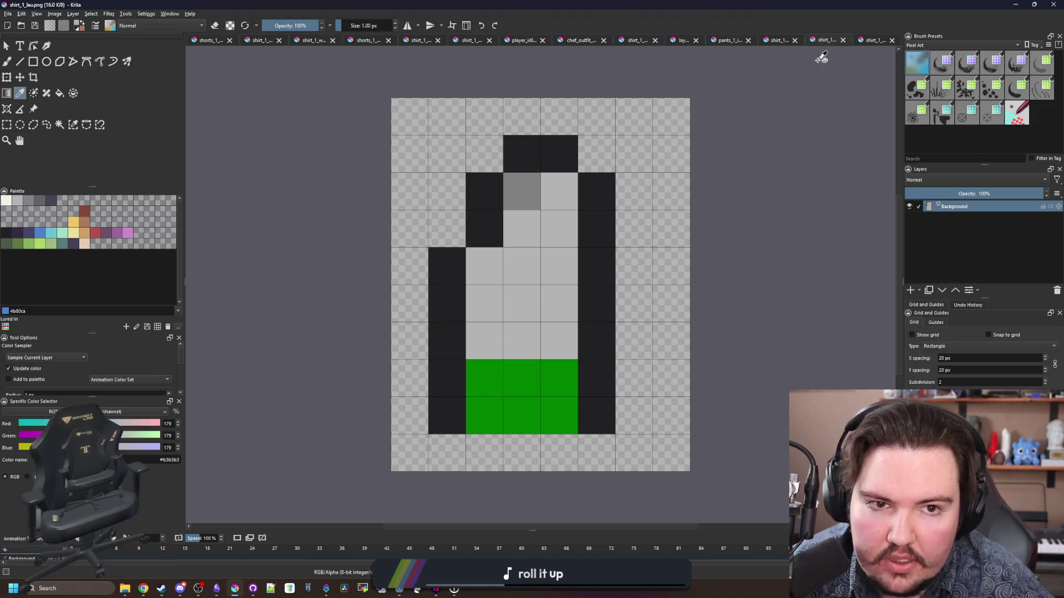
{"action": "left_click", "coordinate": [872, 41]}
{"action": "key", "text": "b"}
{"action": "left_click_drag", "start_coordinate": [463, 264], "coordinate": [379, 266]}
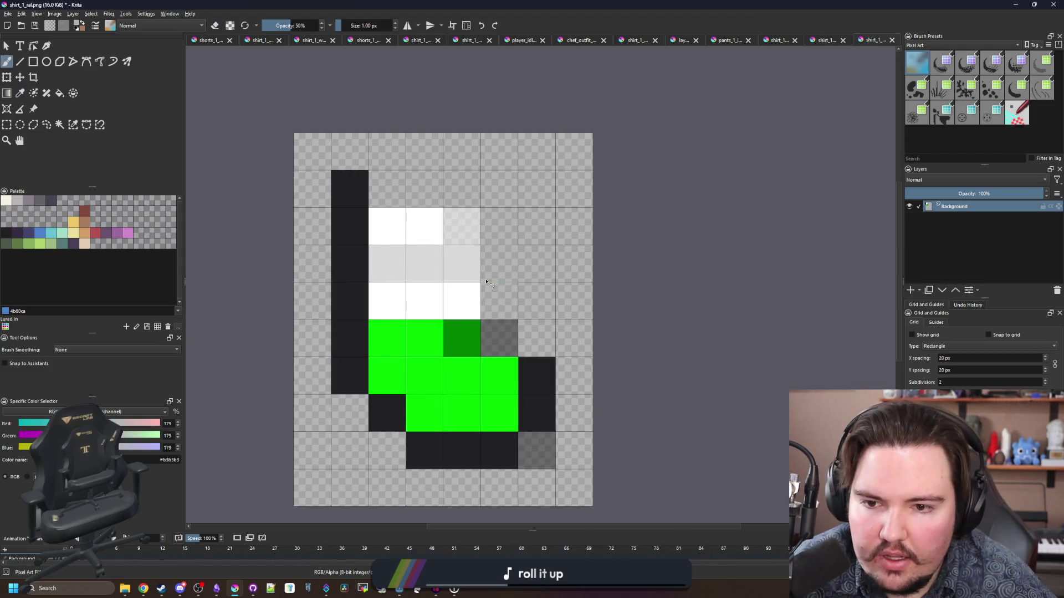
{"action": "key", "text": "ctrl+z"}
{"action": "left_click_drag", "start_coordinate": [466, 261], "coordinate": [374, 264]}
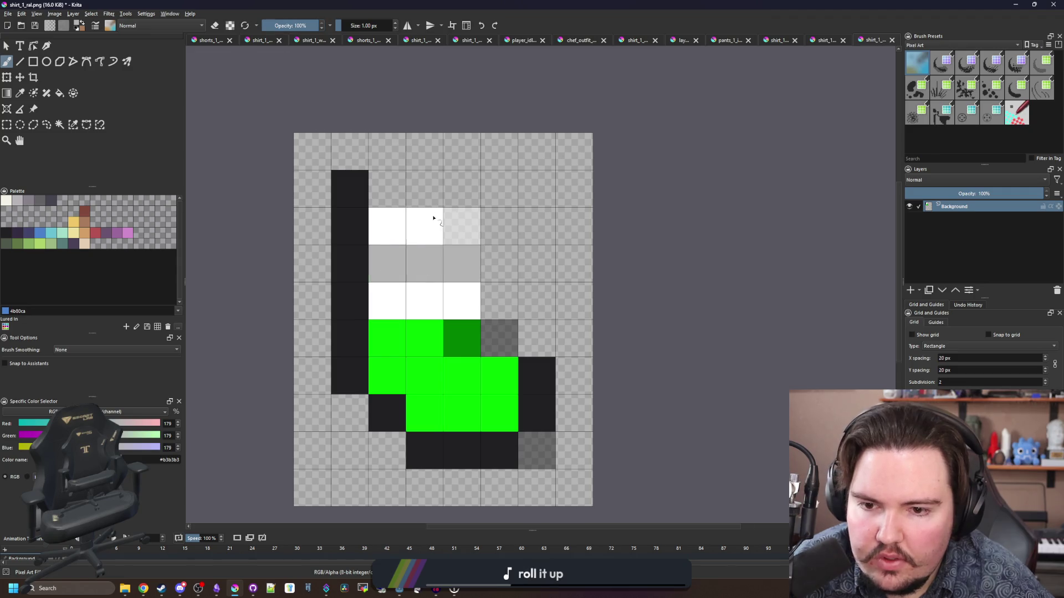
{"action": "scroll", "scroll_direction": "down", "scroll_amount": 3}
Save the arm as long_sleeve_ral.png, replacing the existing file, and close it.
{"action": "left_click", "coordinate": [12, 15]}
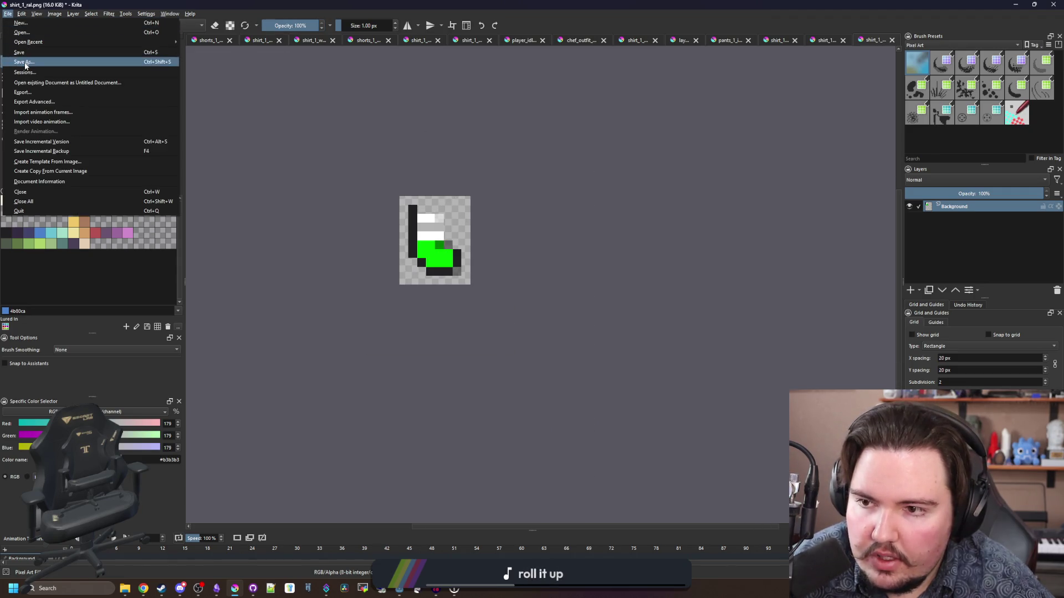
{"action": "key", "text": "Escape"}
{"action": "key", "text": "ctrl+shift+s"}
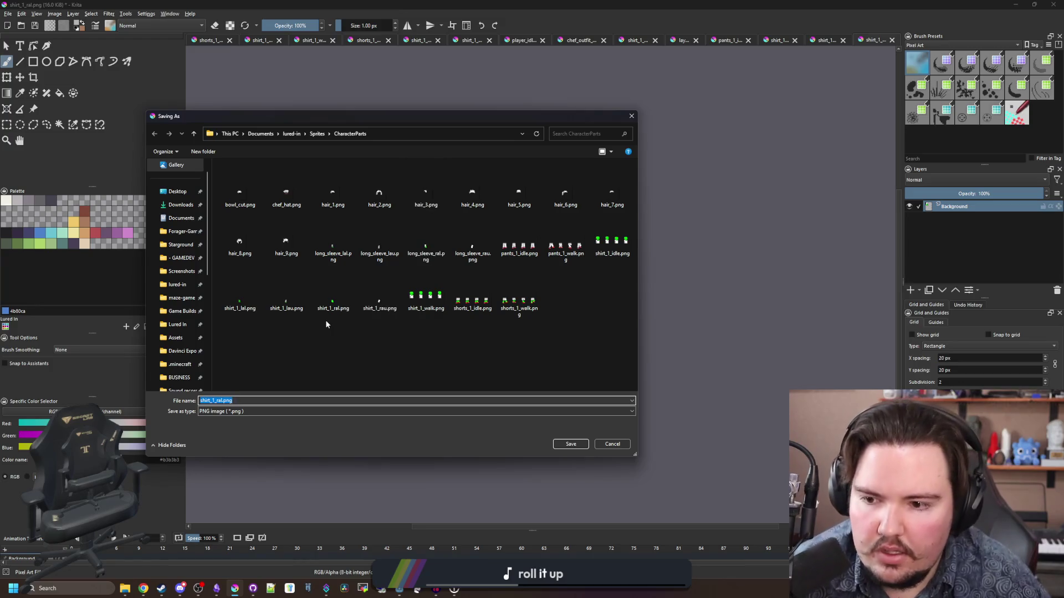
{"action": "type", "text": "long"}
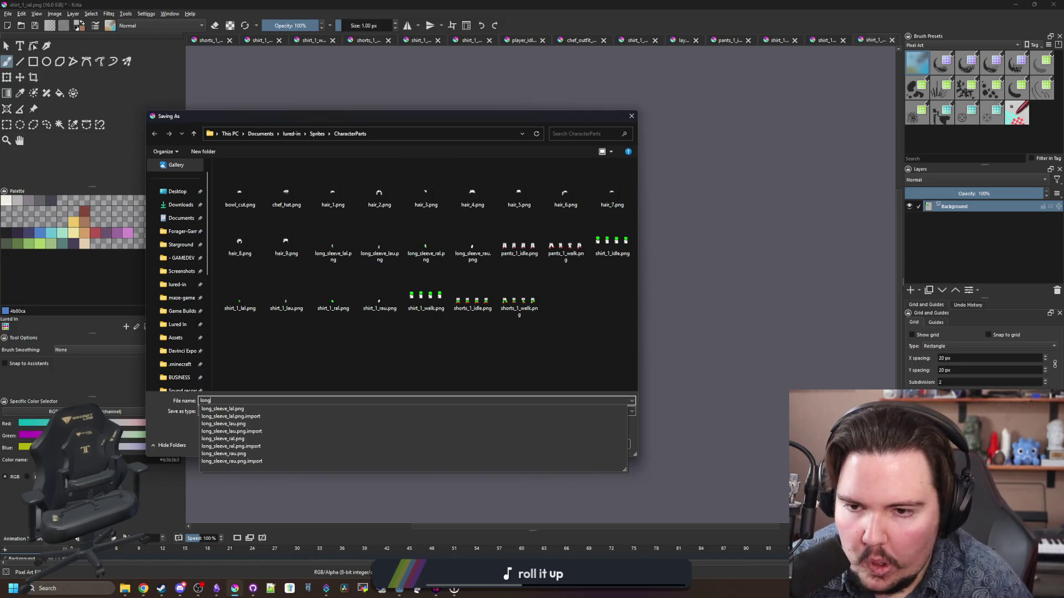
{"action": "type", "text": "_sleeve_ral"}
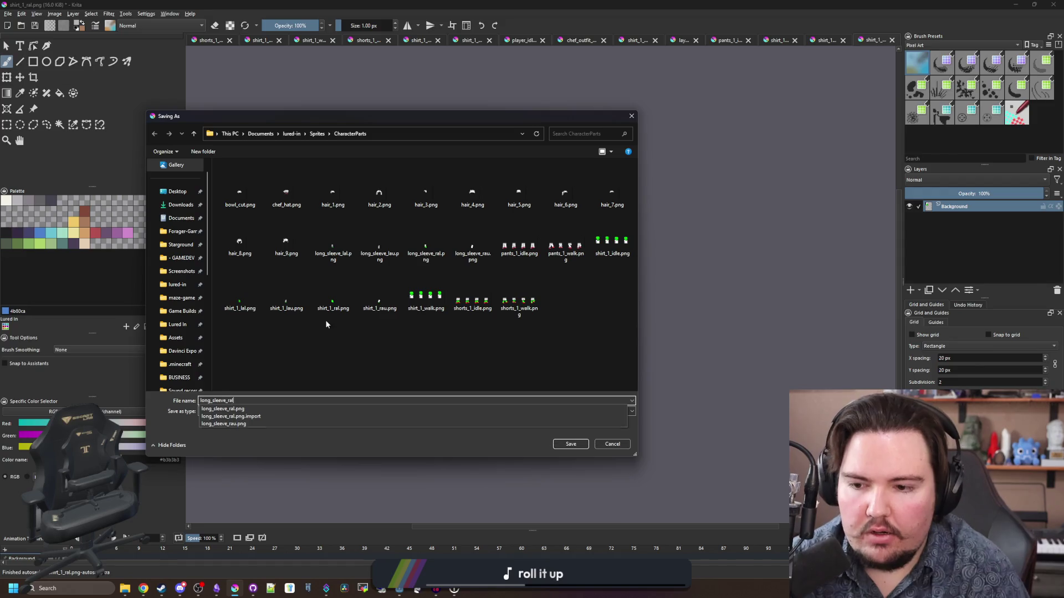
{"action": "left_click", "coordinate": [348, 353]}
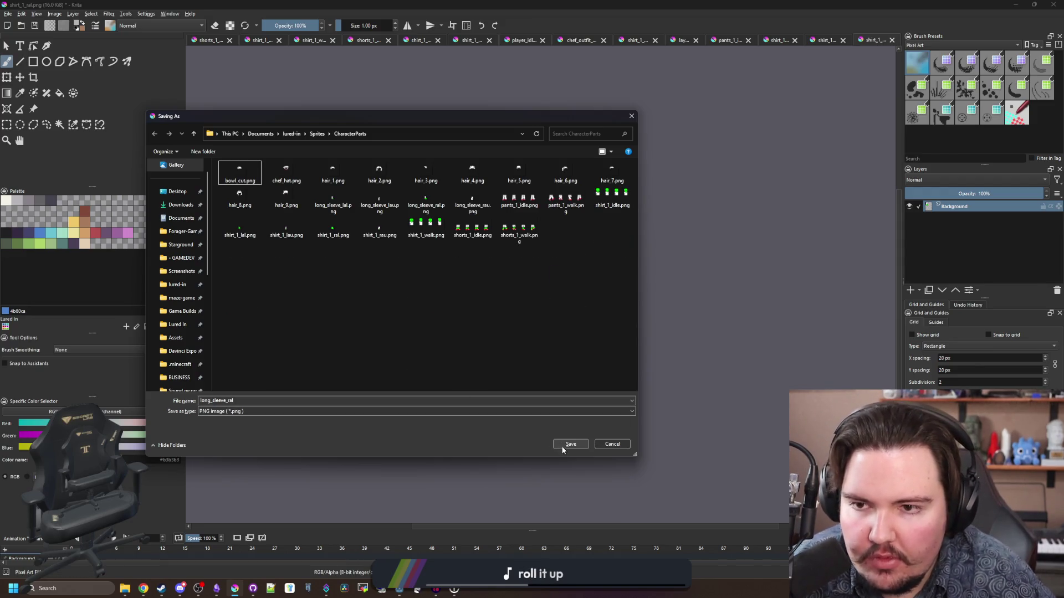
{"action": "left_click", "coordinate": [570, 448]}
{"action": "left_click", "coordinate": [557, 297]}
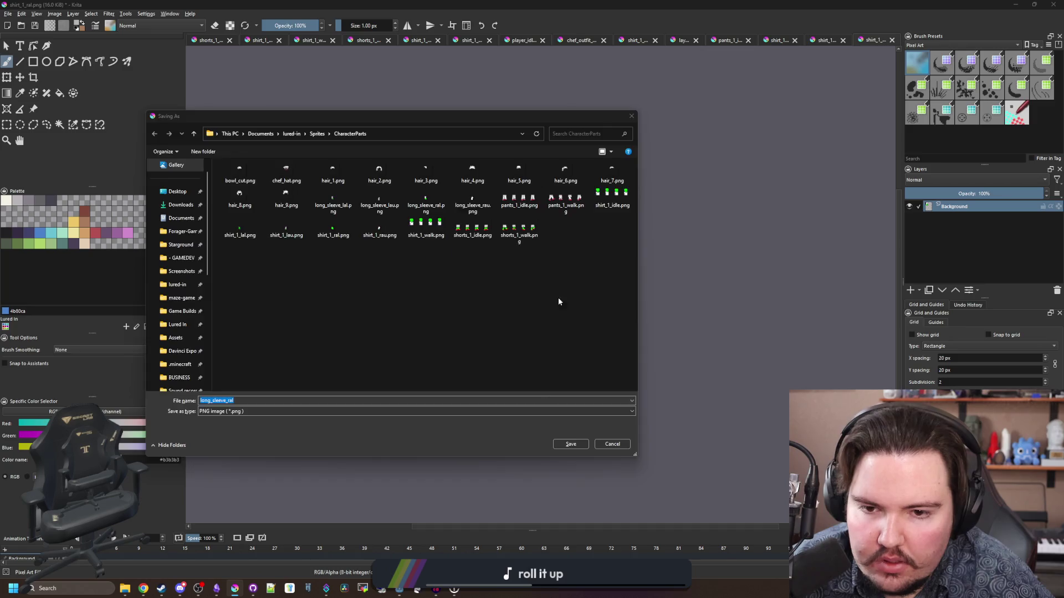
{"action": "left_click", "coordinate": [579, 370]}
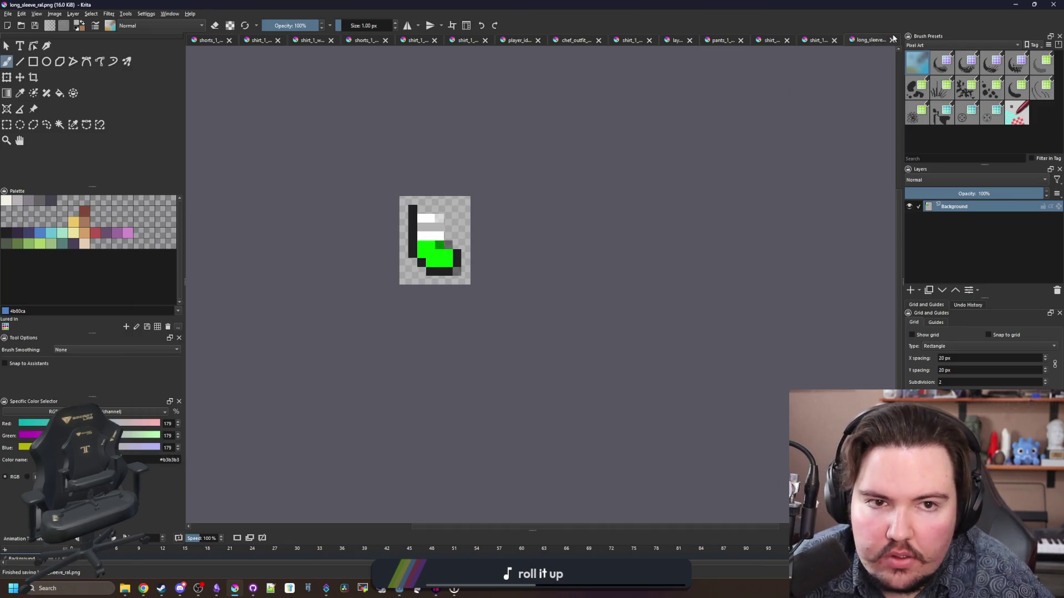
{"action": "left_click", "coordinate": [892, 39]}
{"action": "left_click_drag", "start_coordinate": [607, 209], "coordinate": [530, 200]}
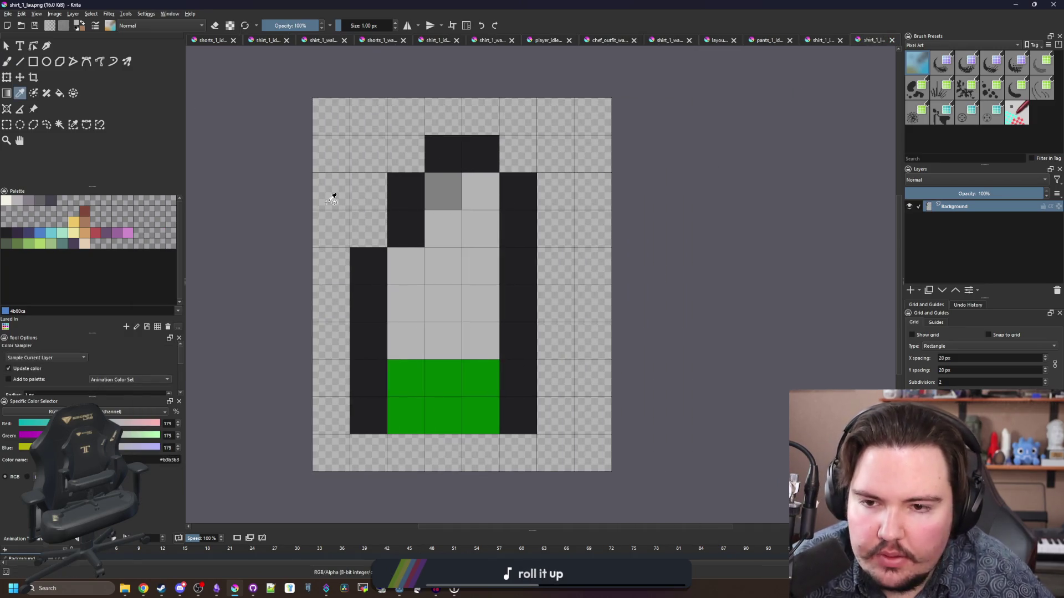
Paint shirt_1_lau's green block light grey, save it over long_sleeve_lau.png, and close it.
{"action": "key", "text": "b"}
{"action": "left_click_drag", "start_coordinate": [486, 366], "coordinate": [460, 413]}
{"action": "left_click", "coordinate": [8, 13]}
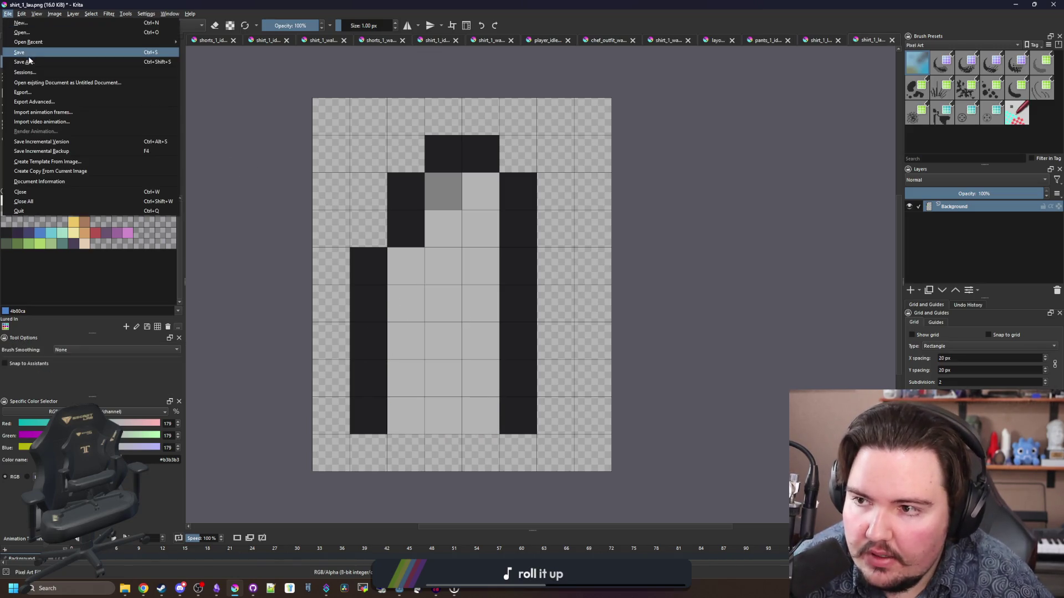
{"action": "left_click", "coordinate": [30, 61]}
{"action": "type", "text": "l"}
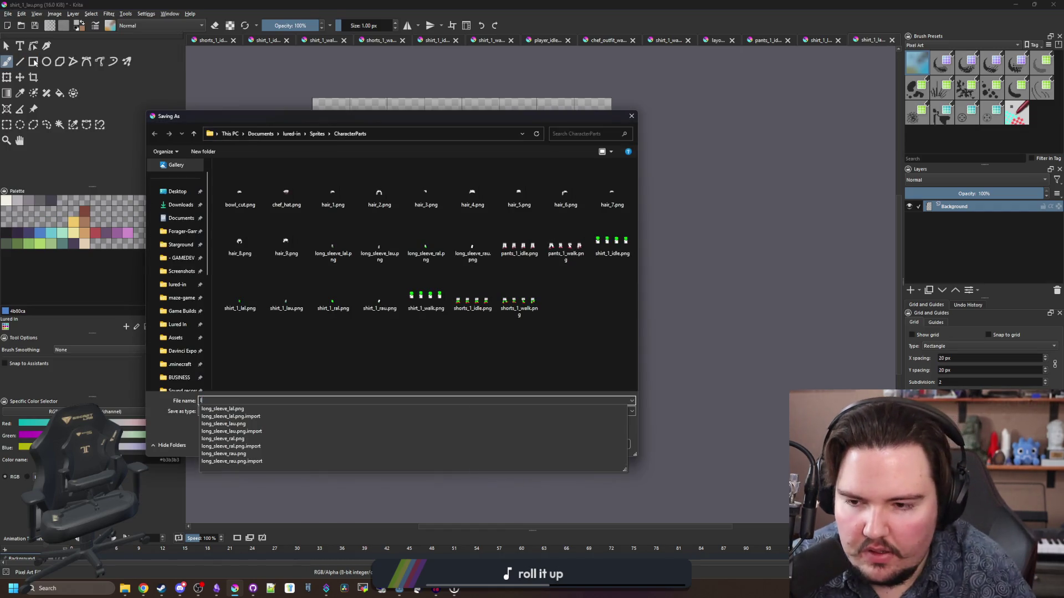
{"action": "type", "text": "ong_sleeve_"}
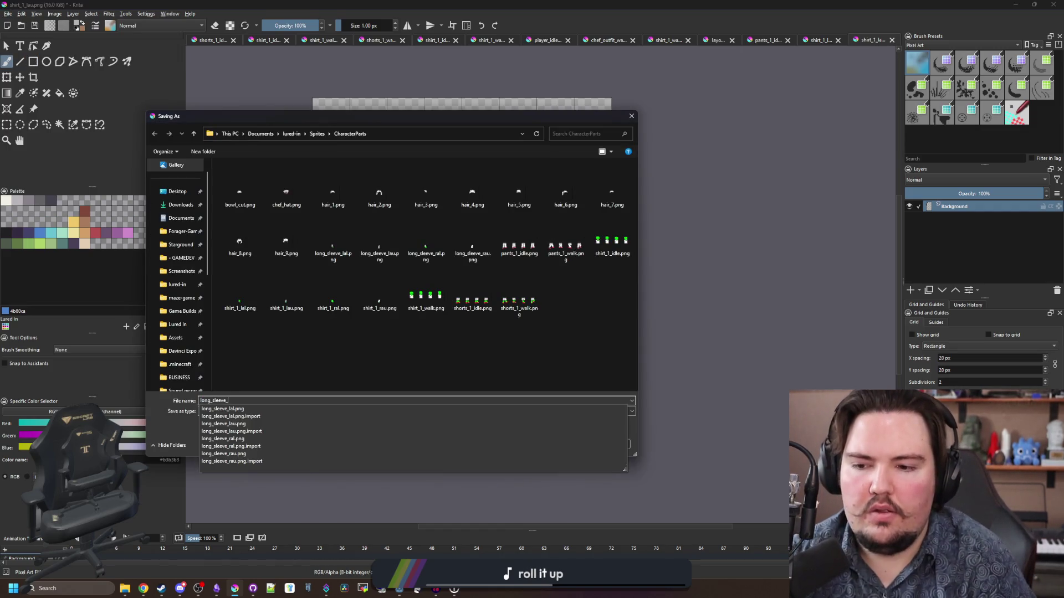
{"action": "type", "text": "la"}
{"action": "left_click", "coordinate": [313, 328]}
{"action": "left_click", "coordinate": [571, 444]}
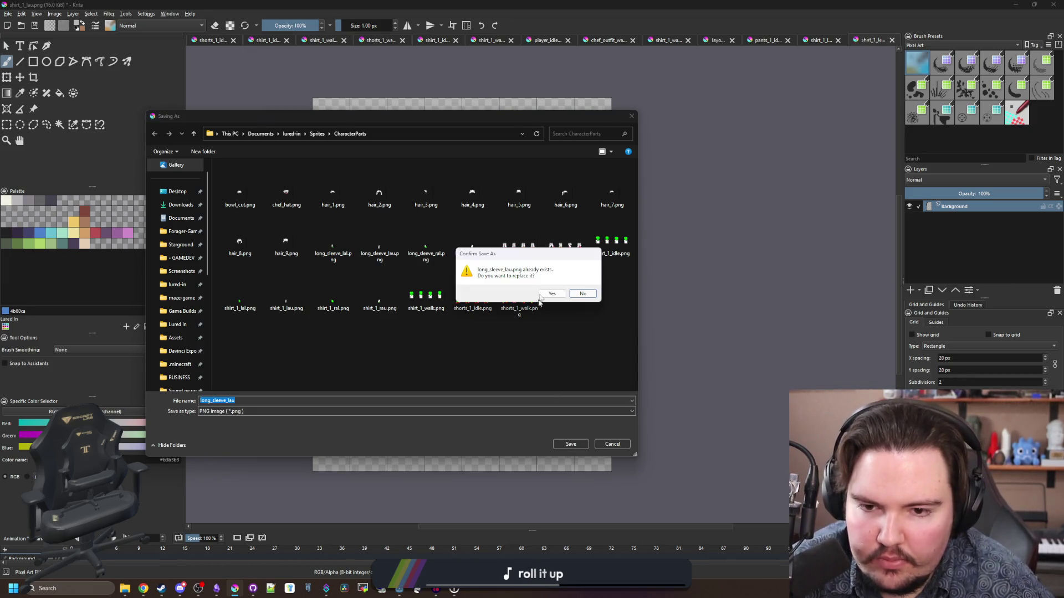
{"action": "left_click", "coordinate": [552, 294]}
{"action": "left_click", "coordinate": [576, 369]}
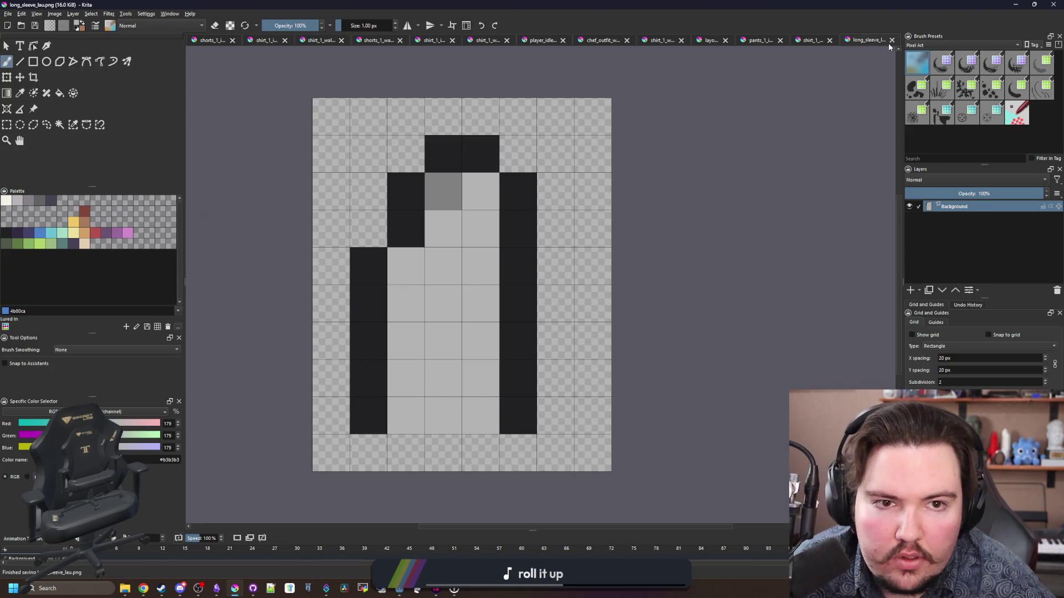
{"action": "left_click", "coordinate": [889, 42]}
{"action": "left_click_drag", "start_coordinate": [588, 187], "coordinate": [468, 205]}
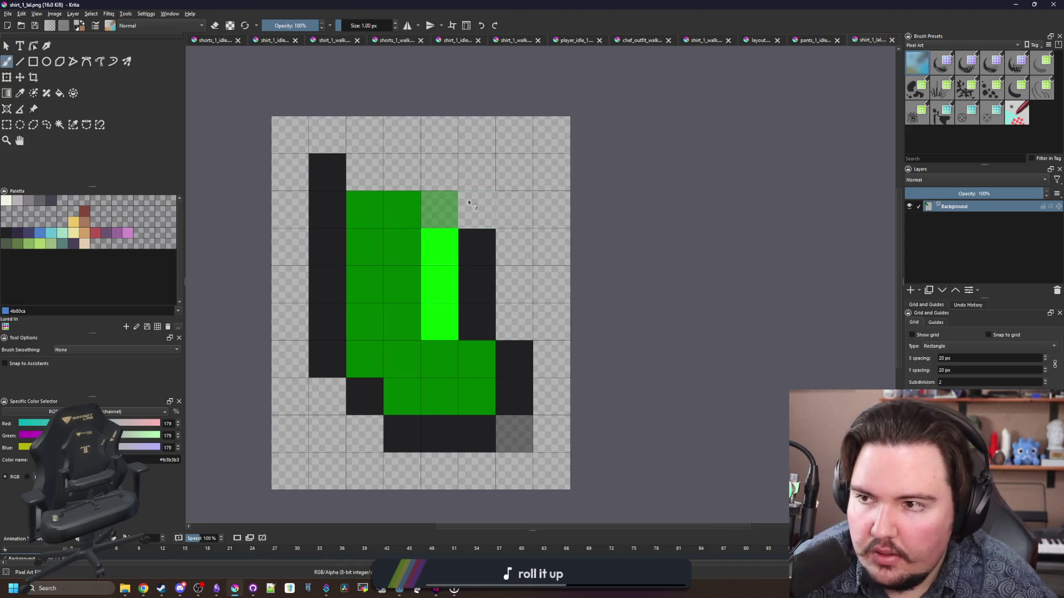
Paint shirt_1_lal's upper green cells light grey, fix two bright-green cells, and erase the top pixel.
{"action": "left_click_drag", "start_coordinate": [398, 322], "coordinate": [371, 326]}
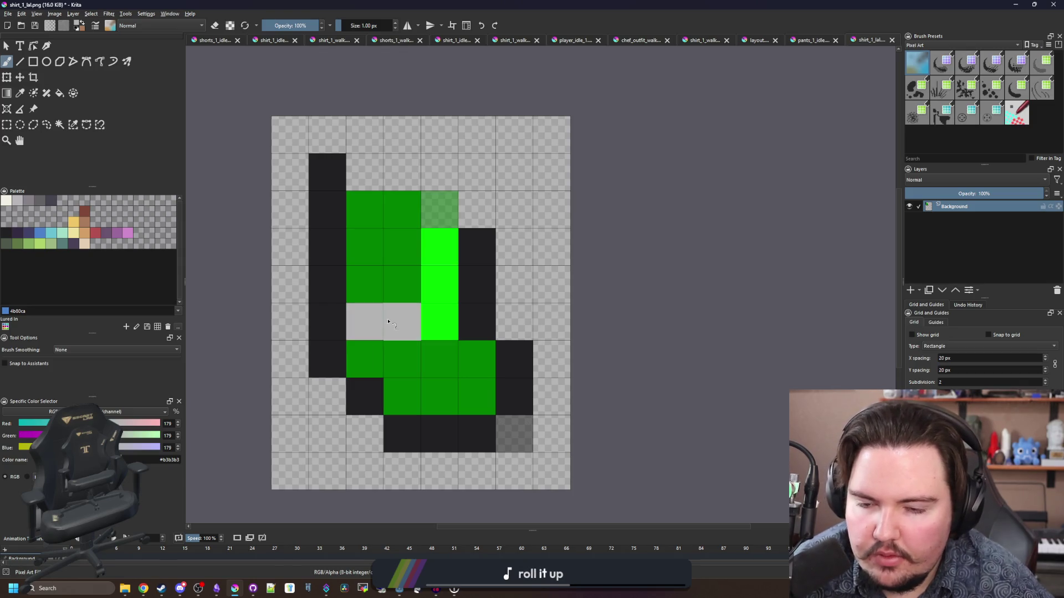
{"action": "key", "text": "ctrl+z"}
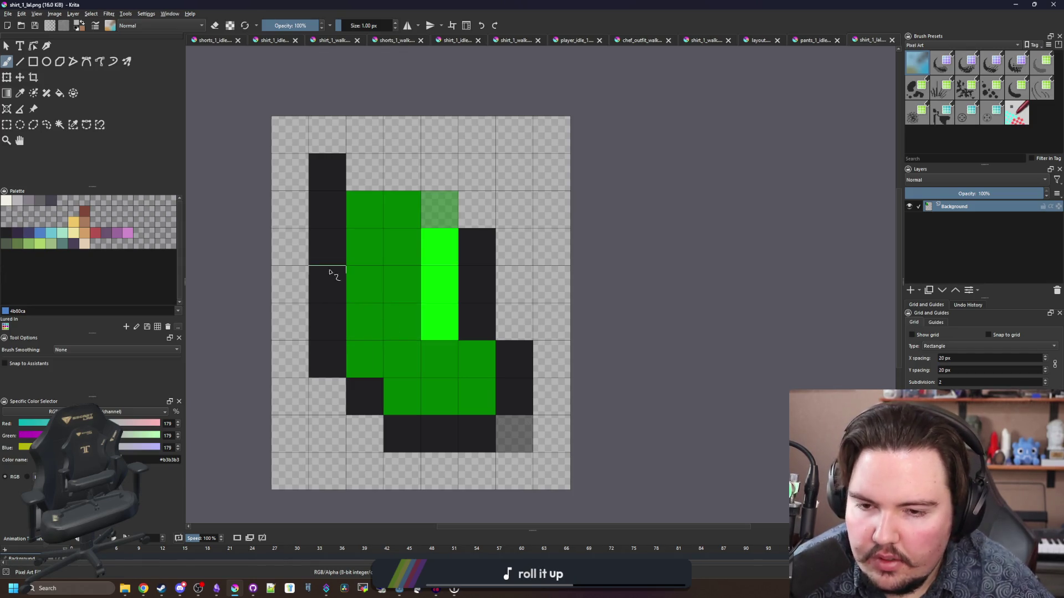
{"action": "left_click_drag", "start_coordinate": [398, 293], "coordinate": [370, 224]}
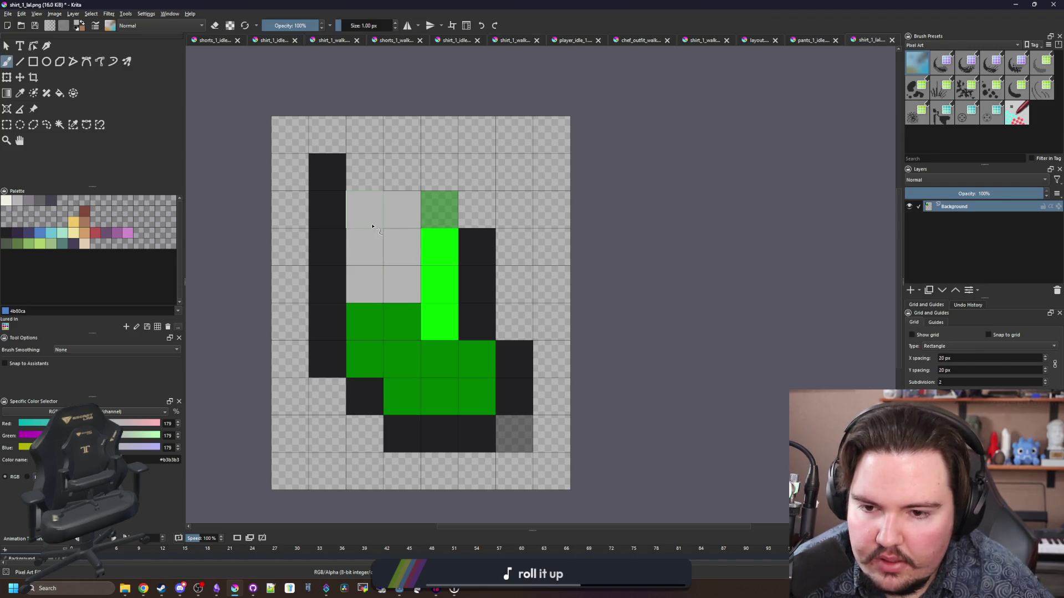
{"action": "left_click", "coordinate": [406, 348]}
{"action": "left_click", "coordinate": [440, 321]}
{"action": "left_click", "coordinate": [435, 278]}
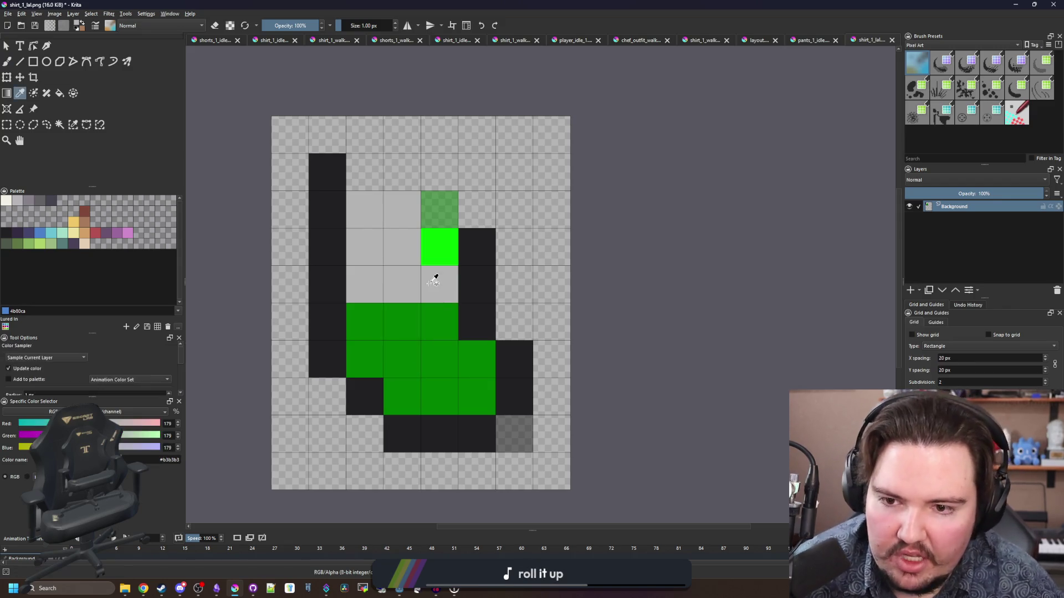
{"action": "left_click", "coordinate": [443, 256]}
{"action": "left_click", "coordinate": [443, 199]}
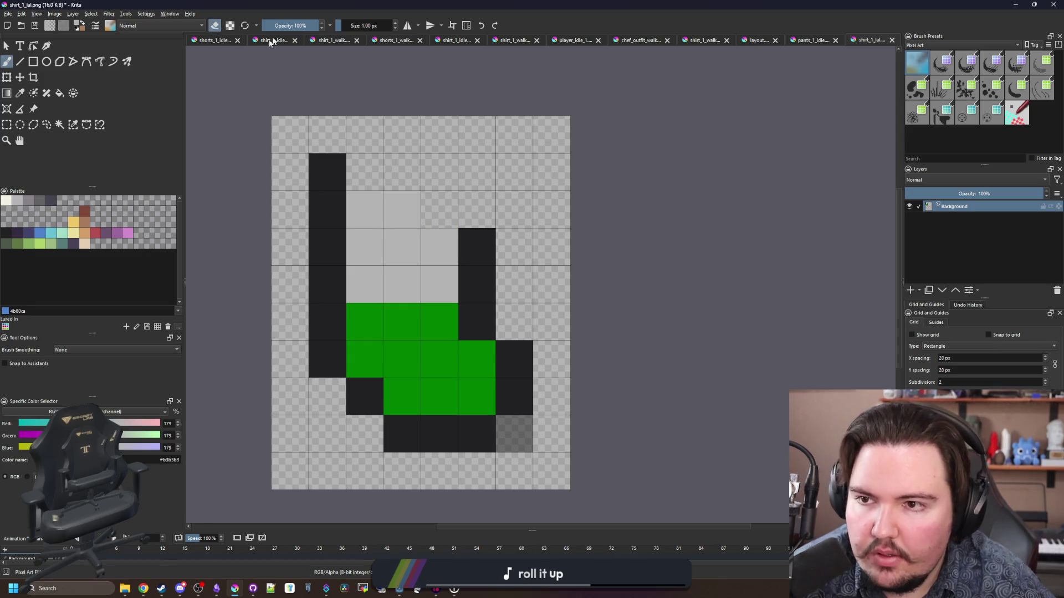
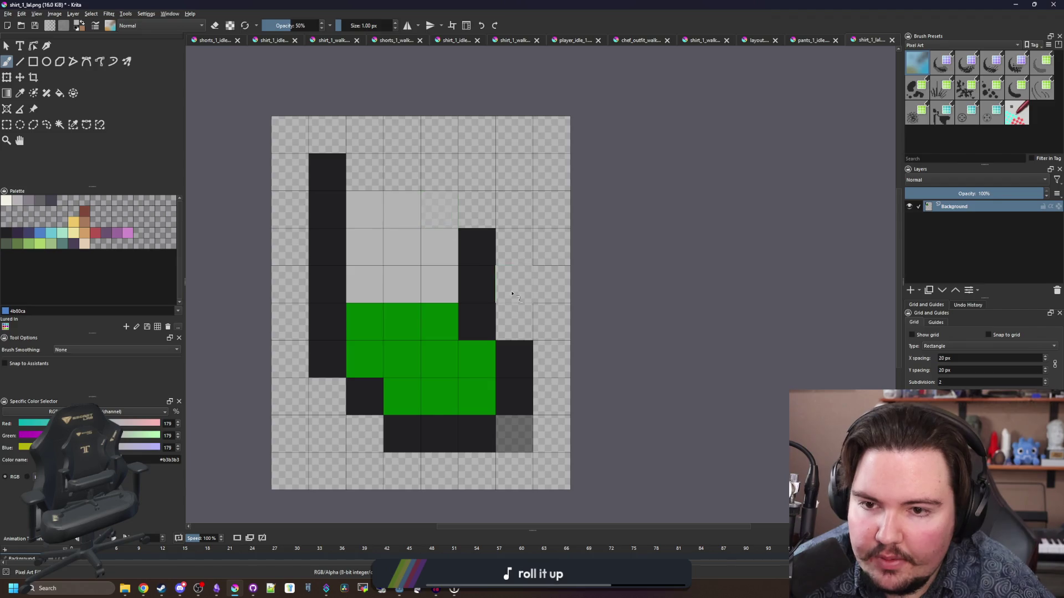
Start a Save As of the sleeve sprite, then cancel it.
{"action": "scroll", "scroll_direction": "down", "scroll_amount": 3}
{"action": "left_click", "coordinate": [8, 13]}
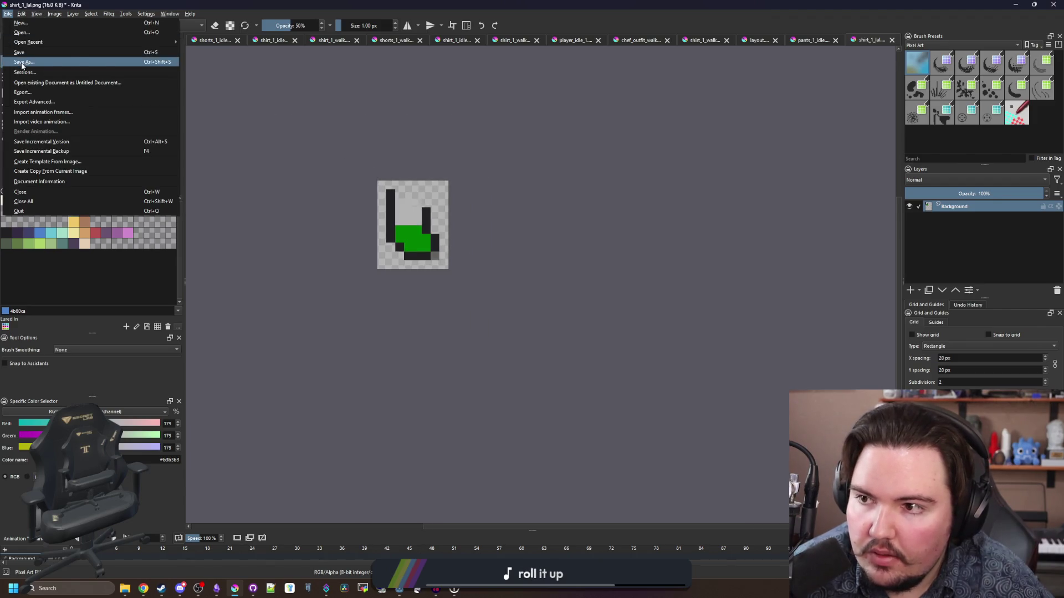
{"action": "left_click", "coordinate": [22, 62]}
{"action": "left_click", "coordinate": [612, 443]}
{"action": "scroll", "scroll_direction": "up", "scroll_amount": 3}
Back on shirt_1_lal, try a darker grey stroke across the middle sleeve row, undo it, and set full brush opacity.
{"action": "left_click", "coordinate": [810, 38]}
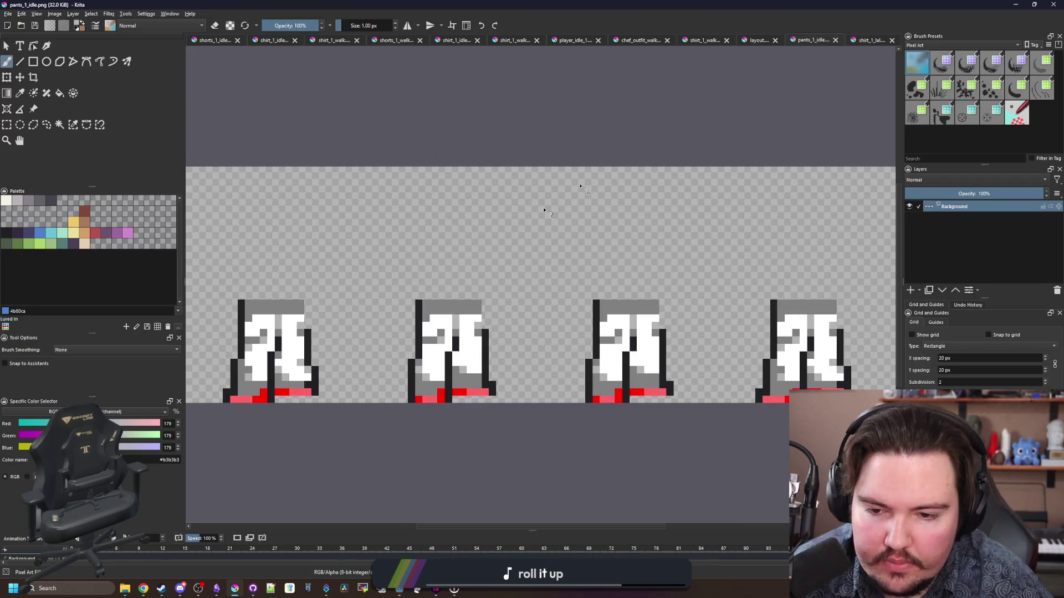
{"action": "scroll", "scroll_direction": "up", "scroll_amount": 3}
{"action": "left_click", "coordinate": [857, 42]}
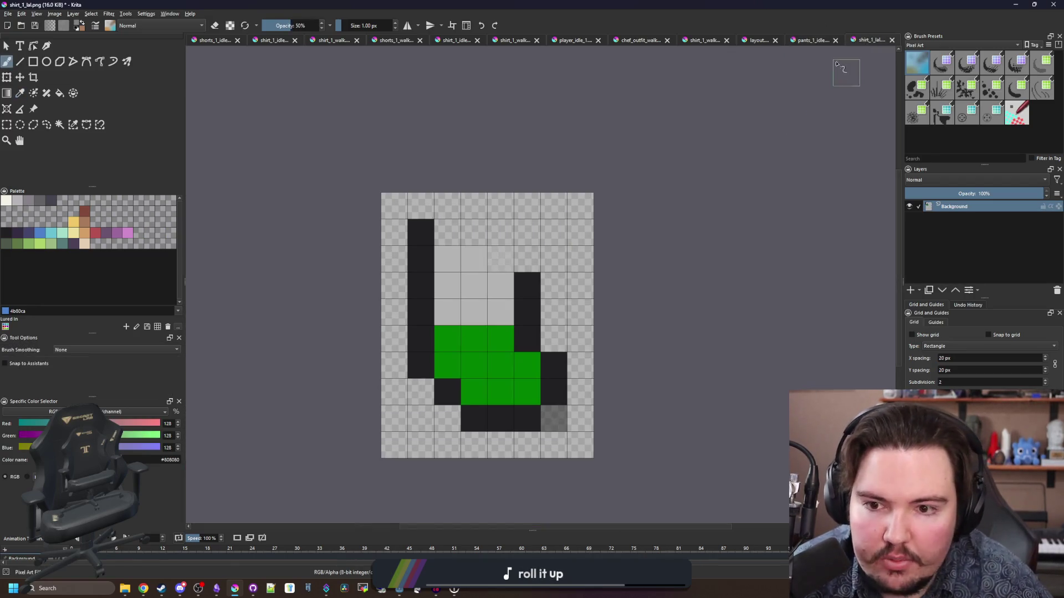
{"action": "left_click_drag", "start_coordinate": [496, 286], "coordinate": [443, 287]}
{"action": "key", "text": "ctrl+z"}
{"action": "key", "text": "i"}
{"action": "key", "text": "i"}
{"action": "key", "text": "i"}
Save the sprite as long_sleeve_lal.png, replacing the existing file and accepting the PNG options.
{"action": "left_click", "coordinate": [9, 15]}
{"action": "key", "text": "Escape"}
{"action": "type", "text": "long_sl"}
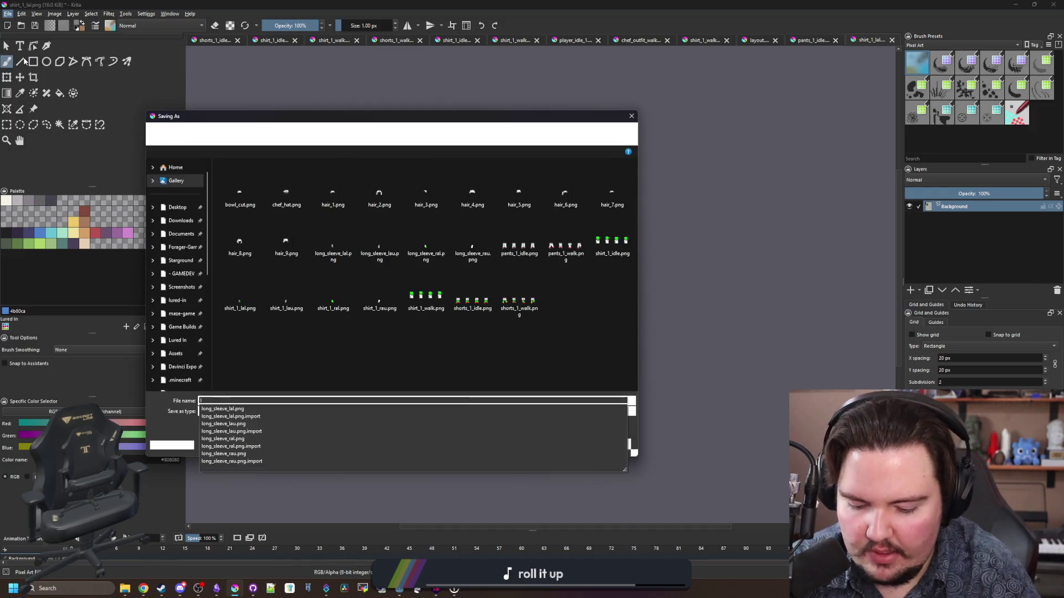
{"action": "type", "text": "eeve_la"}
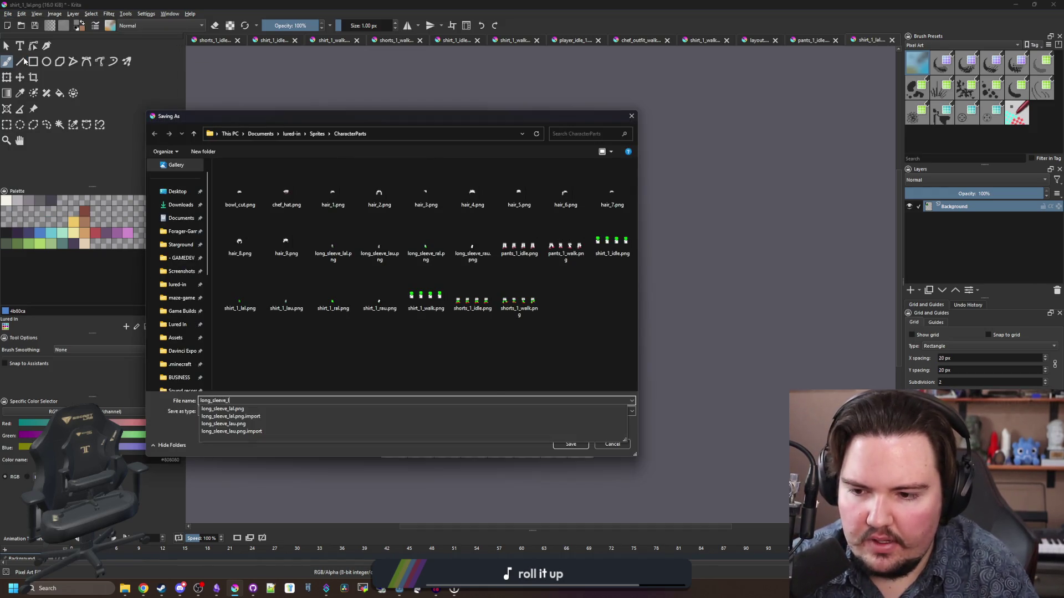
{"action": "type", "text": "l"}
{"action": "left_click", "coordinate": [404, 380]}
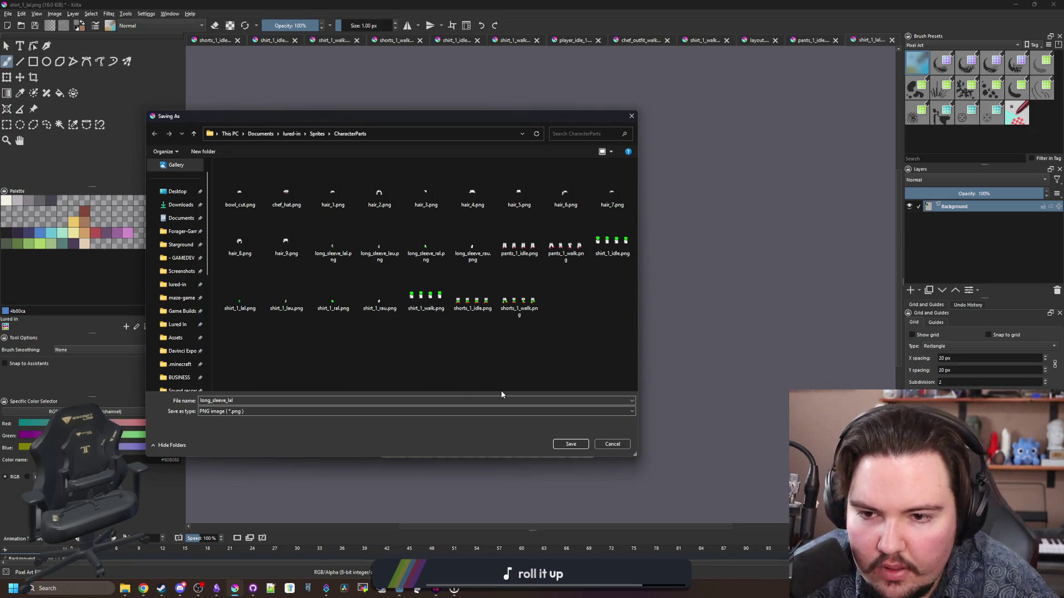
{"action": "left_click", "coordinate": [570, 444]}
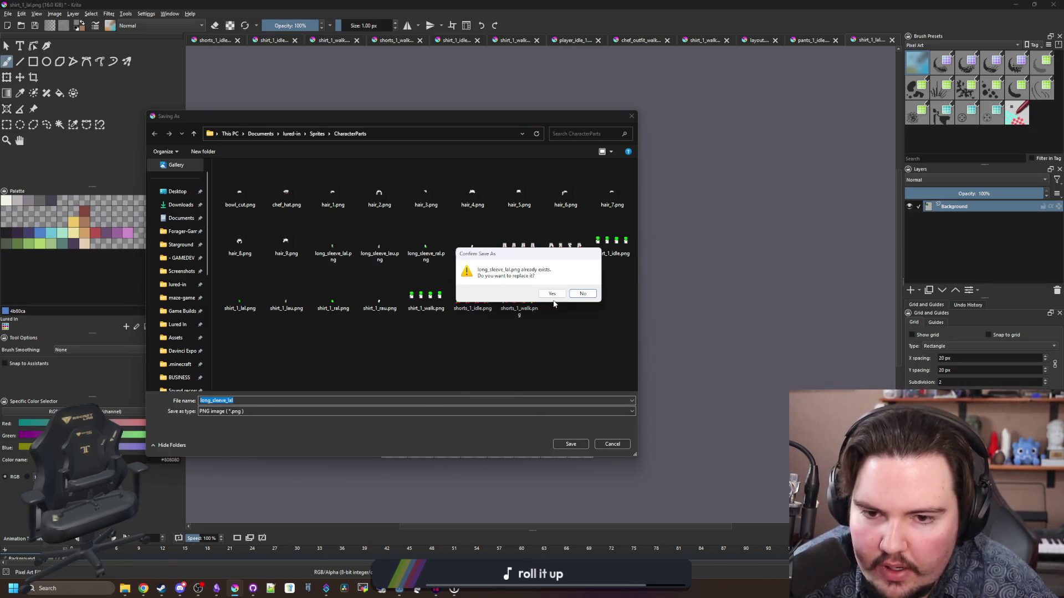
{"action": "left_click", "coordinate": [552, 294]}
{"action": "left_click", "coordinate": [569, 370]}
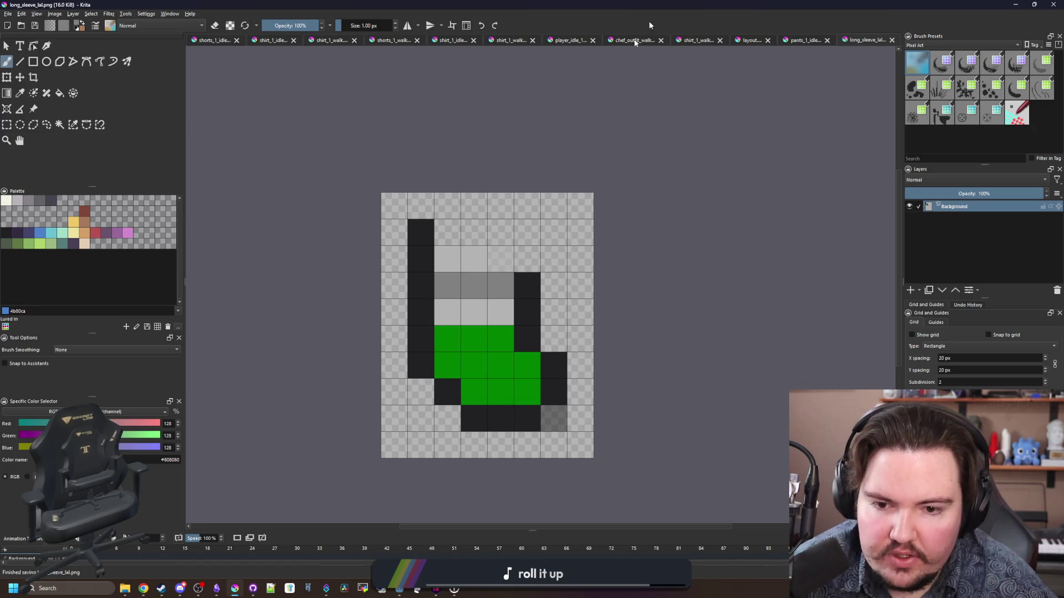
{"action": "key", "text": "alt+Tab"}
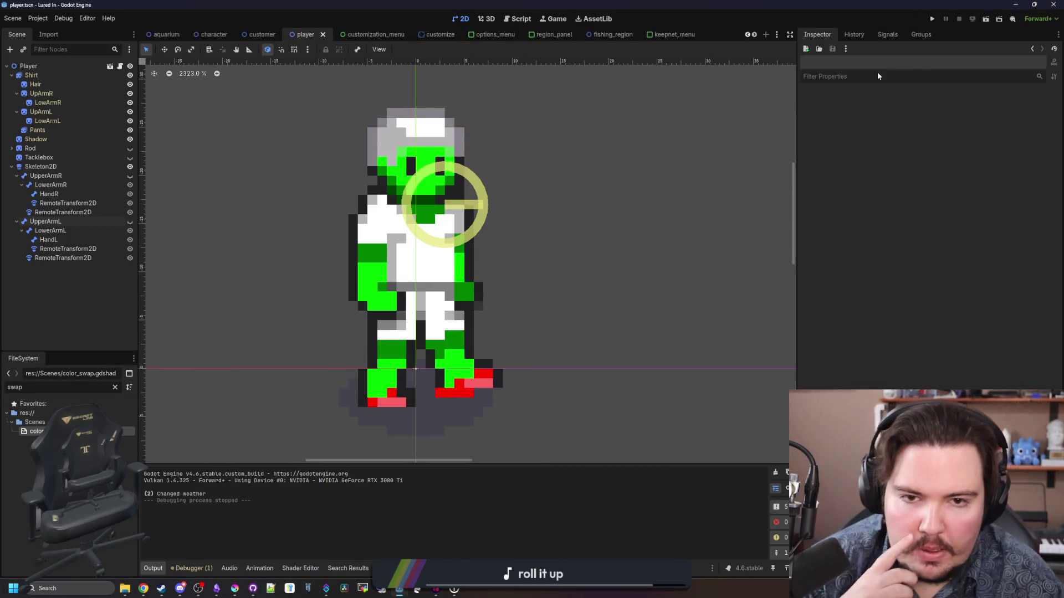
Run the Lured In project from the Godot editor with Play.
{"action": "left_click", "coordinate": [931, 19]}
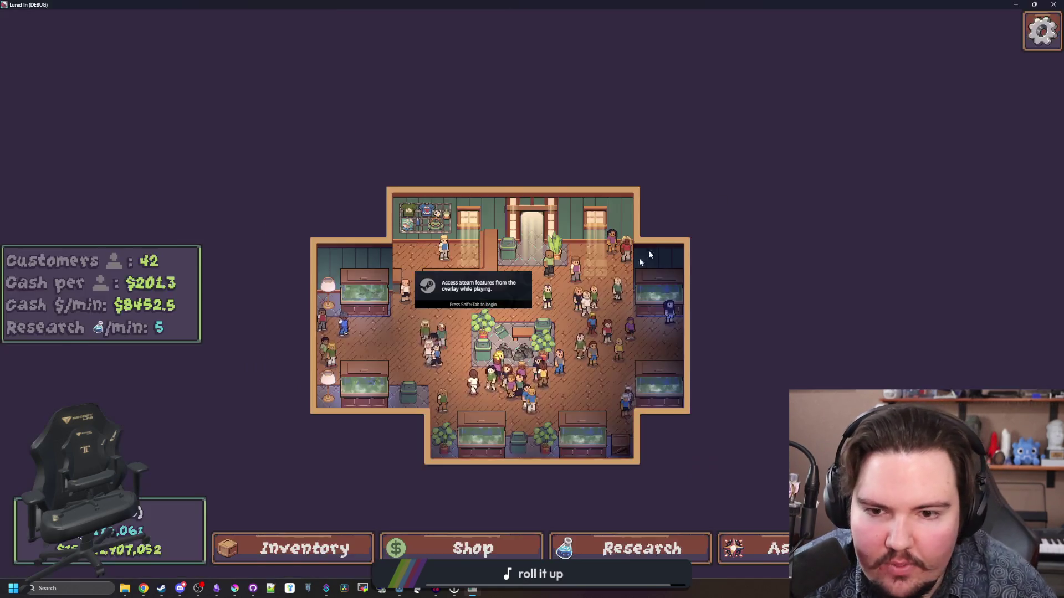
Open Customize on a customer and cycle through the sleeve styles to compare them.
{"action": "scroll", "scroll_direction": "up", "scroll_amount": 3}
{"action": "left_click", "coordinate": [321, 139]}
{"action": "left_click", "coordinate": [817, 307]}
{"action": "left_click", "coordinate": [818, 307]}
{"action": "left_click", "coordinate": [818, 306]}
{"action": "left_click", "coordinate": [817, 307]}
{"action": "left_click", "coordinate": [818, 306]}
{"action": "left_click", "coordinate": [818, 306]}
{"action": "left_click", "coordinate": [818, 306]}
{"action": "left_click", "coordinate": [818, 307]}
{"action": "left_click", "coordinate": [818, 306]}
Settle the customer's sleeves on Long Sleeves, then return to Krita.
{"action": "left_click", "coordinate": [818, 306]}
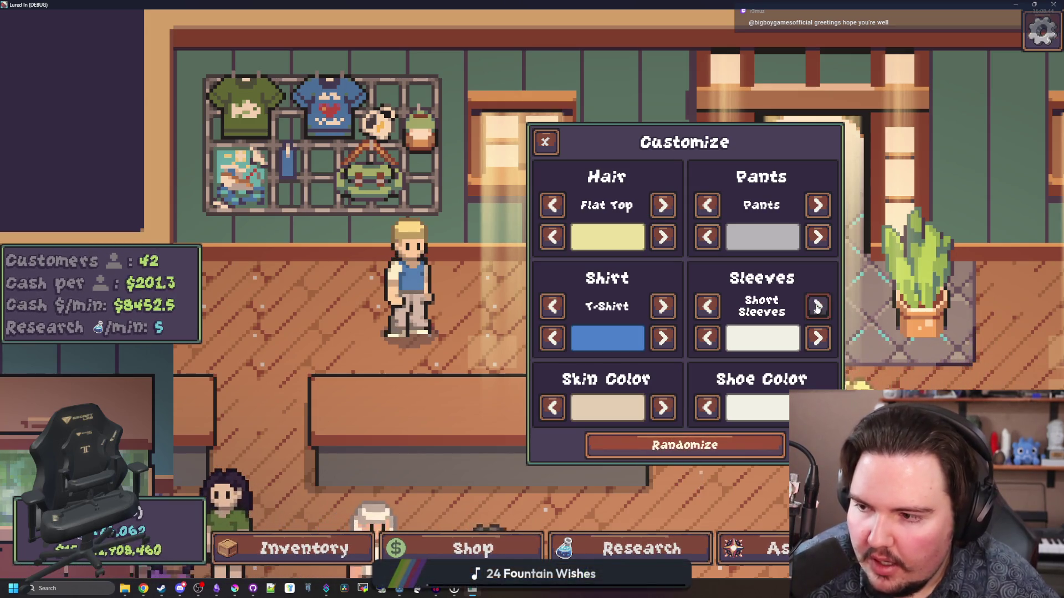
{"action": "left_click", "coordinate": [818, 307]}
{"action": "left_click", "coordinate": [818, 307]}
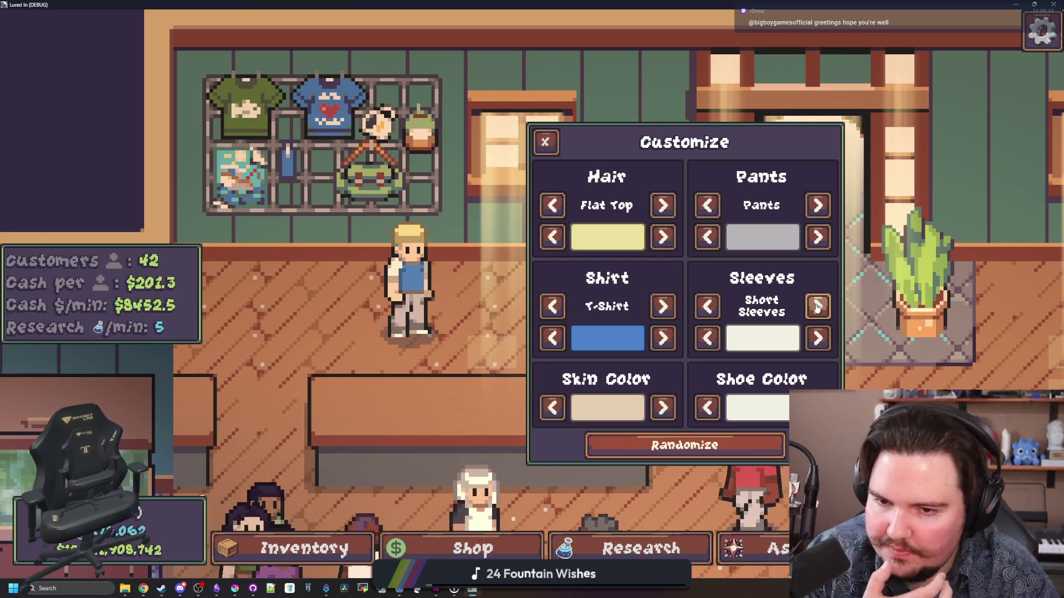
{"action": "left_click", "coordinate": [818, 306]}
{"action": "left_click", "coordinate": [817, 306]}
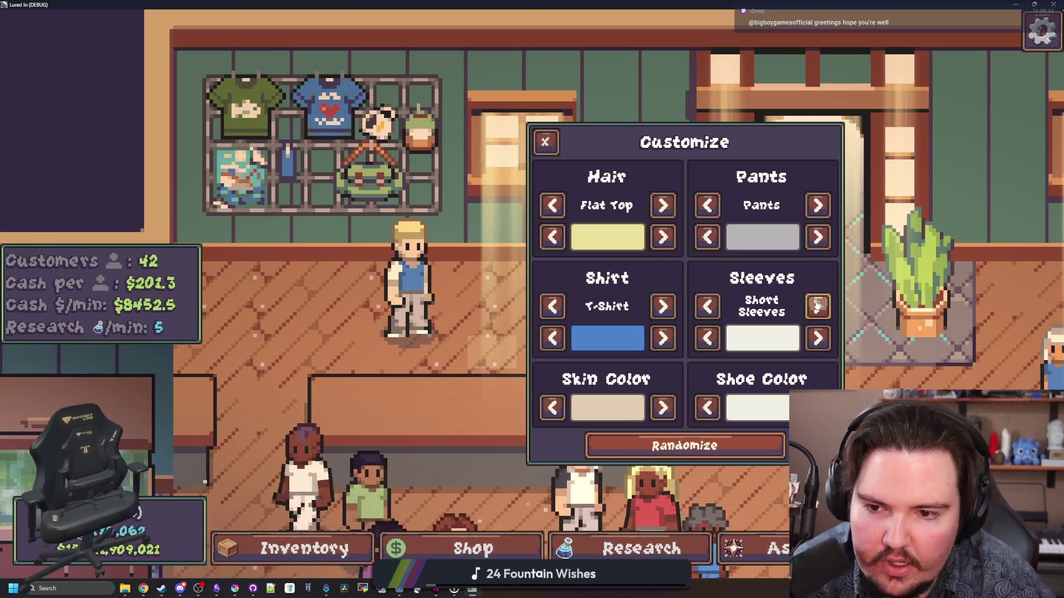
{"action": "left_click", "coordinate": [817, 306]}
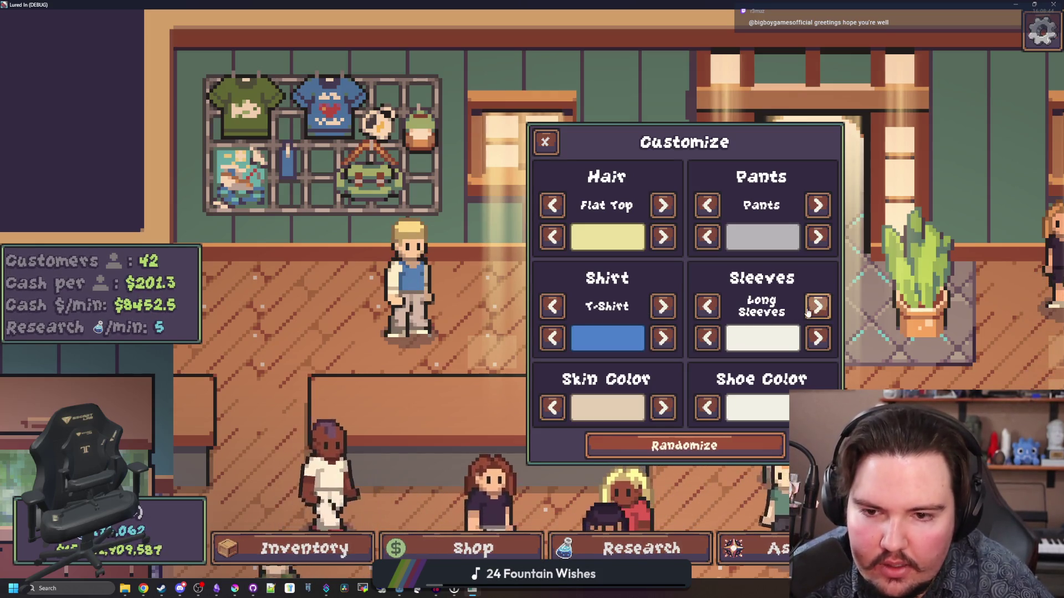
{"action": "key", "text": "alt+Tab"}
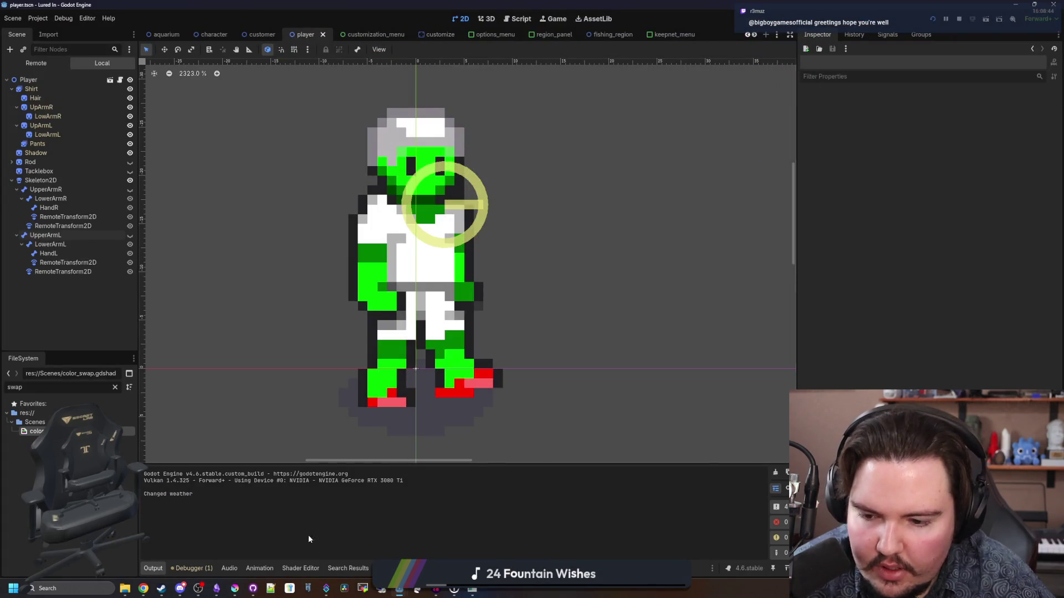
{"action": "left_click", "coordinate": [235, 588]}
Maximize Krita, pick a green from the sprite, and look through the open documents.
{"action": "double_click", "coordinate": [368, 411]}
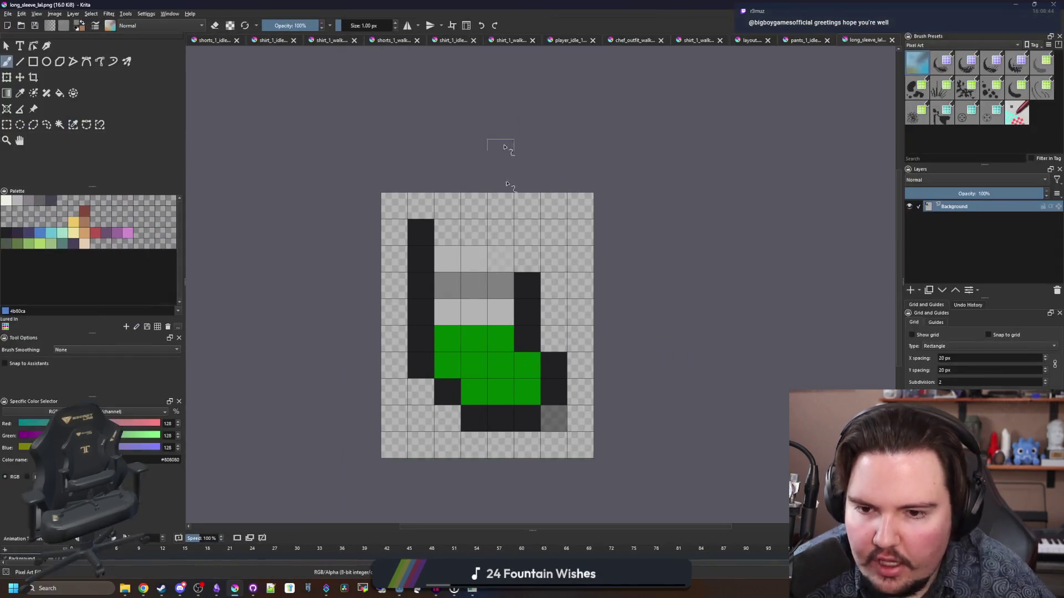
{"action": "left_click", "coordinate": [493, 363]}
{"action": "key", "text": "b"}
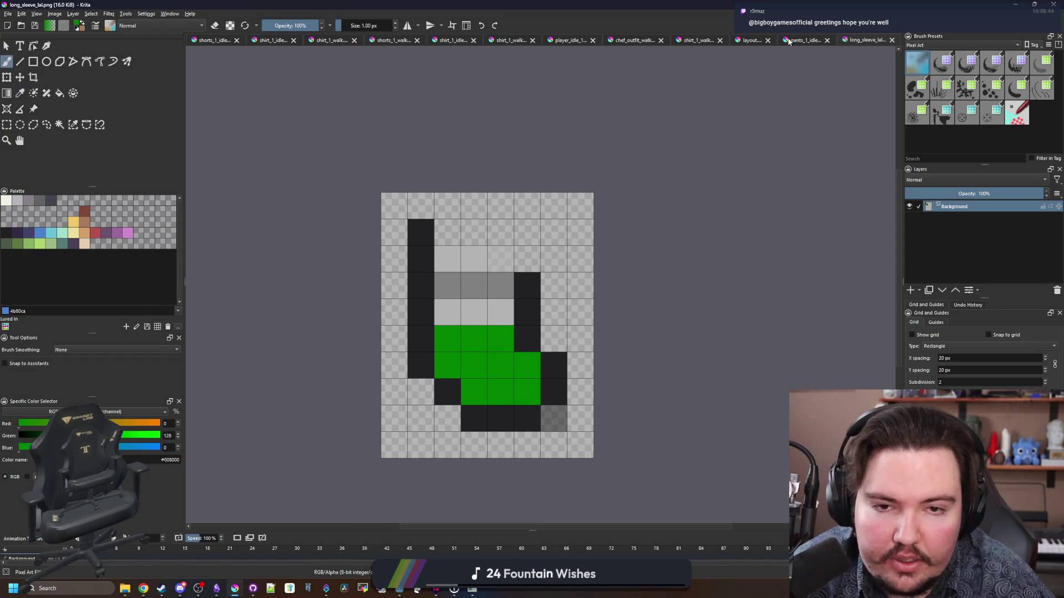
{"action": "left_click", "coordinate": [789, 42]}
{"action": "left_click", "coordinate": [750, 42]}
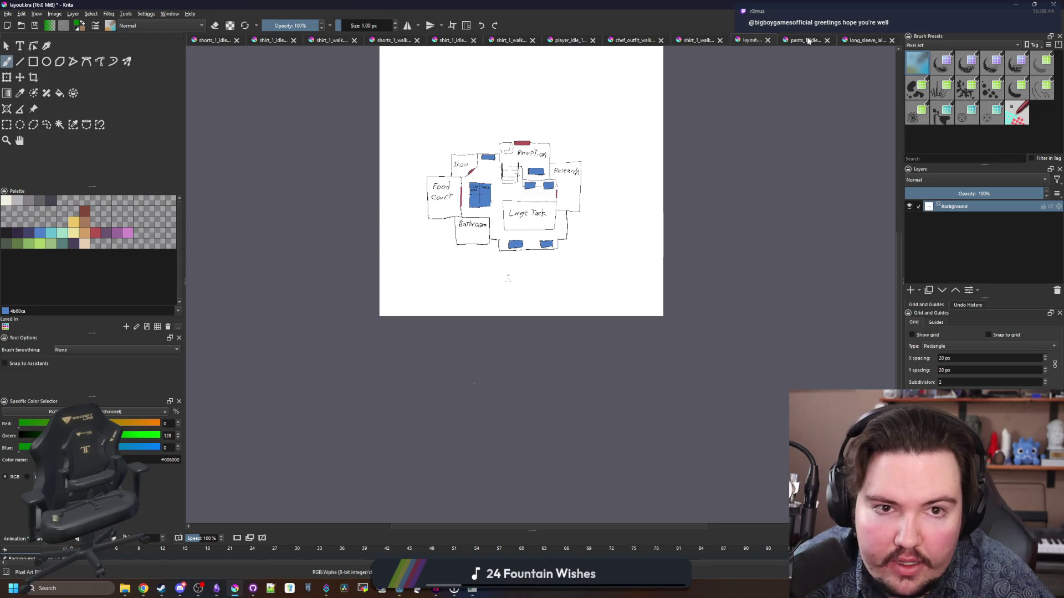
{"action": "left_click", "coordinate": [802, 41]}
{"action": "left_click", "coordinate": [867, 40]}
Open shirt_1_walk.png and sample the dark green just under the head.
{"action": "left_click", "coordinate": [8, 14]}
{"action": "left_click", "coordinate": [15, 36]}
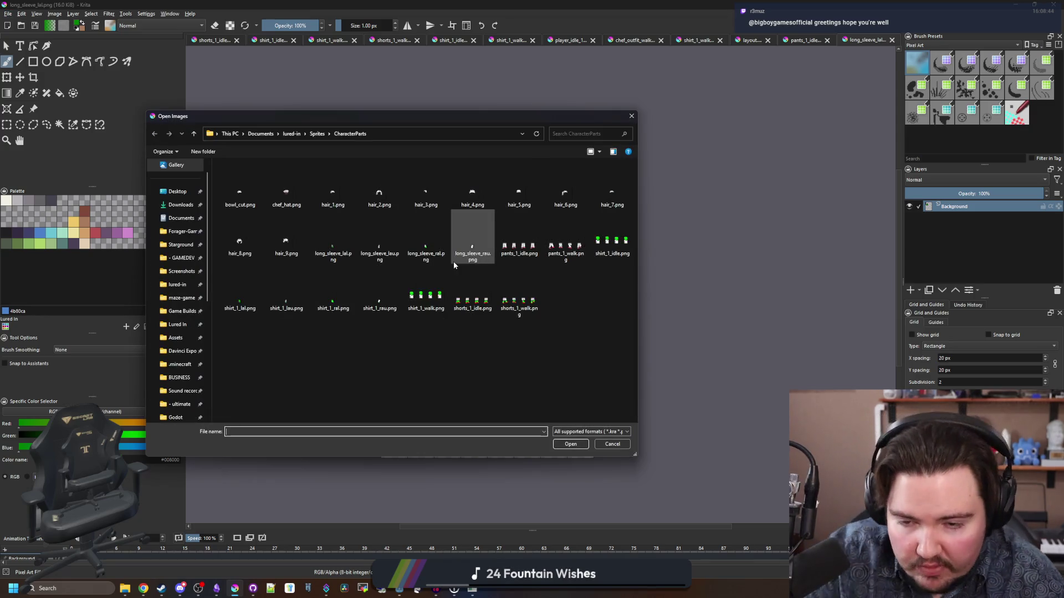
{"action": "double_click", "coordinate": [418, 296]}
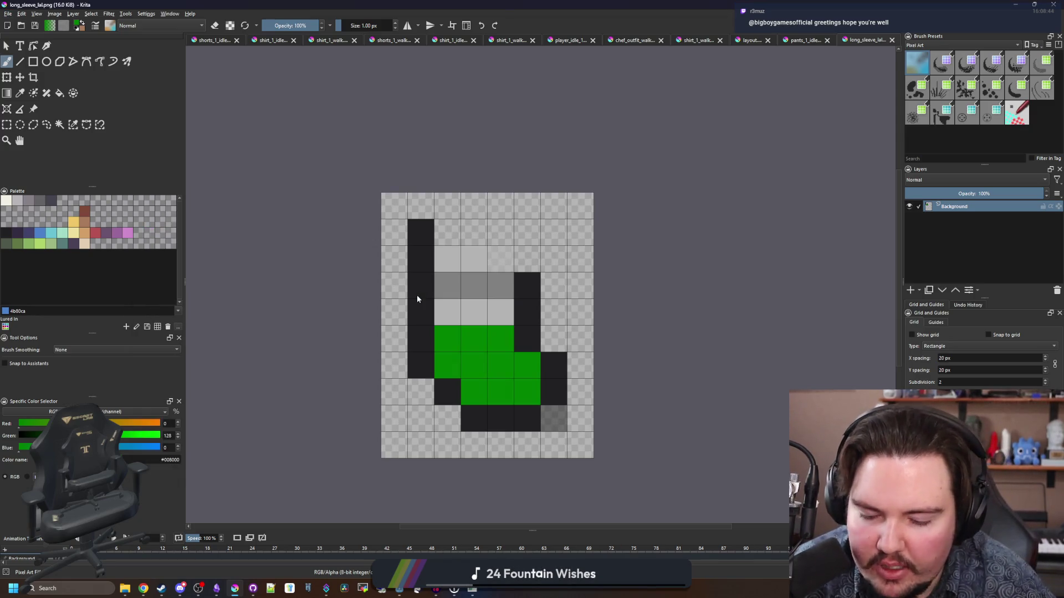
{"action": "key", "text": "p"}
{"action": "scroll", "scroll_direction": "up", "scroll_amount": 3}
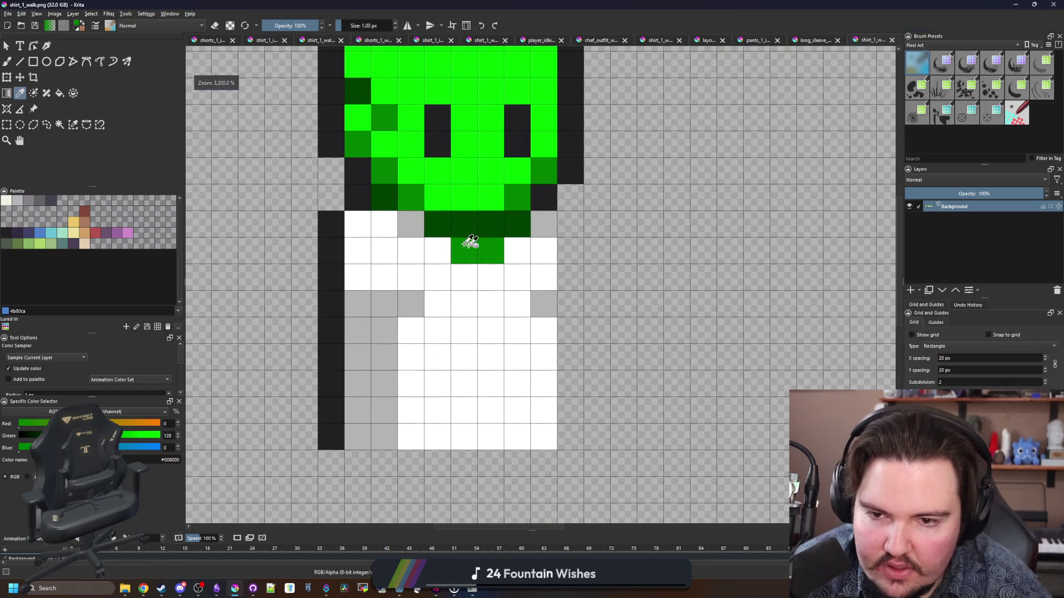
{"action": "left_click", "coordinate": [388, 189]}
{"action": "scroll", "scroll_direction": "down", "scroll_amount": 3}
{"action": "key", "text": "b"}
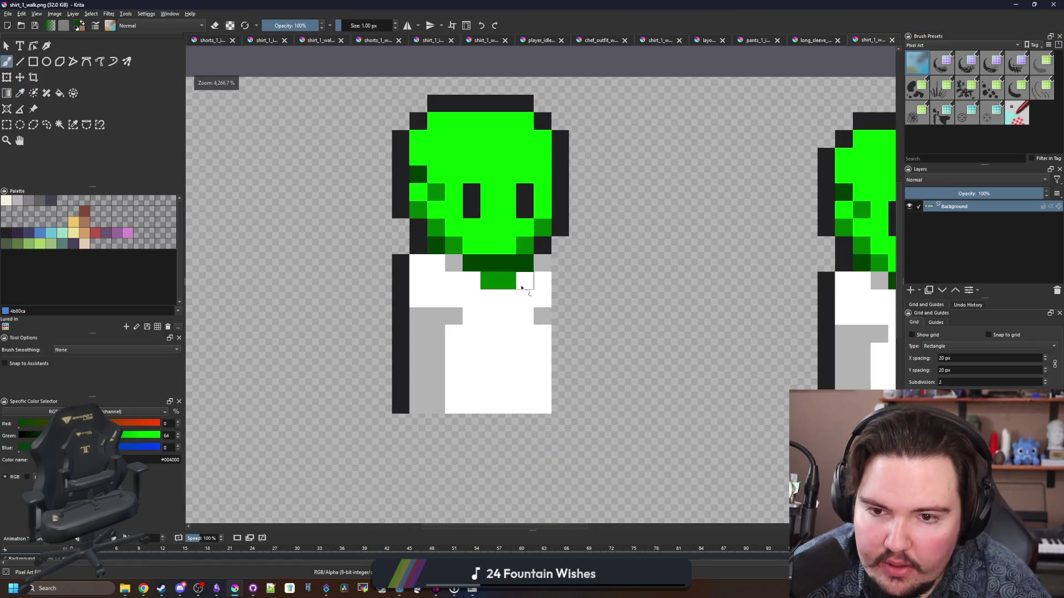
{"action": "scroll", "scroll_direction": "up", "scroll_amount": 3}
{"action": "scroll", "scroll_direction": "down", "scroll_amount": 3}
Open long_sleeve_ral.png and long_sleeve_lal.png together.
{"action": "left_click", "coordinate": [8, 14]}
{"action": "left_click", "coordinate": [21, 32]}
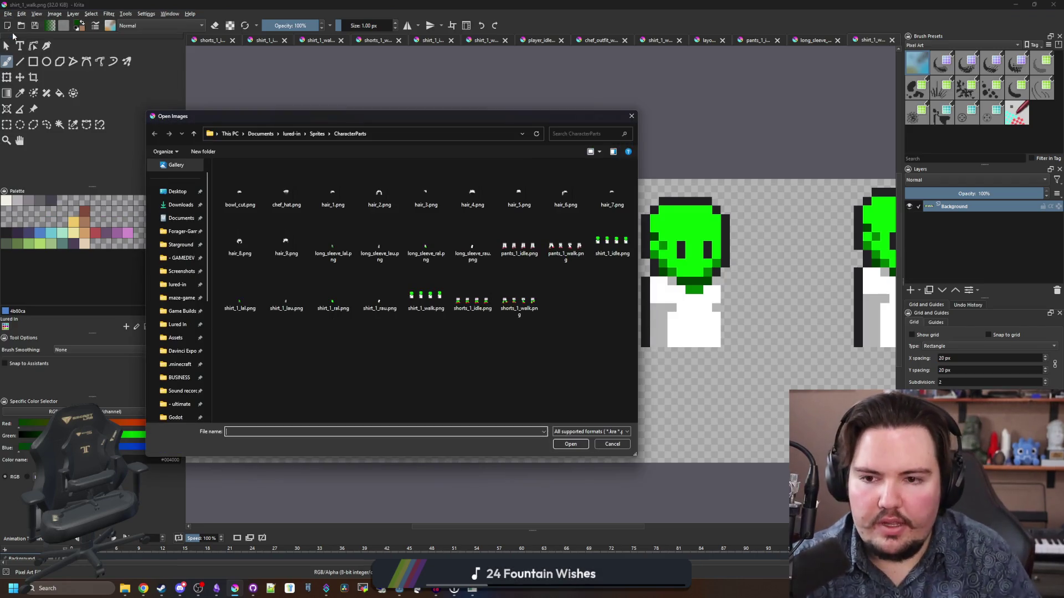
{"action": "left_click", "coordinate": [428, 227]}
{"action": "left_click", "coordinate": [334, 227]}
{"action": "left_click", "coordinate": [573, 443]}
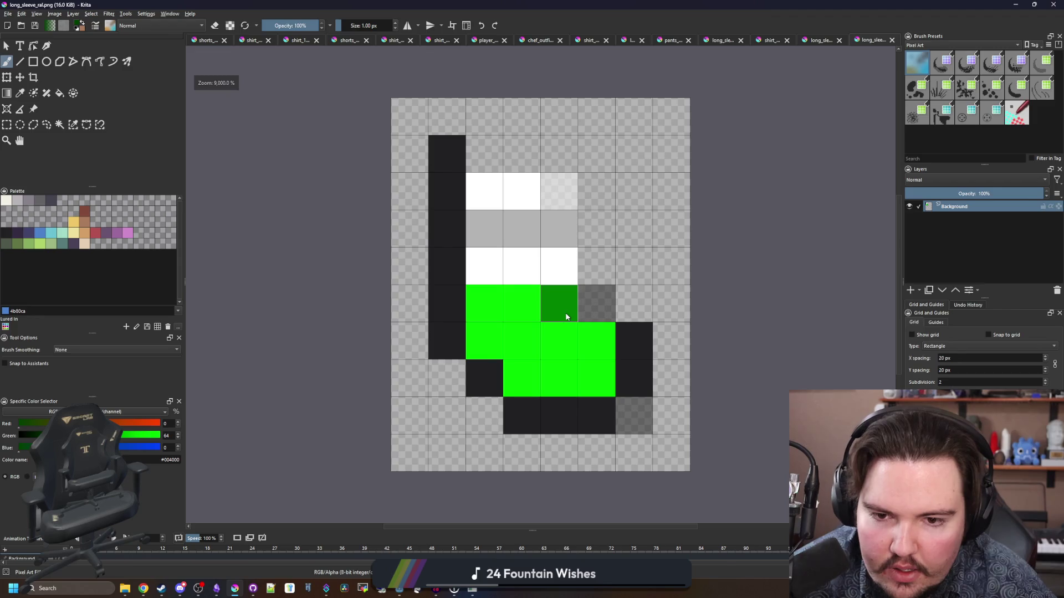
Paint the top green row of long_sleeve_lal dark green and save the PNG.
{"action": "left_click", "coordinate": [817, 41]}
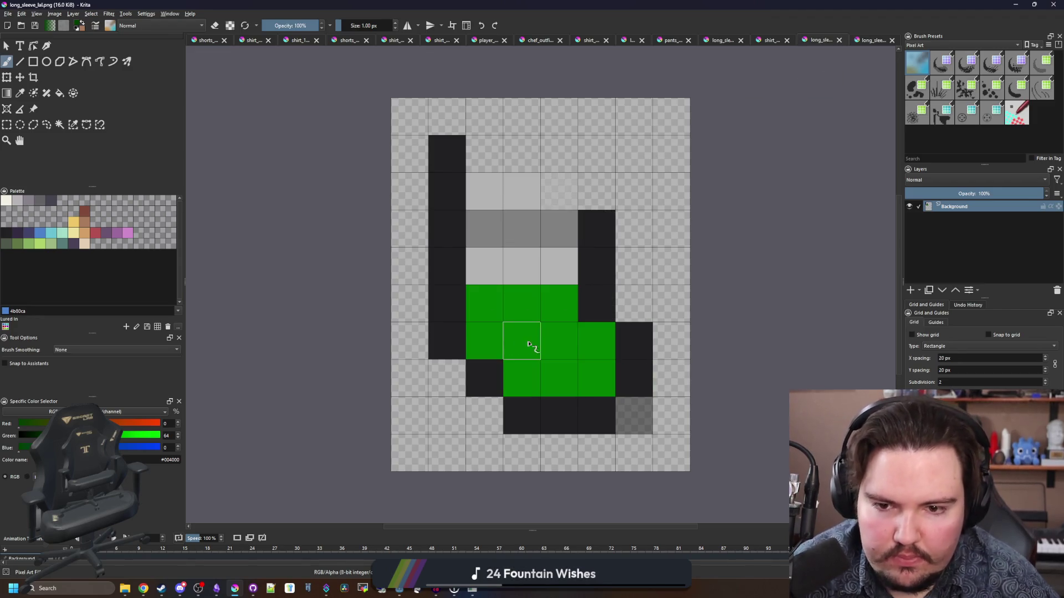
{"action": "left_click_drag", "start_coordinate": [559, 303], "coordinate": [485, 304]}
{"action": "key", "text": "ctrl+s"}
{"action": "left_click", "coordinate": [569, 370]}
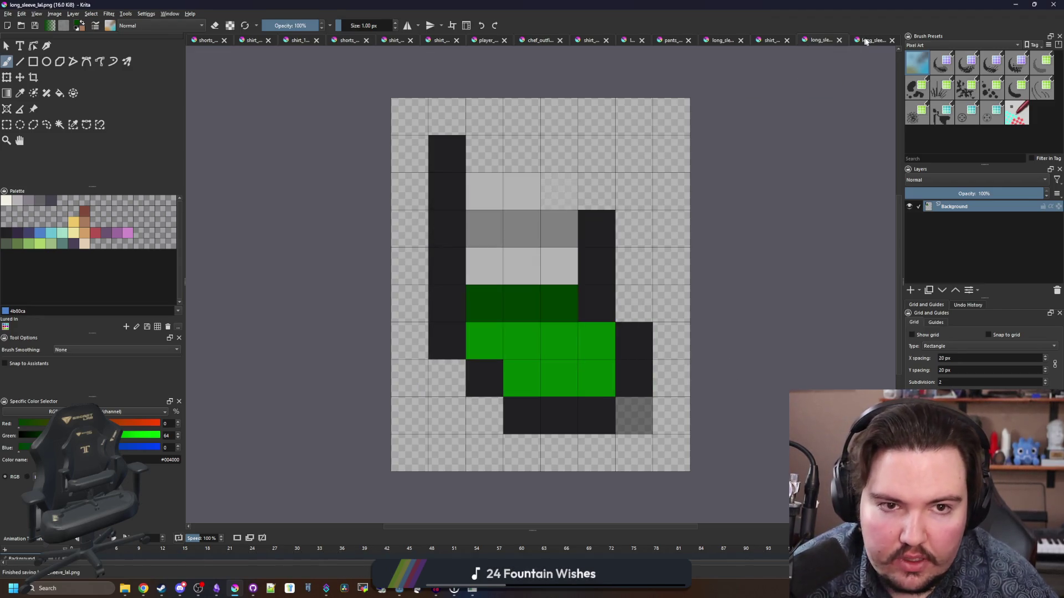
Paint the matching dark green row on the other long-sleeve sprite and save it.
{"action": "key", "text": "ctrl+Tab"}
{"action": "key", "text": "p"}
{"action": "left_click", "coordinate": [551, 306]}
{"action": "key", "text": "b"}
{"action": "left_click_drag", "start_coordinate": [551, 306], "coordinate": [485, 304]}
{"action": "key", "text": "ctrl+s"}
{"action": "left_click", "coordinate": [573, 370]}
Close the two sleeve documents and the shirt walk sheet.
{"action": "left_click", "coordinate": [892, 40]}
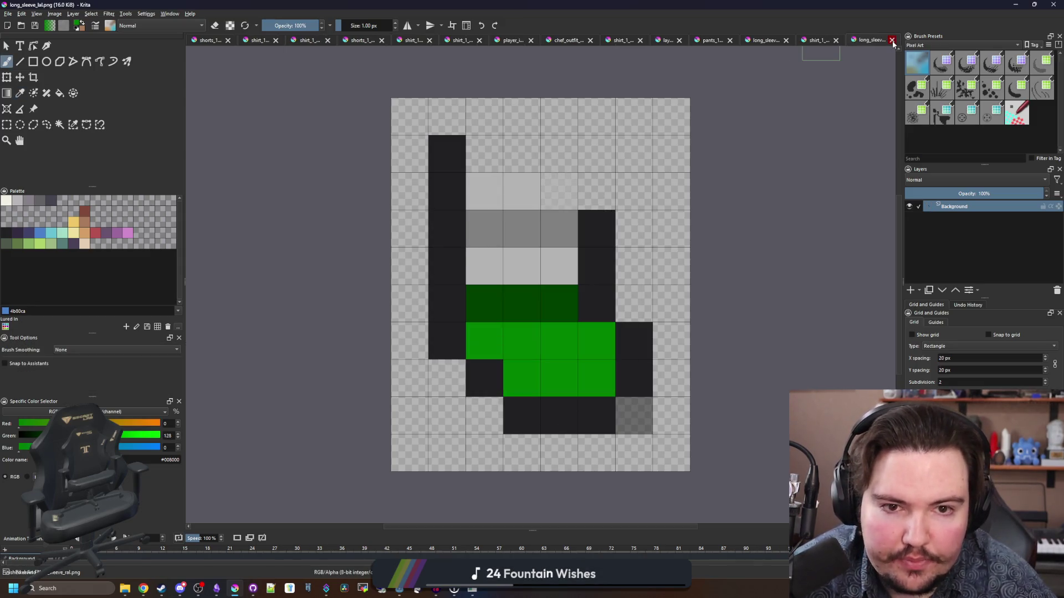
{"action": "left_click", "coordinate": [892, 41]}
{"action": "left_click", "coordinate": [892, 40]}
{"action": "left_click", "coordinate": [891, 41]}
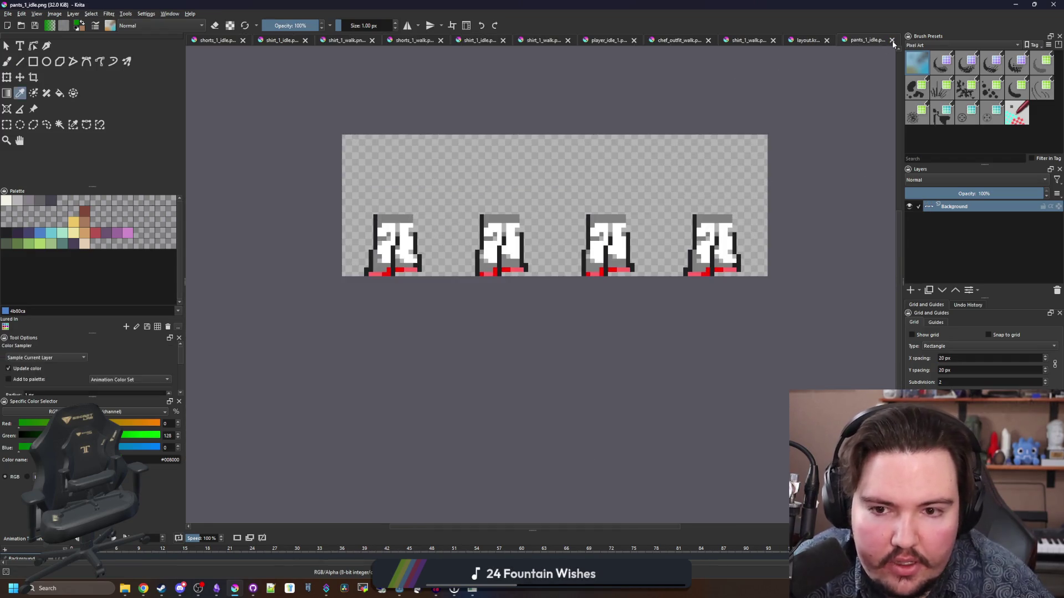
Open shirt_1_idle.png and shirt_1_walk.png, then select the Rectangular Selection tool on the idle sheet.
{"action": "left_click", "coordinate": [8, 14]}
{"action": "left_click", "coordinate": [22, 33]}
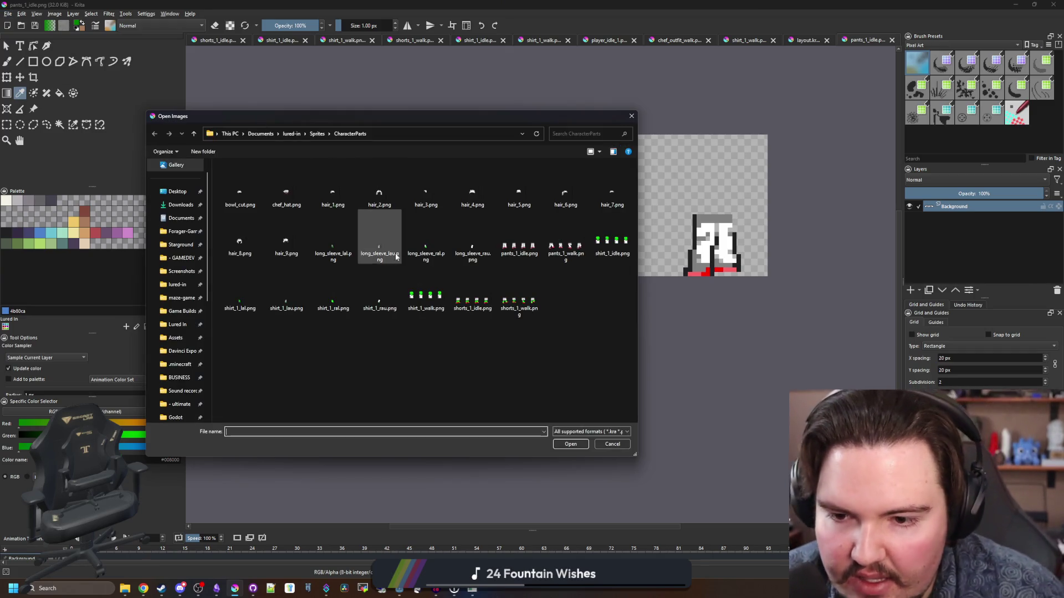
{"action": "left_click", "coordinate": [417, 278]}
{"action": "left_click", "coordinate": [611, 240]}
{"action": "left_click", "coordinate": [379, 299]}
{"action": "left_click", "coordinate": [612, 243]}
{"action": "left_click", "coordinate": [425, 299]}
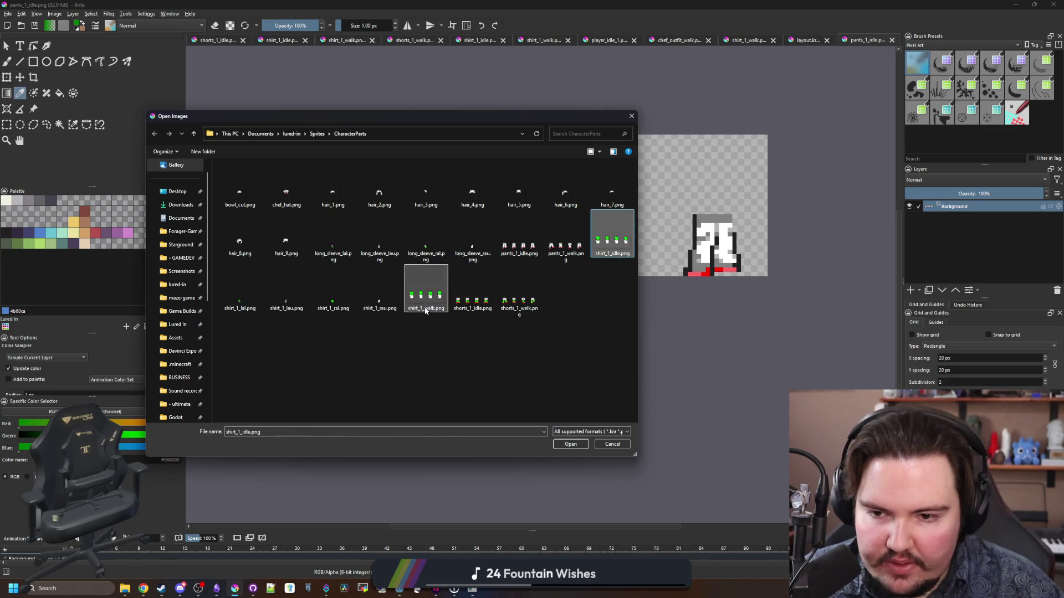
{"action": "left_click", "coordinate": [570, 444]}
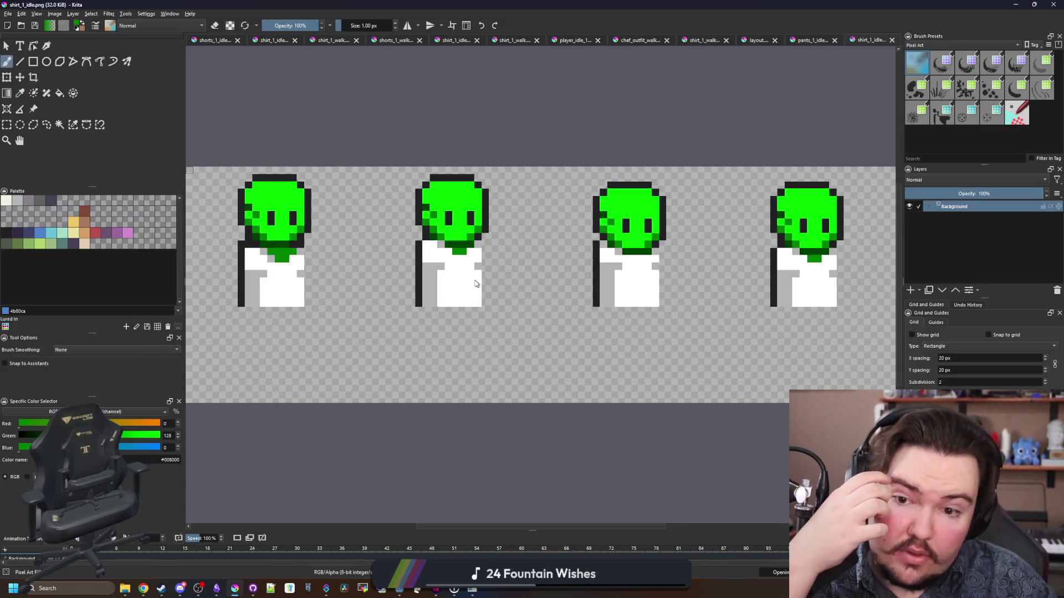
{"action": "scroll", "scroll_direction": "down", "scroll_amount": 3}
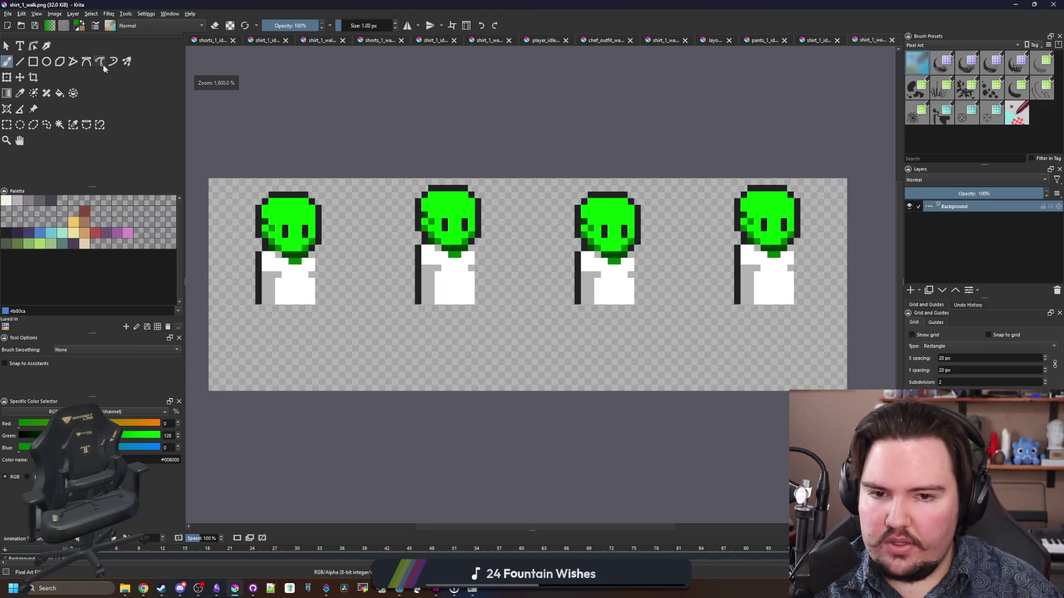
{"action": "left_click", "coordinate": [816, 40]}
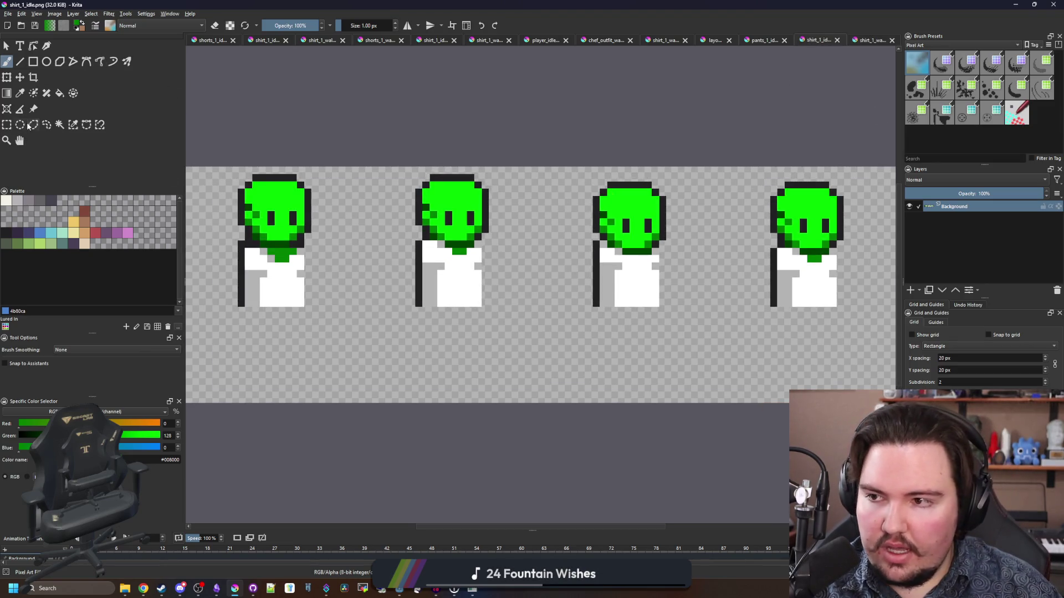
{"action": "left_click", "coordinate": [8, 125]}
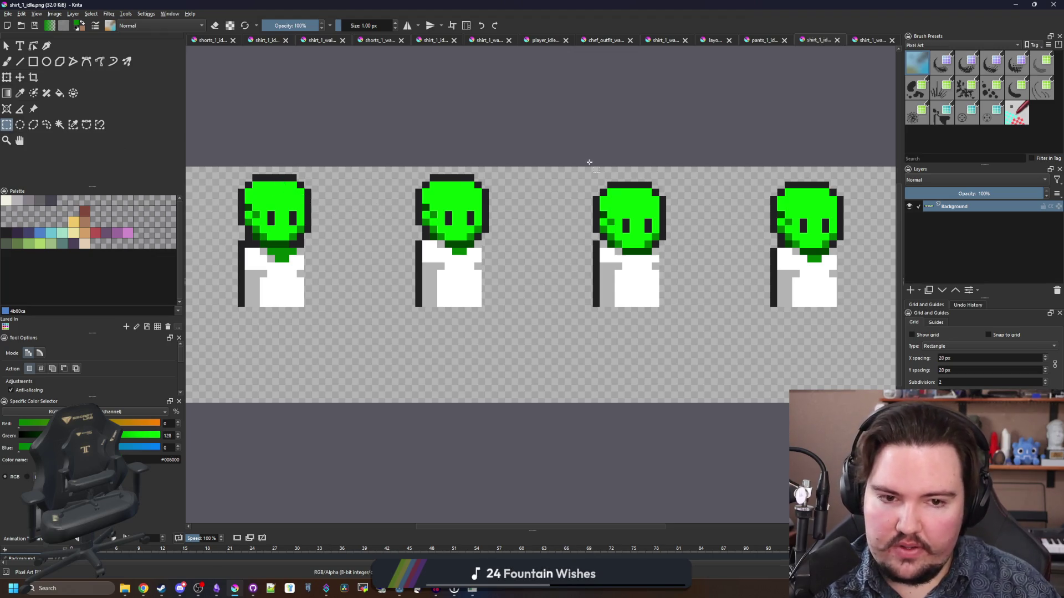
Open chef_outfit_idle.png from the Sprites folder as a reference.
{"action": "left_click", "coordinate": [7, 12]}
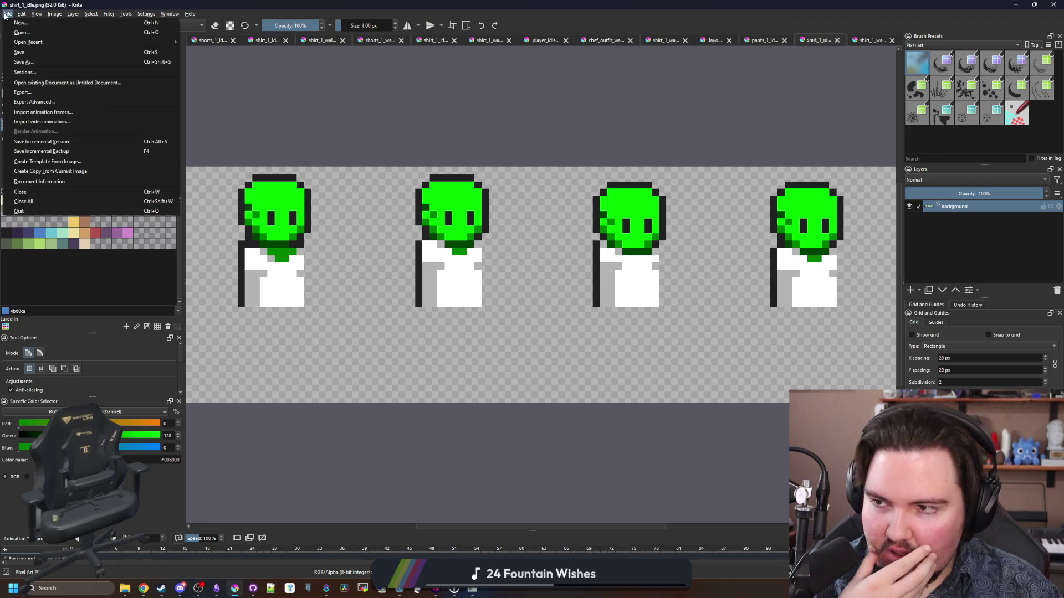
{"action": "left_click", "coordinate": [19, 36]}
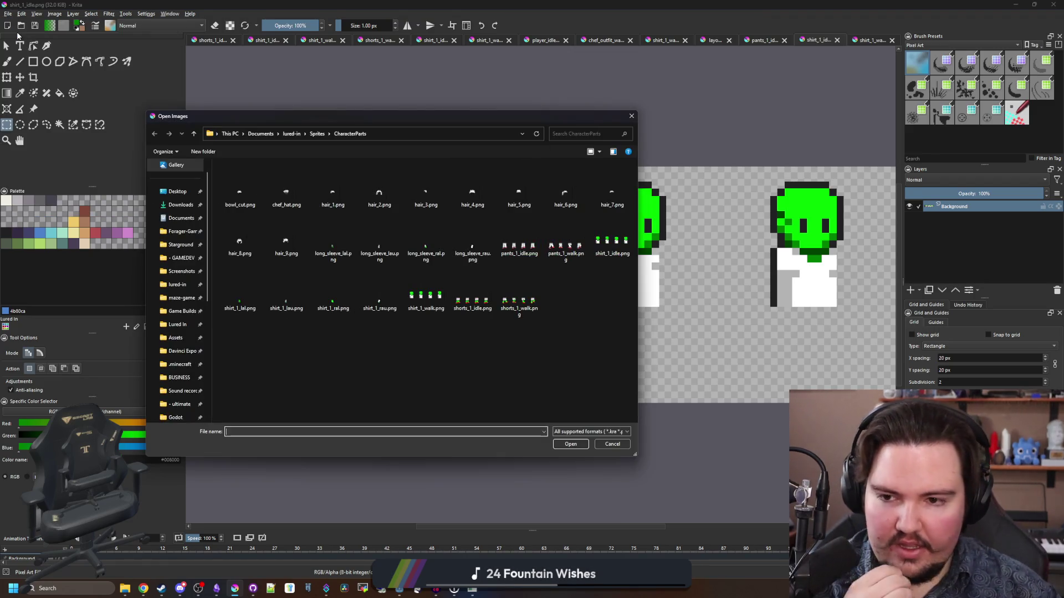
{"action": "key", "text": "BackSpace"}
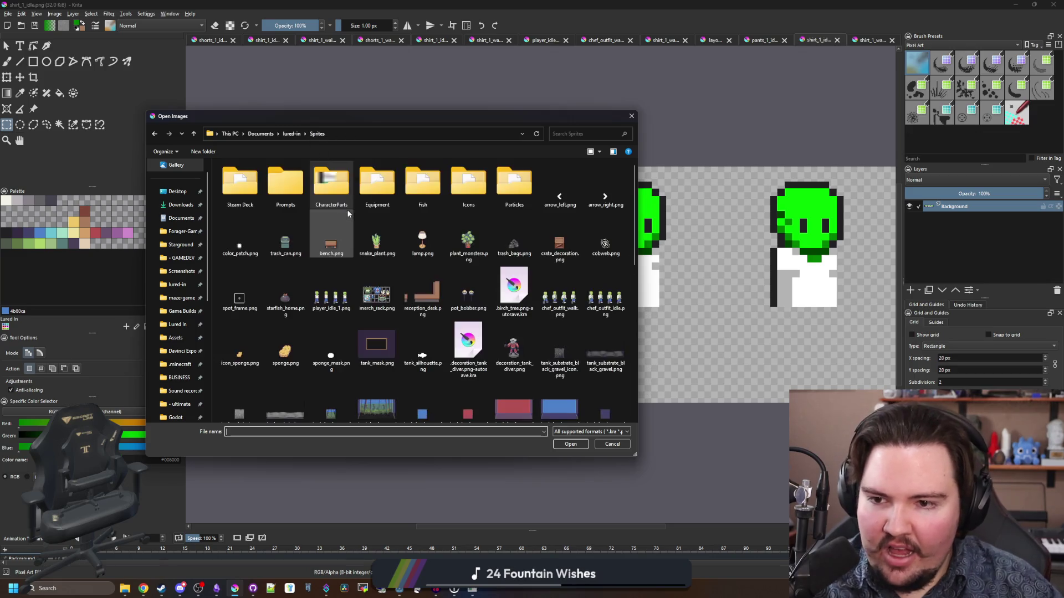
{"action": "type", "text": "crate_decoration.png"}
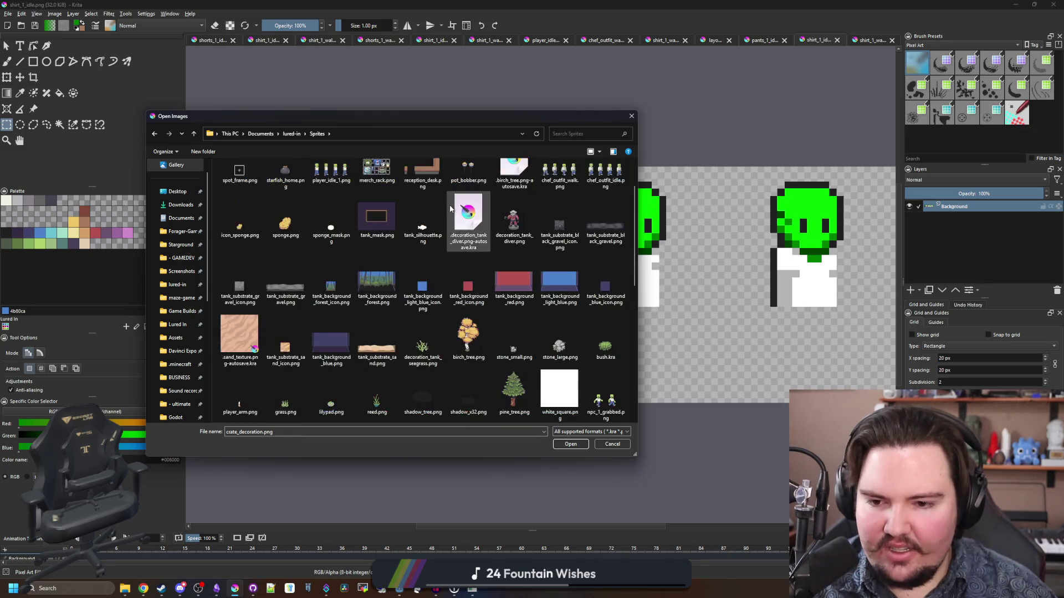
{"action": "type", "text": "chef_outfit_idle"}
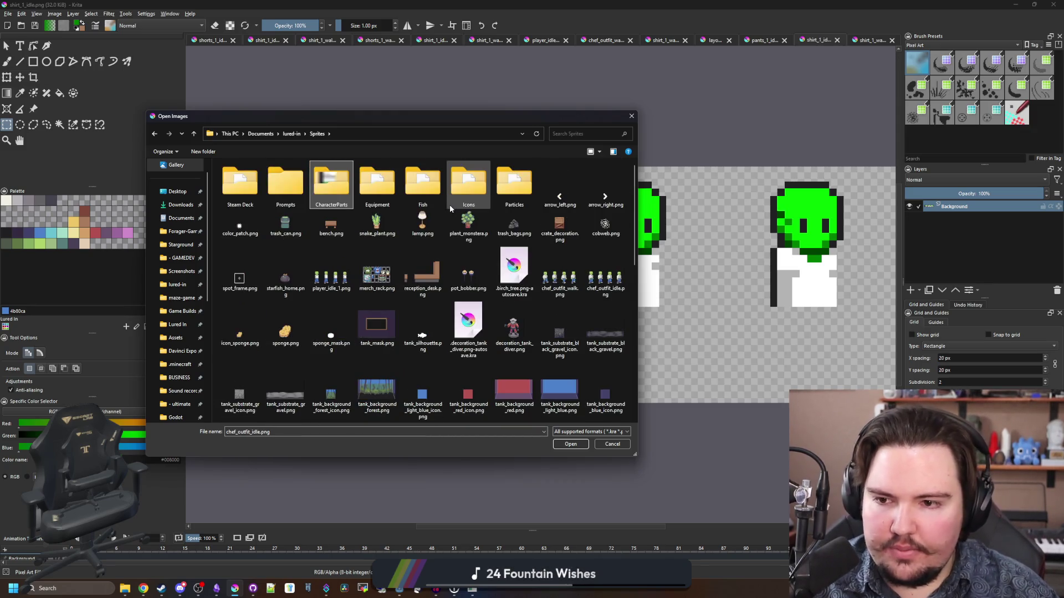
{"action": "type", "text": "chef_outfit_walk"}
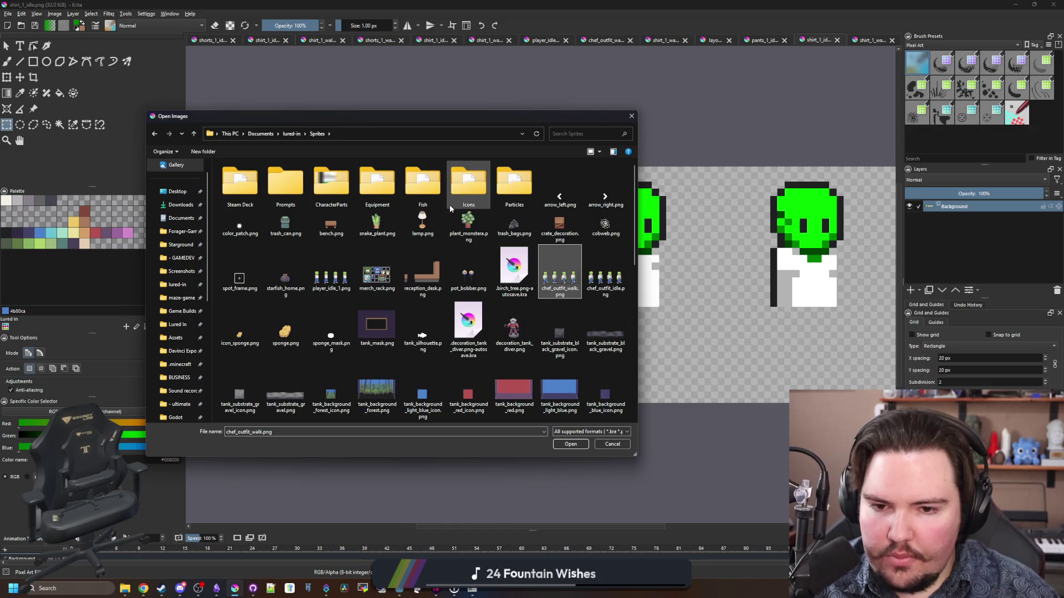
{"action": "double_click", "coordinate": [592, 280]}
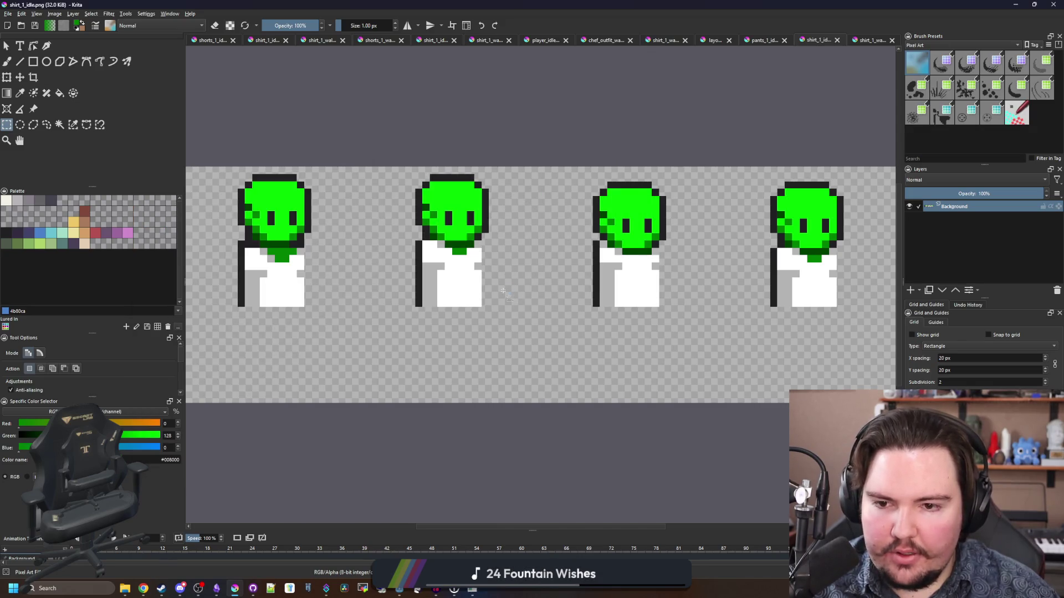
Zoom around the shirt_1 sprite sheets to inspect them.
{"action": "scroll", "scroll_direction": "up", "scroll_amount": 3}
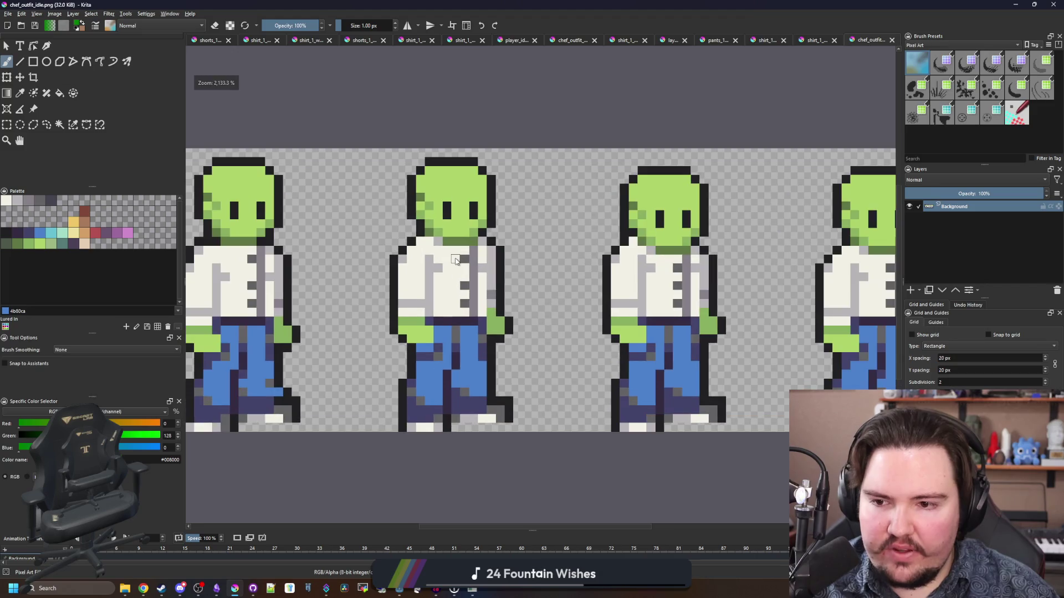
{"action": "scroll", "scroll_direction": "down", "scroll_amount": 3}
{"action": "scroll", "scroll_direction": "down", "scroll_amount": 3}
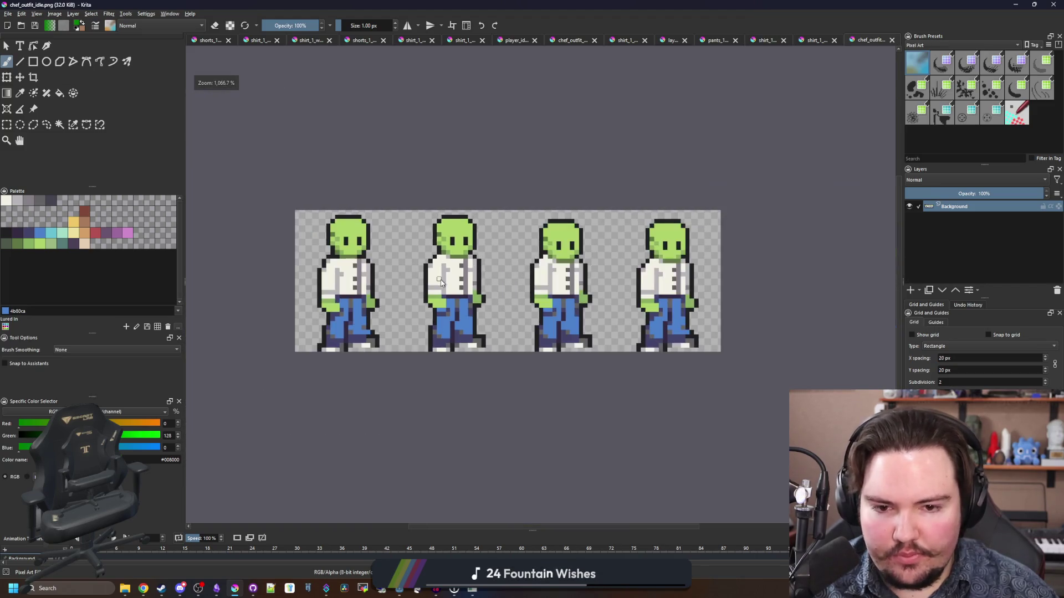
{"action": "scroll", "scroll_direction": "up", "scroll_amount": 3}
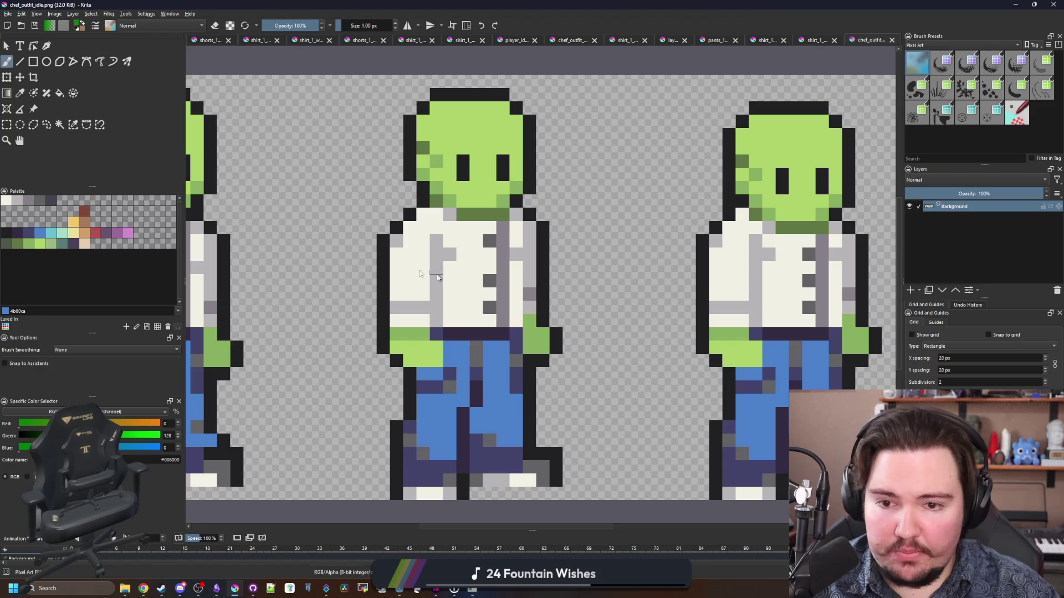
{"action": "scroll", "scroll_direction": "up", "scroll_amount": 3}
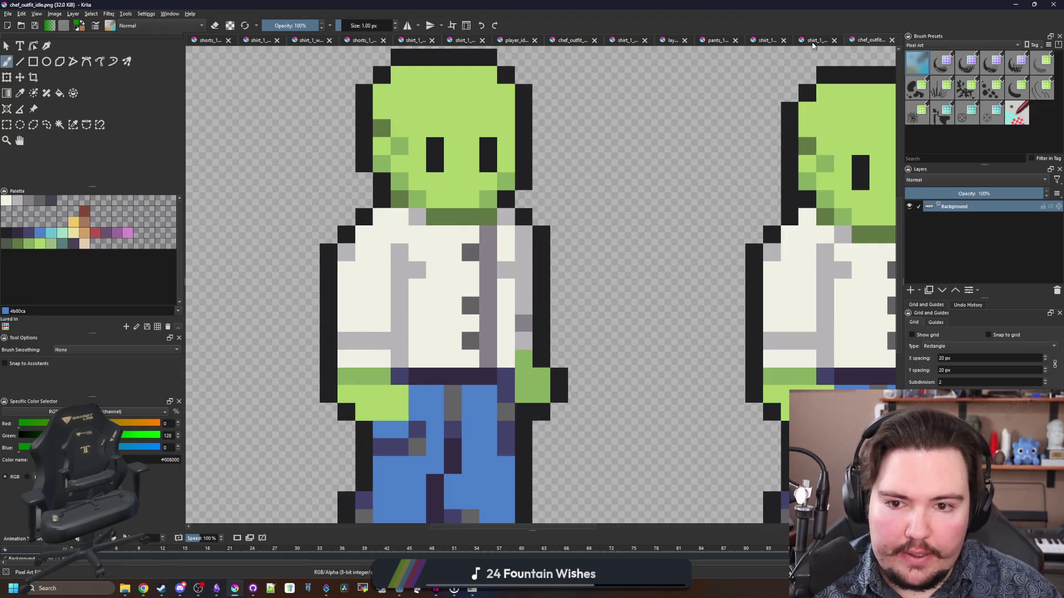
{"action": "left_click", "coordinate": [816, 40]}
{"action": "scroll", "scroll_direction": "up", "scroll_amount": 3}
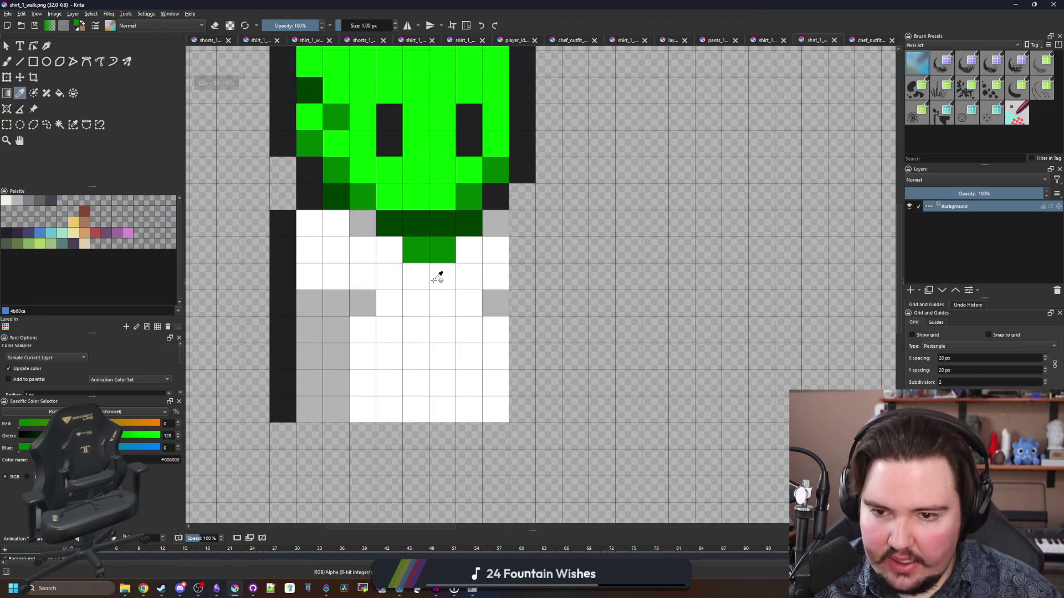
{"action": "scroll", "scroll_direction": "down", "scroll_amount": 3}
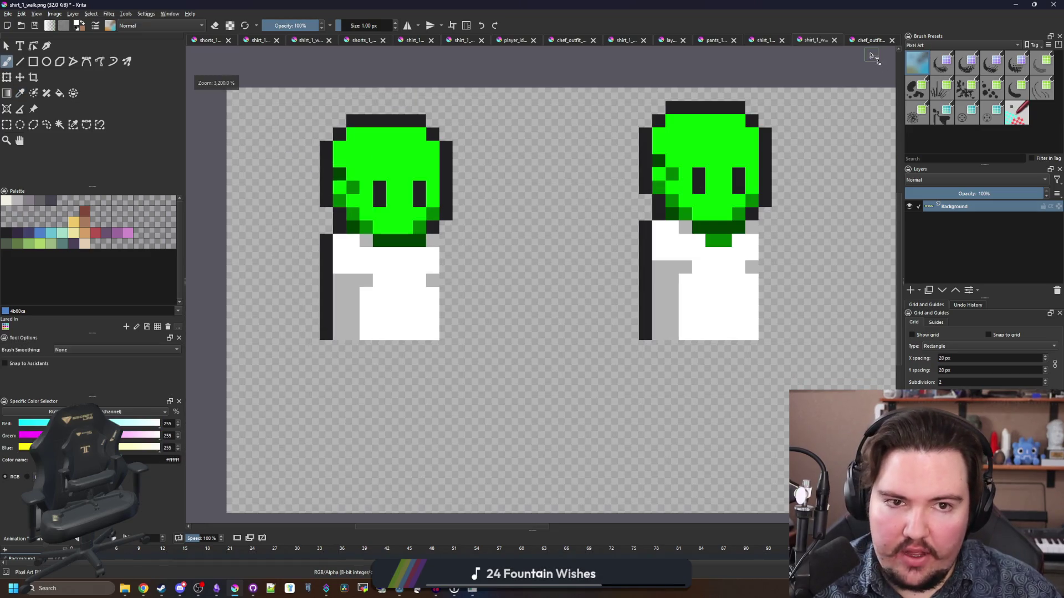
Compare chef_outfit_idle against shirt_1_walk, zooming in and out.
{"action": "left_click", "coordinate": [869, 40]}
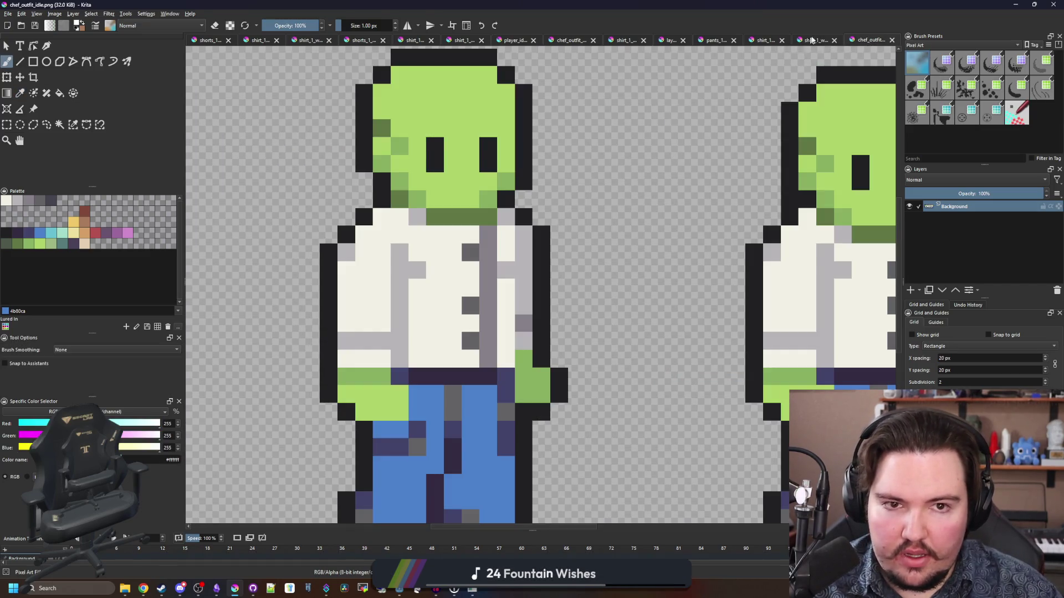
{"action": "left_click", "coordinate": [808, 41]}
{"action": "scroll", "scroll_direction": "down", "scroll_amount": 3}
{"action": "scroll", "scroll_direction": "up", "scroll_amount": 3}
{"action": "scroll", "scroll_direction": "down", "scroll_amount": 3}
{"action": "scroll", "scroll_direction": "up", "scroll_amount": 3}
{"action": "scroll", "scroll_direction": "down", "scroll_amount": 3}
{"action": "scroll", "scroll_direction": "up", "scroll_amount": 3}
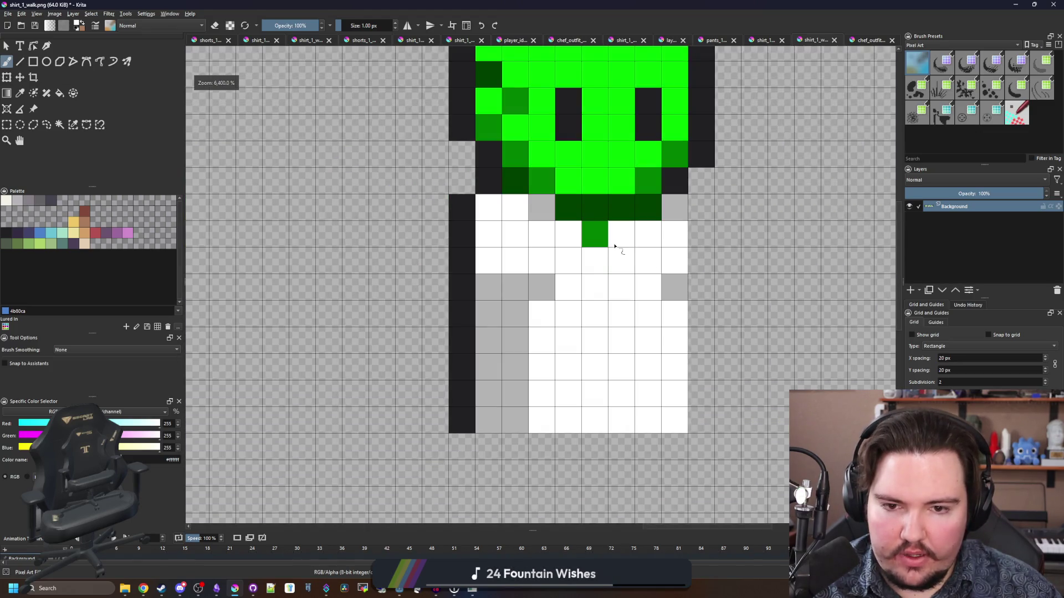
{"action": "scroll", "scroll_direction": "down", "scroll_amount": 3}
{"action": "scroll", "scroll_direction": "up", "scroll_amount": 3}
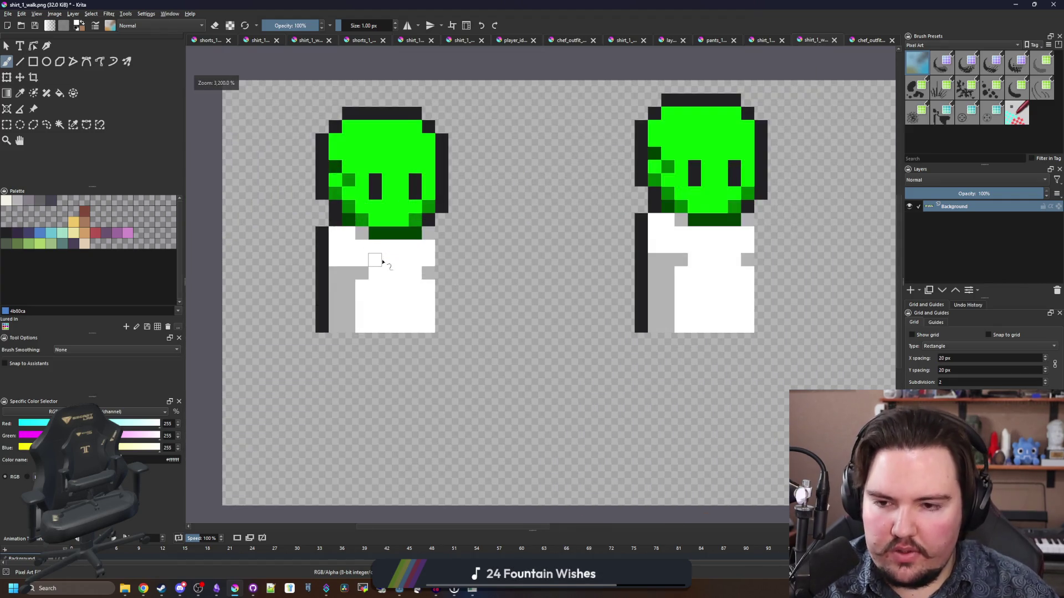
{"action": "scroll", "scroll_direction": "down", "scroll_amount": 3}
Sample the pants_1_idle greys, first #b3b3b3, then settling on #808080.
{"action": "left_click", "coordinate": [764, 41]}
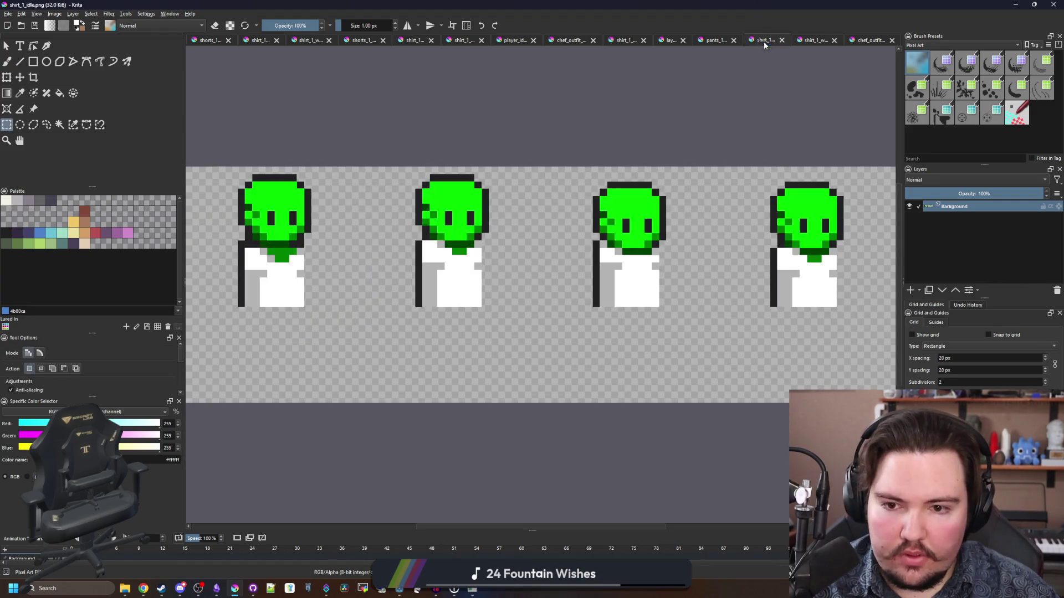
{"action": "left_click", "coordinate": [717, 40]}
{"action": "key", "text": "p"}
{"action": "scroll", "scroll_direction": "up", "scroll_amount": 3}
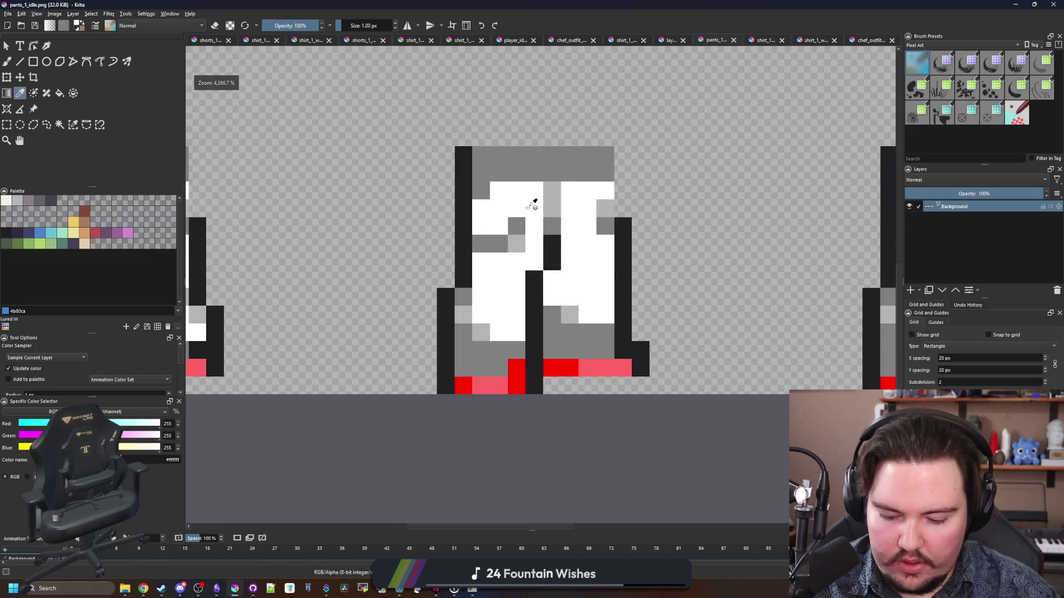
{"action": "left_click", "coordinate": [559, 195]}
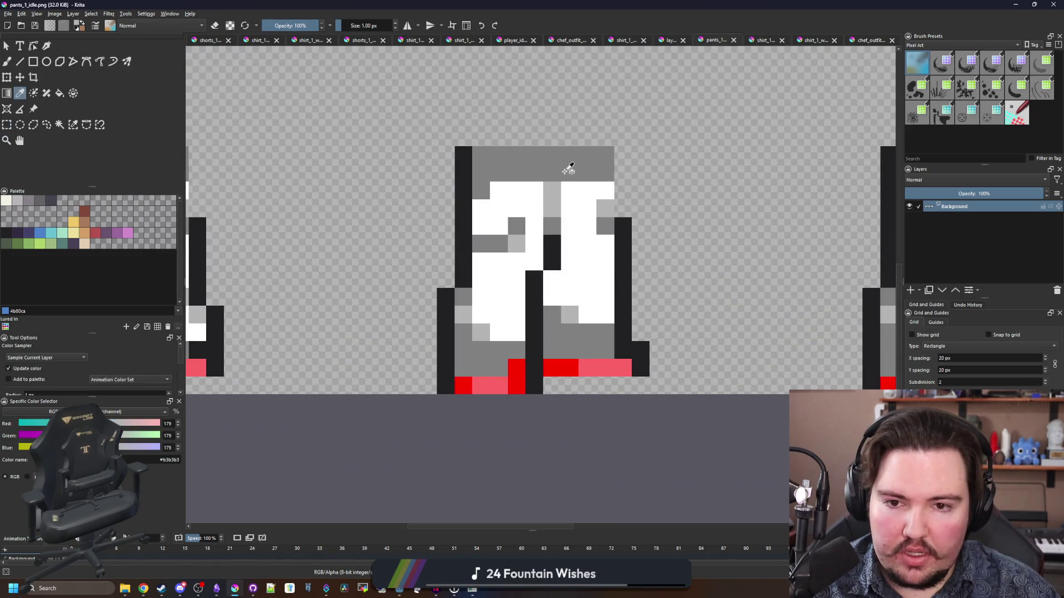
{"action": "key", "text": "b"}
{"action": "left_click", "coordinate": [868, 43]}
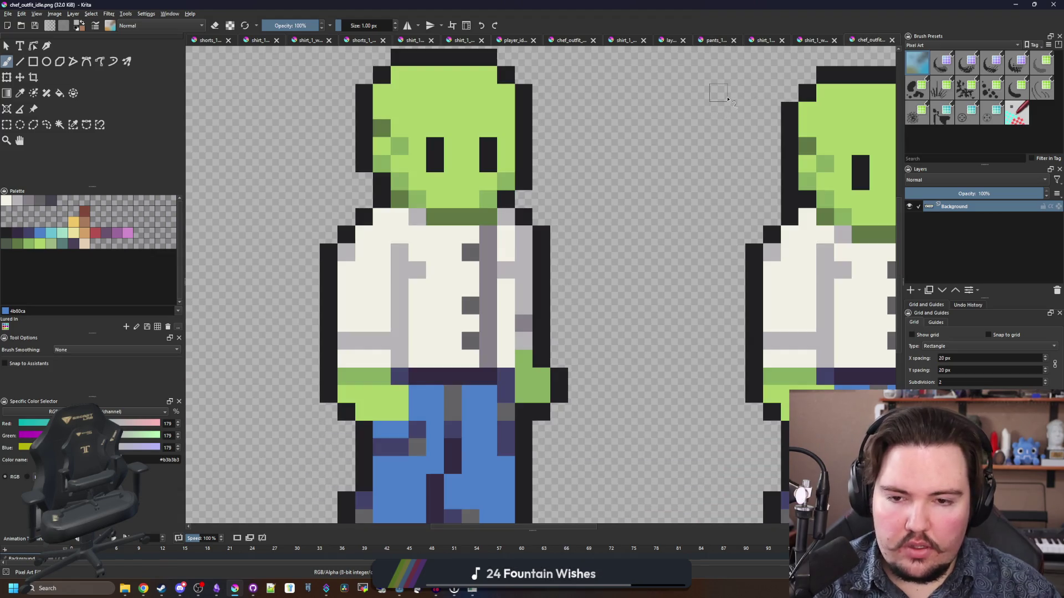
{"action": "left_click", "coordinate": [717, 40]}
{"action": "key", "text": "p"}
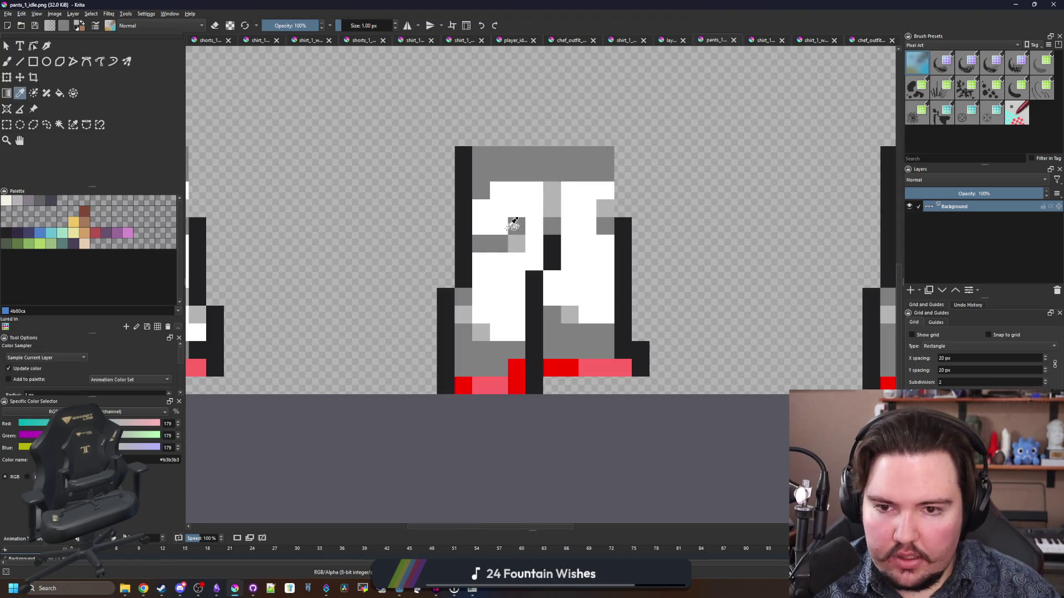
{"action": "left_click", "coordinate": [522, 223]}
{"action": "key", "text": "b"}
Recheck chef_outfit_idle against shirt_1_walk, then bring up the Open Images dialog.
{"action": "left_click", "coordinate": [871, 42]}
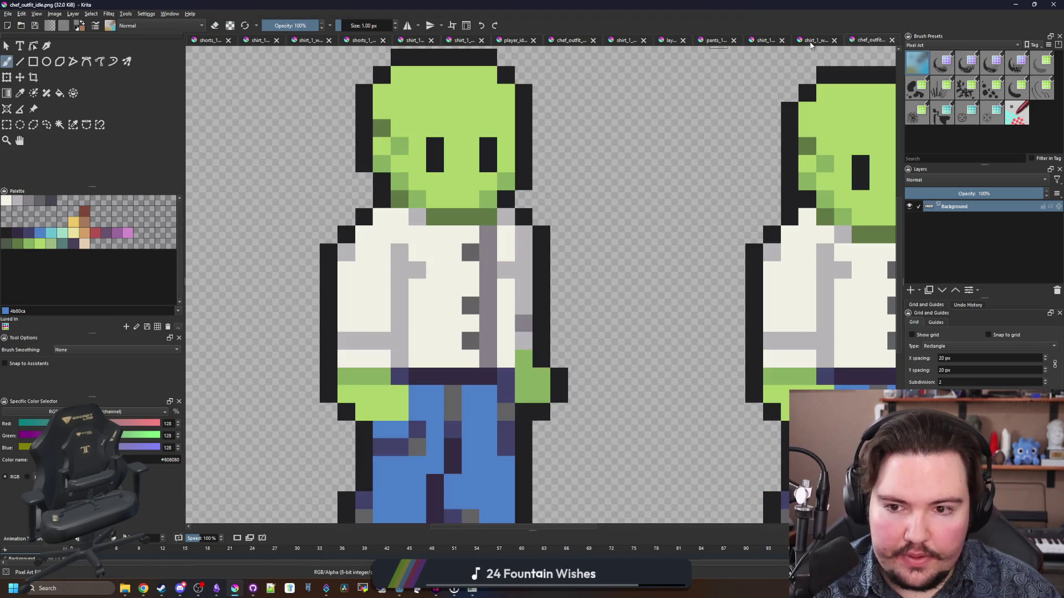
{"action": "left_click", "coordinate": [807, 42]}
{"action": "scroll", "scroll_direction": "down", "scroll_amount": 3}
{"action": "left_click", "coordinate": [868, 41]}
{"action": "scroll", "scroll_direction": "down", "scroll_amount": 3}
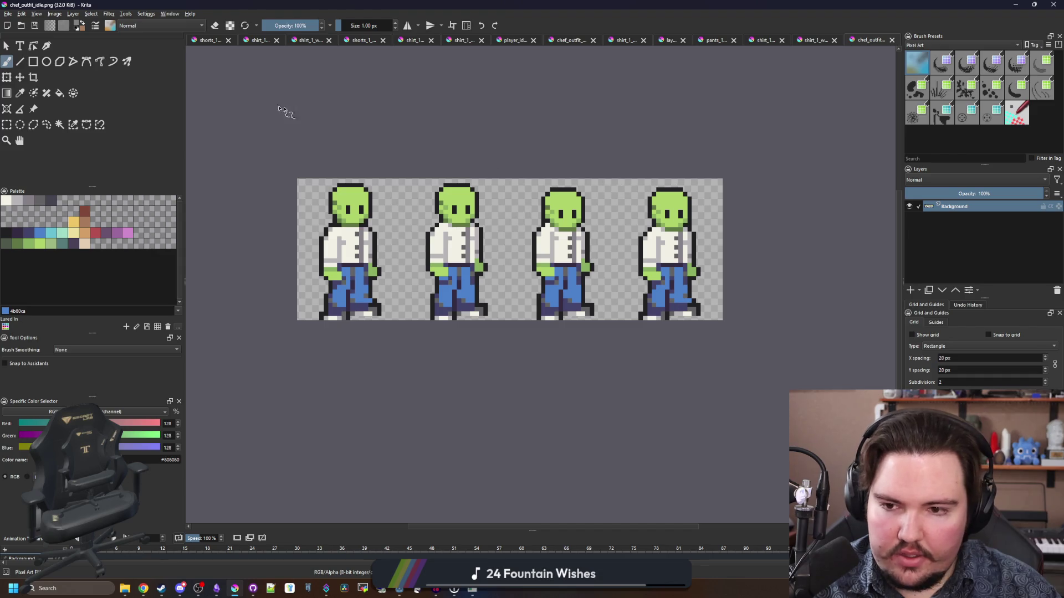
{"action": "left_click", "coordinate": [7, 14]}
{"action": "left_click", "coordinate": [26, 33]}
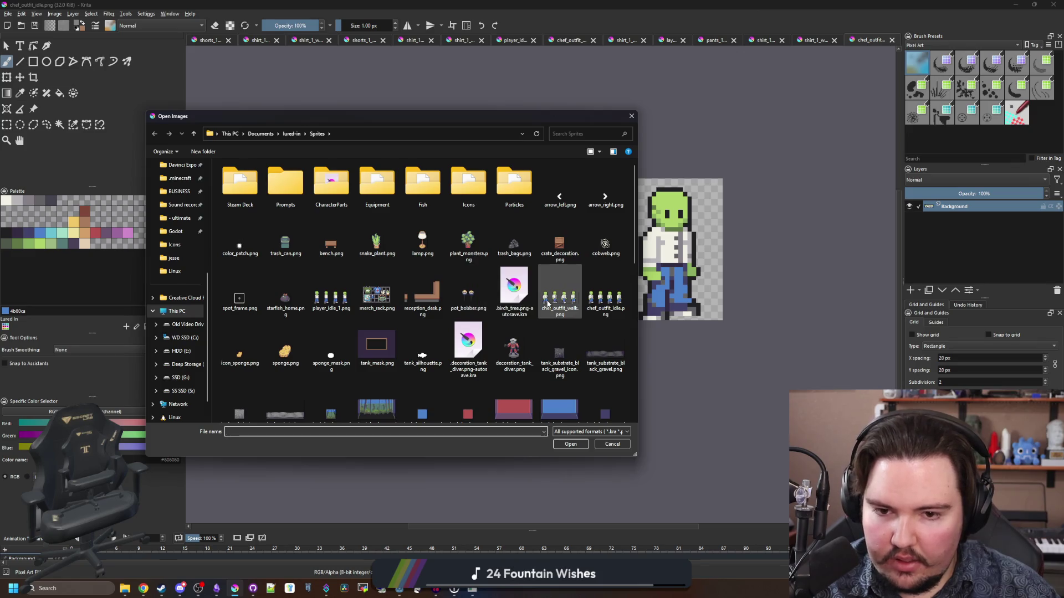
Open chef_outfit_walk.png as a reference and return to shirt_1_walk.png.
{"action": "double_click", "coordinate": [553, 304]}
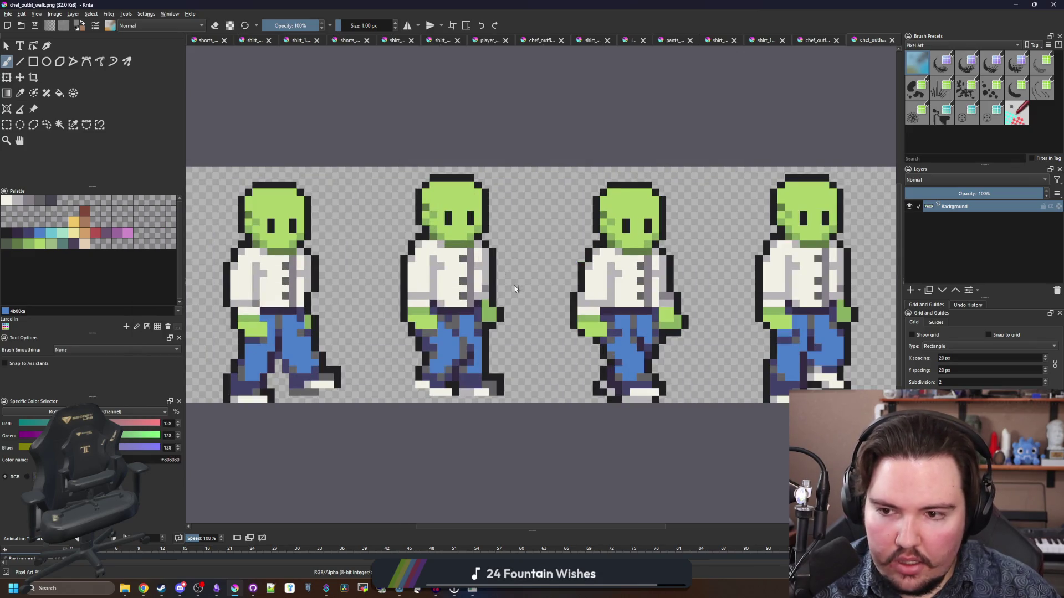
{"action": "left_click", "coordinate": [810, 42]}
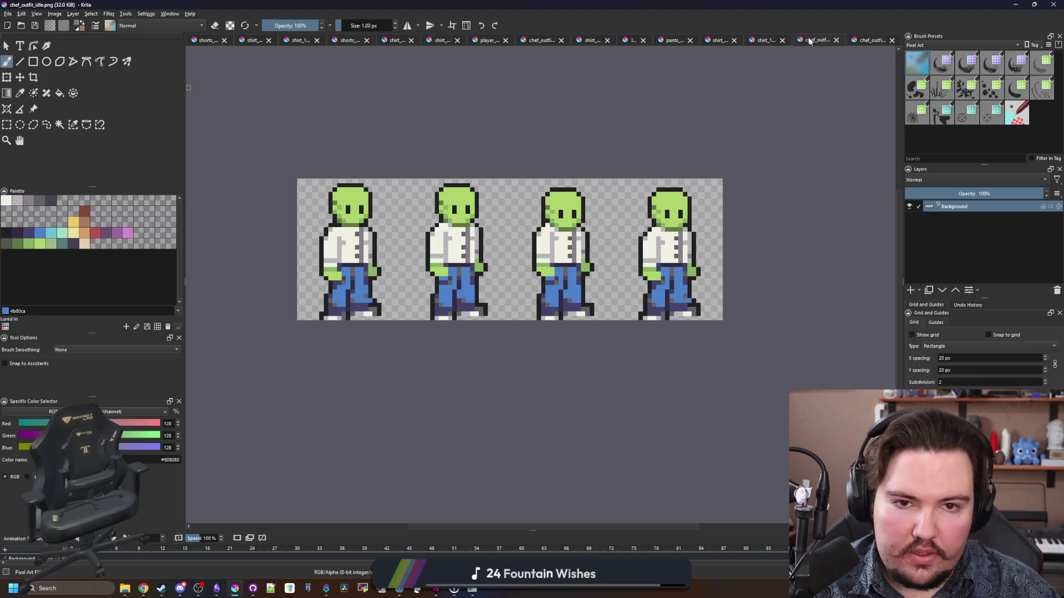
{"action": "left_click", "coordinate": [760, 39]}
Paint a #808080 grey stripe down the shirt front in each walk frame.
{"action": "scroll", "scroll_direction": "up", "scroll_amount": 3}
{"action": "left_click_drag", "start_coordinate": [410, 235], "coordinate": [435, 404]}
{"action": "key", "text": "ctrl+z"}
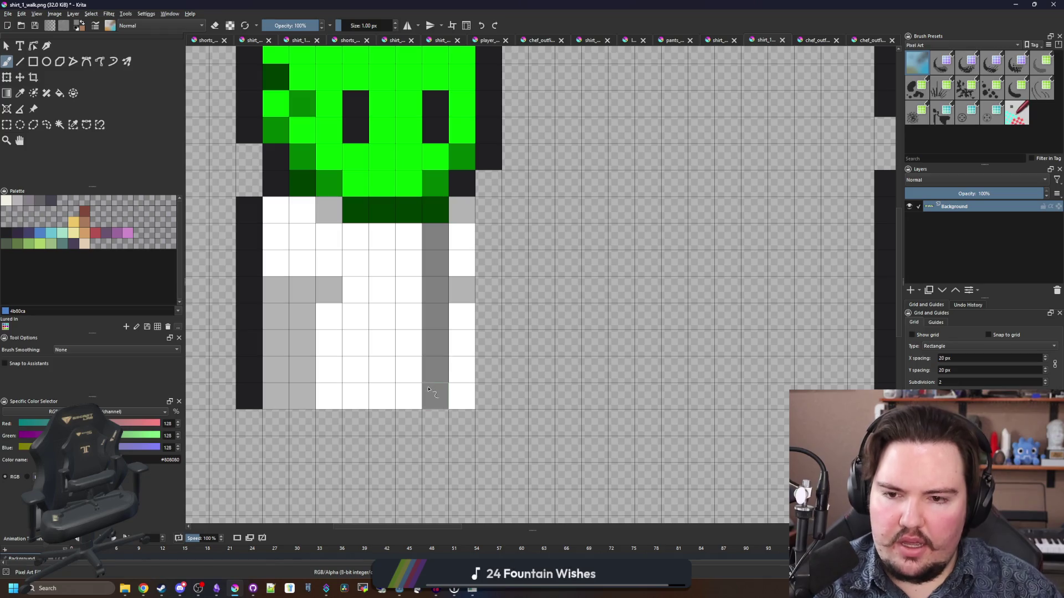
{"action": "scroll", "scroll_direction": "down", "scroll_amount": 3}
{"action": "left_click", "coordinate": [873, 41]}
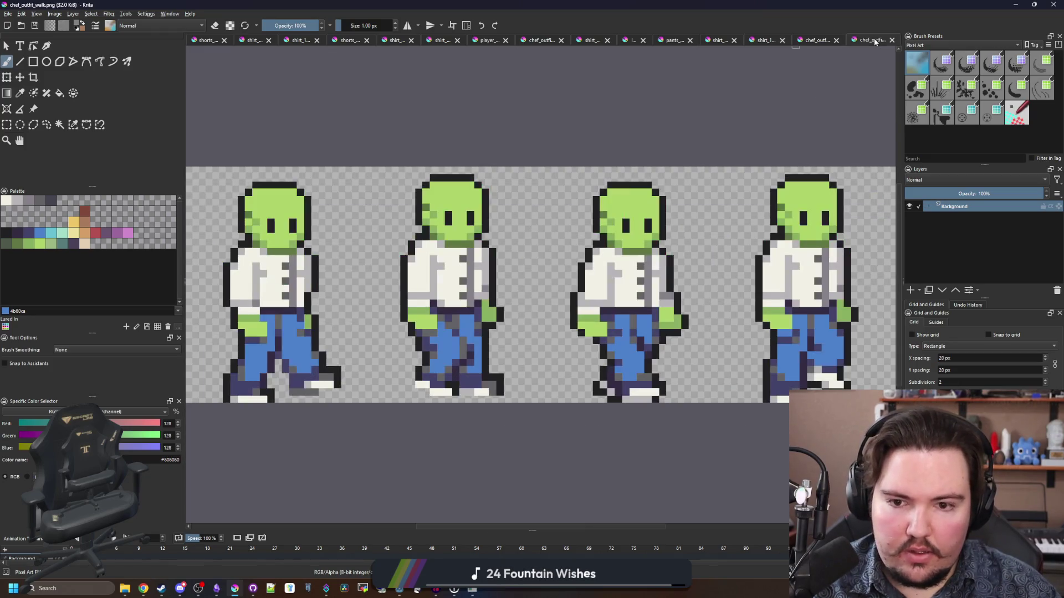
{"action": "left_click", "coordinate": [759, 42]}
{"action": "scroll", "scroll_direction": "up", "scroll_amount": 3}
{"action": "left_click_drag", "start_coordinate": [580, 219], "coordinate": [581, 421]}
{"action": "scroll", "scroll_direction": "down", "scroll_amount": 3}
{"action": "scroll", "scroll_direction": "up", "scroll_amount": 3}
{"action": "left_click_drag", "start_coordinate": [807, 273], "coordinate": [806, 383]}
{"action": "key", "text": "ctrl+z"}
{"action": "left_click", "coordinate": [806, 378]}
{"action": "left_click_drag", "start_coordinate": [808, 347], "coordinate": [806, 235]}
{"action": "key", "text": "ctrl+z"}
{"action": "left_click_drag", "start_coordinate": [810, 288], "coordinate": [807, 387]}
{"action": "scroll", "scroll_direction": "down", "scroll_amount": 3}
{"action": "scroll", "scroll_direction": "up", "scroll_amount": 3}
{"action": "left_click_drag", "start_coordinate": [652, 222], "coordinate": [652, 371]}
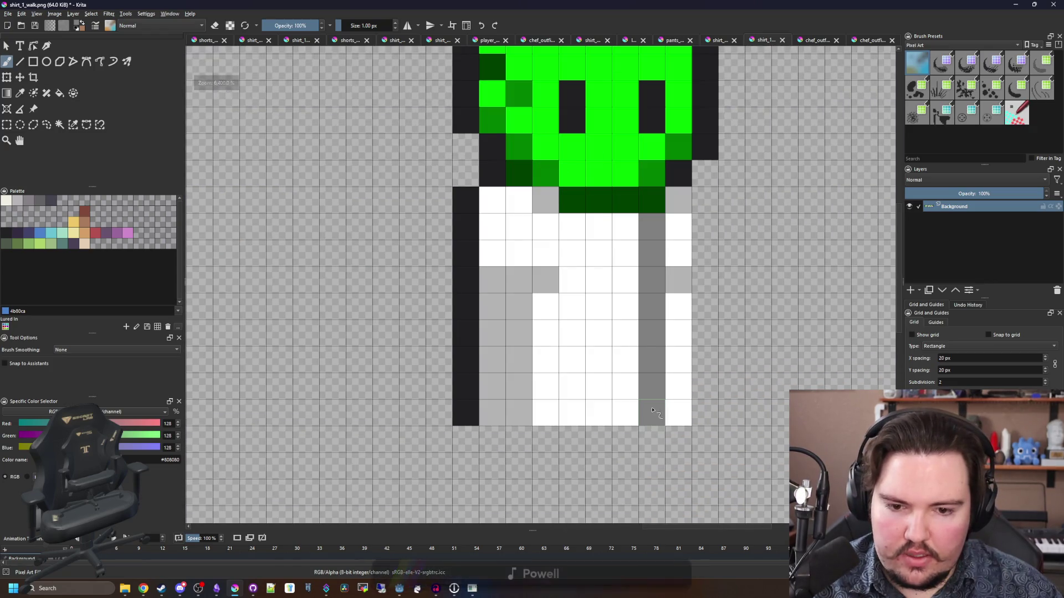
Switch to #212123 and paint dark button pixels on the first two walk shirts.
{"action": "left_click", "coordinate": [9, 232]}
{"action": "left_click", "coordinate": [625, 253]}
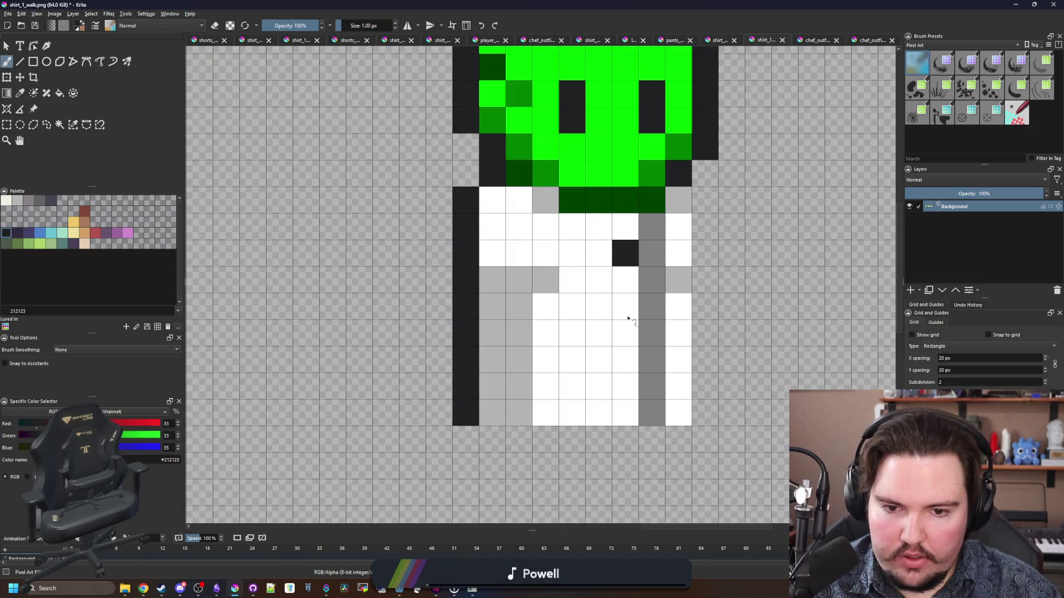
{"action": "left_click", "coordinate": [627, 315]}
{"action": "scroll", "scroll_direction": "down", "scroll_amount": 3}
{"action": "scroll", "scroll_direction": "up", "scroll_amount": 3}
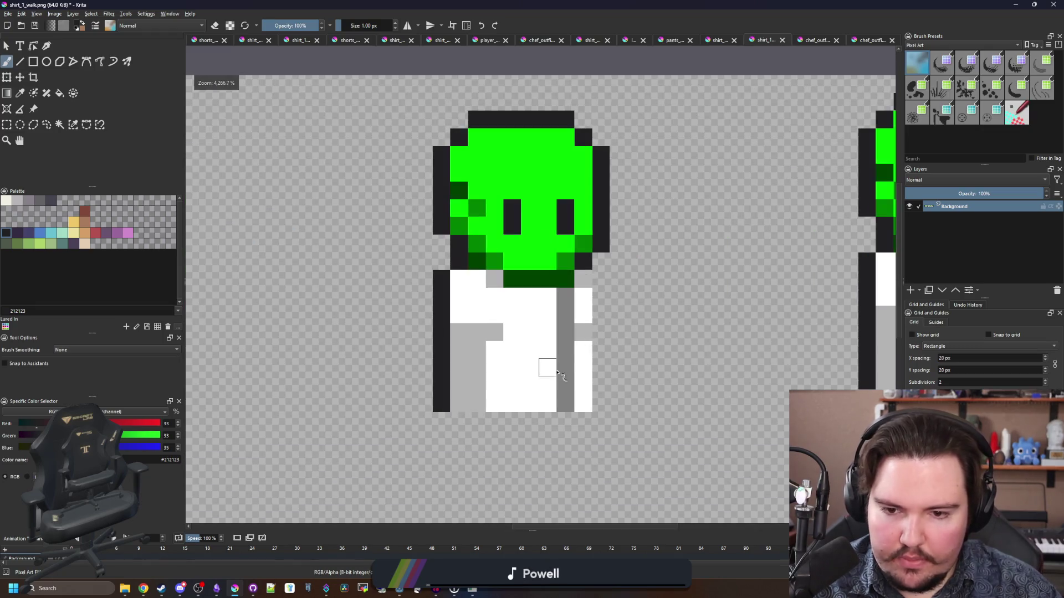
{"action": "left_click", "coordinate": [547, 386]}
{"action": "left_click", "coordinate": [548, 350]}
{"action": "left_click", "coordinate": [548, 315]}
{"action": "scroll", "scroll_direction": "down", "scroll_amount": 3}
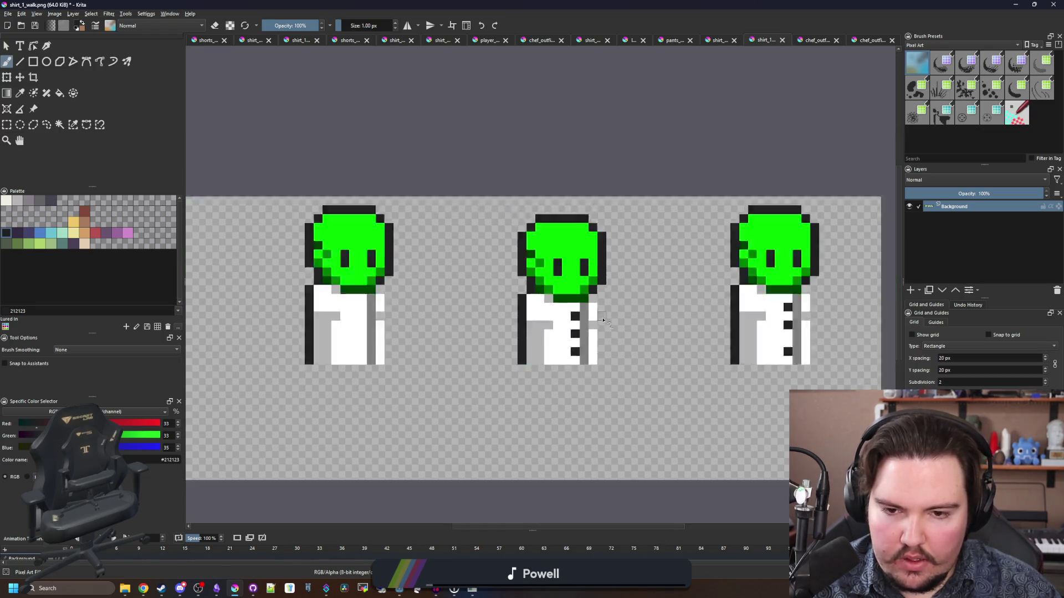
{"action": "scroll", "scroll_direction": "up", "scroll_amount": 3}
Paint dark #212123 button pixels down the remaining walk-frame shirts.
{"action": "left_click", "coordinate": [467, 392]}
{"action": "left_click", "coordinate": [467, 338]}
{"action": "key", "text": "ctrl+z"}
{"action": "left_click", "coordinate": [466, 310]}
{"action": "scroll", "scroll_direction": "down", "scroll_amount": 3}
{"action": "scroll", "scroll_direction": "up", "scroll_amount": 3}
{"action": "left_click", "coordinate": [412, 357]}
{"action": "left_click", "coordinate": [412, 304]}
{"action": "left_click", "coordinate": [412, 251]}
{"action": "scroll", "scroll_direction": "down", "scroll_amount": 3}
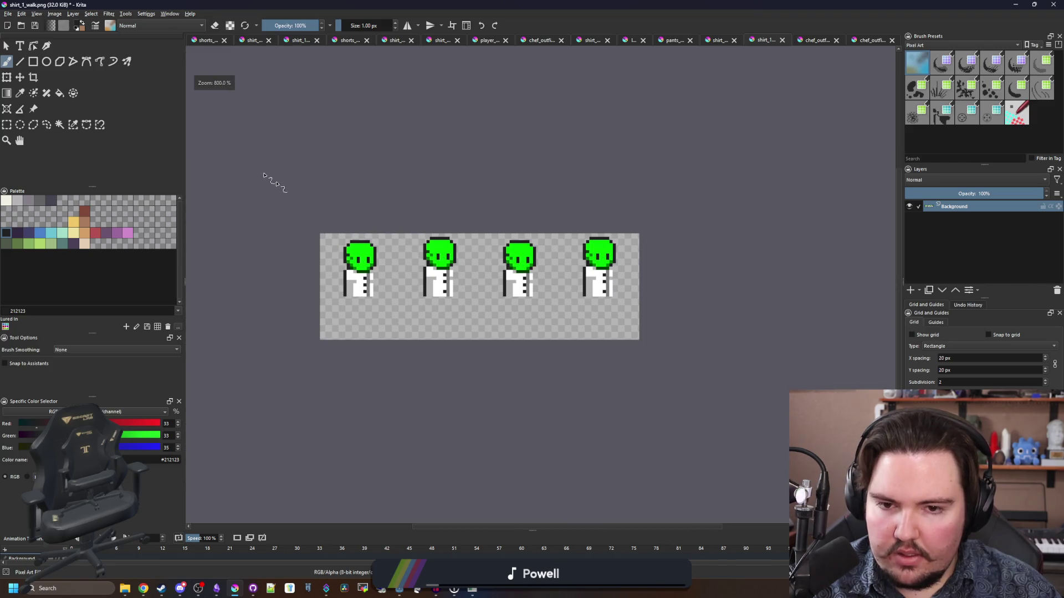
{"action": "left_click", "coordinate": [12, 13]}
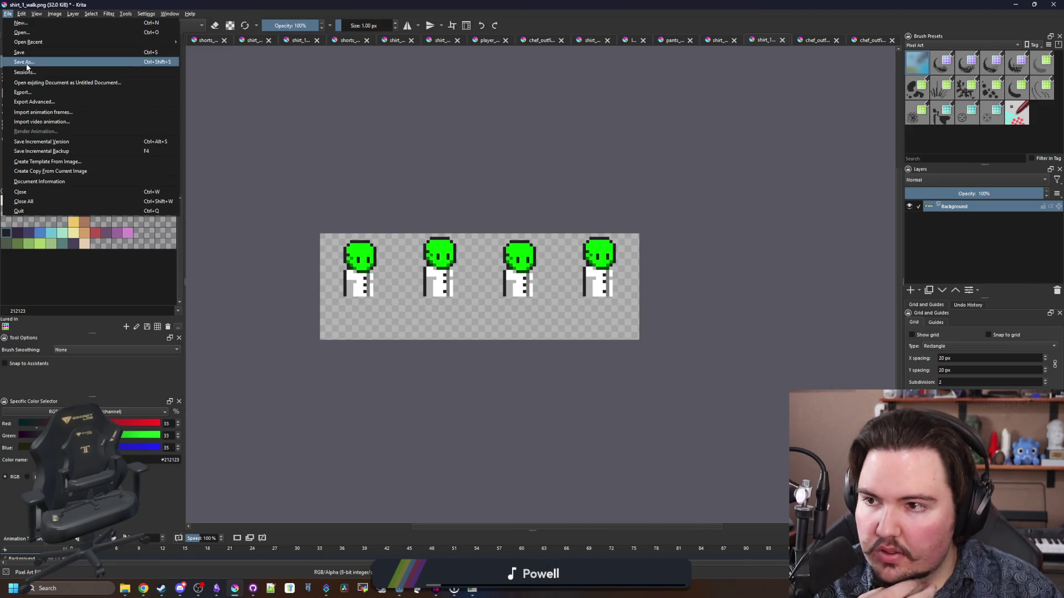
Save the buttoned walk sheet as shirt_chef_walk.png in CharacterParts, accepting the PNG options.
{"action": "key", "text": "Escape"}
{"action": "key", "text": "ctrl+shift+s"}
{"action": "type", "text": "chef_out"}
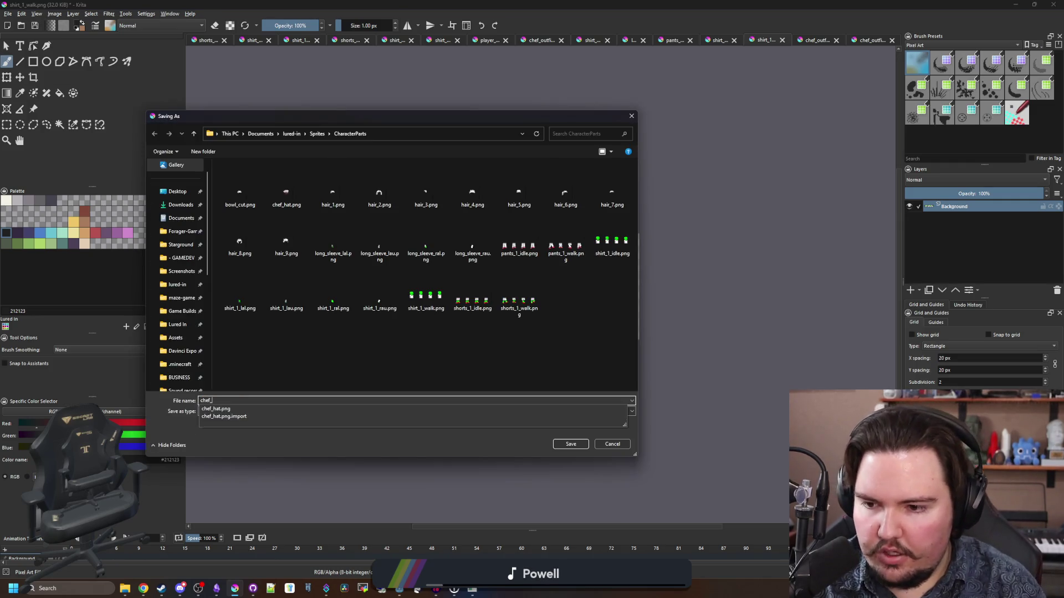
{"action": "key", "text": "BackSpace"}
{"action": "key", "text": "BackSpace"}
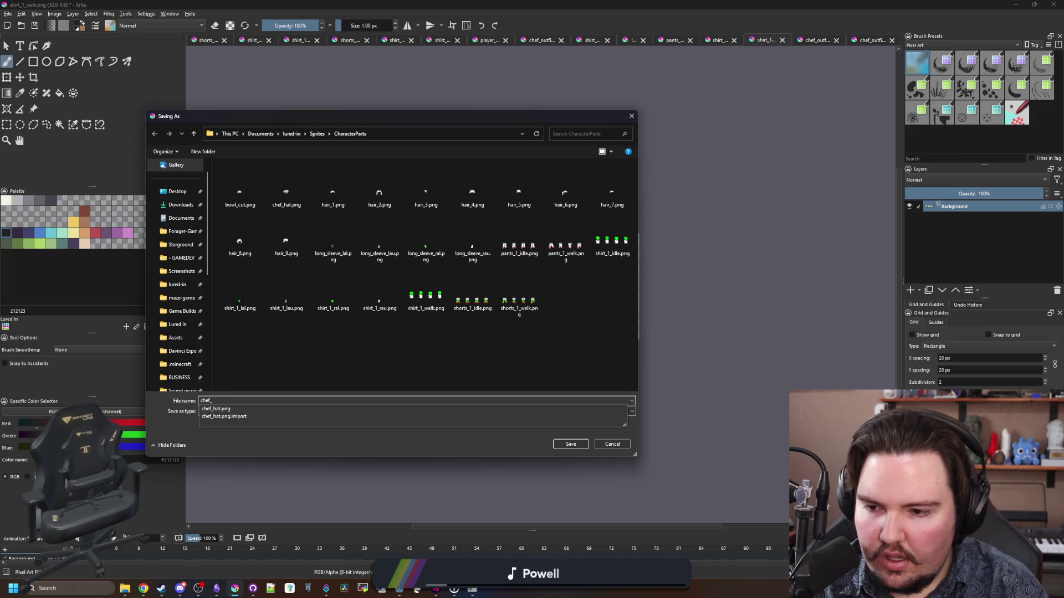
{"action": "type", "text": "outfi"}
{"action": "key", "text": "BackSpace"}
{"action": "key", "text": "BackSpace"}
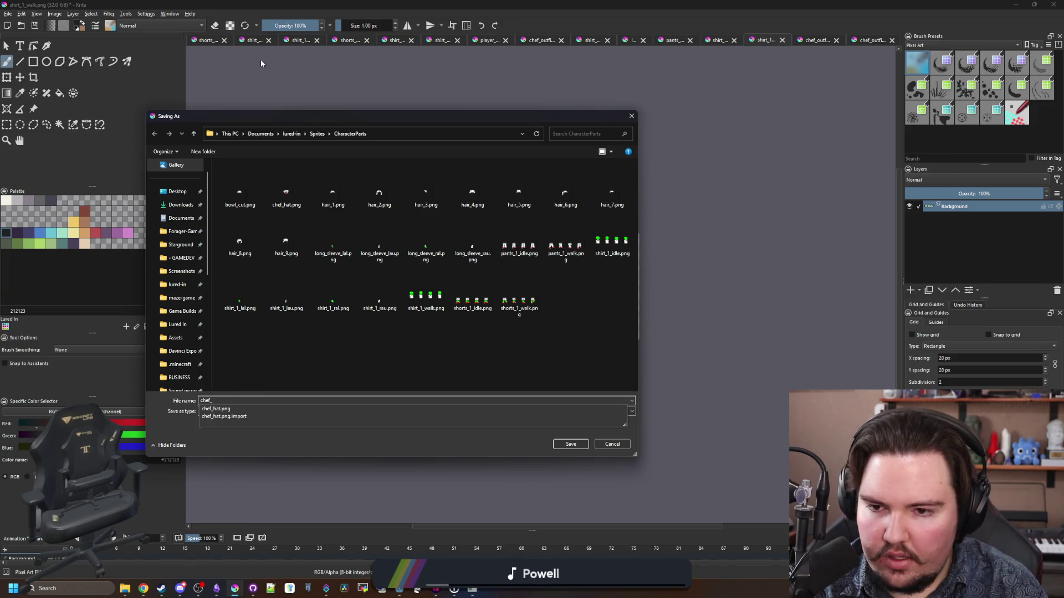
{"action": "key", "text": "BackSpace"}
{"action": "key", "text": "BackSpace"}
{"action": "type", "text": "shirt_ch"}
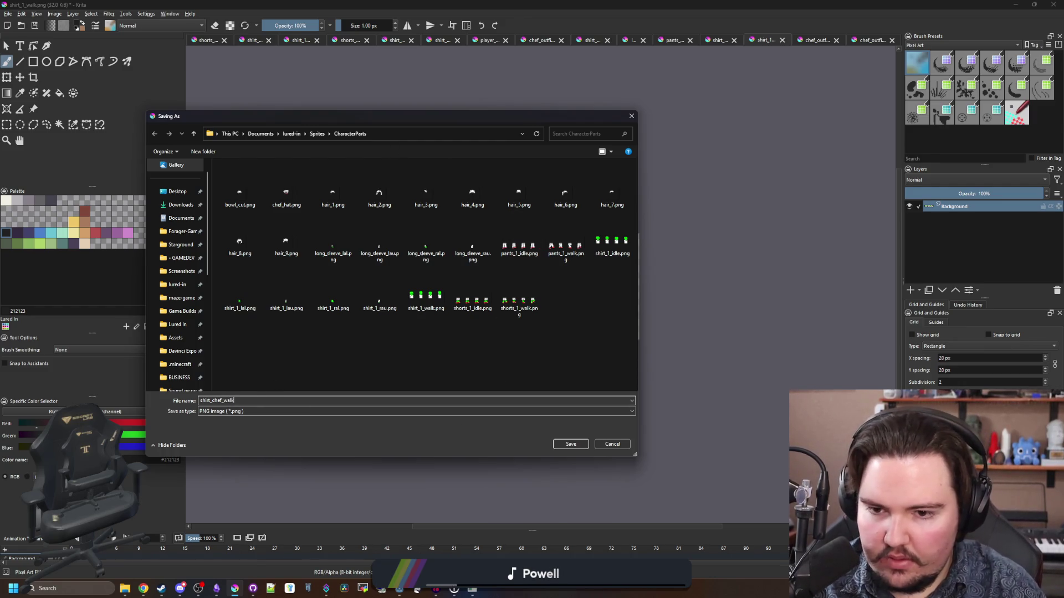
{"action": "left_click", "coordinate": [567, 446]}
{"action": "key", "text": "Return"}
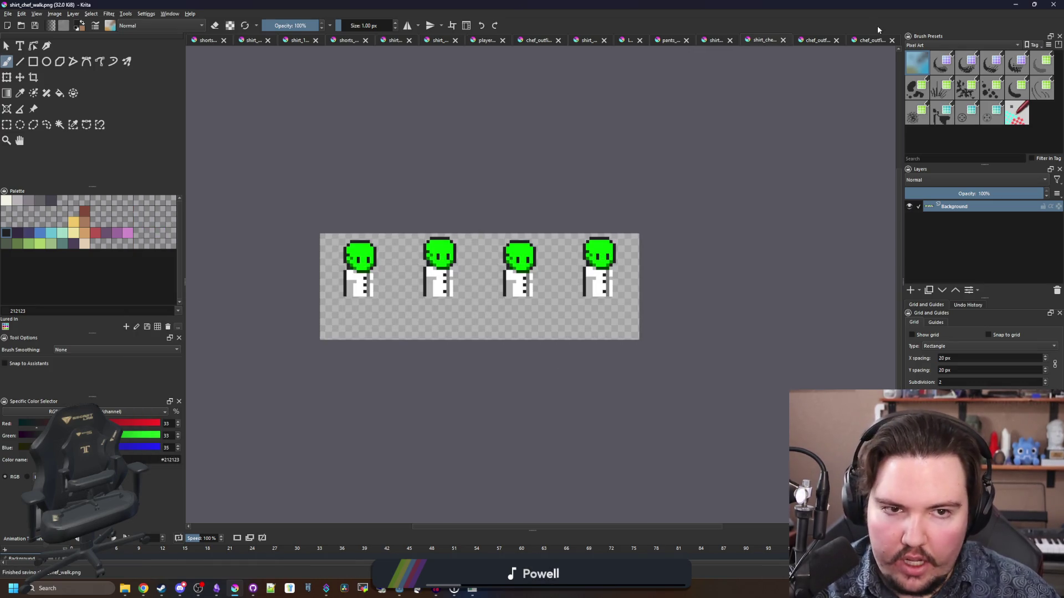
Check the chef references, then paint two green pixels white on the shirt_1_idle.png shirt.
{"action": "left_click", "coordinate": [870, 40]}
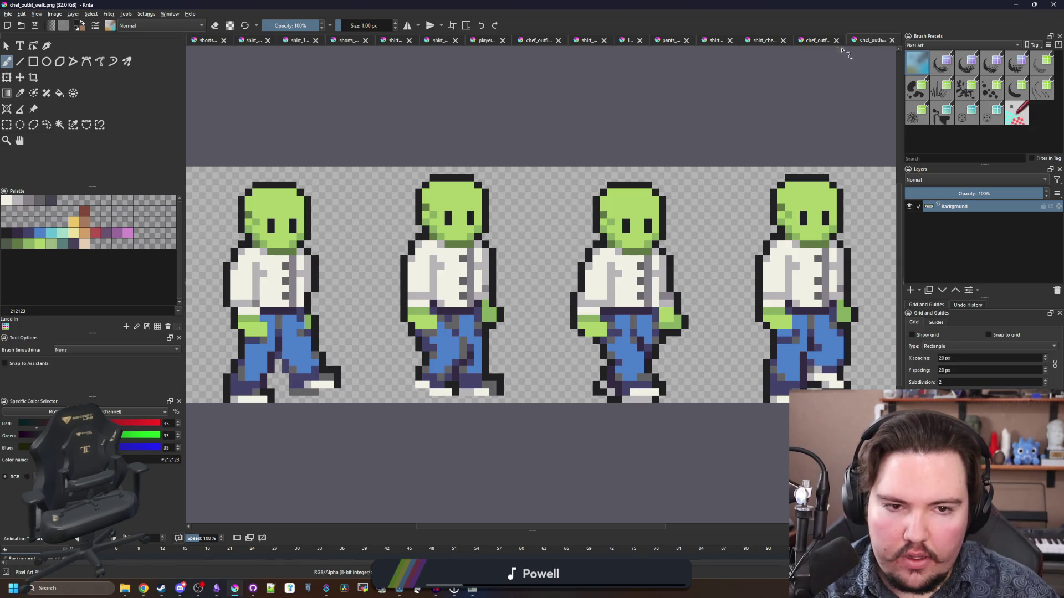
{"action": "left_click", "coordinate": [809, 41]}
{"action": "left_click", "coordinate": [715, 40]}
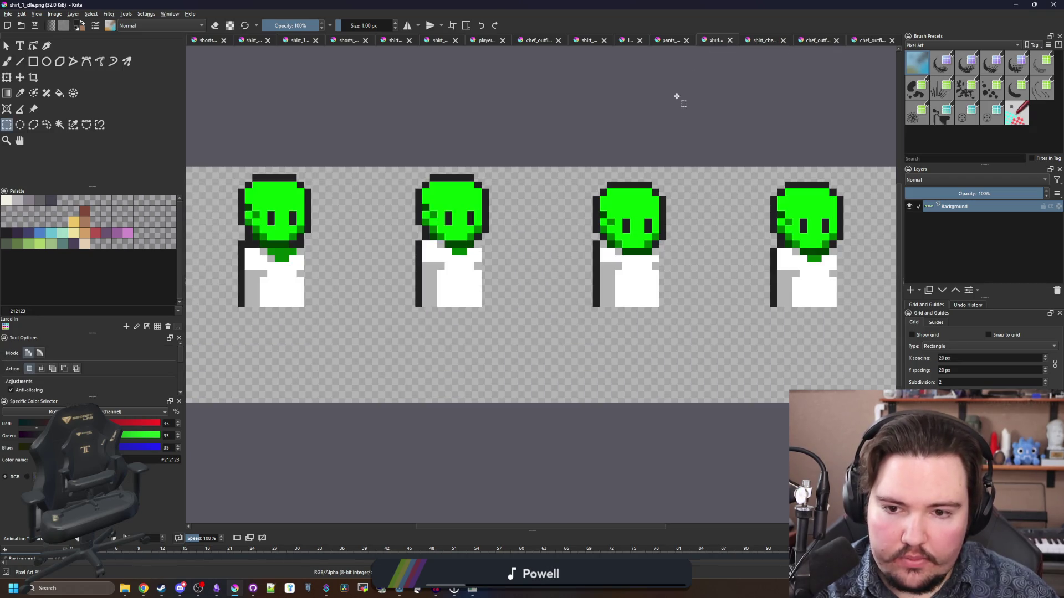
{"action": "scroll", "scroll_direction": "up", "scroll_amount": 3}
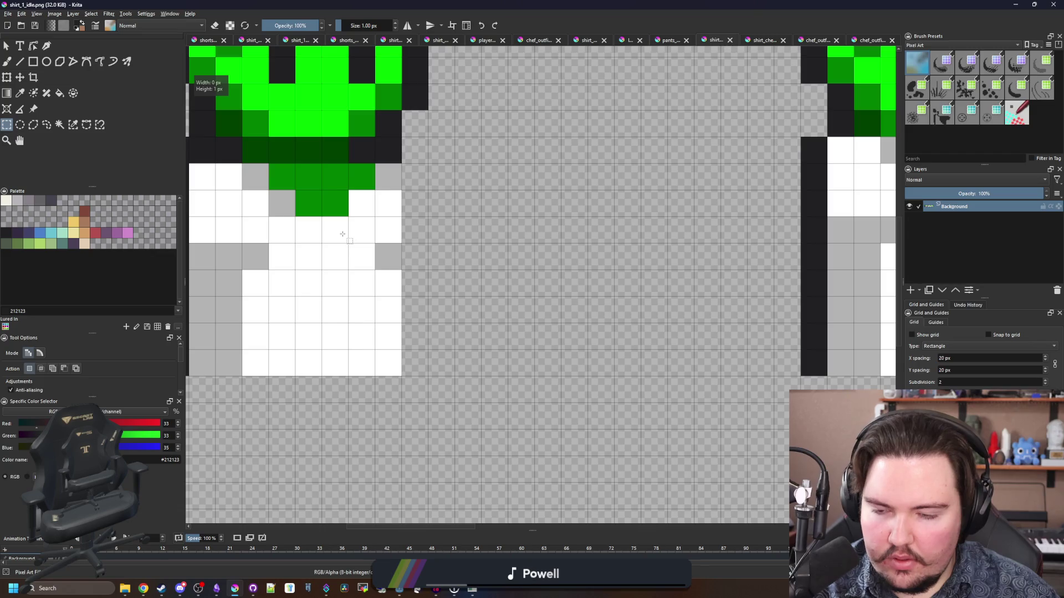
{"action": "key", "text": "b"}
{"action": "left_click", "coordinate": [342, 235]}
{"action": "scroll", "scroll_direction": "down", "scroll_amount": 3}
{"action": "scroll", "scroll_direction": "up", "scroll_amount": 3}
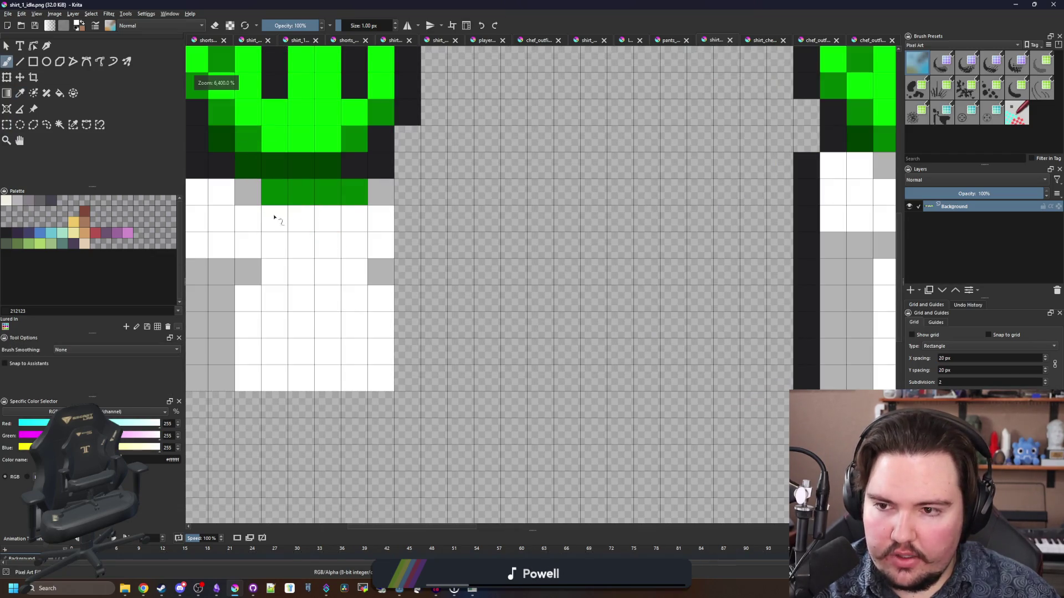
{"action": "scroll", "scroll_direction": "down", "scroll_amount": 3}
{"action": "scroll", "scroll_direction": "up", "scroll_amount": 3}
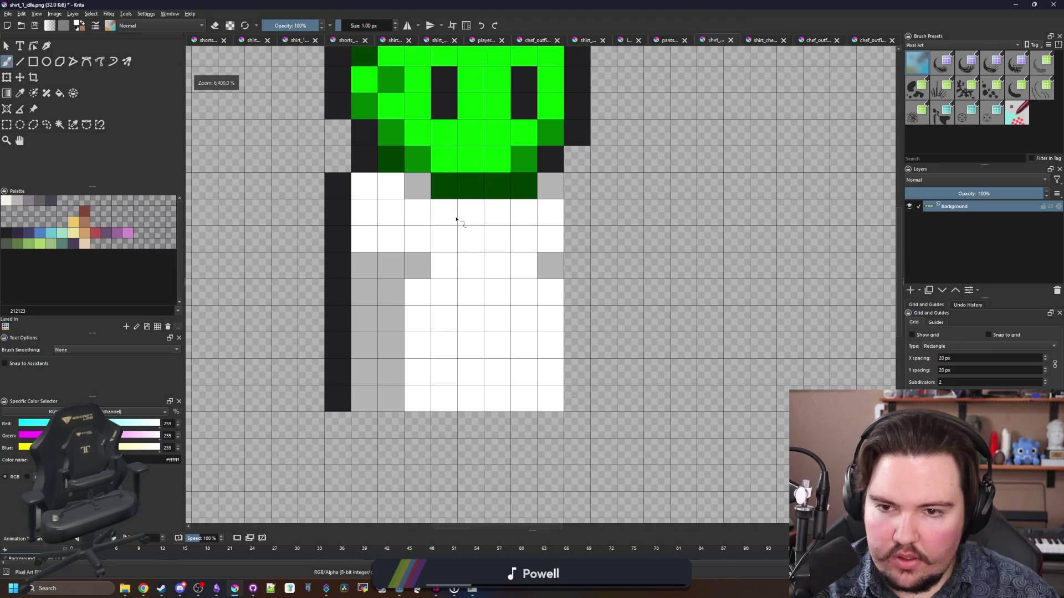
{"action": "scroll", "scroll_direction": "down", "scroll_amount": 3}
{"action": "scroll", "scroll_direction": "up", "scroll_amount": 3}
{"action": "scroll", "scroll_direction": "down", "scroll_amount": 3}
{"action": "scroll", "scroll_direction": "up", "scroll_amount": 3}
{"action": "left_click_drag", "start_coordinate": [662, 225], "coordinate": [646, 221]}
Sample the darker grey stripe colour from shirt_chef_walk.png for use on the idle sheet.
{"action": "key", "text": "p"}
{"action": "left_click", "coordinate": [574, 266]}
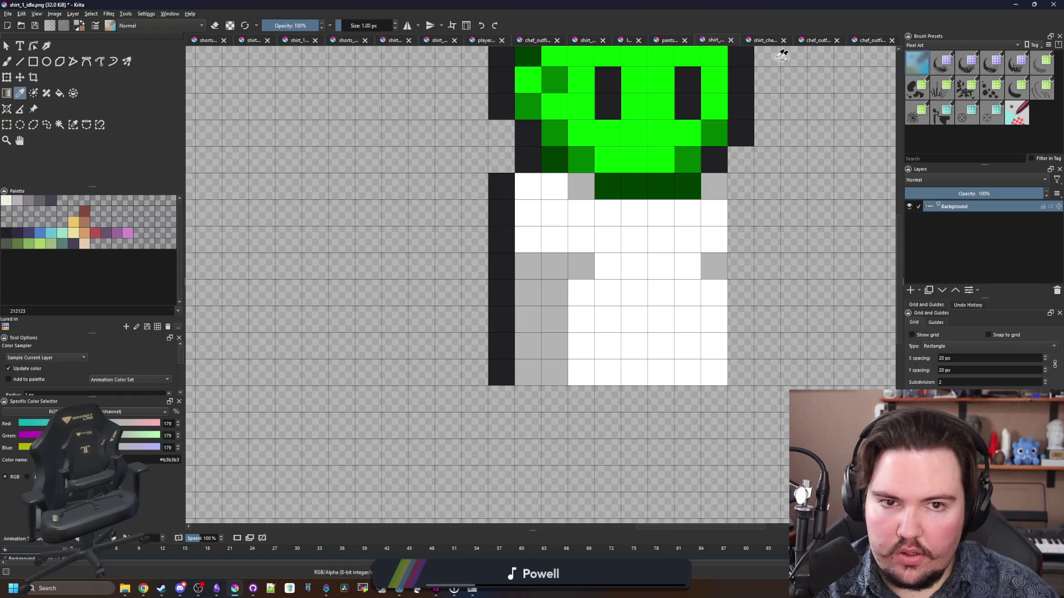
{"action": "left_click", "coordinate": [761, 41]}
{"action": "scroll", "scroll_direction": "up", "scroll_amount": 3}
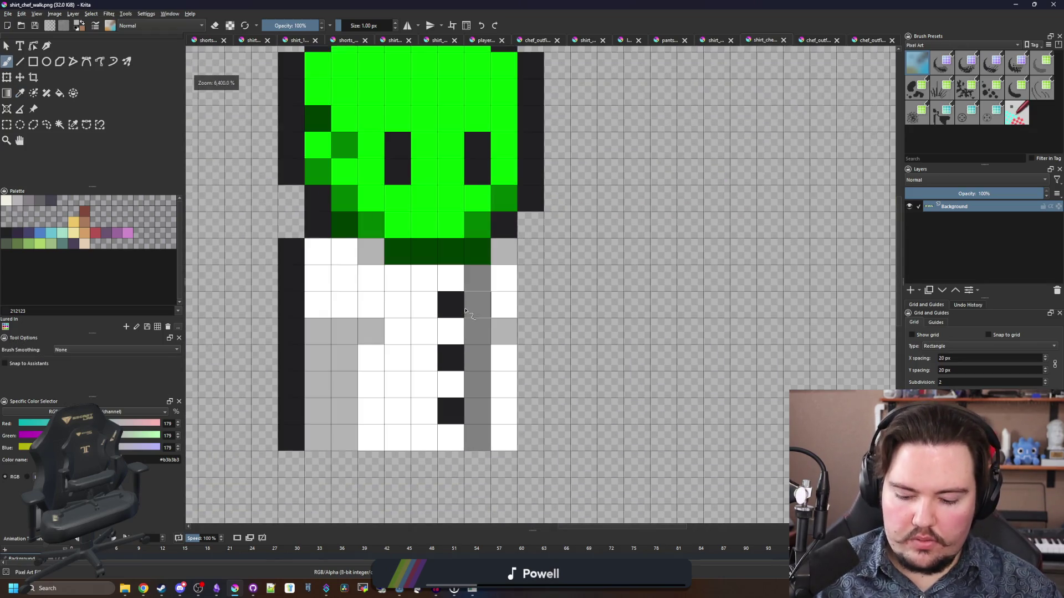
{"action": "left_click", "coordinate": [475, 303]}
{"action": "left_click", "coordinate": [715, 39]}
{"action": "key", "text": "b"}
Paint the grey front stripe down the shirt in each idle frame.
{"action": "left_click_drag", "start_coordinate": [683, 221], "coordinate": [686, 382]}
{"action": "scroll", "scroll_direction": "down", "scroll_amount": 3}
{"action": "scroll", "scroll_direction": "up", "scroll_amount": 3}
{"action": "left_click_drag", "start_coordinate": [486, 325], "coordinate": [486, 404]}
{"action": "scroll", "scroll_direction": "down", "scroll_amount": 3}
{"action": "scroll", "scroll_direction": "up", "scroll_amount": 3}
{"action": "left_click_drag", "start_coordinate": [377, 271], "coordinate": [379, 440]}
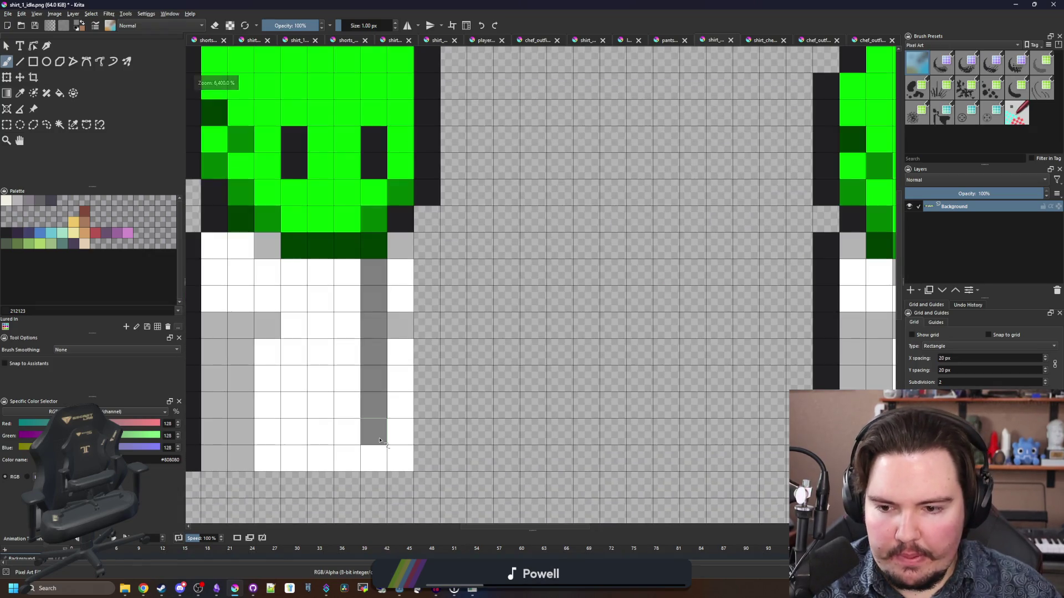
{"action": "scroll", "scroll_direction": "down", "scroll_amount": 3}
{"action": "scroll", "scroll_direction": "up", "scroll_amount": 3}
{"action": "key", "text": "ctrl+z"}
{"action": "left_click_drag", "start_coordinate": [444, 272], "coordinate": [444, 471]}
Paint #212123 dark buttons on the first and second idle-frame shirts.
{"action": "left_click", "coordinate": [5, 233]}
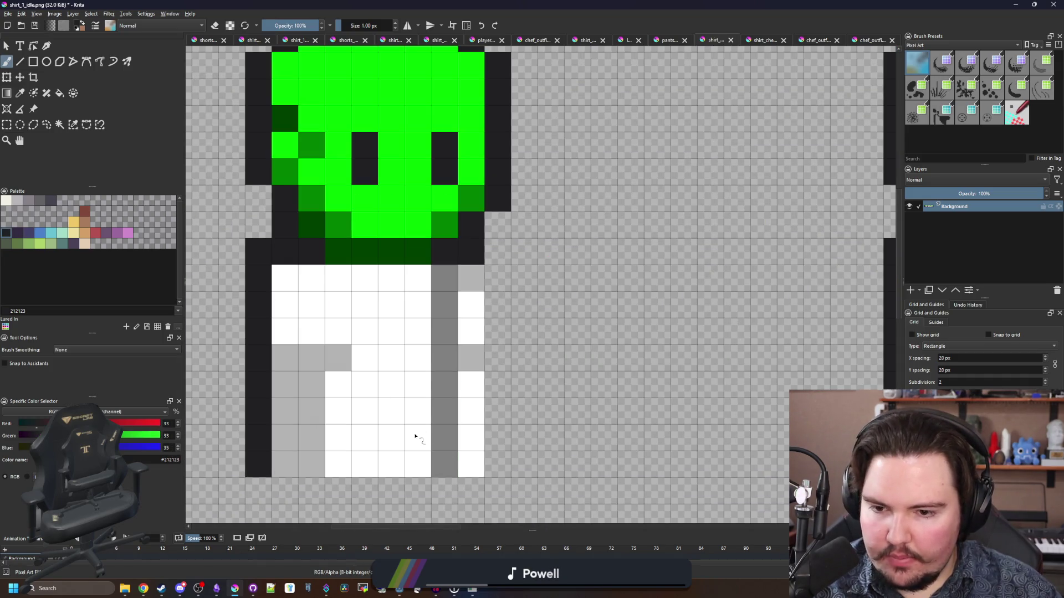
{"action": "left_click", "coordinate": [418, 357]}
{"action": "left_click", "coordinate": [417, 304]}
{"action": "scroll", "scroll_direction": "down", "scroll_amount": 3}
{"action": "scroll", "scroll_direction": "up", "scroll_amount": 3}
{"action": "left_click", "coordinate": [490, 270]}
{"action": "left_click", "coordinate": [490, 321]}
{"action": "left_click", "coordinate": [490, 401]}
{"action": "scroll", "scroll_direction": "down", "scroll_amount": 3}
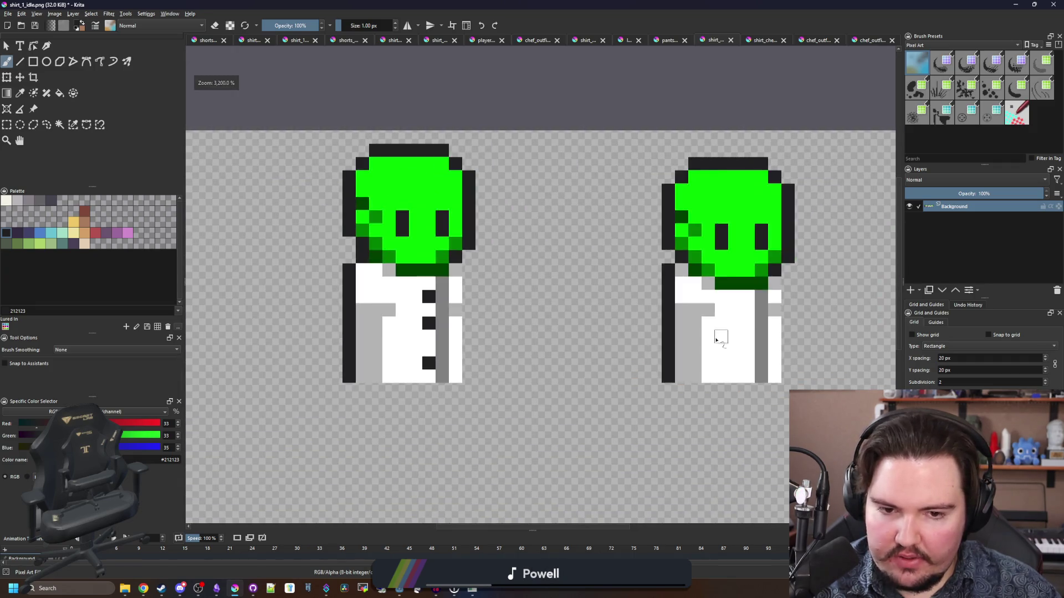
{"action": "scroll", "scroll_direction": "up", "scroll_amount": 3}
Paint three dark buttons each on the third and fourth idle-frame shirts.
{"action": "left_click", "coordinate": [758, 373]}
{"action": "left_click", "coordinate": [759, 319]}
{"action": "left_click", "coordinate": [758, 270]}
{"action": "scroll", "scroll_direction": "down", "scroll_amount": 3}
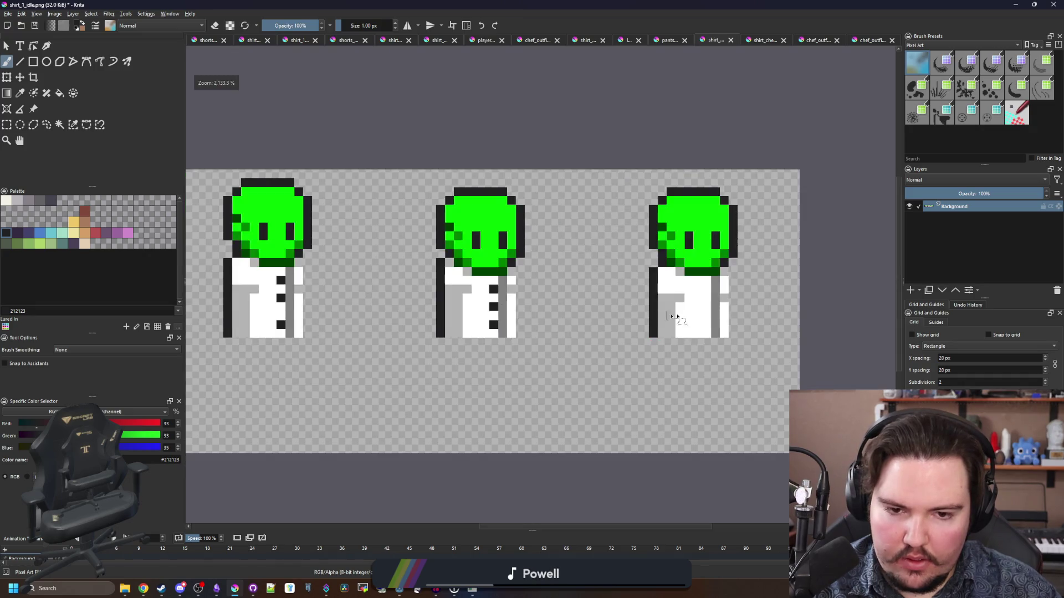
{"action": "scroll", "scroll_direction": "up", "scroll_amount": 3}
{"action": "left_click", "coordinate": [697, 361]}
{"action": "left_click", "coordinate": [697, 308]}
{"action": "left_click", "coordinate": [699, 256]}
{"action": "scroll", "scroll_direction": "down", "scroll_amount": 3}
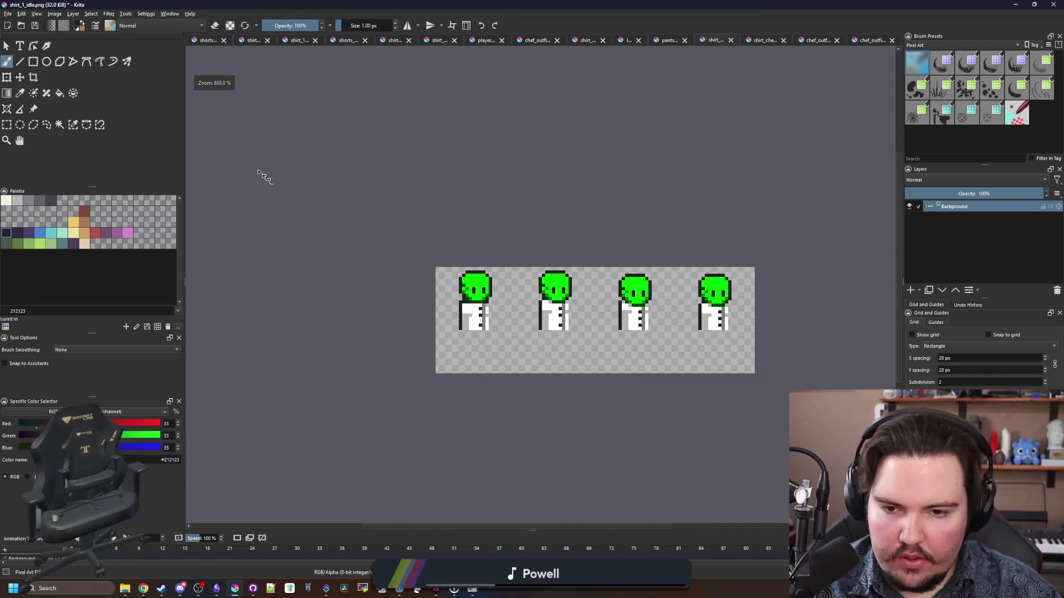
Save the idle sheet as shirt_chef_idle.png, accepting the PNG export options.
{"action": "left_click", "coordinate": [8, 14]}
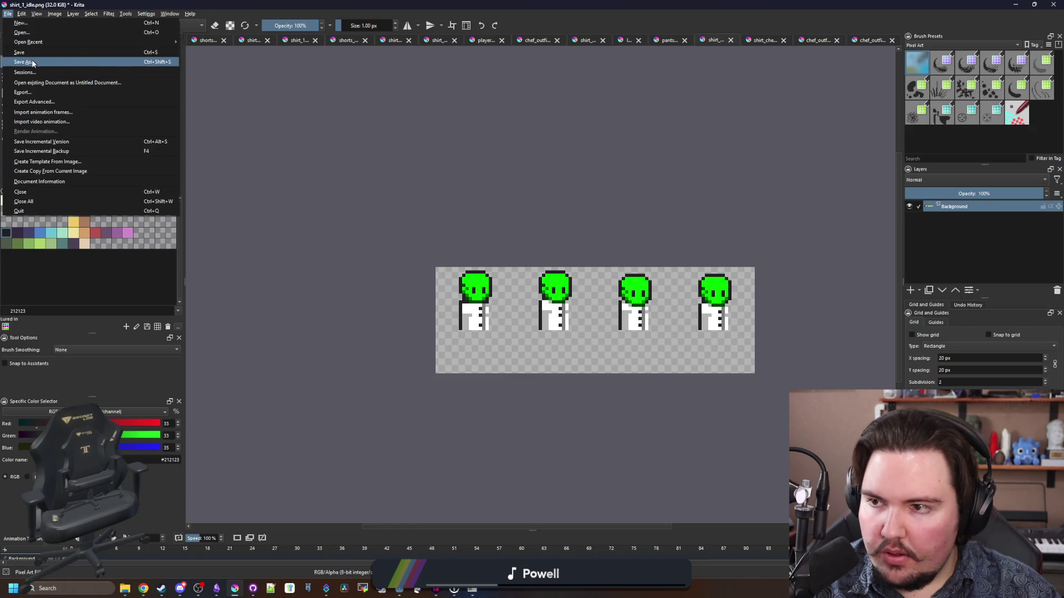
{"action": "left_click", "coordinate": [111, 62]}
{"action": "type", "text": "chef"}
{"action": "key", "text": "BackSpace"}
{"action": "type", "text": "shirt_chef_"}
{"action": "type", "text": "idle"}
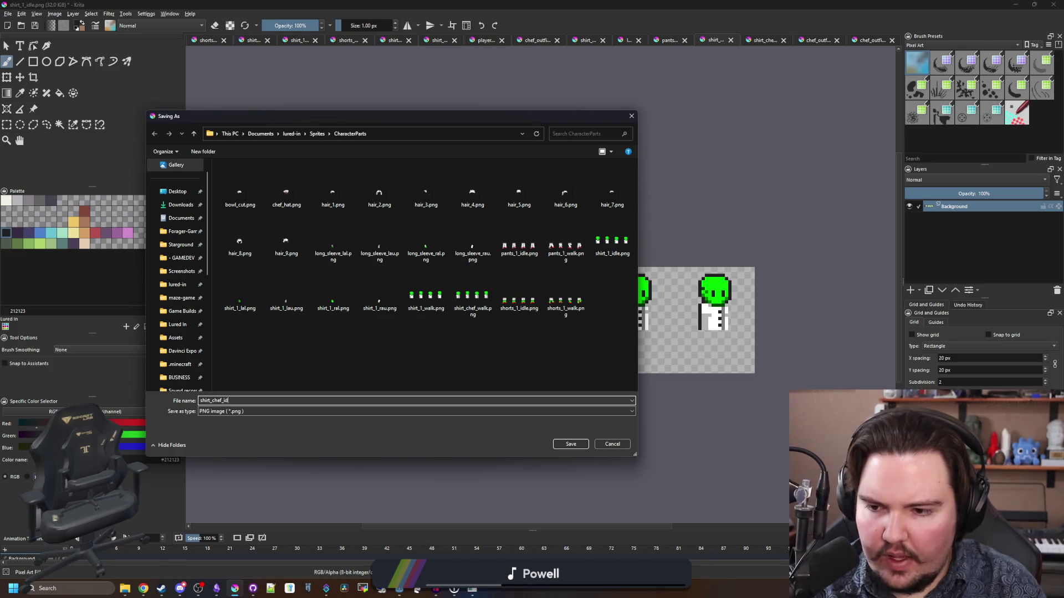
{"action": "key", "text": "Return"}
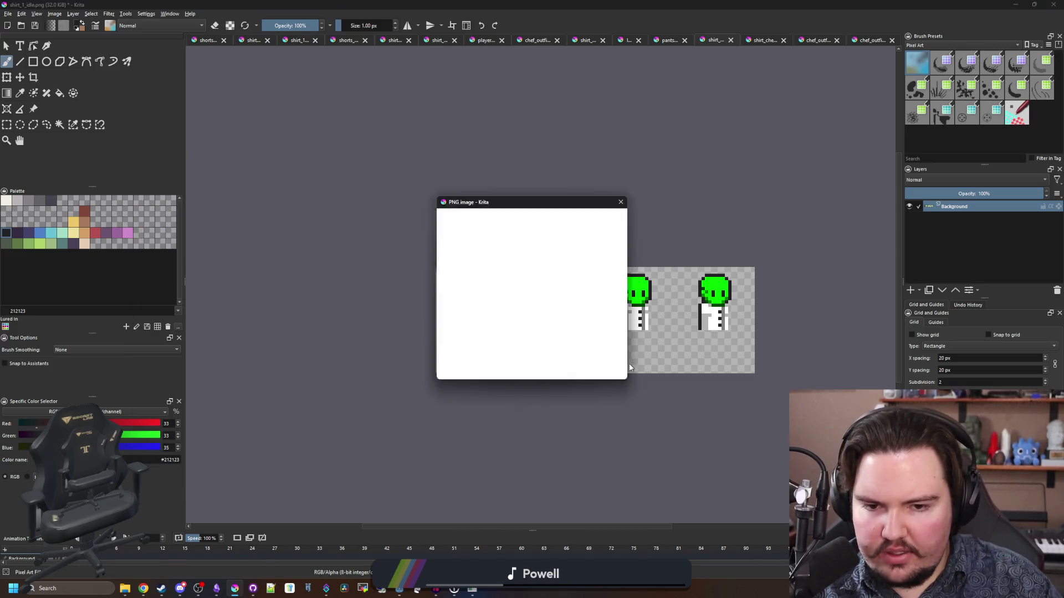
{"action": "left_click", "coordinate": [572, 370]}
Review the finished idle sheet and switch over to the Godot editor.
{"action": "scroll", "scroll_direction": "up", "scroll_amount": 3}
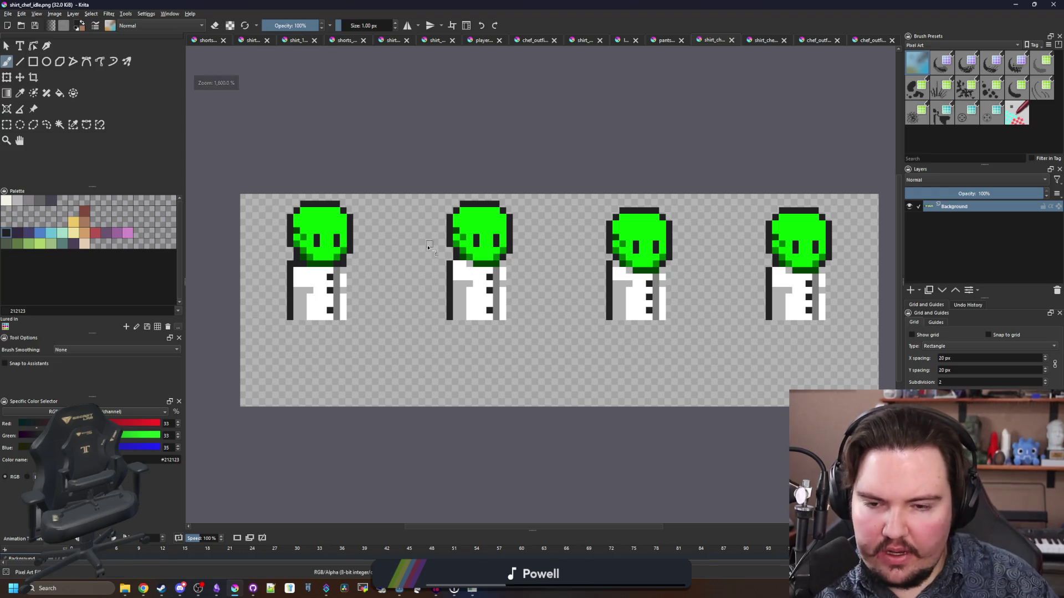
{"action": "scroll", "scroll_direction": "up", "scroll_amount": 3}
{"action": "scroll", "scroll_direction": "down", "scroll_amount": 3}
{"action": "scroll", "scroll_direction": "up", "scroll_amount": 3}
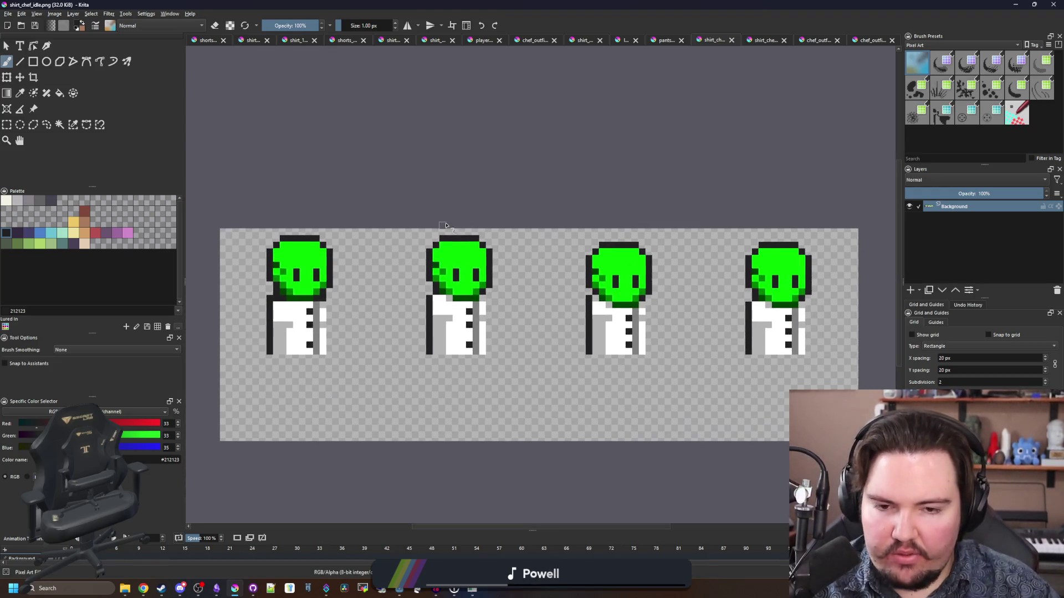
{"action": "scroll", "scroll_direction": "down", "scroll_amount": 3}
{"action": "key", "text": "alt+Tab"}
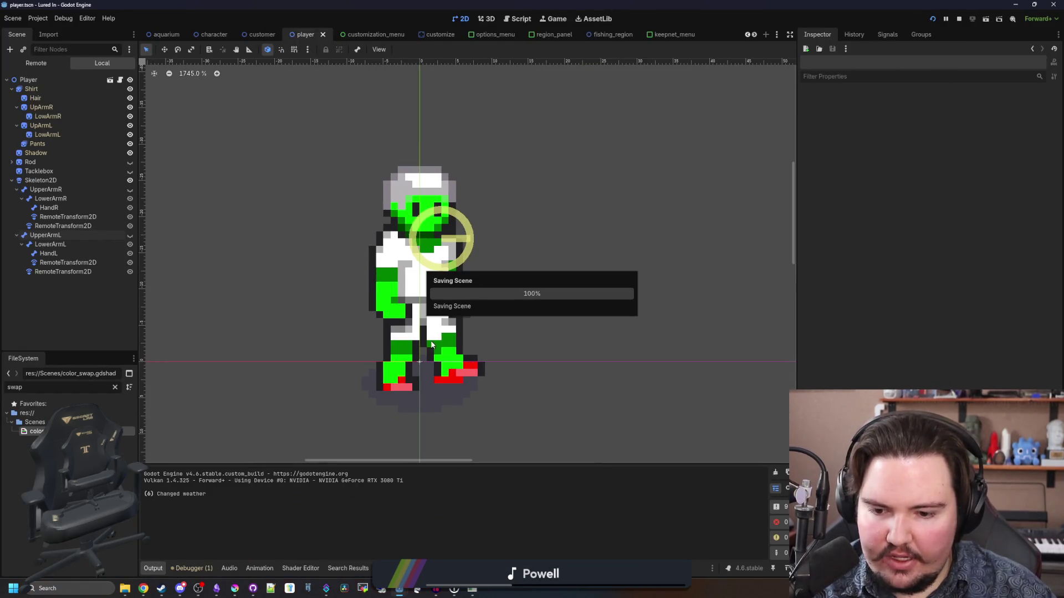
Filter the FileSystem for global.gd and search 'shirts' to reach the shirtTypes definition.
{"action": "left_click", "coordinate": [114, 387]}
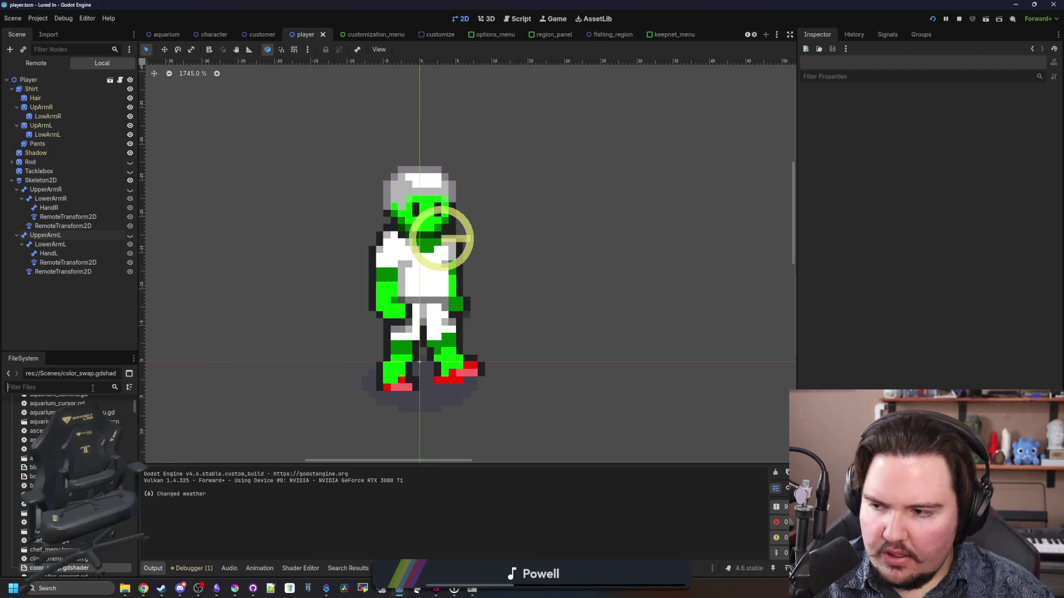
{"action": "type", "text": "glob"}
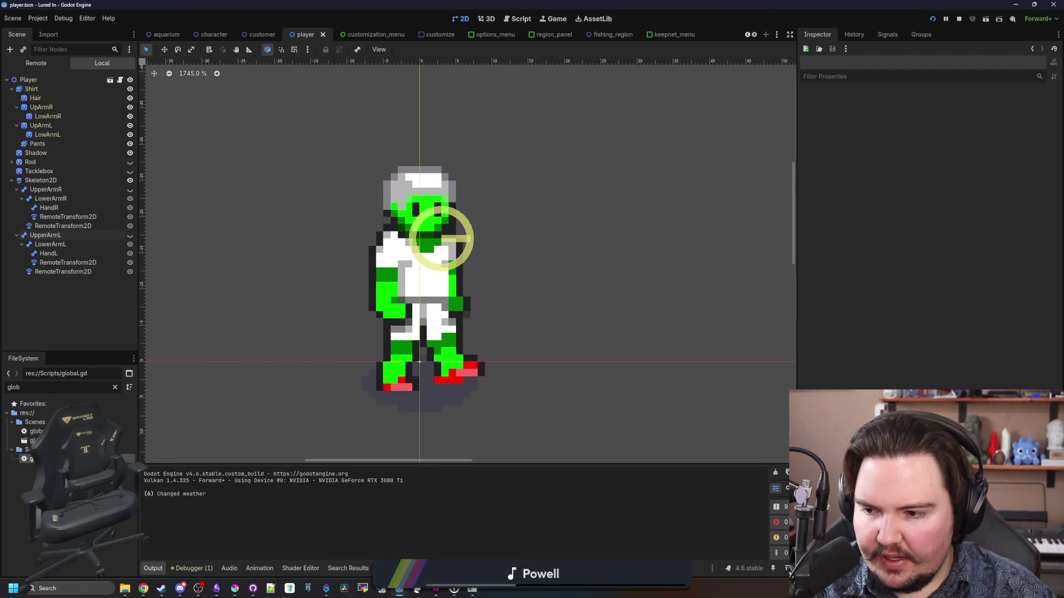
{"action": "scroll", "scroll_direction": "down", "scroll_amount": 3}
{"action": "left_click", "coordinate": [558, 196]}
{"action": "key", "text": "ctrl+f"}
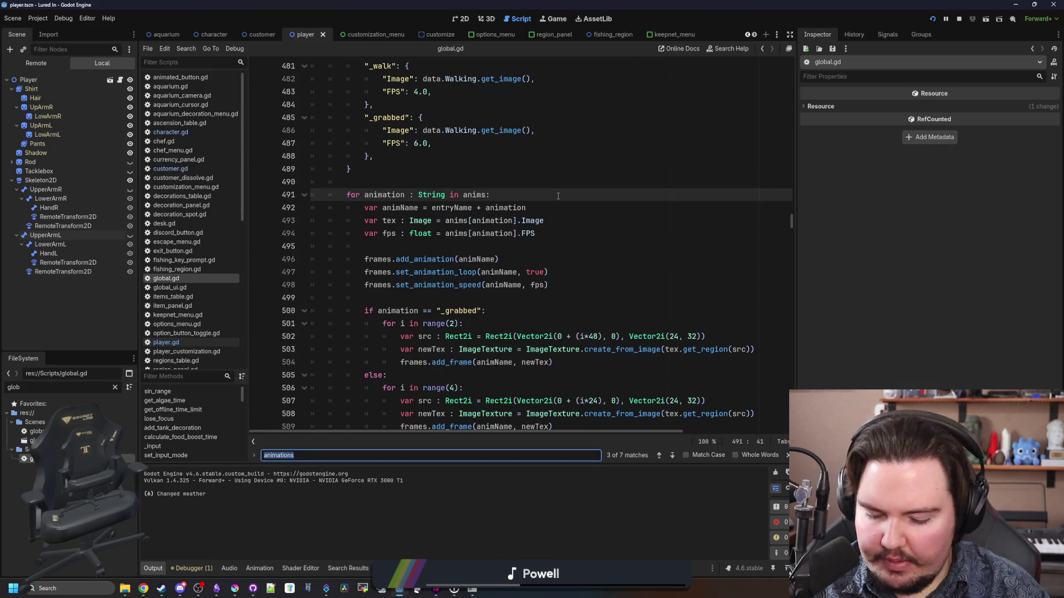
{"action": "type", "text": "shirts"}
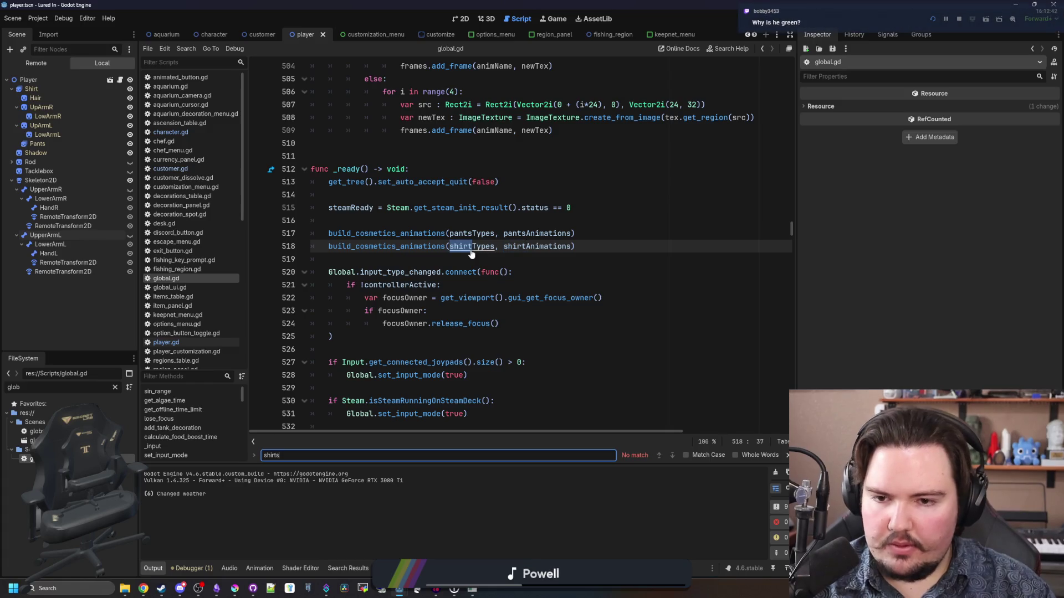
{"action": "left_click", "coordinate": [471, 246]}
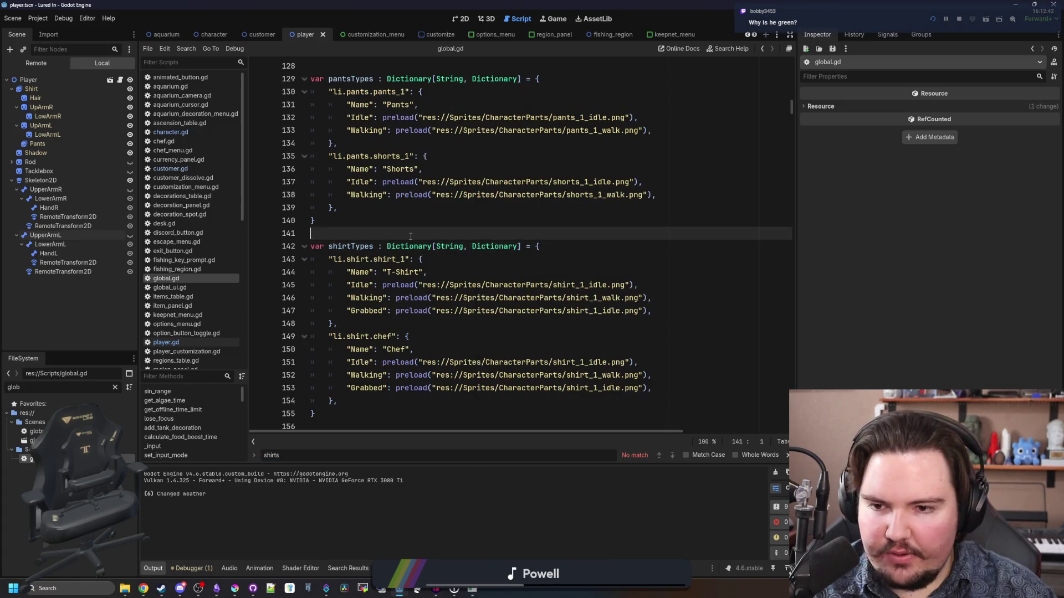
Point the Chef Idle and Walking paths to shirt_chef_idle.png and shirt_chef_walk.png.
{"action": "scroll", "scroll_direction": "down", "scroll_amount": 3}
{"action": "left_click", "coordinate": [479, 285]}
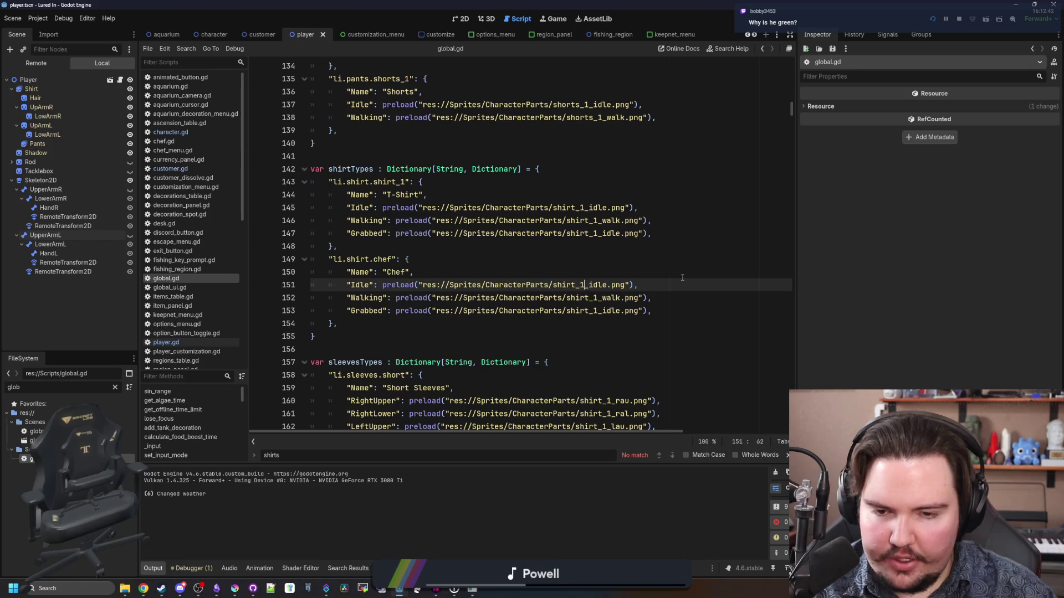
{"action": "type", "text": "chef"}
{"action": "key", "text": "Up"}
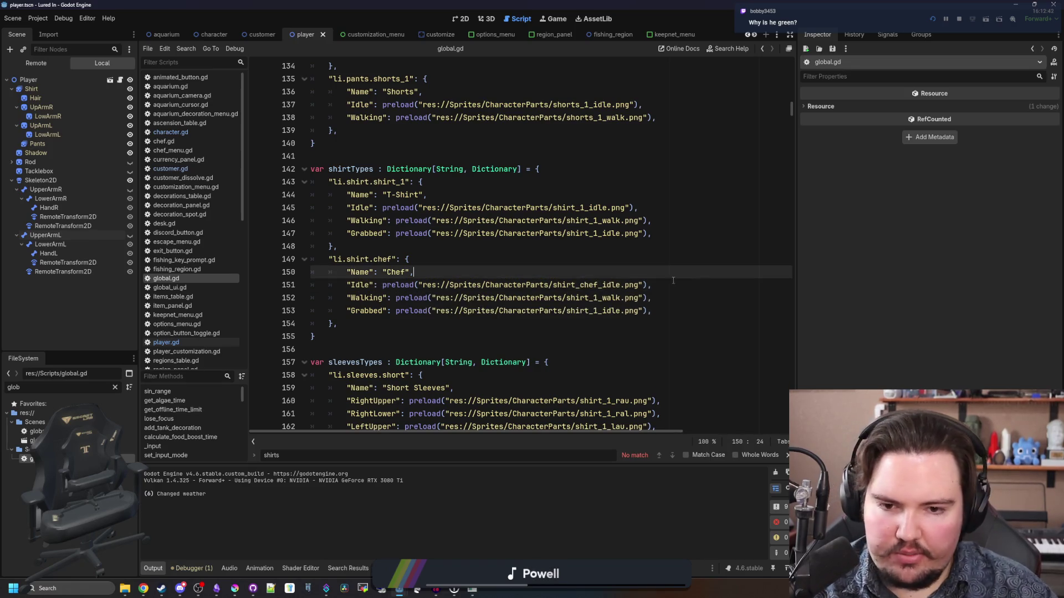
{"action": "left_click", "coordinate": [601, 298]}
{"action": "type", "text": "chef"}
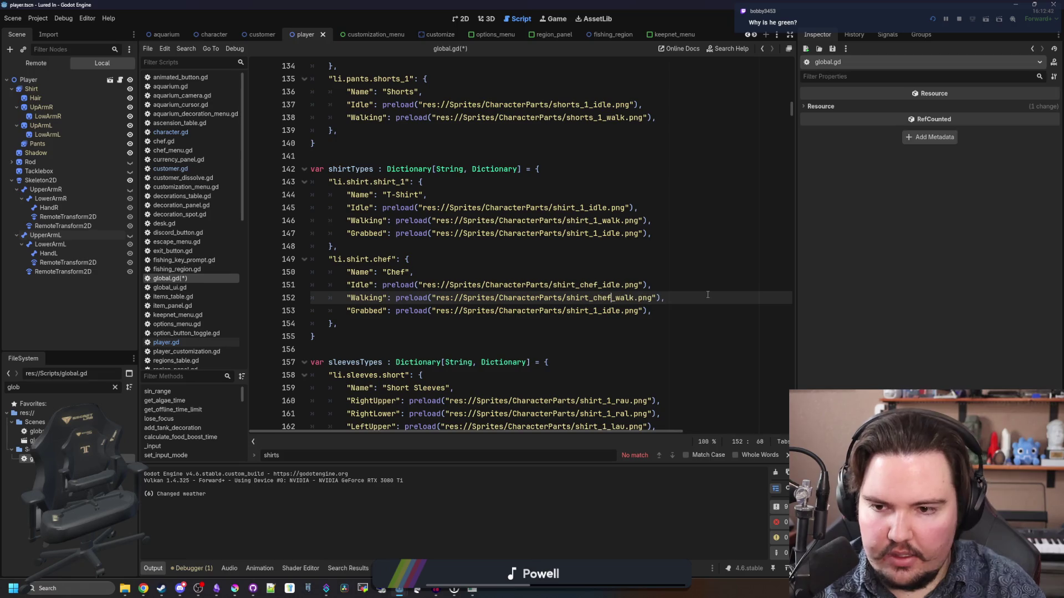
Delete the Grabbed lines from both the T-Shirt and Chef shirt entries.
{"action": "right_click", "coordinate": [707, 295]}
{"action": "left_click", "coordinate": [604, 273]}
{"action": "left_click_drag", "start_coordinate": [653, 233], "coordinate": [652, 220]}
{"action": "key", "text": "BackSpace"}
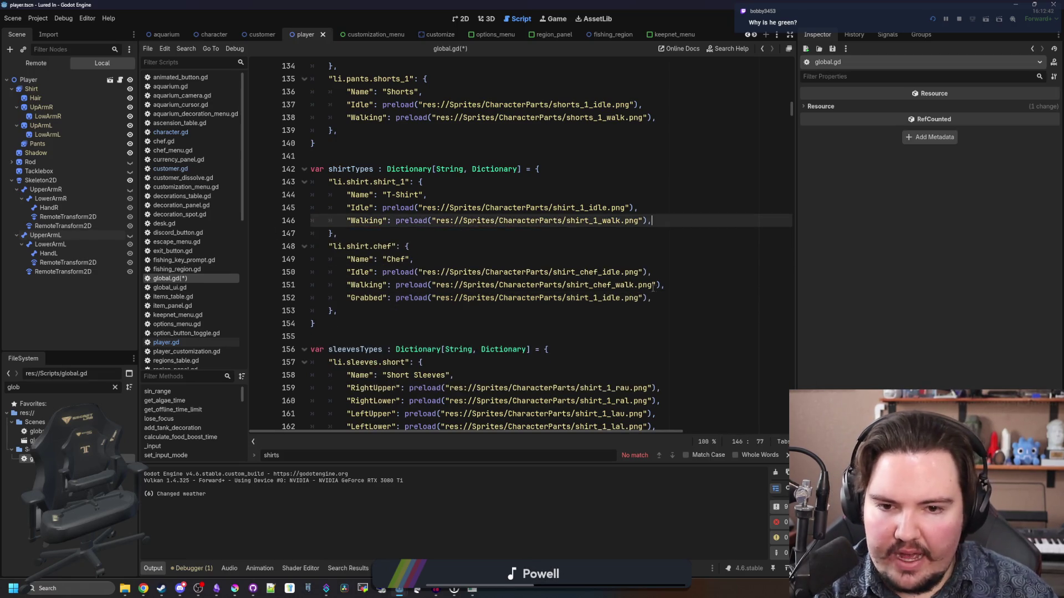
{"action": "triple_click", "coordinate": [612, 298]}
{"action": "key", "text": "BackSpace"}
{"action": "key", "text": "Up"}
{"action": "key", "text": "Up"}
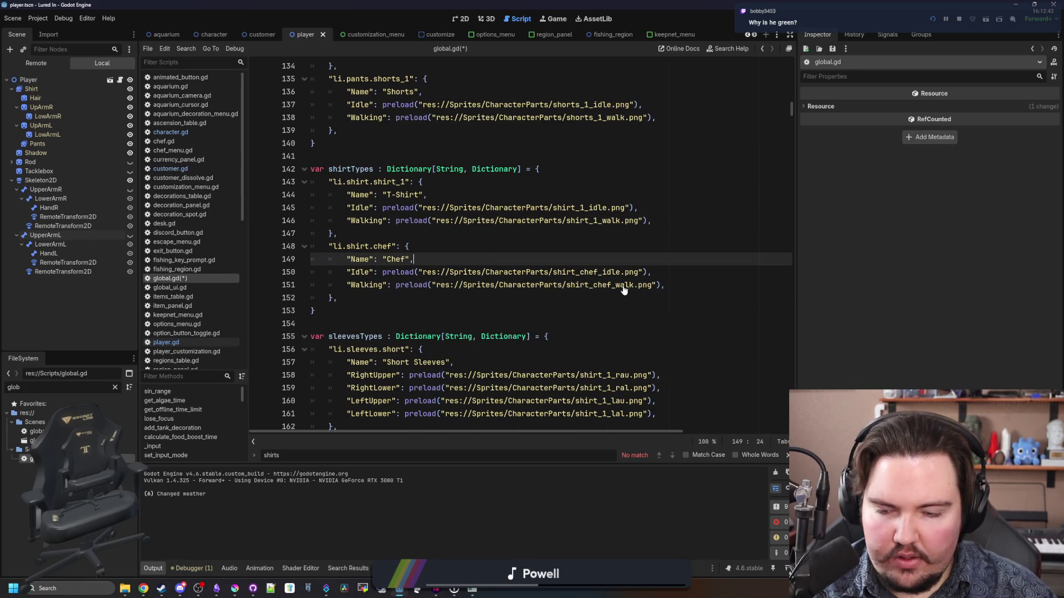
Review the edited shirtTypes entries and save global.gd.
{"action": "scroll", "scroll_direction": "down", "scroll_amount": 3}
{"action": "scroll", "scroll_direction": "down", "scroll_amount": 3}
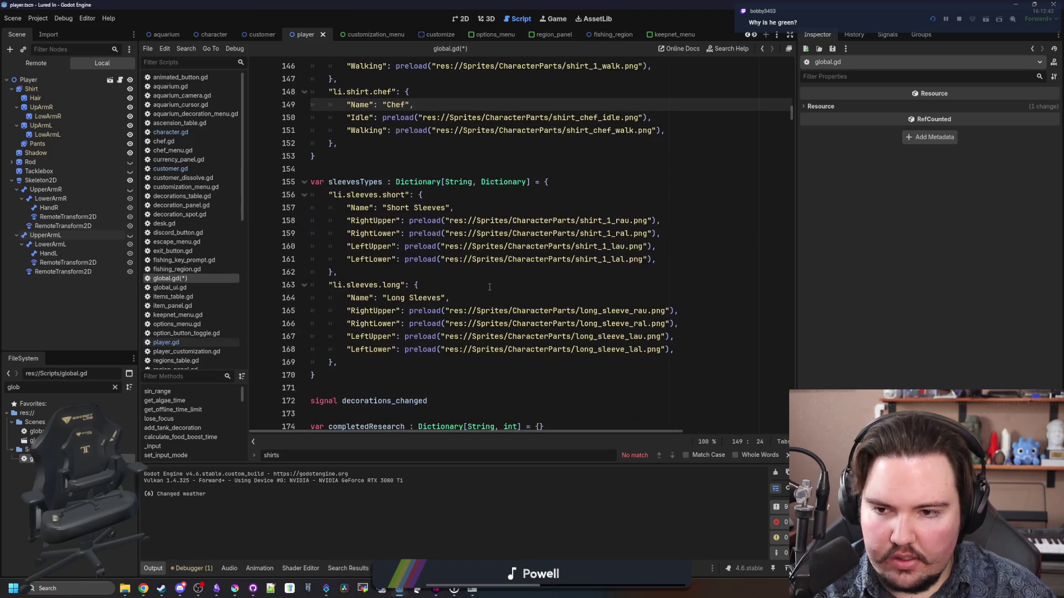
{"action": "scroll", "scroll_direction": "up", "scroll_amount": 3}
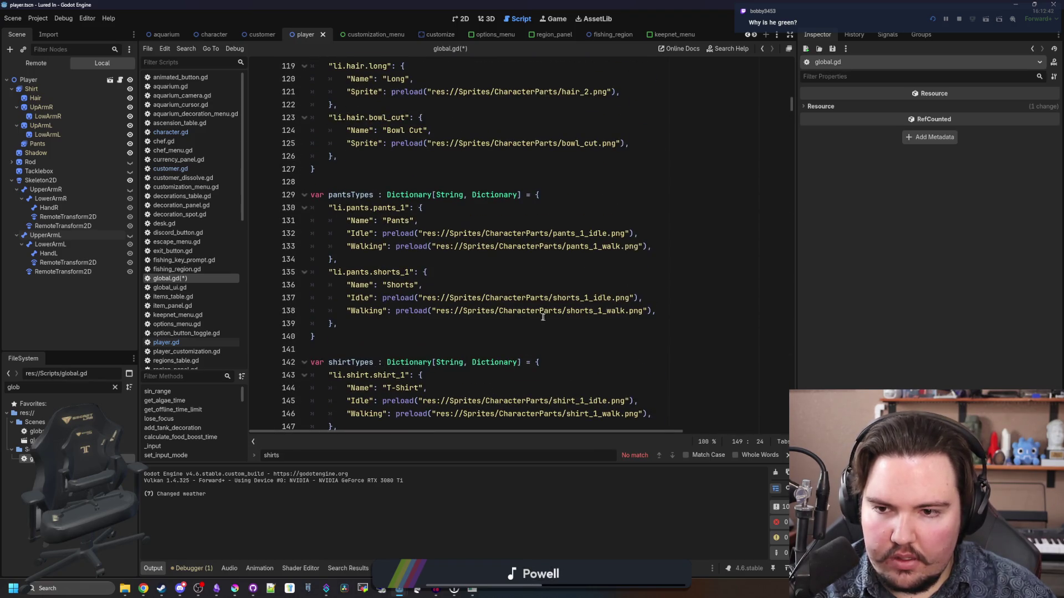
{"action": "left_click", "coordinate": [457, 323]}
{"action": "scroll", "scroll_direction": "down", "scroll_amount": 3}
{"action": "left_click", "coordinate": [545, 208]}
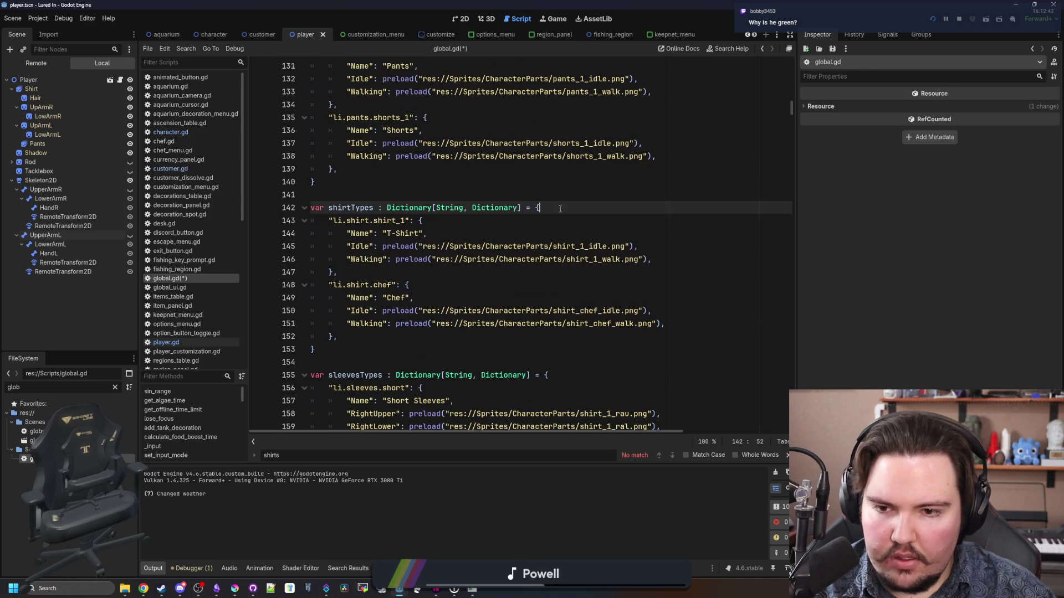
{"action": "key", "text": "ctrl+s"}
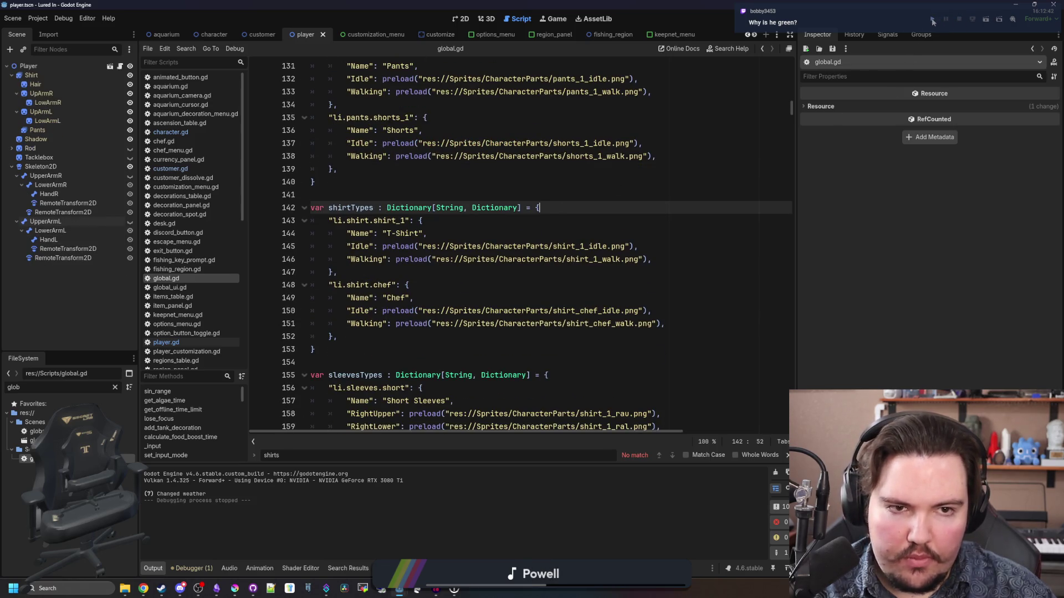
Run Lured In, dismiss the Welcome Back message, maximize, and open Customize.
{"action": "left_click", "coordinate": [934, 20]}
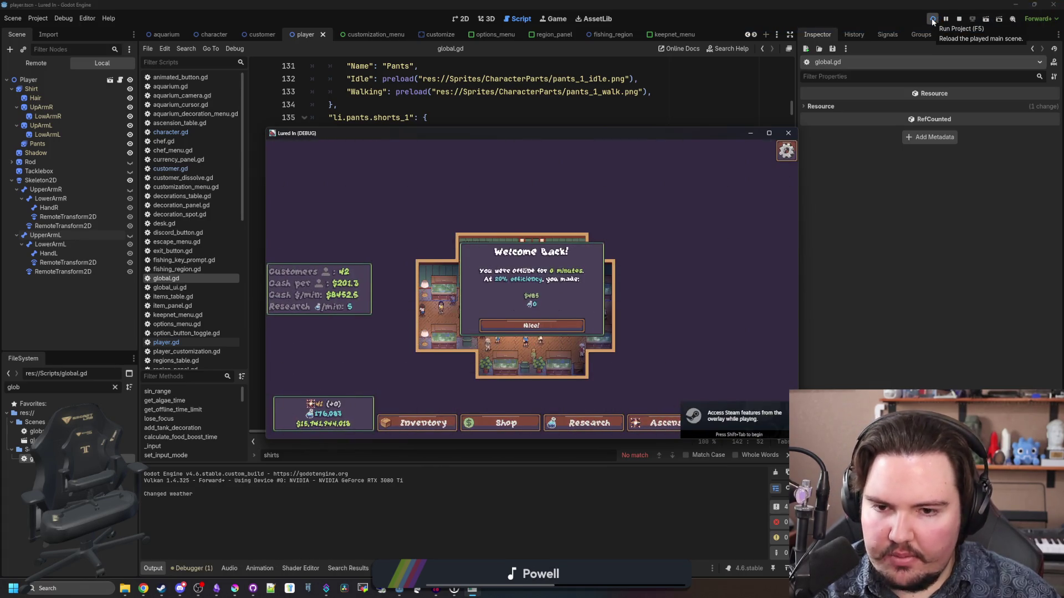
{"action": "left_click", "coordinate": [554, 326]}
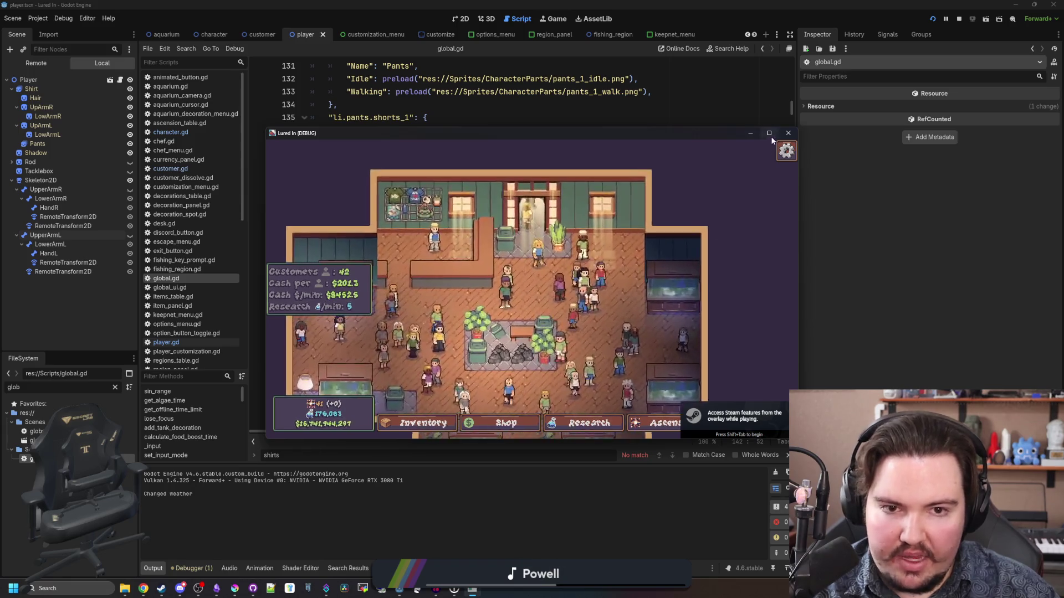
{"action": "left_click", "coordinate": [769, 133]}
{"action": "left_click", "coordinate": [604, 261]}
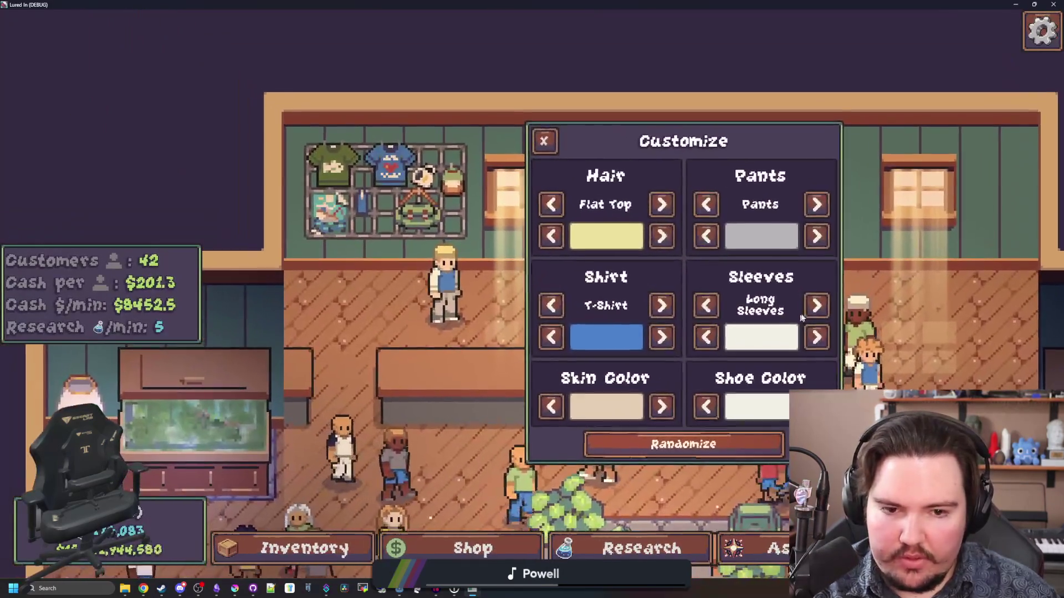
Switch the shirt style to Chef, trying Short Sleeves then back to Long Sleeves.
{"action": "left_click", "coordinate": [672, 303]}
{"action": "left_click", "coordinate": [672, 303]}
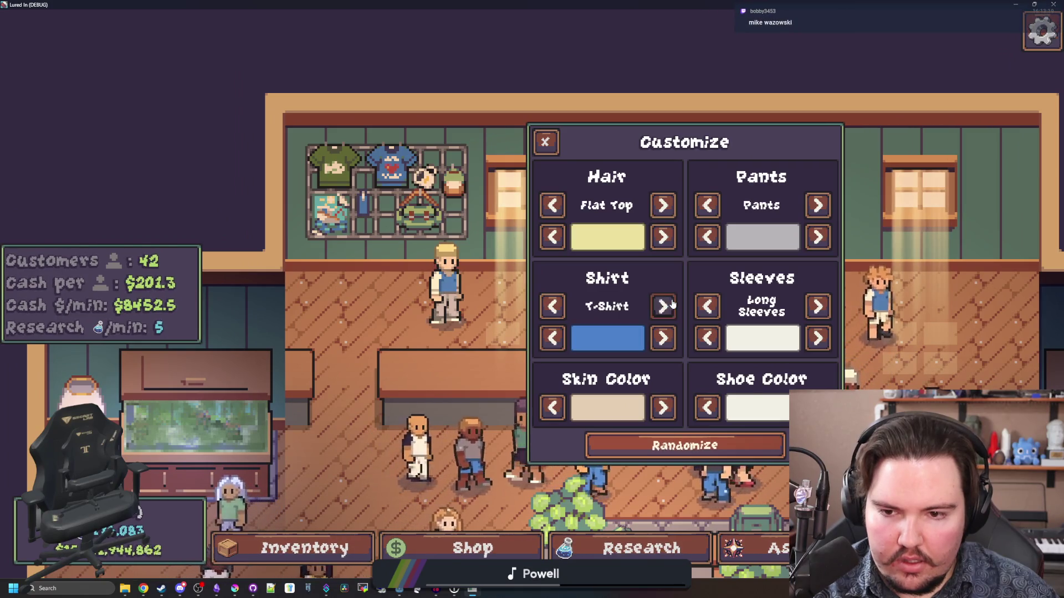
{"action": "left_click", "coordinate": [673, 304]}
{"action": "left_click", "coordinate": [818, 305]}
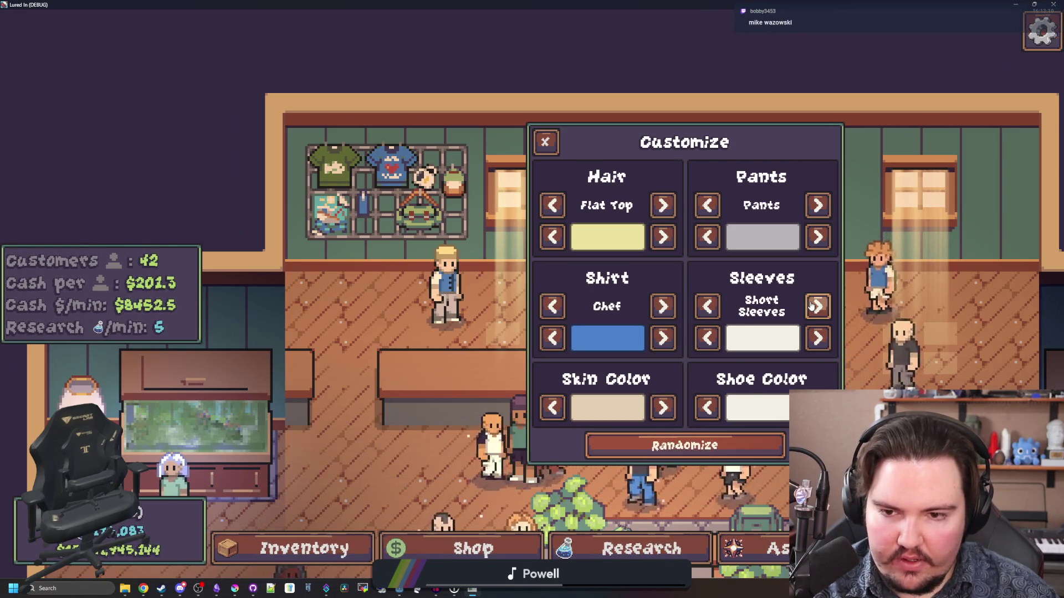
{"action": "left_click", "coordinate": [708, 307]}
Cycle the Chef shirt colour through the options until it is white.
{"action": "left_click", "coordinate": [662, 339]}
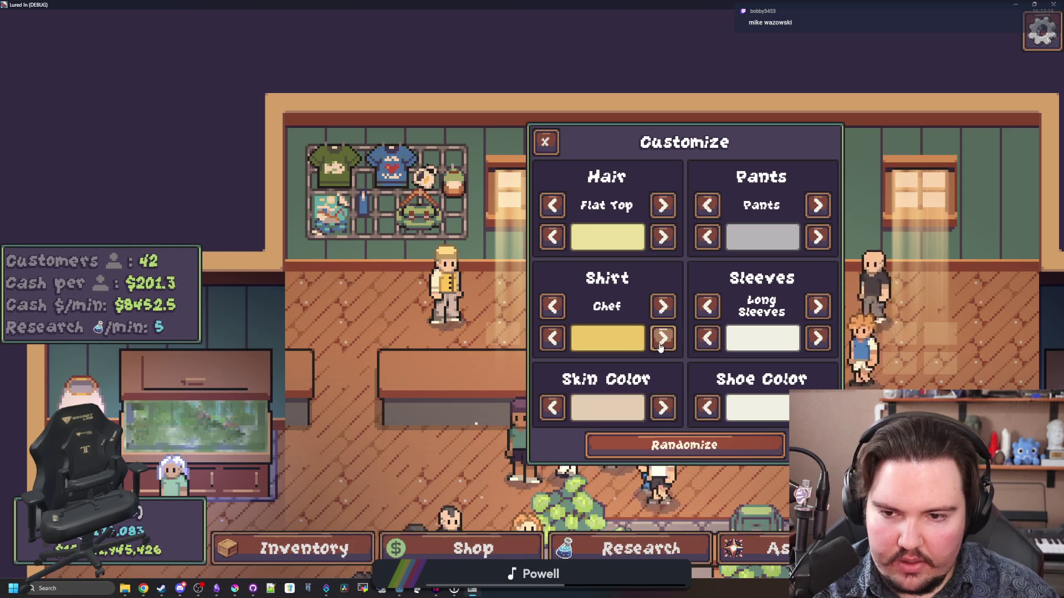
{"action": "left_click", "coordinate": [661, 340]}
{"action": "left_click", "coordinate": [662, 340]}
{"action": "left_click", "coordinate": [662, 340]}
{"action": "left_click", "coordinate": [662, 340]}
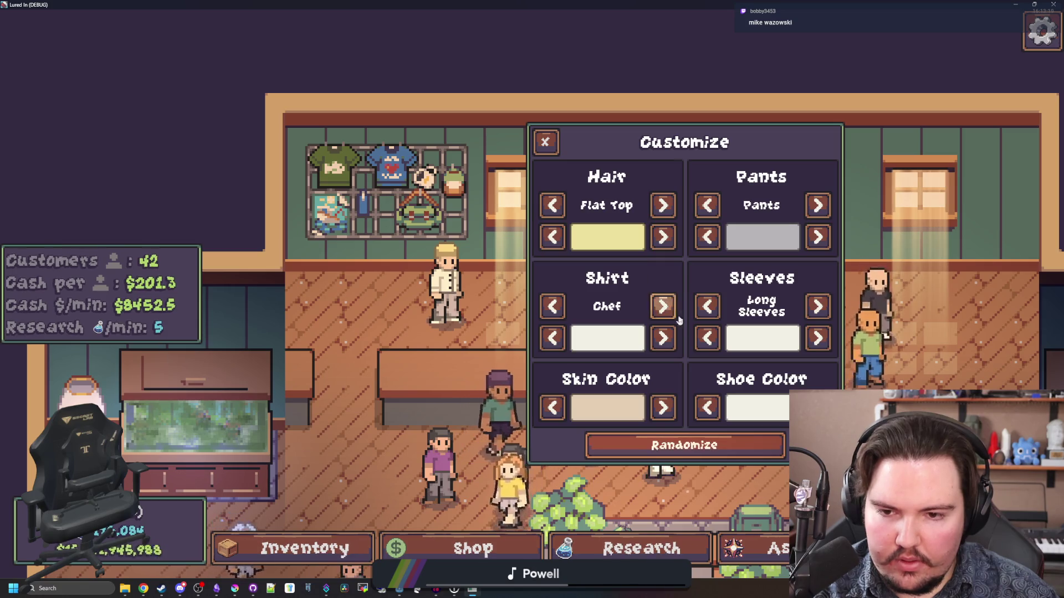
Close Customize, return to the Godot editor, and filter the FileSystem for 'aquar'.
{"action": "left_click", "coordinate": [545, 142]}
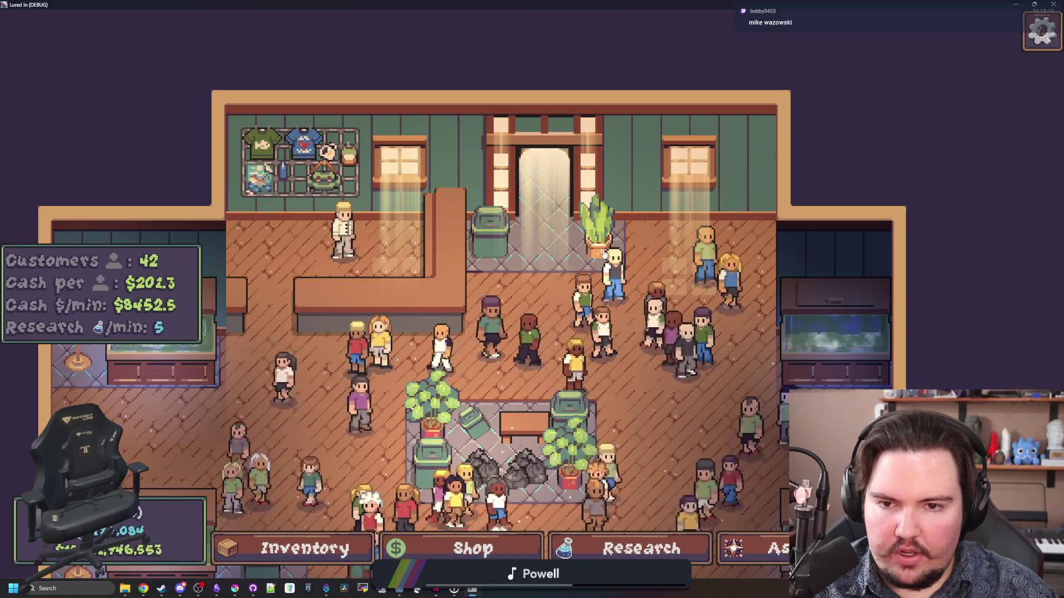
{"action": "key", "text": "alt+Tab"}
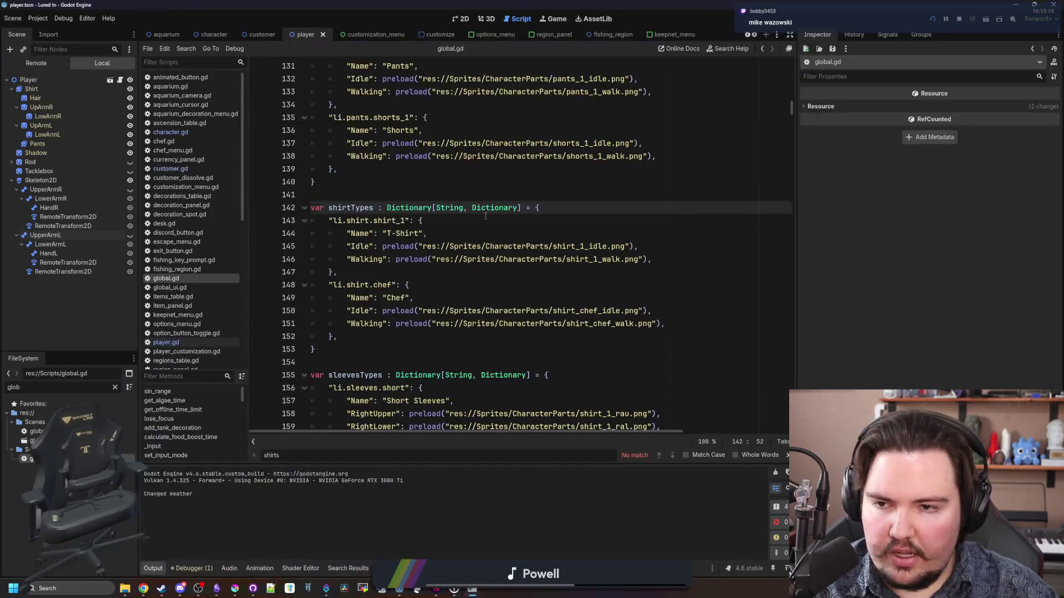
{"action": "left_click", "coordinate": [115, 387]}
{"action": "type", "text": "aquar"}
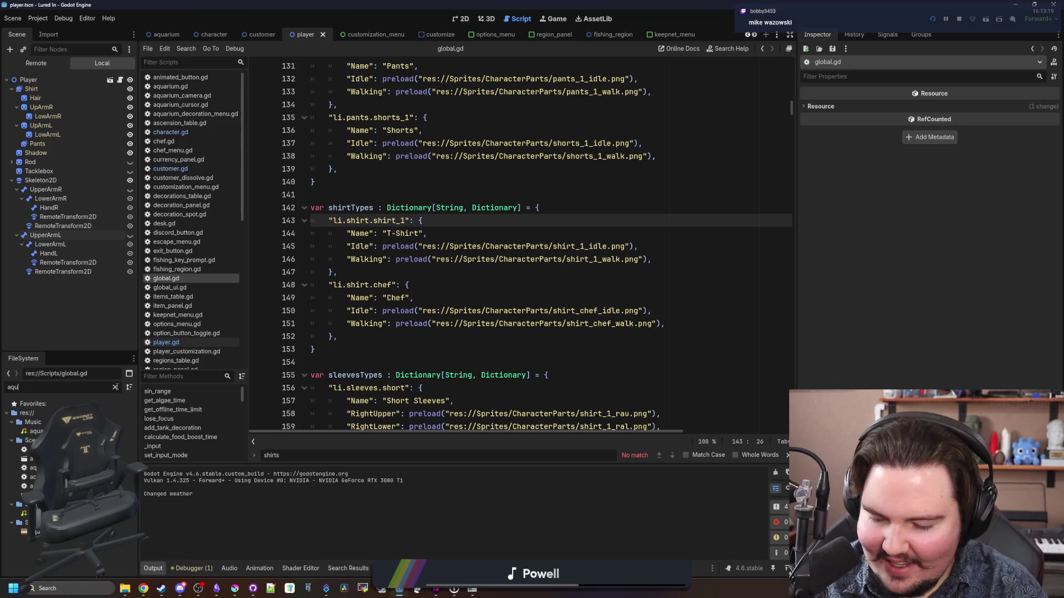